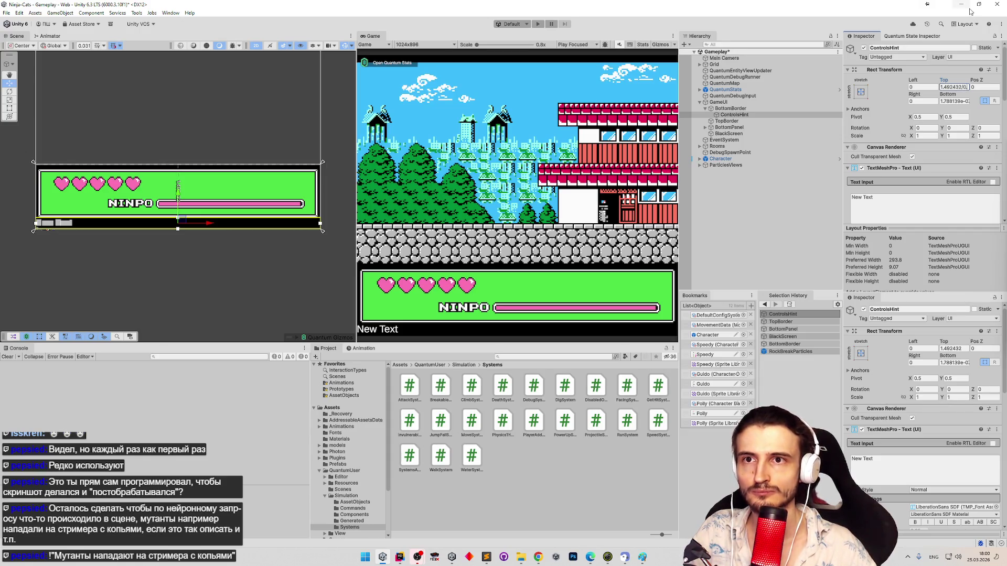
# Step: Set ControlsHint's Rect Transform Top to 0.03125*48 (1.5) and save the Gameplay scene
pyautogui.write('/0.0312')
pyautogui.press('Return')
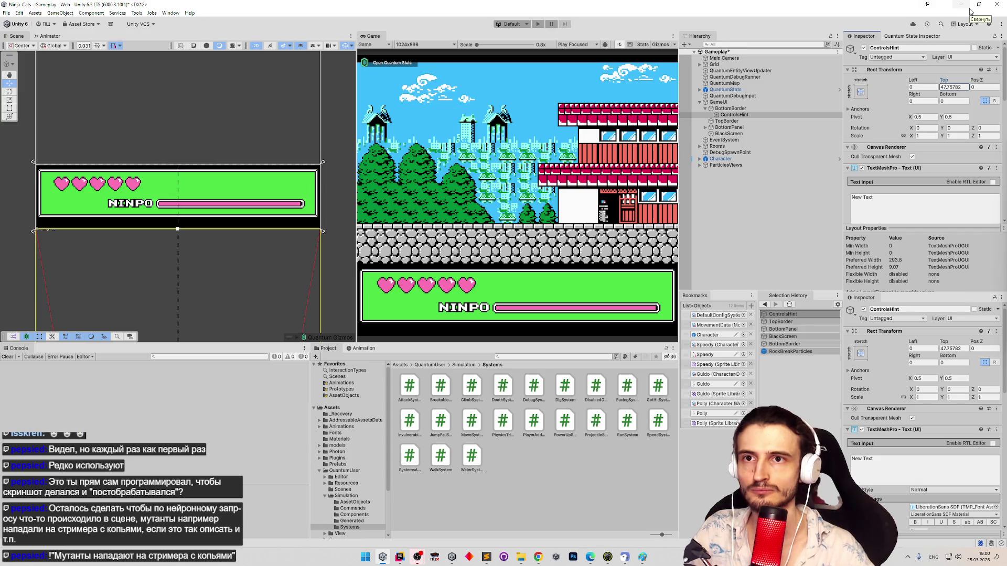
pyautogui.hotkey('ctrl', 'z')
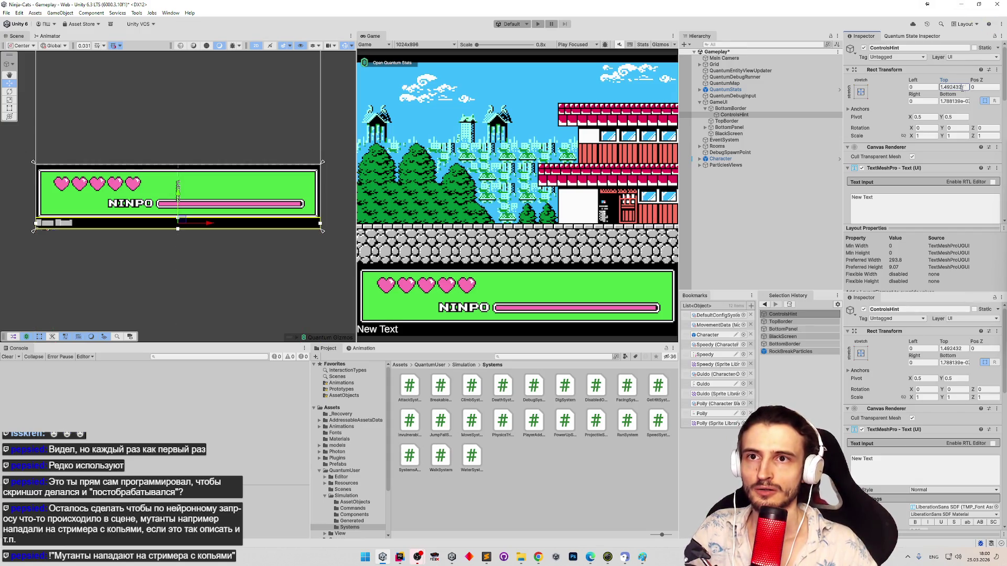
pyautogui.write('0.031')
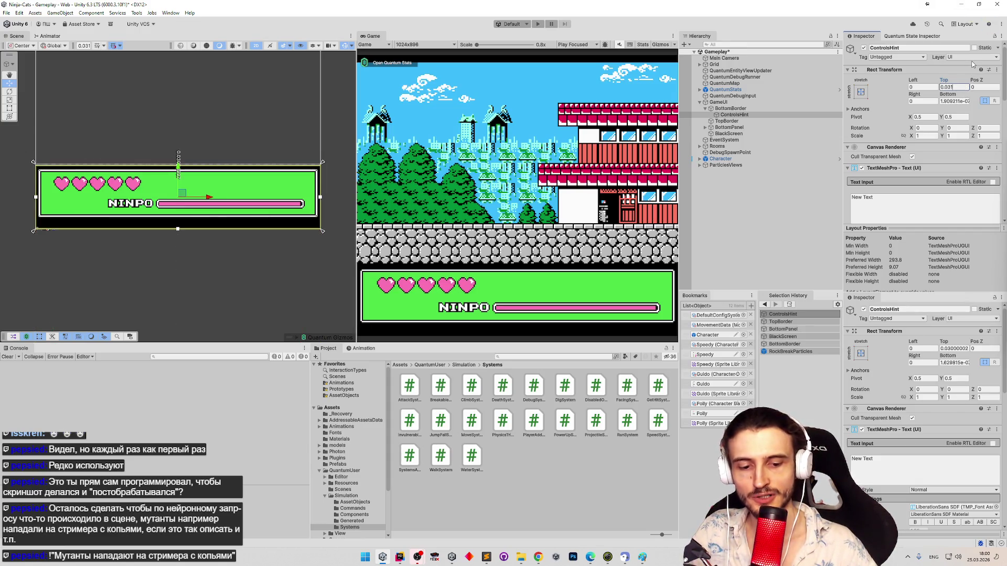
pyautogui.write('25*48')
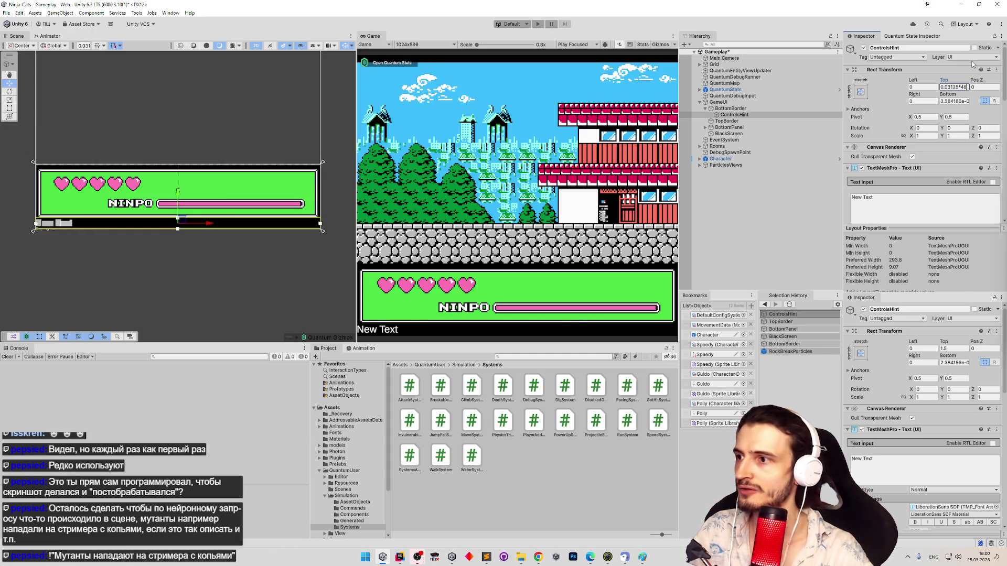
pyautogui.hotkey('ctrl', 's')
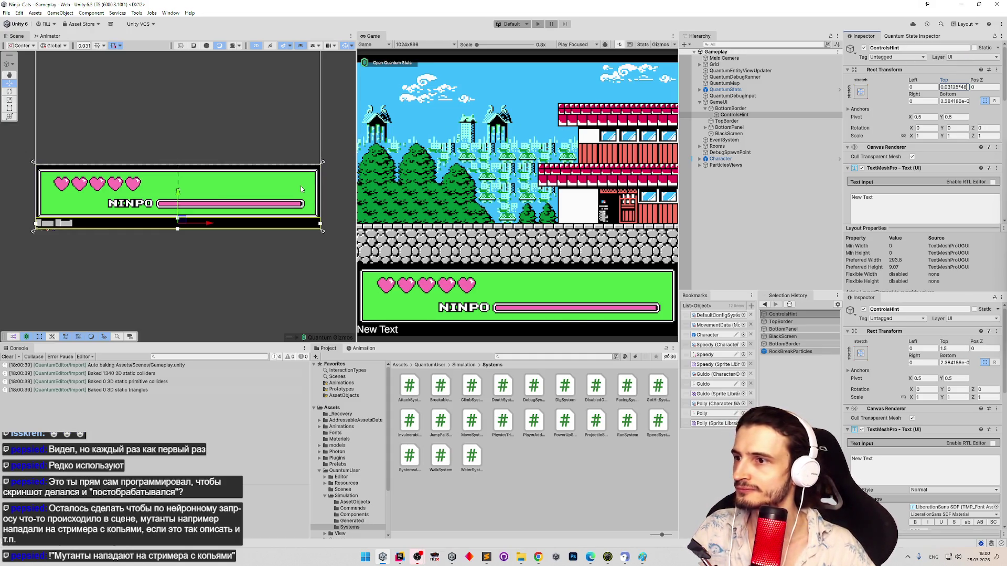
pyautogui.moveTo(1003, 84)
pyautogui.mouseDown()
pyautogui.moveTo(999, 173)
pyautogui.moveTo(994, 134)
pyautogui.mouseUp()
# Step: Assign the ninjacats SDF font asset to the ControlsHint text
pyautogui.click(995, 118)
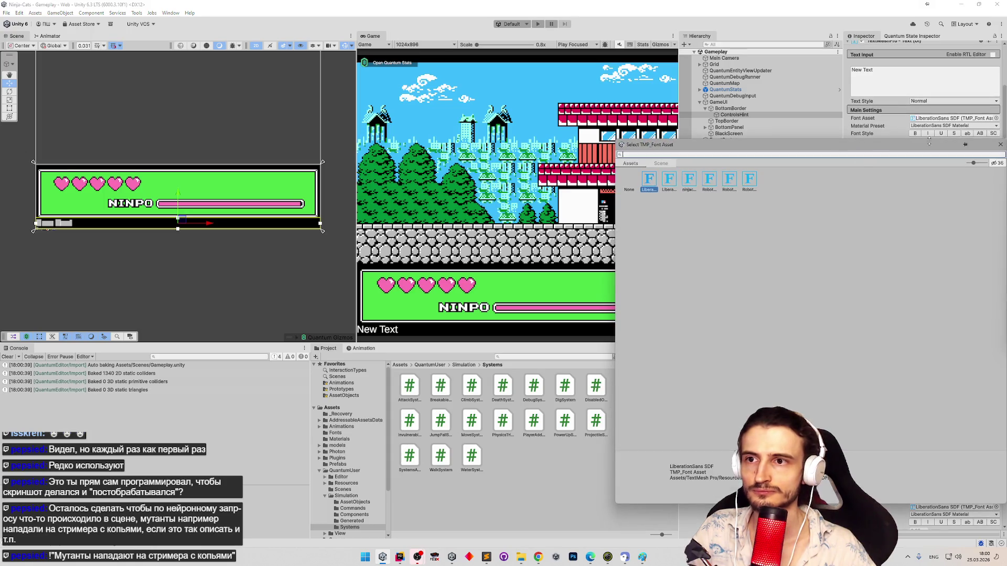
pyautogui.click(690, 180)
pyautogui.doubleClick(690, 181)
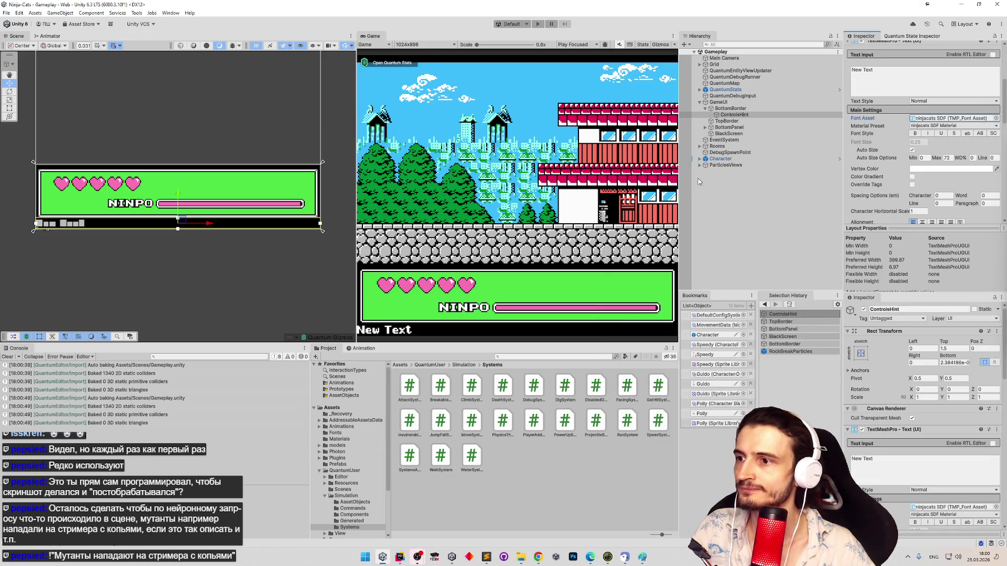
pyautogui.click(860, 79)
# Step: Rewrite the hint text to begin 'A/D - Walk A,A/D,D - Run'
pyautogui.write('WASD')
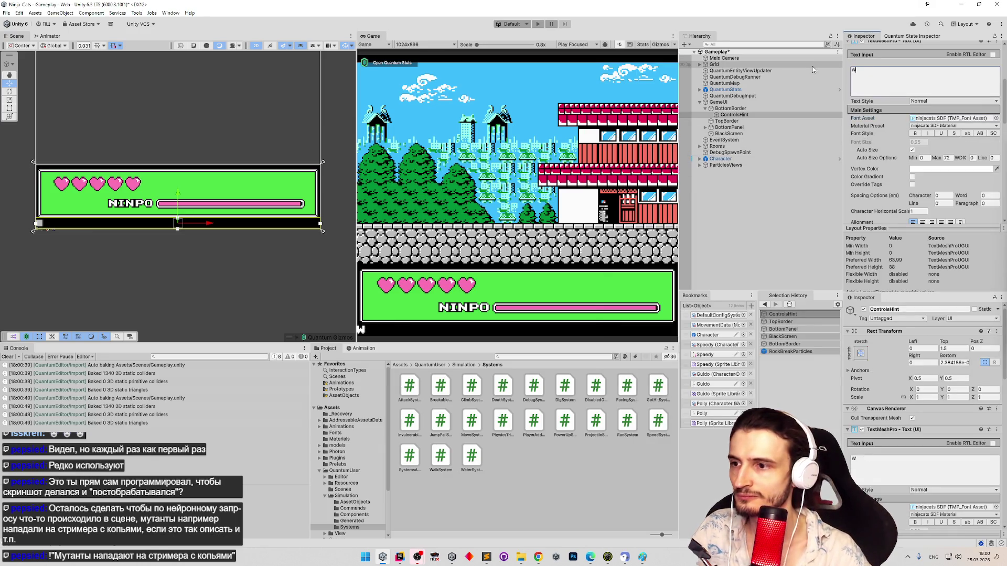
pyautogui.press('BackSpace')
pyautogui.press('BackSpace')
pyautogui.press('BackSpace')
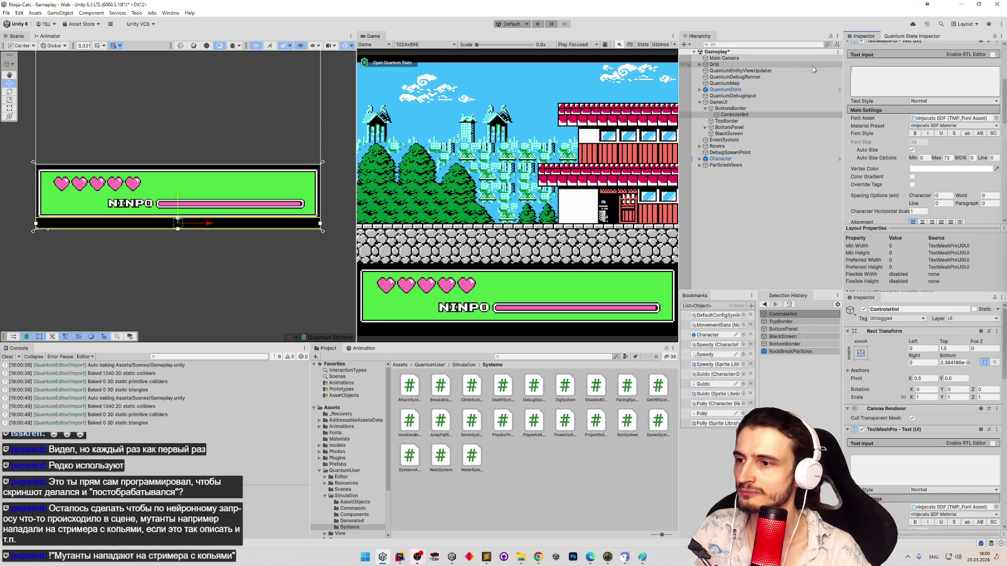
pyautogui.write('W')
pyautogui.press('BackSpace')
pyautogui.write('A')
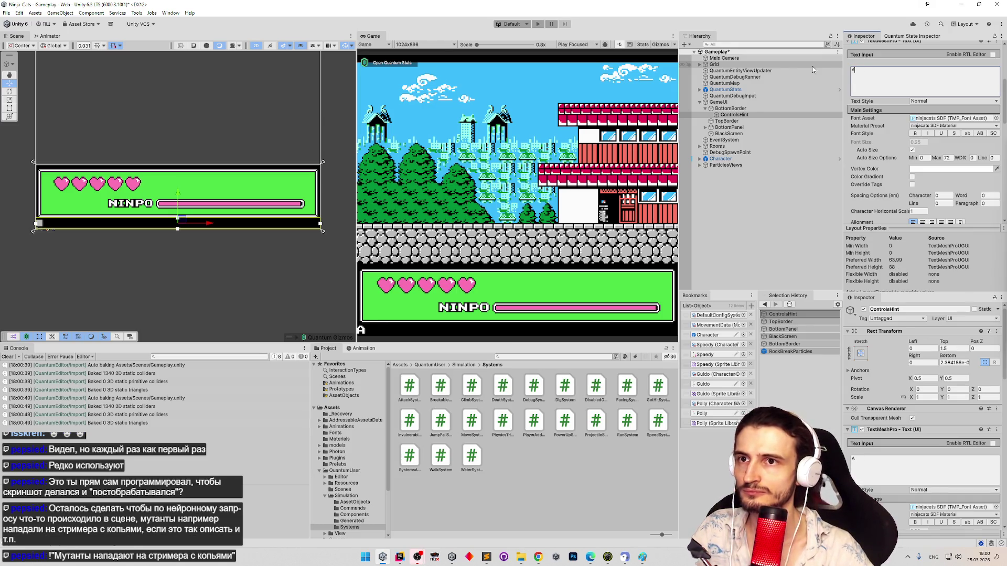
pyautogui.write('/D ')
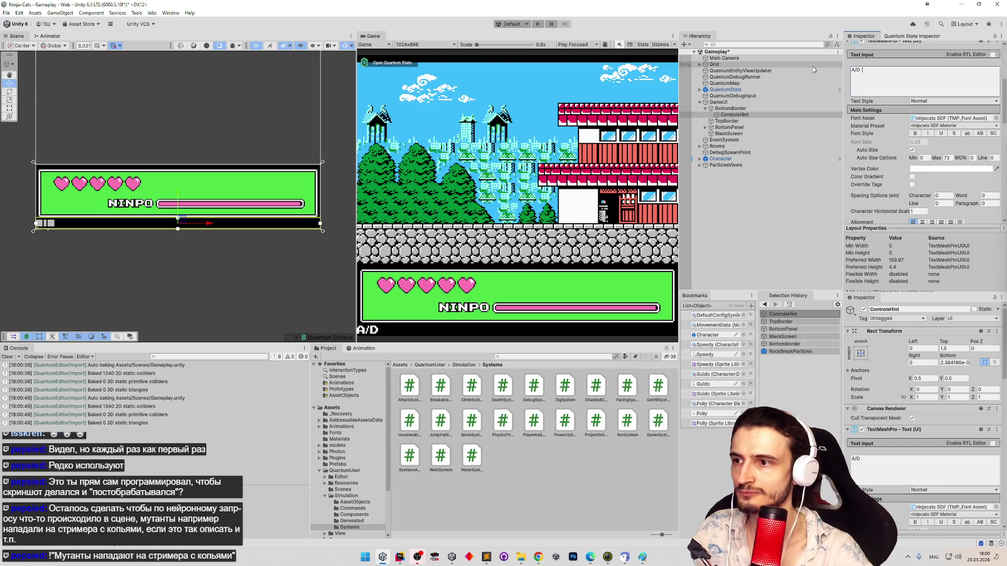
pyautogui.write('- Move')
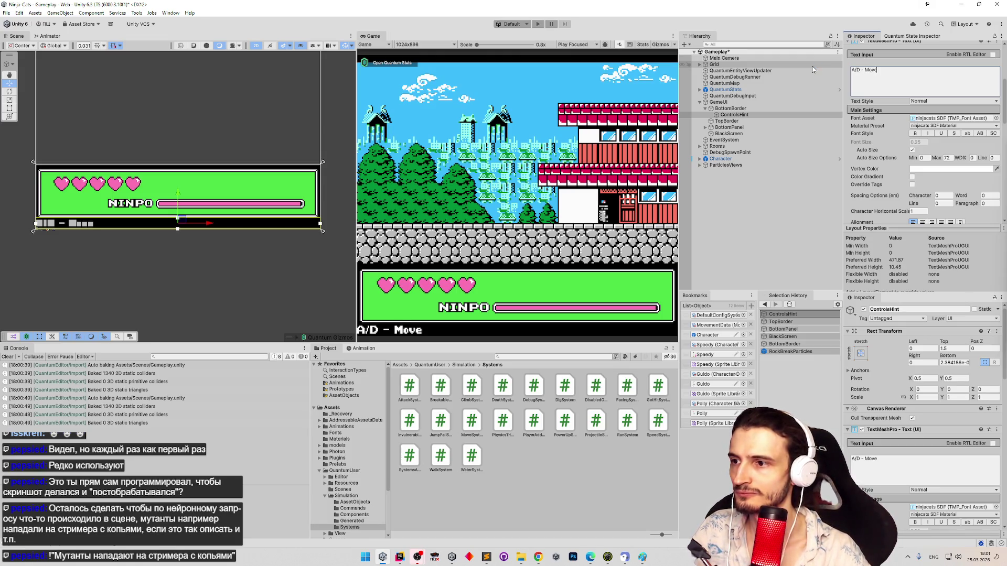
pyautogui.press('BackSpace')
pyautogui.press('BackSpace')
pyautogui.press('BackSpace')
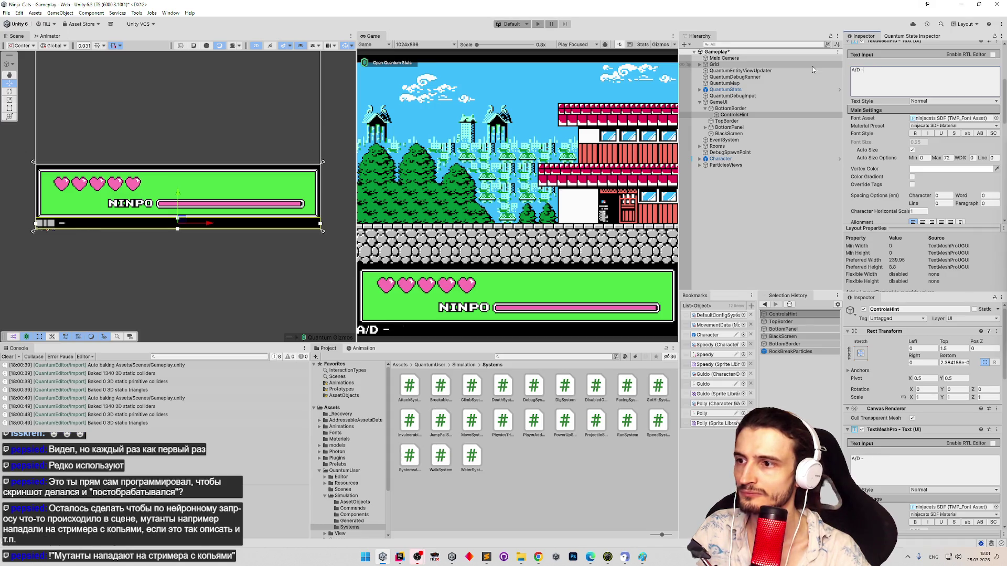
pyautogui.write('Walk.')
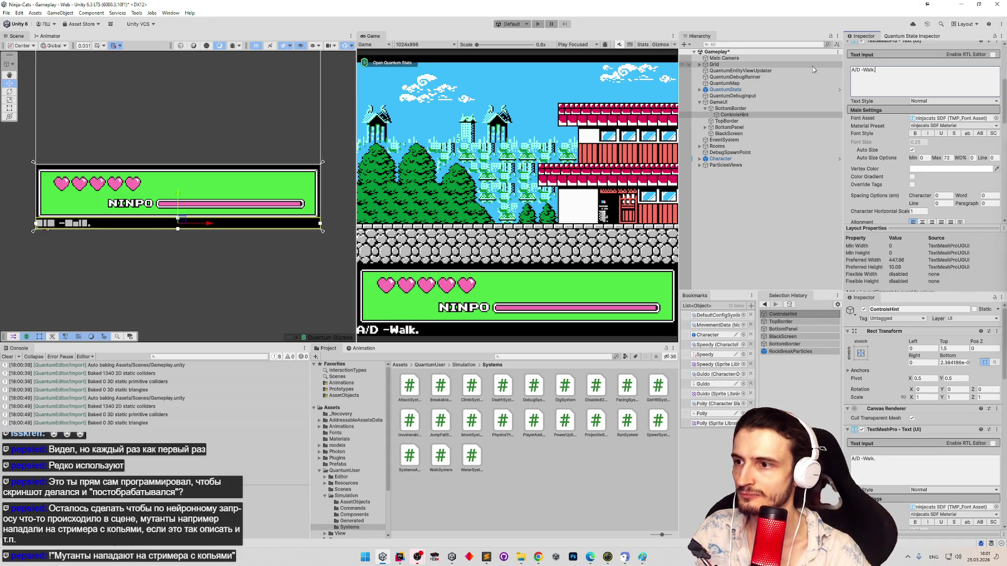
pyautogui.write(' A')
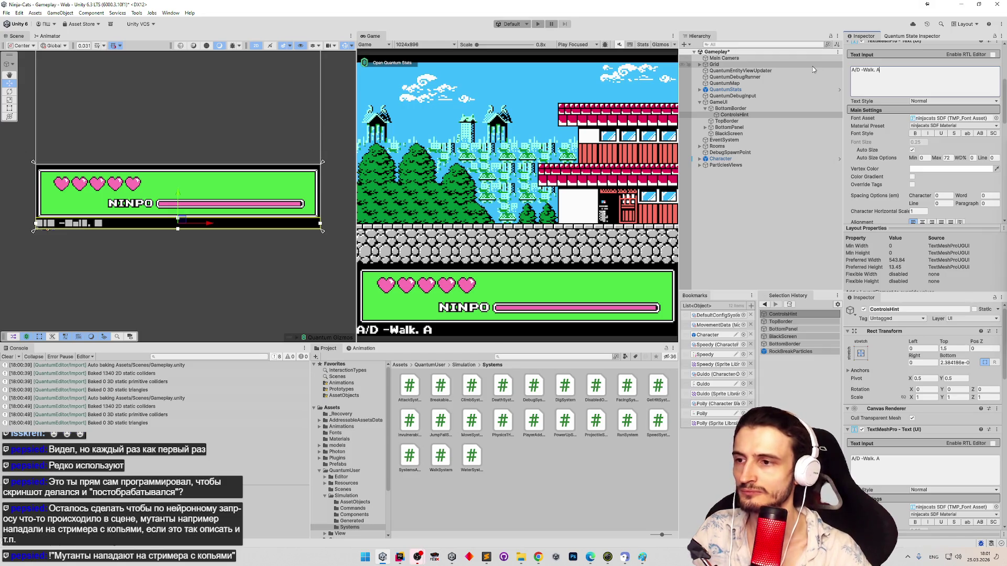
pyautogui.write(',A')
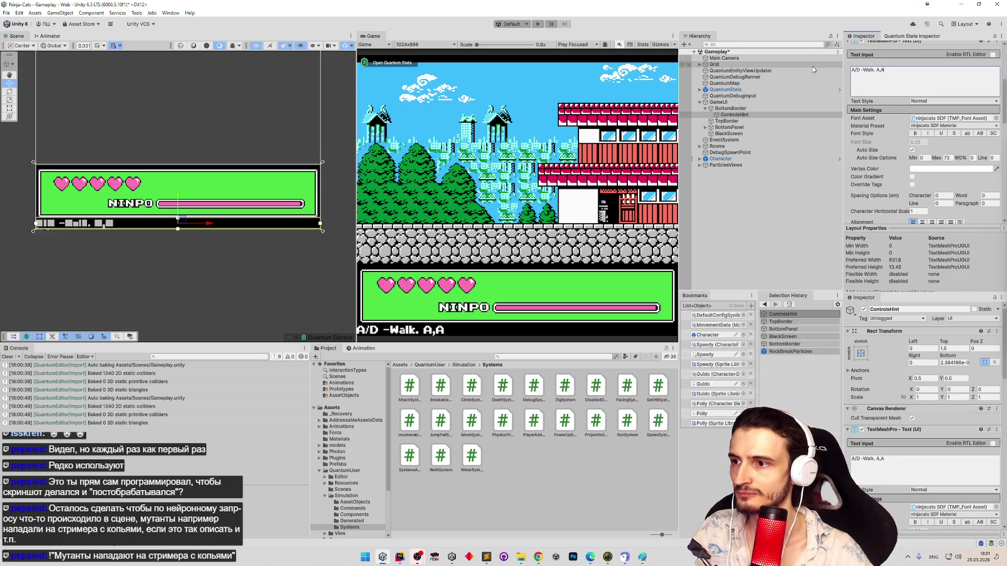
pyautogui.write('/D,D')
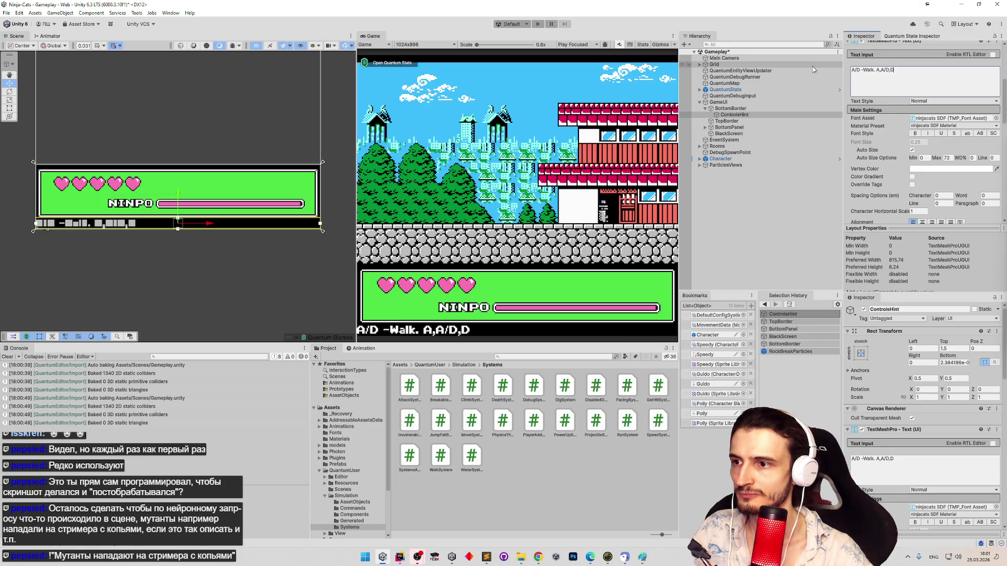
pyautogui.write(' -')
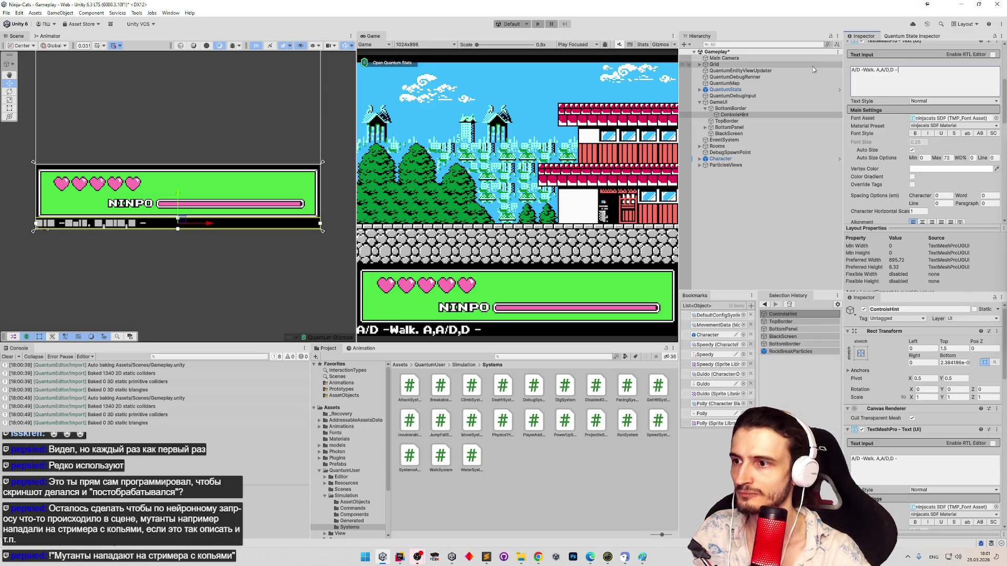
pyautogui.write(' Run')
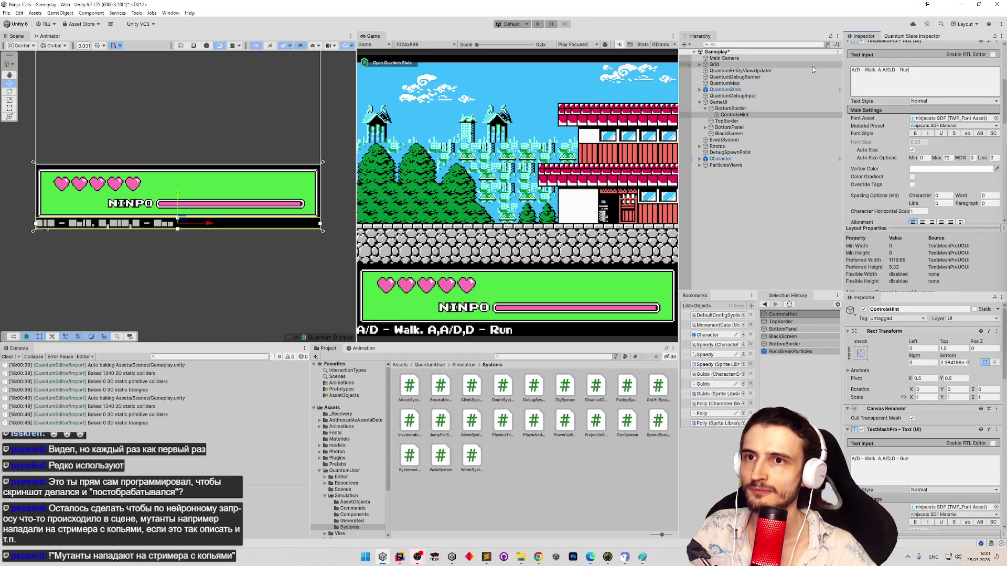
pyautogui.press('End')
pyautogui.write(',')
pyautogui.press('BackSpace')
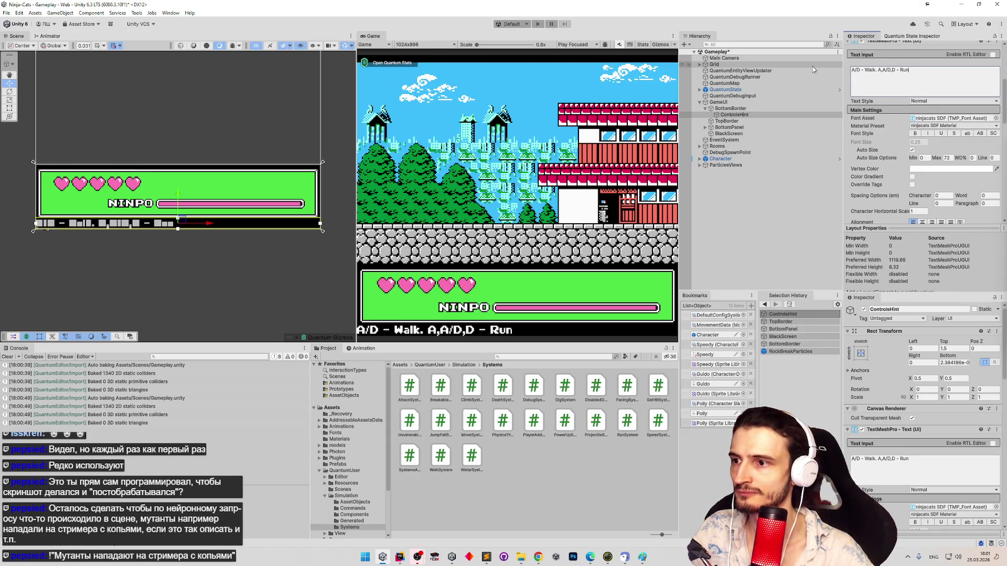
pyautogui.write('.')
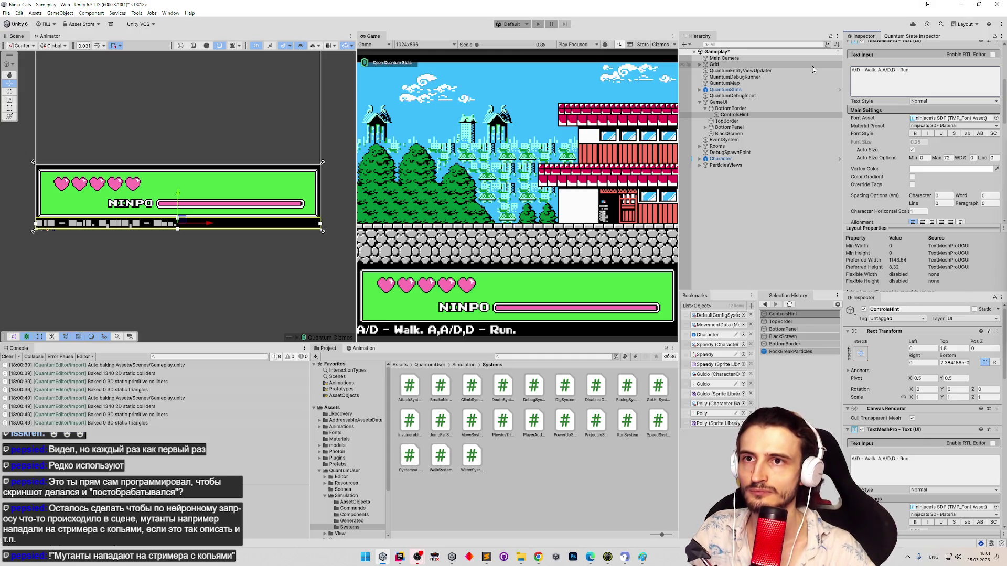
pyautogui.press('BackSpace')
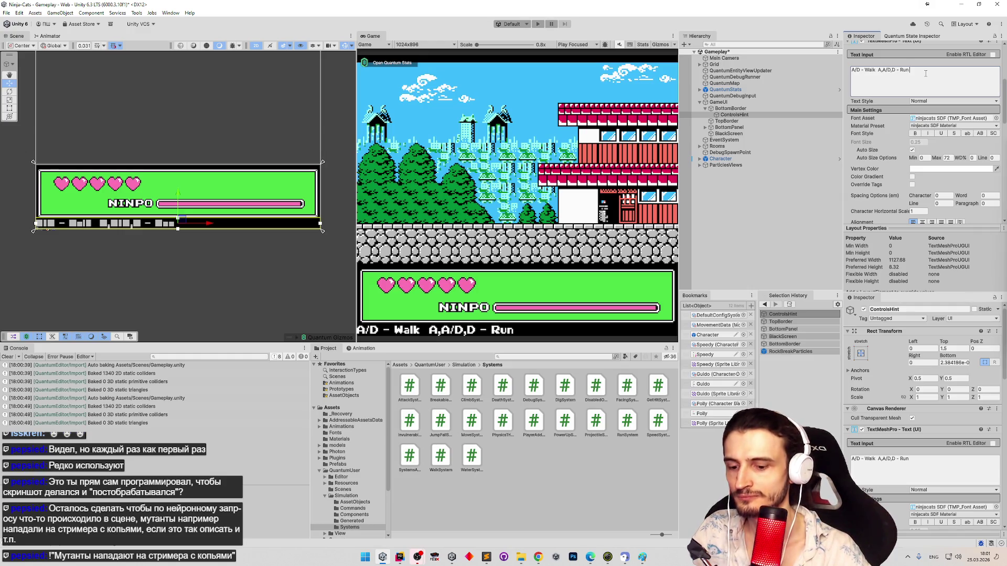
# Step: Append 'N - Attack' and 'M - Jump', fix the spacing, and centre-align the hint
pyautogui.write(' N')
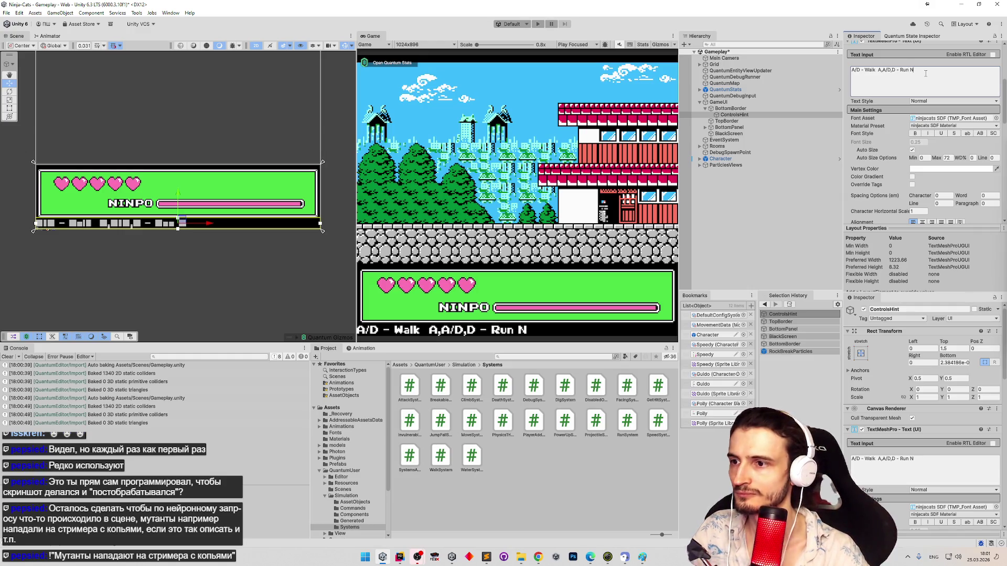
pyautogui.write(' -')
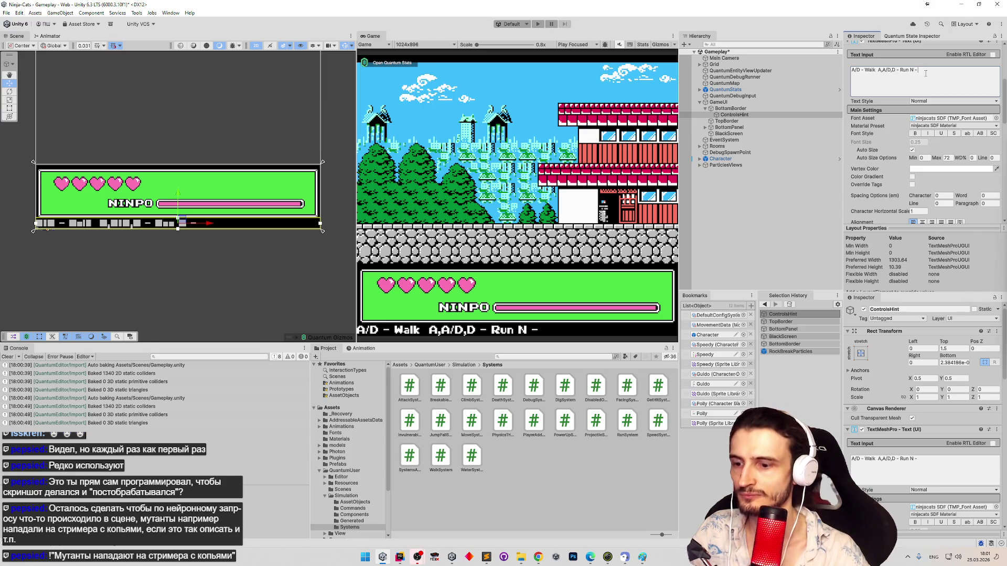
pyautogui.write(' Attack')
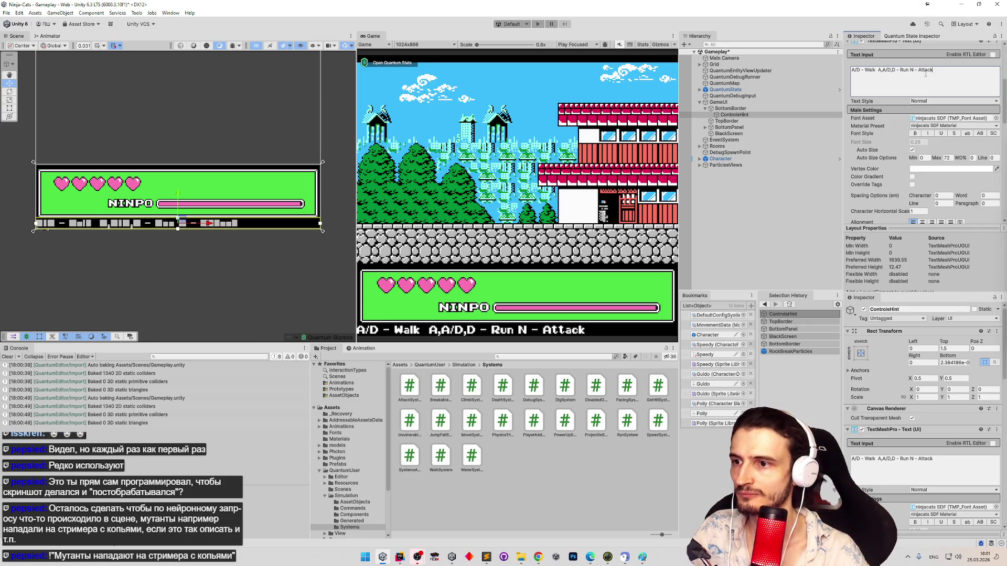
pyautogui.click(878, 71)
pyautogui.press('BackSpace')
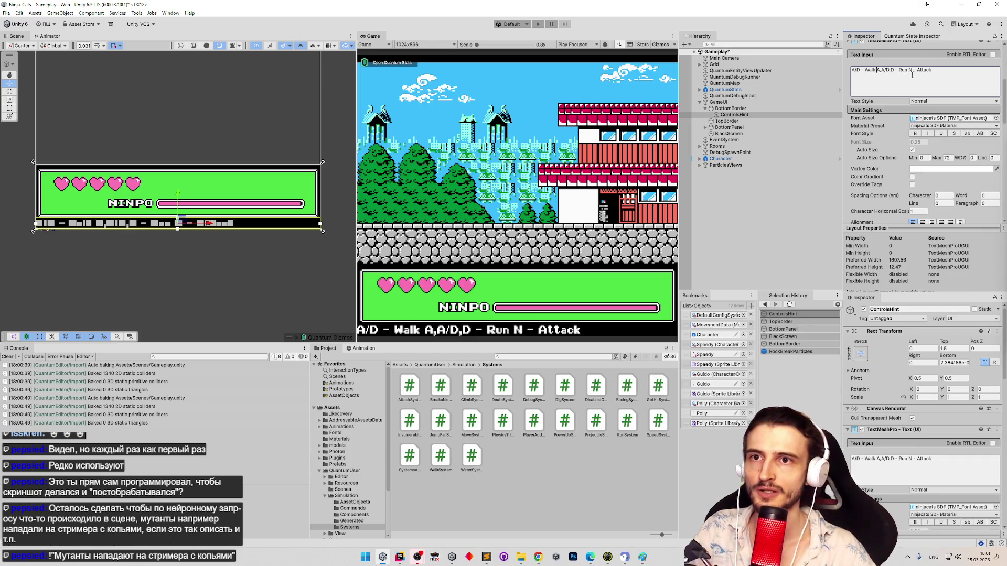
pyautogui.click(938, 71)
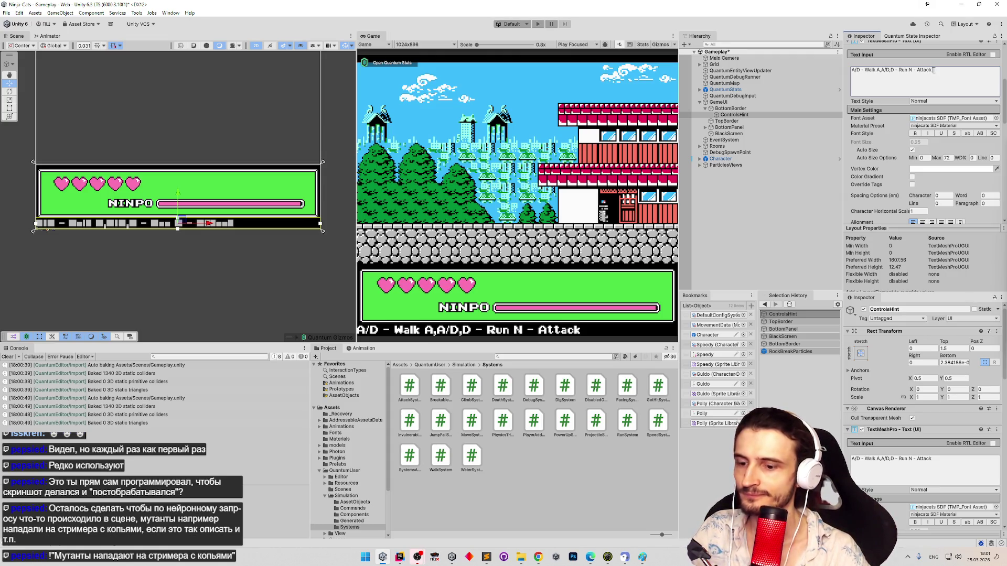
pyautogui.write(' M -')
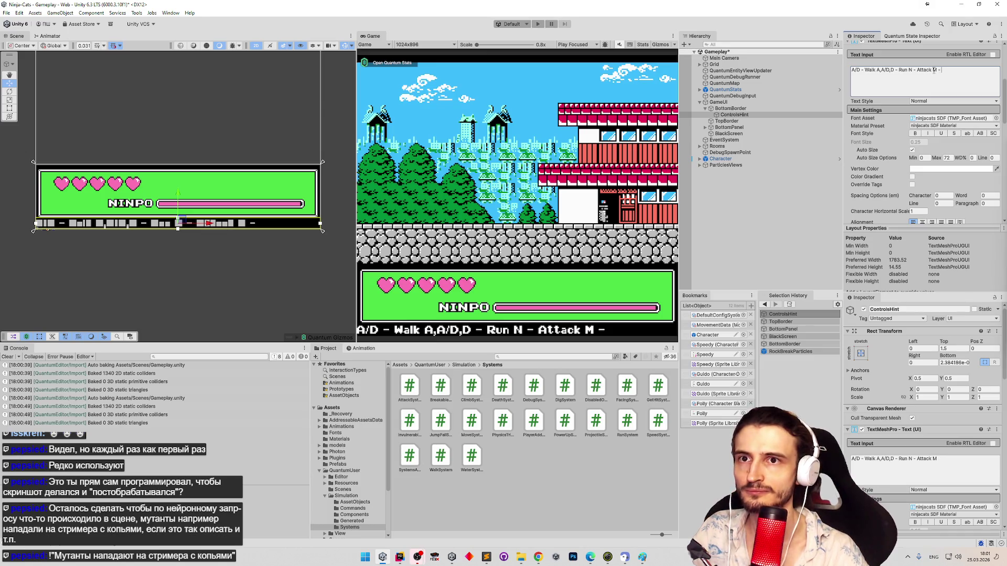
pyautogui.write(' Jump')
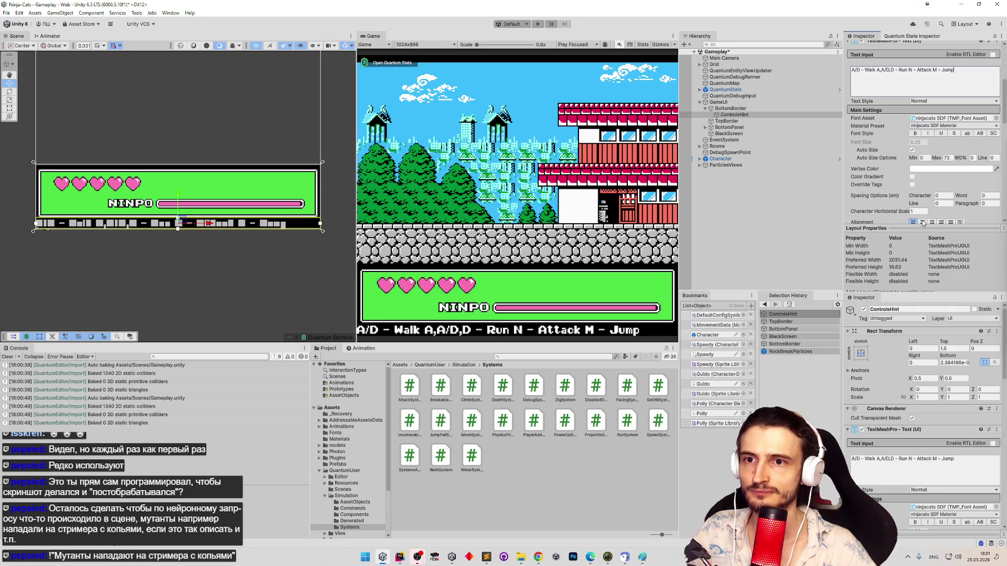
pyautogui.click(922, 222)
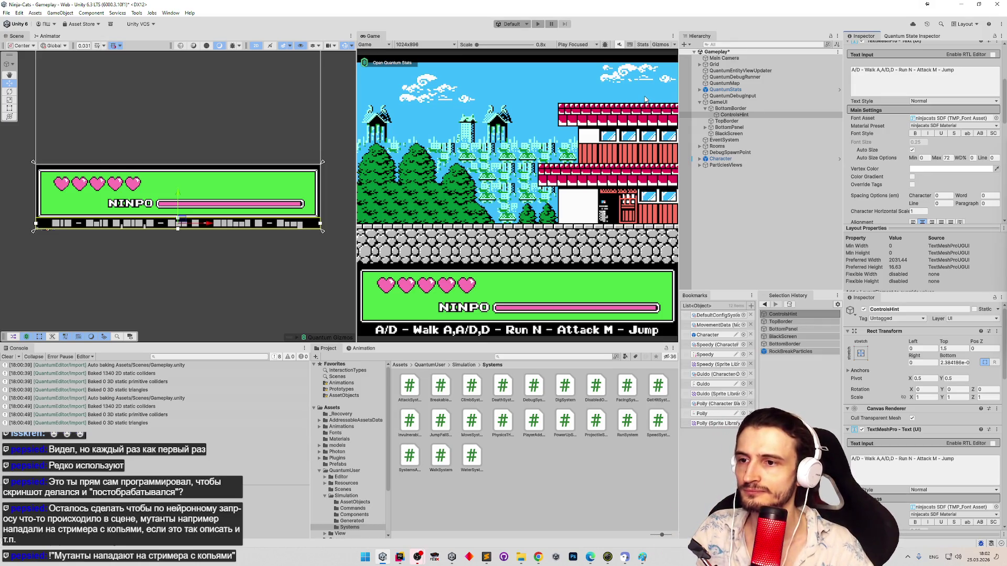
pyautogui.click(863, 71)
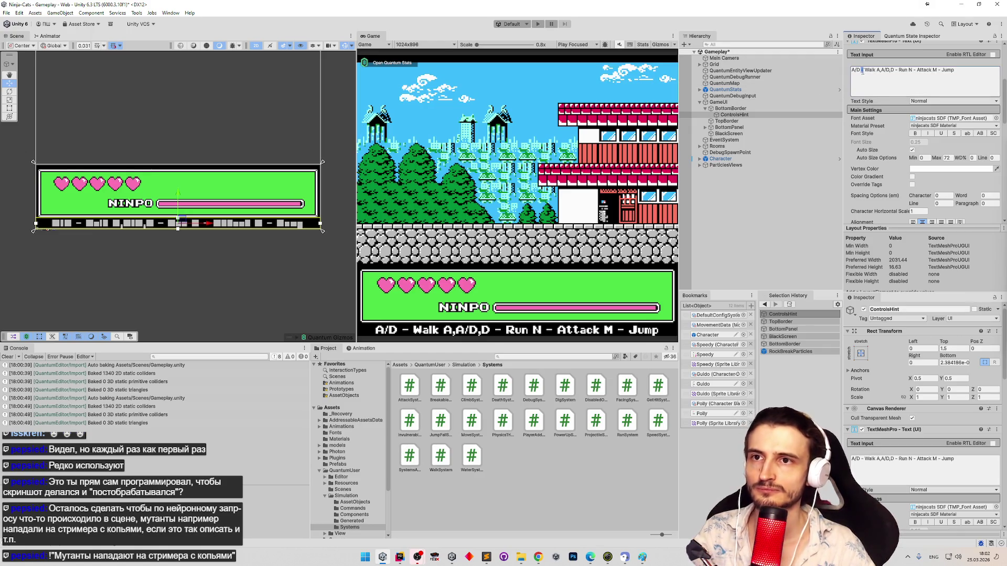
# Step: Replace the spaced separators after Walk, Run and Attack with '|' pipes
pyautogui.press('Delete')
pyautogui.press('Delete')
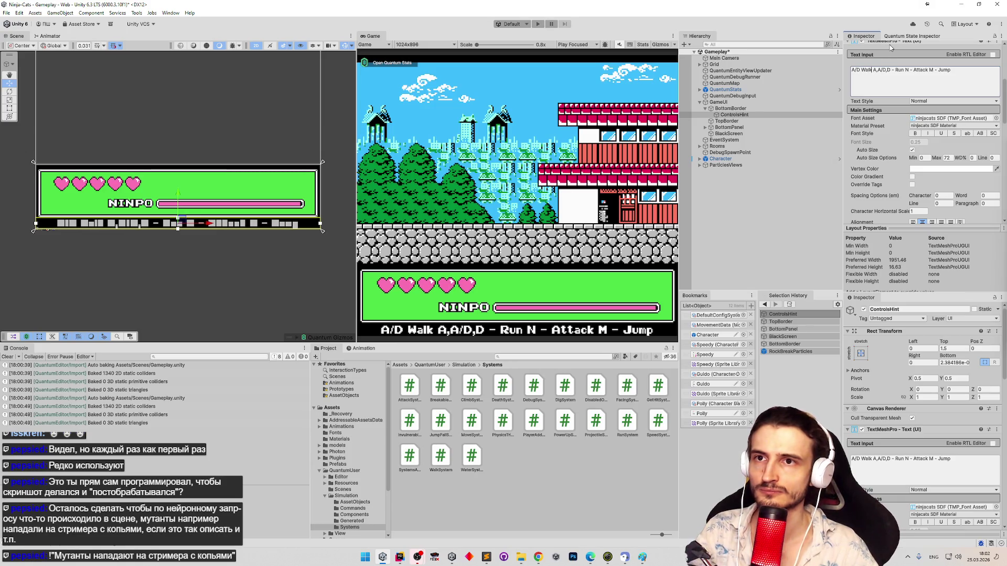
pyautogui.write('|')
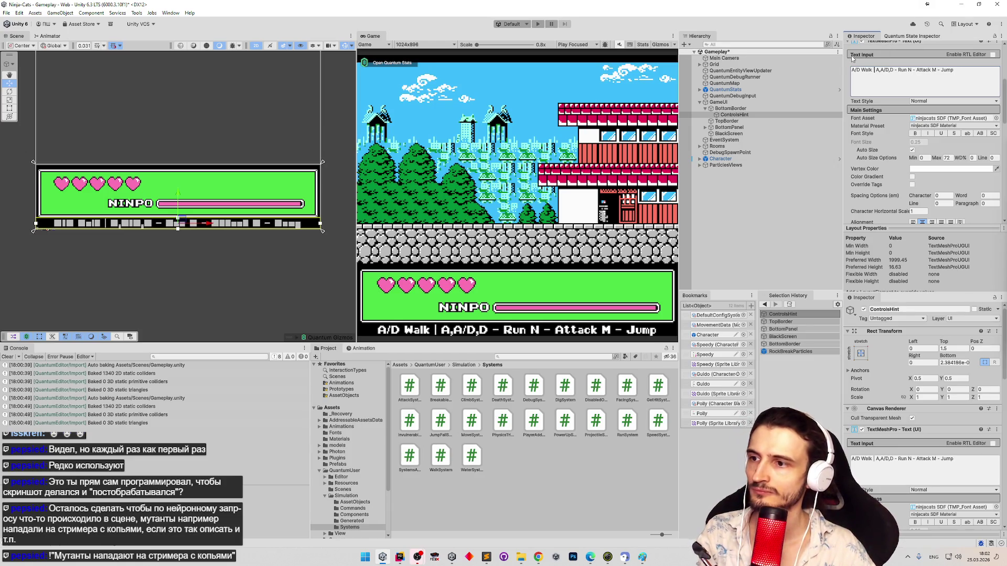
pyautogui.click(908, 69)
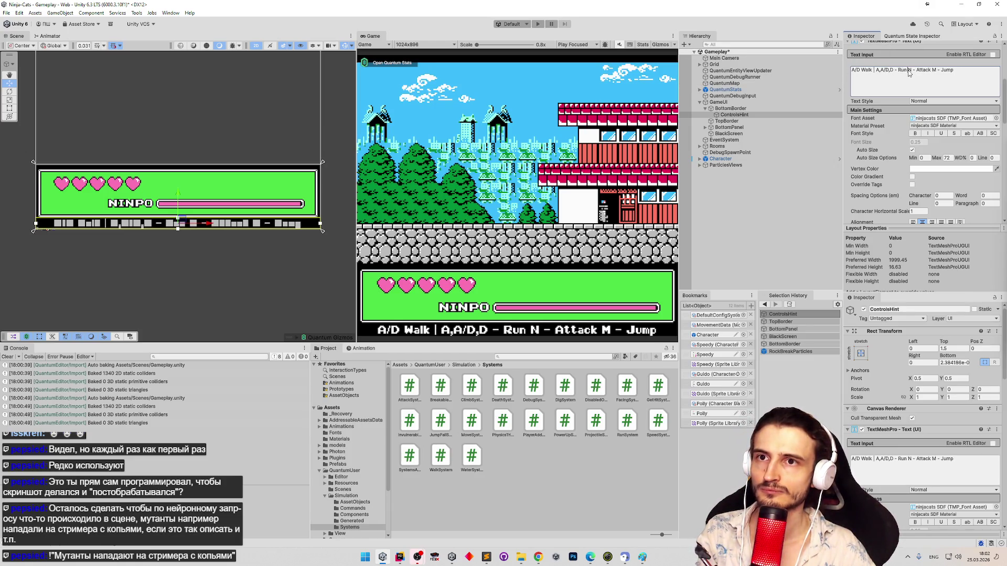
pyautogui.press('BackSpace')
pyautogui.write('|')
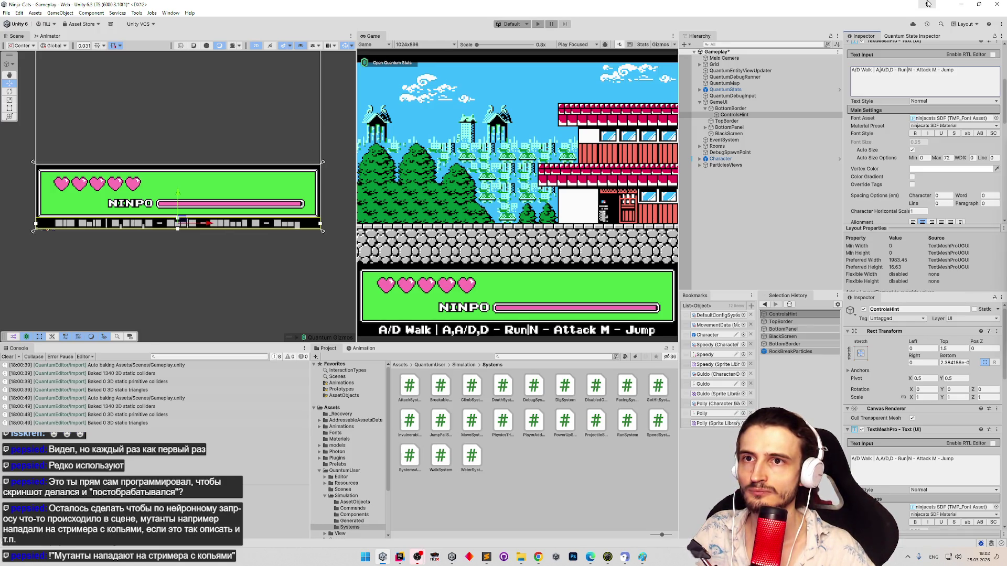
pyautogui.press('BackSpace')
pyautogui.press('Left')
pyautogui.press('BackSpace')
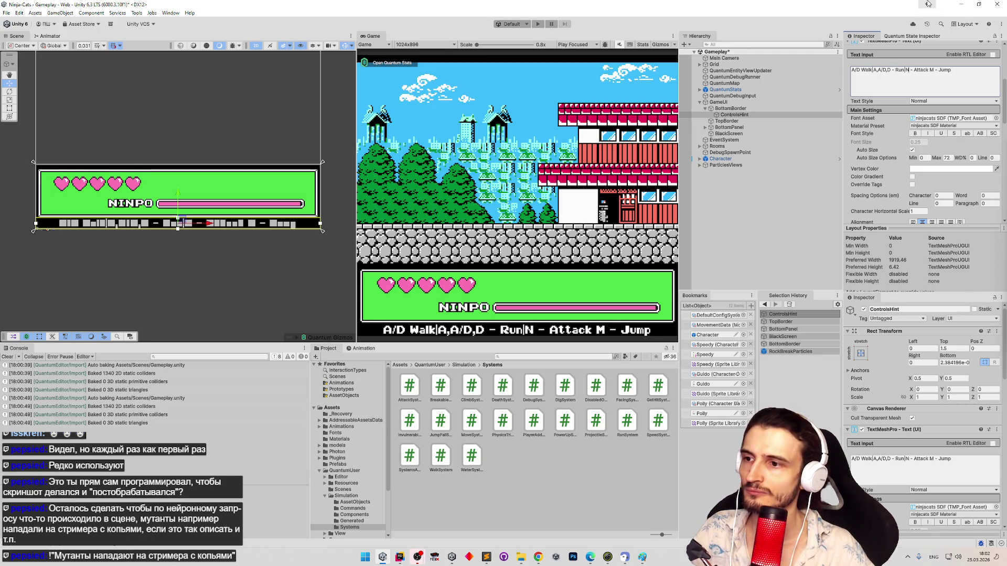
pyautogui.press('Delete')
pyautogui.press('Delete')
pyautogui.press('Delete')
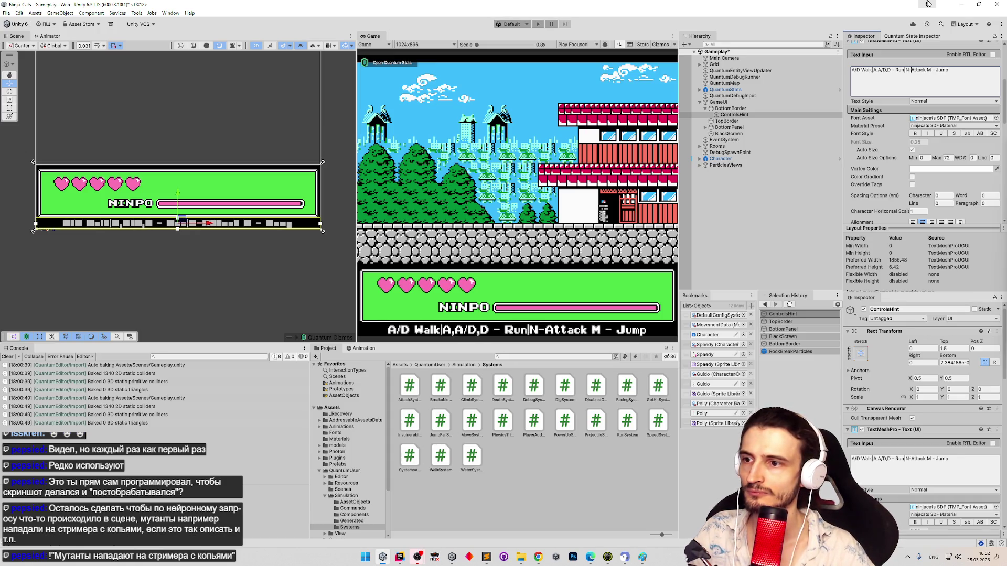
pyautogui.write('|')
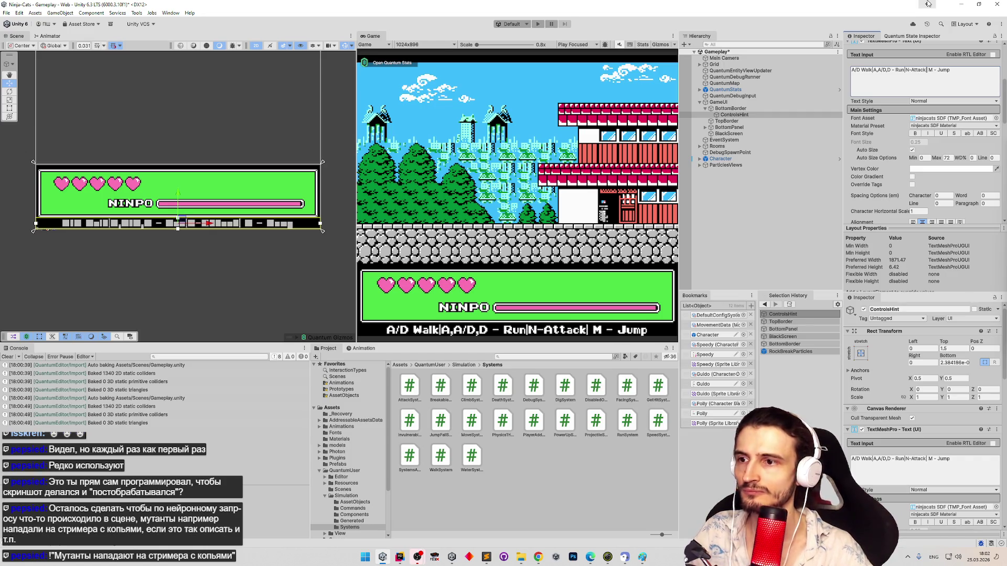
pyautogui.press('Delete')
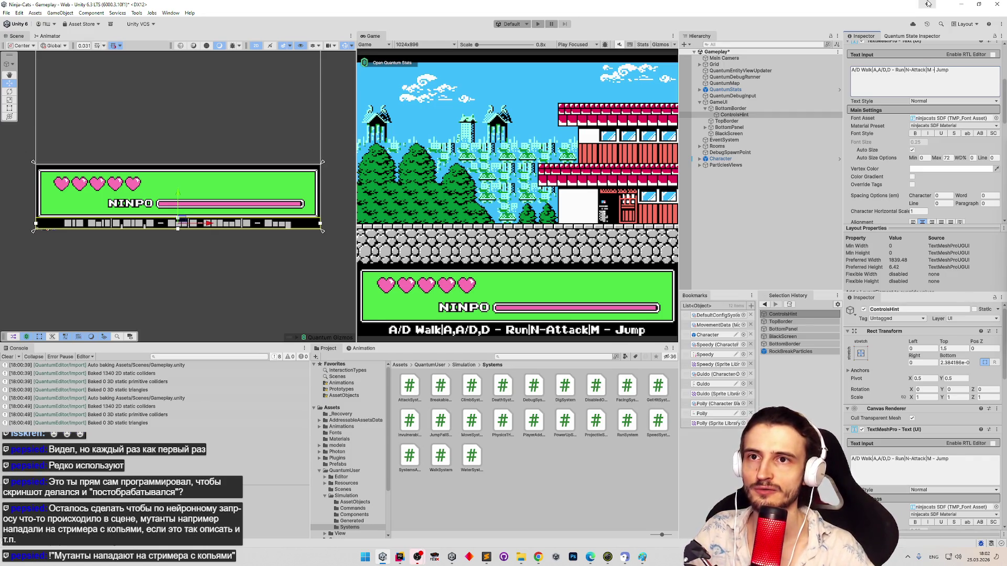
# Step: Compact 'M-Jump' and 'A,A/D,D-Run', append 'W+N-Shoot', and save the scene
pyautogui.press('Right')
pyautogui.press('Delete')
pyautogui.press('Right')
pyautogui.press('Delete')
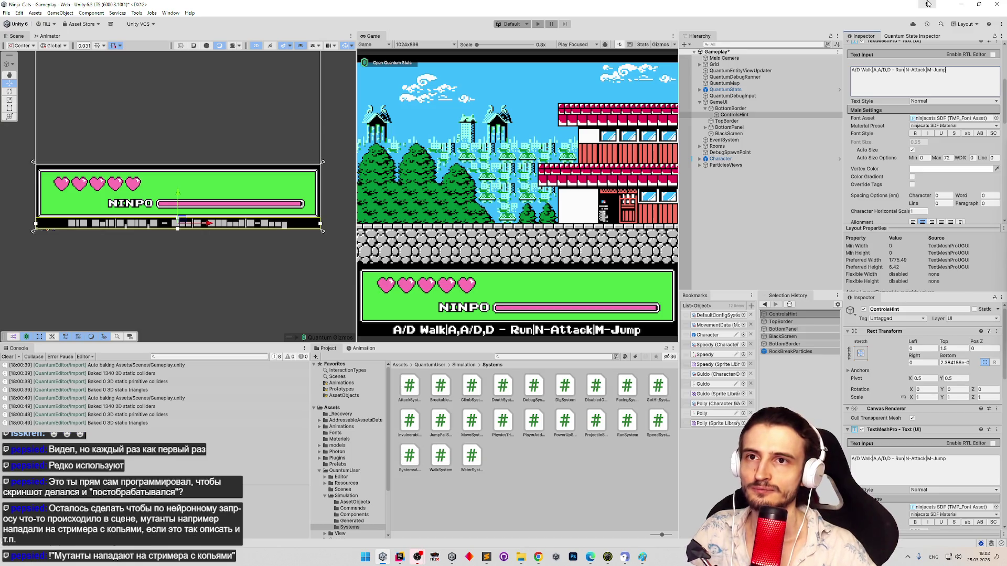
pyautogui.write('|')
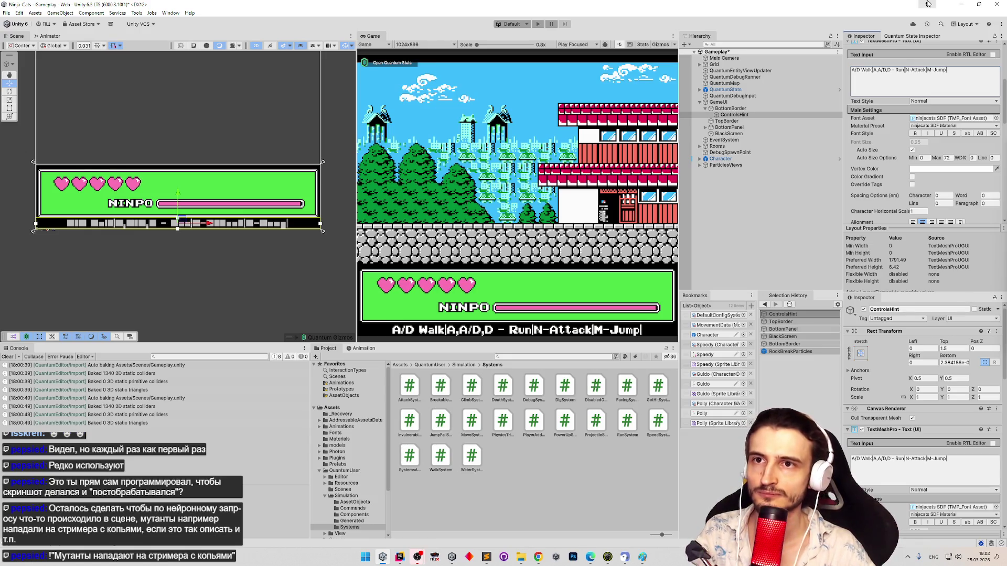
pyautogui.press('Delete')
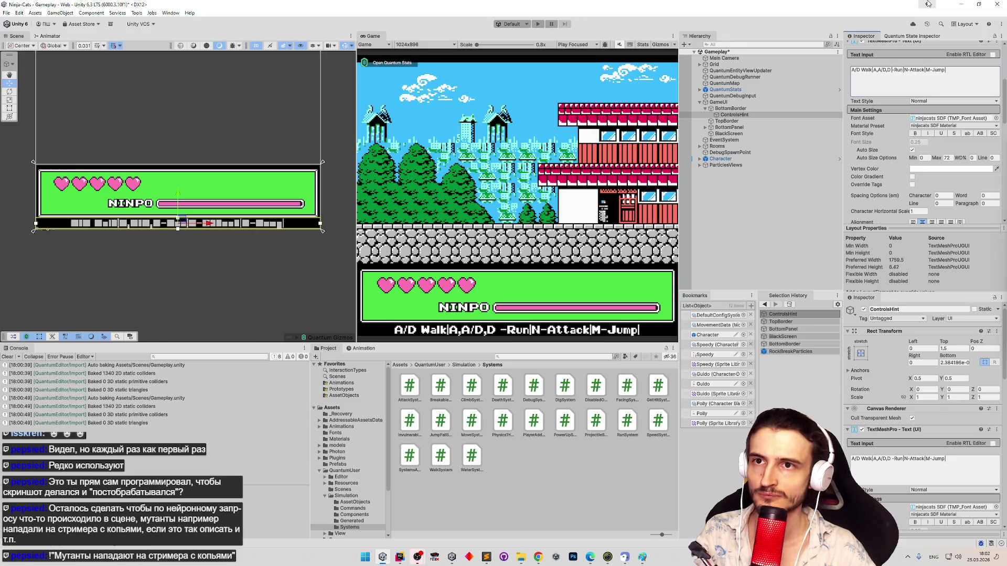
pyautogui.press('Right')
pyautogui.press('Delete')
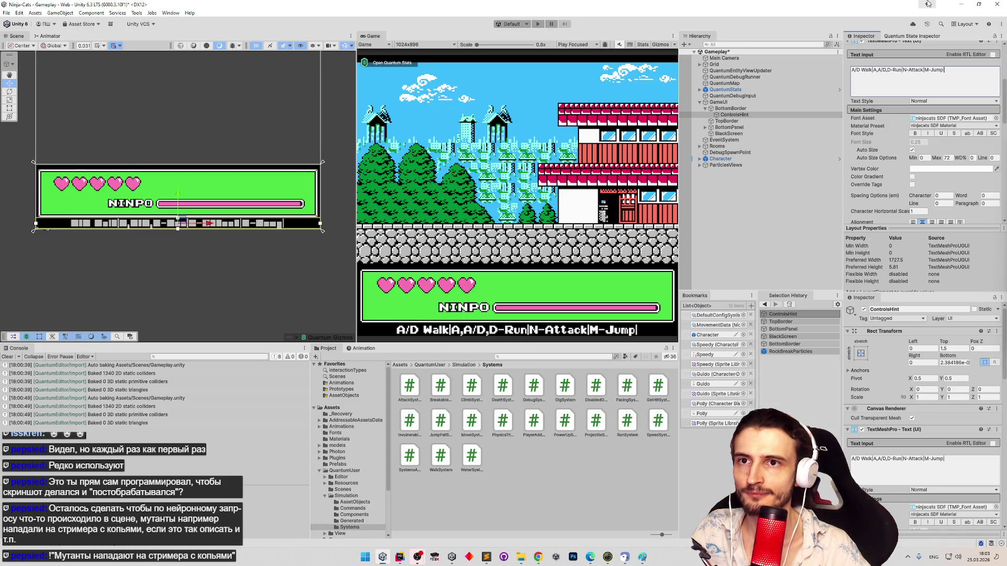
pyautogui.write('W')
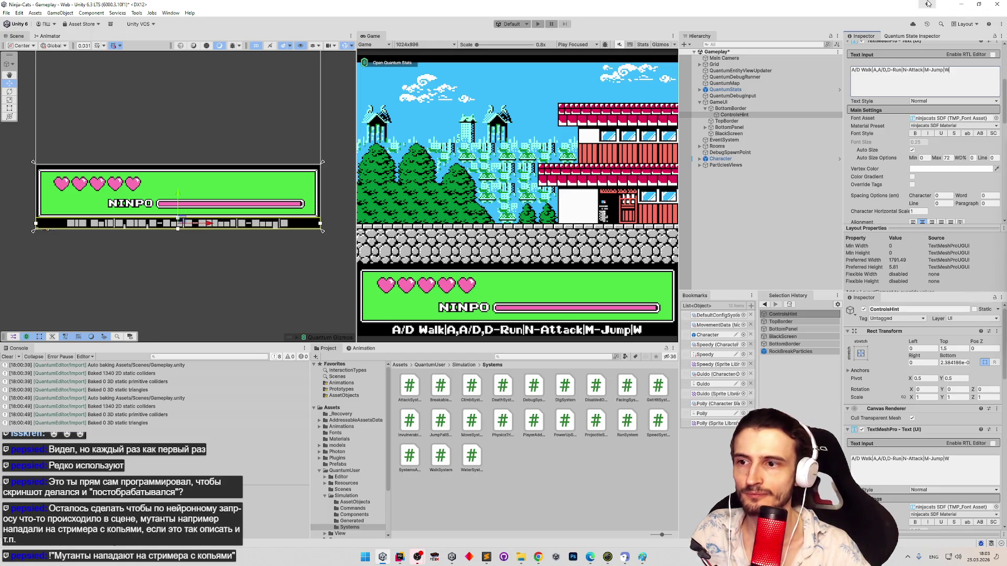
pyautogui.write('+')
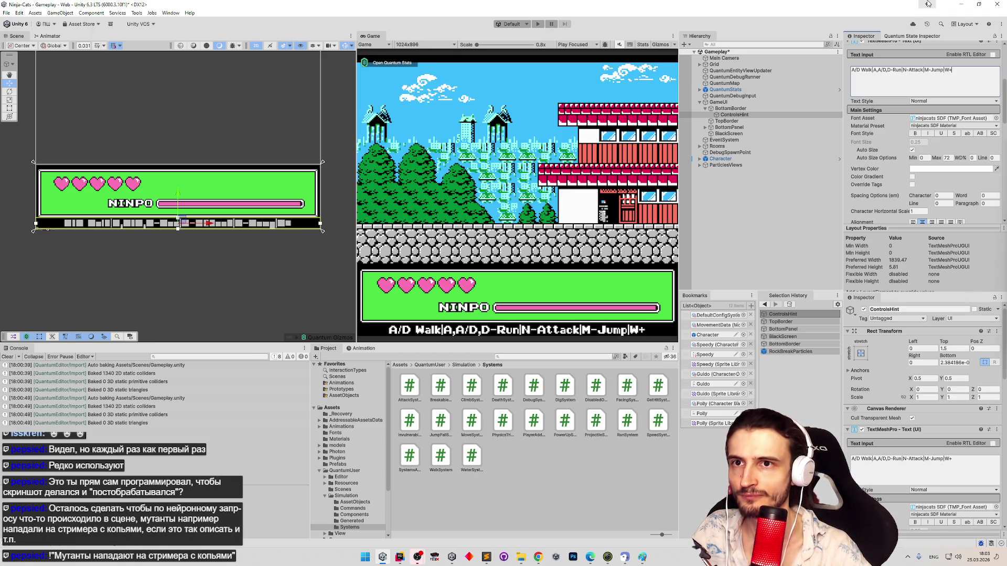
pyautogui.write('N')
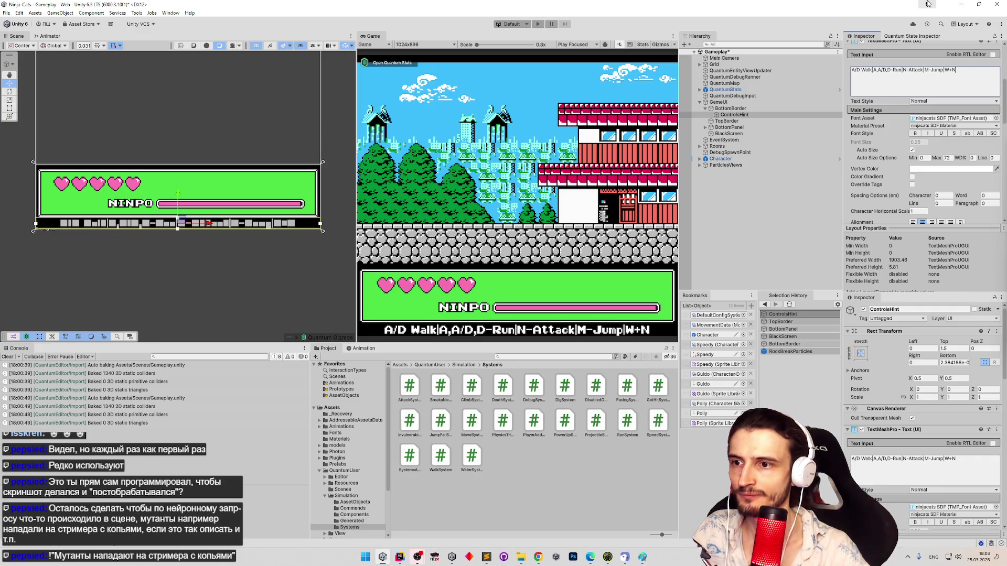
pyautogui.write('-Shoot')
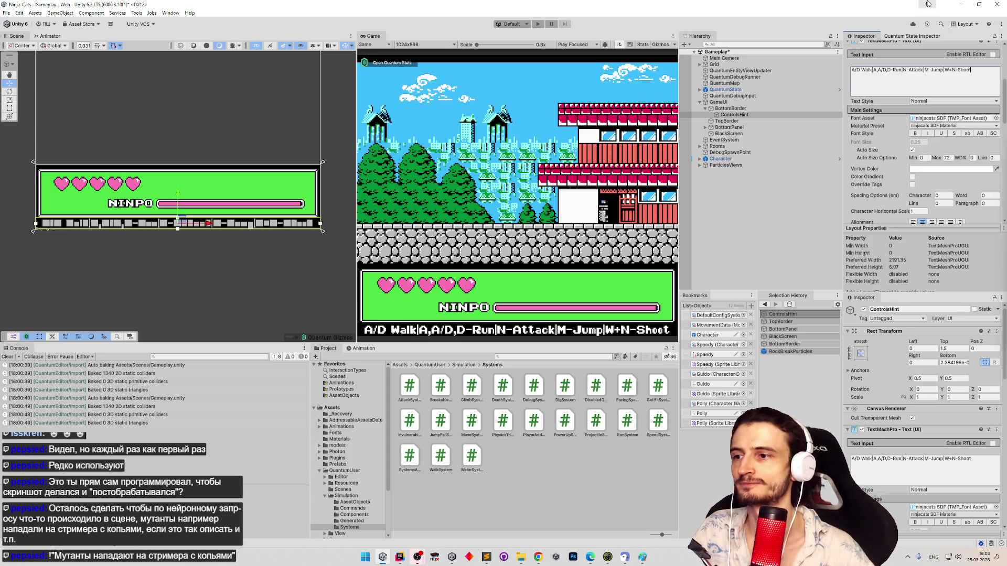
pyautogui.hotkey('ctrl', 's')
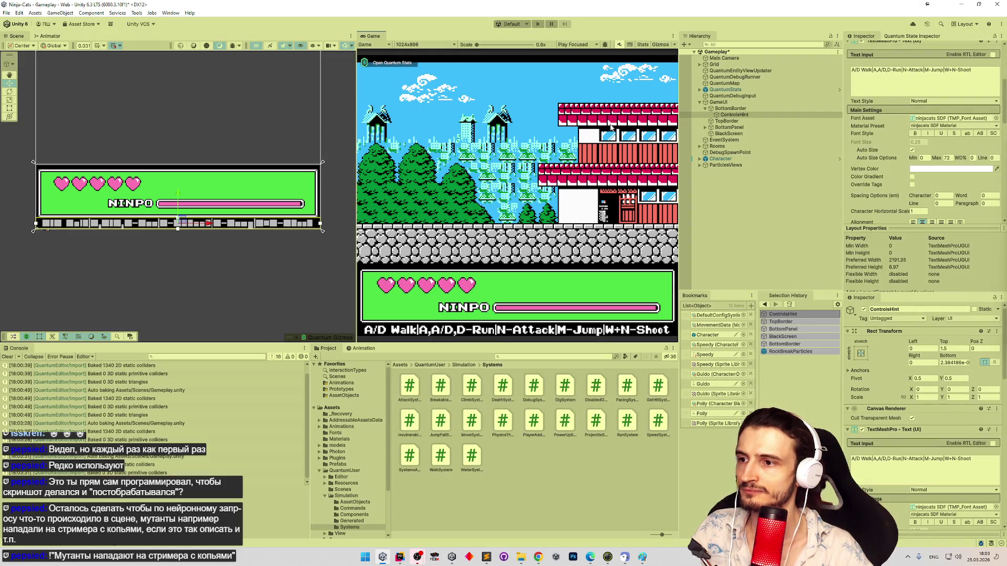
# Step: Start Play mode and walk the cat right, then climb the ladder to the upper floor
pyautogui.hotkey('ctrl', 'p')
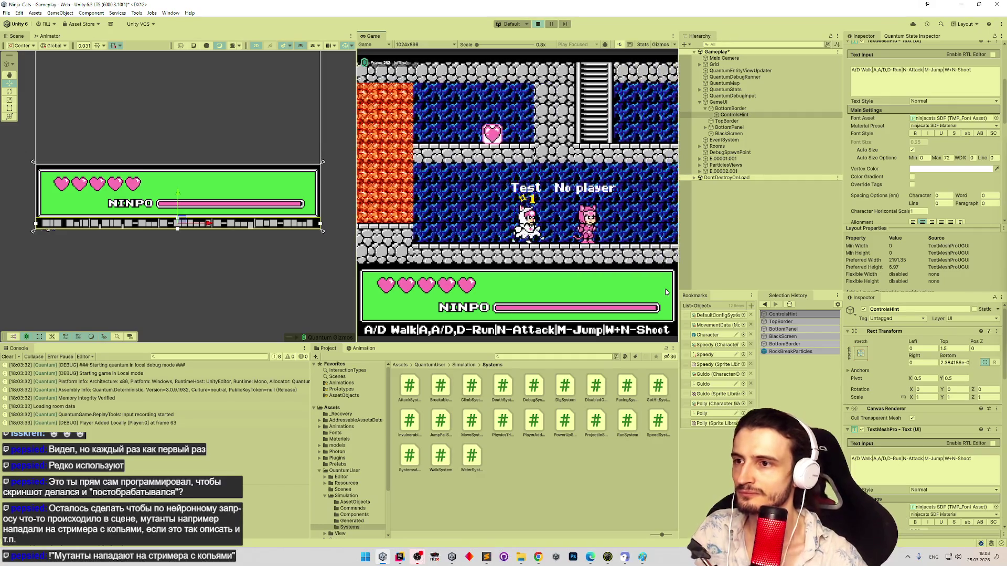
pyautogui.press('d')
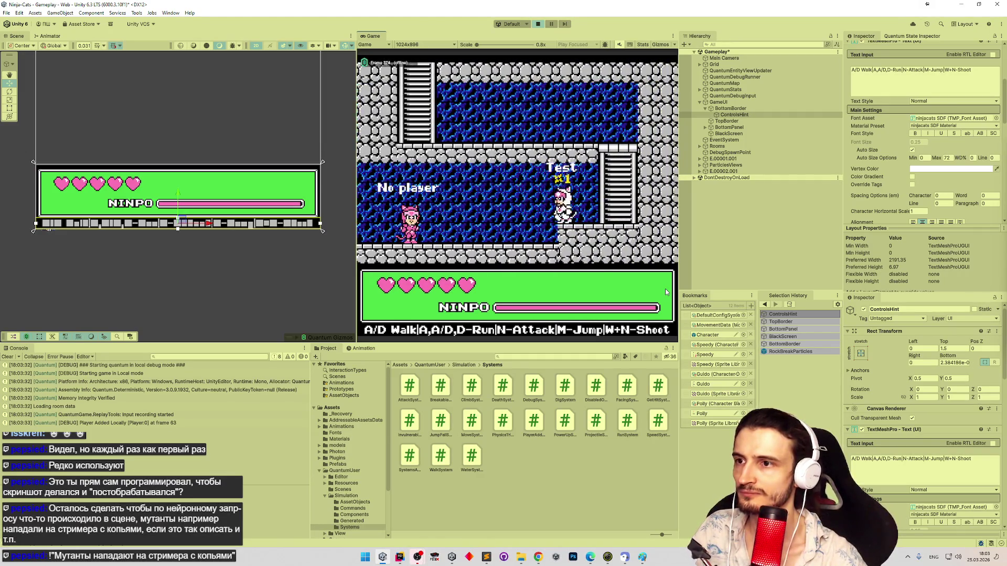
pyautogui.press('a')
pyautogui.press('d')
pyautogui.press('w')
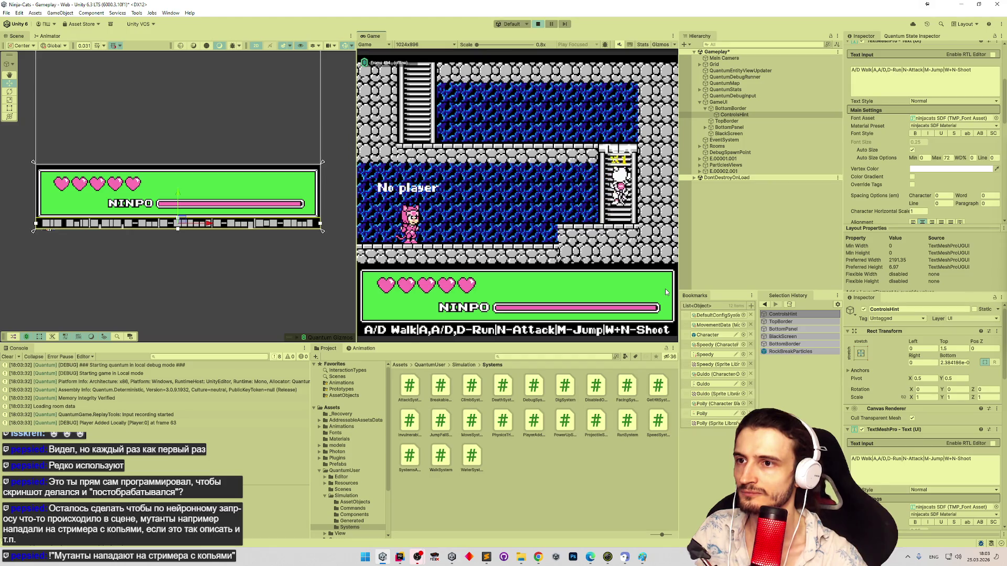
pyautogui.press('a')
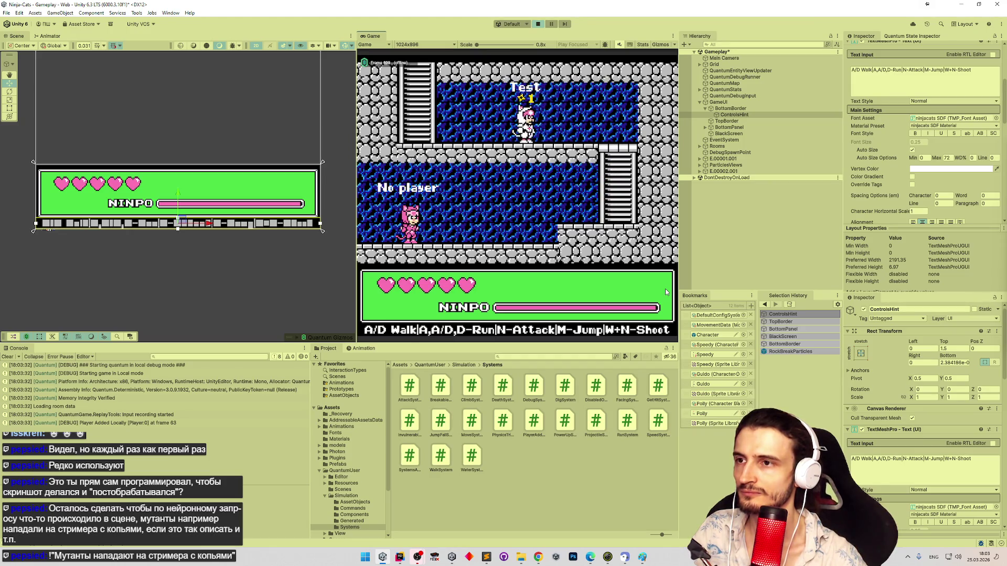
pyautogui.press('d')
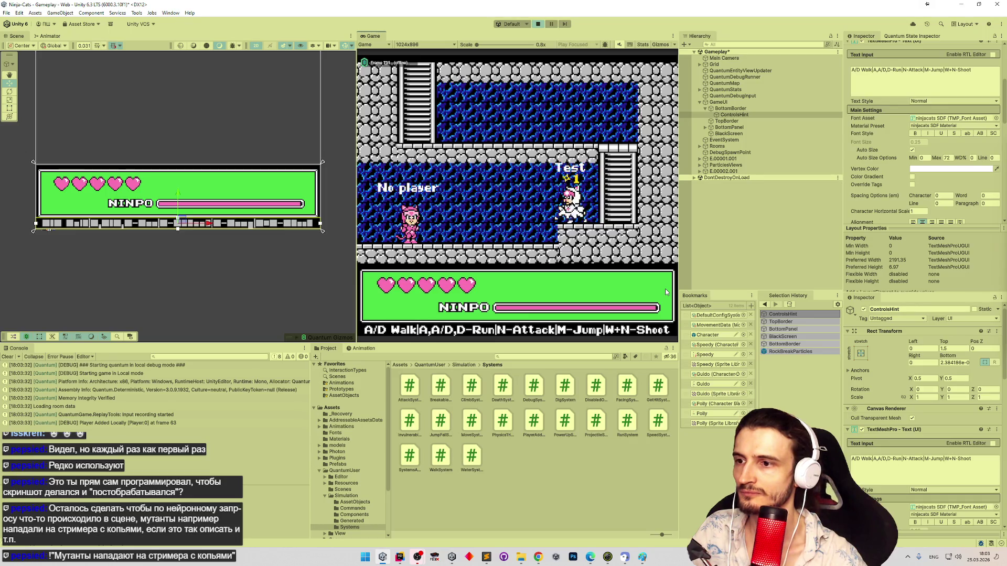
pyautogui.press('a')
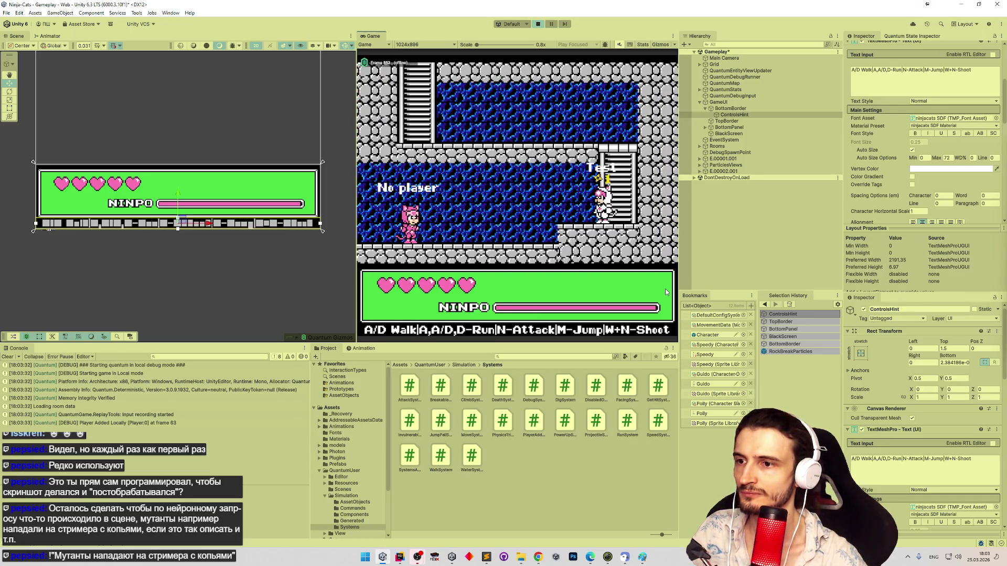
# Step: Maximize the game view, jump through the lava-wall shaft, then stop play and show the todo list
pyautogui.hotkey('shift', 'space')
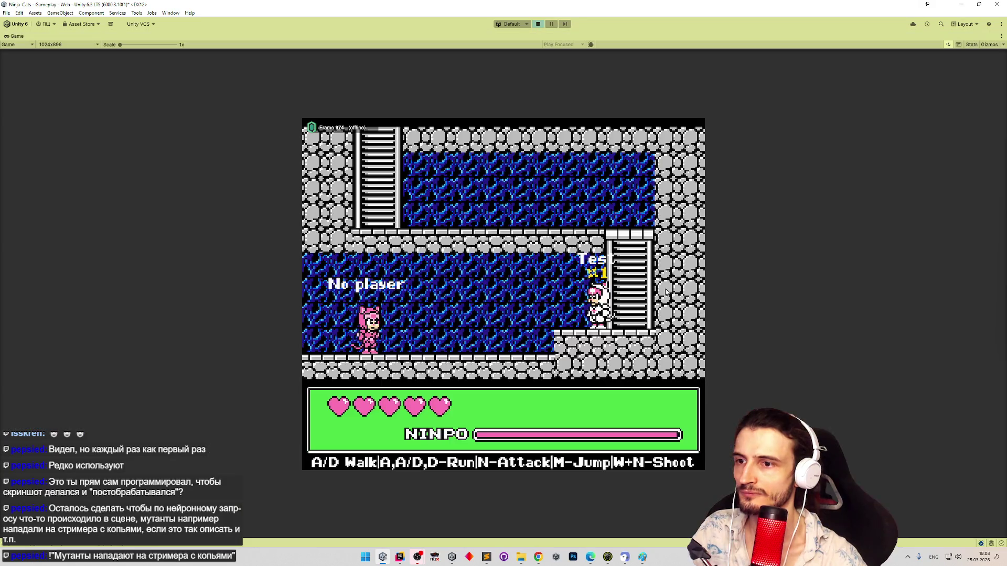
pyautogui.press('a')
pyautogui.press('m')
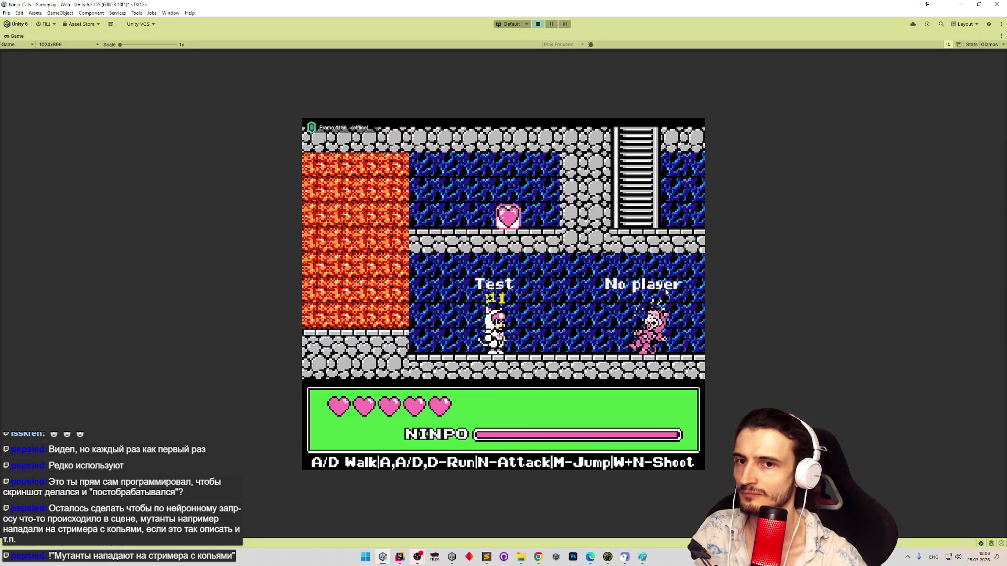
pyautogui.press('d')
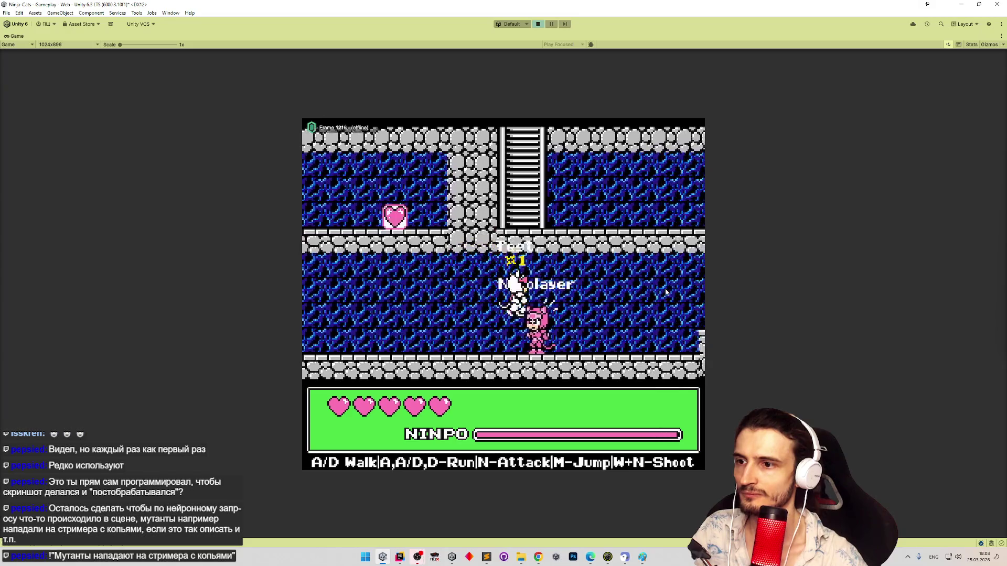
pyautogui.press('d')
pyautogui.press('m')
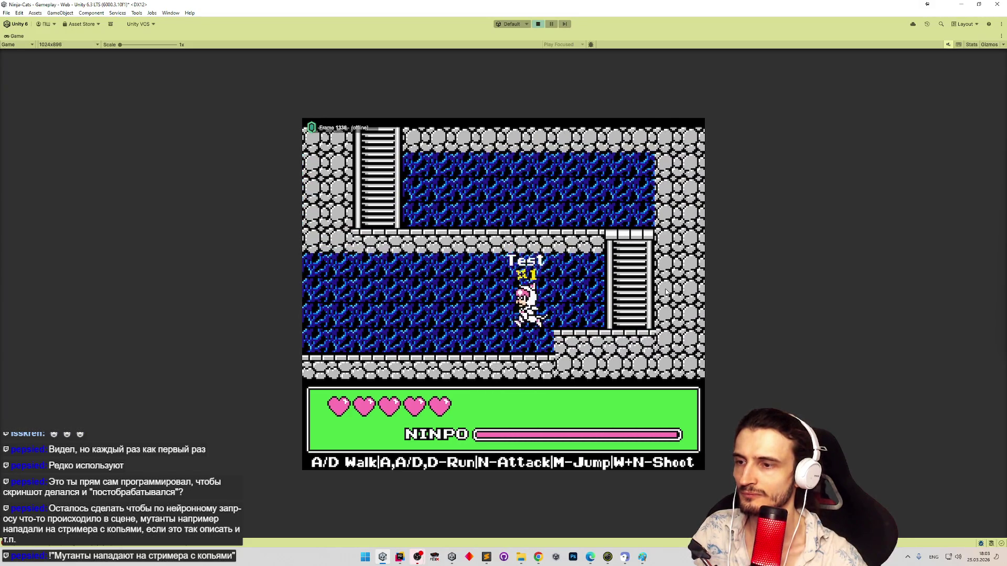
pyautogui.press('a')
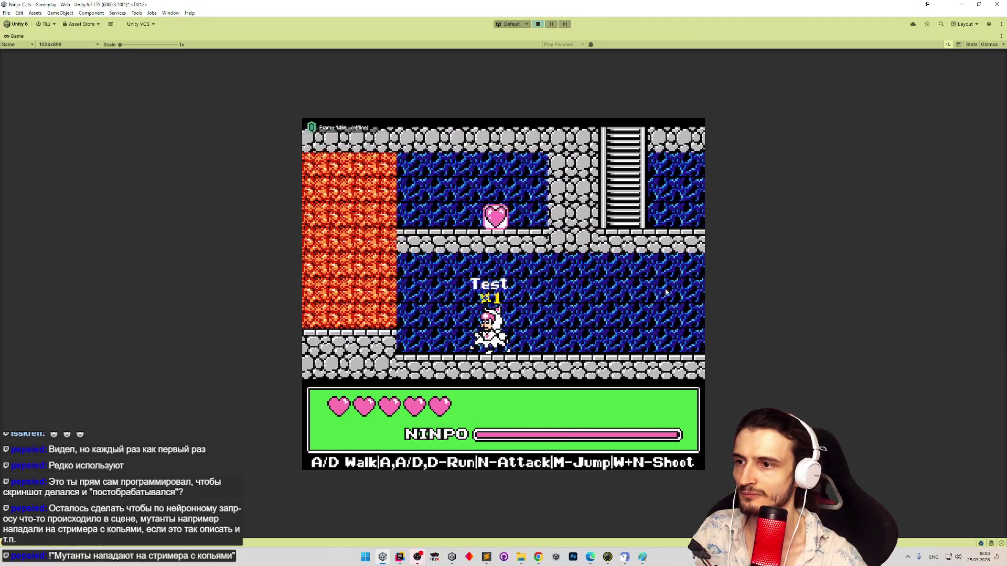
pyautogui.press('a')
pyautogui.press('m')
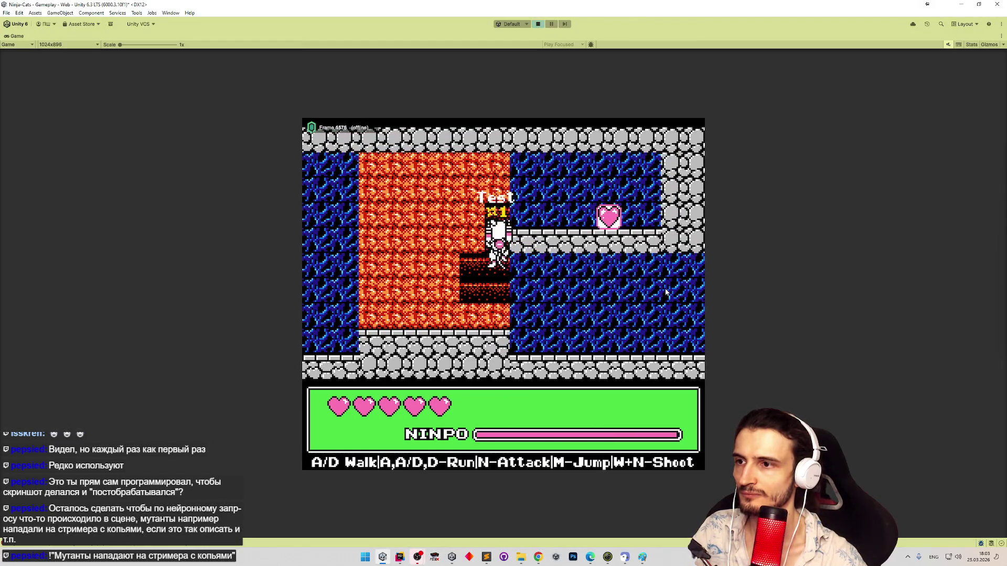
pyautogui.press('d')
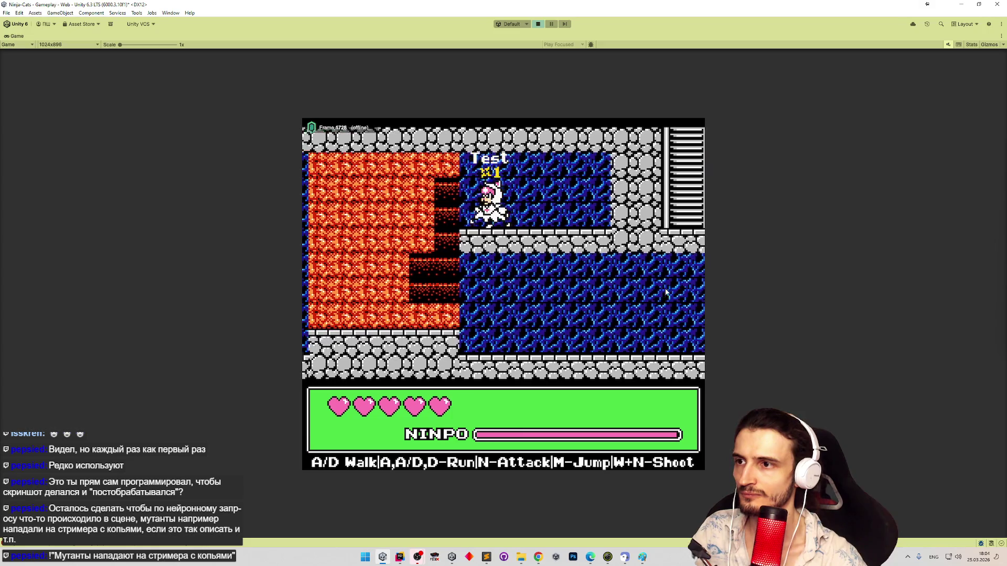
pyautogui.press('a')
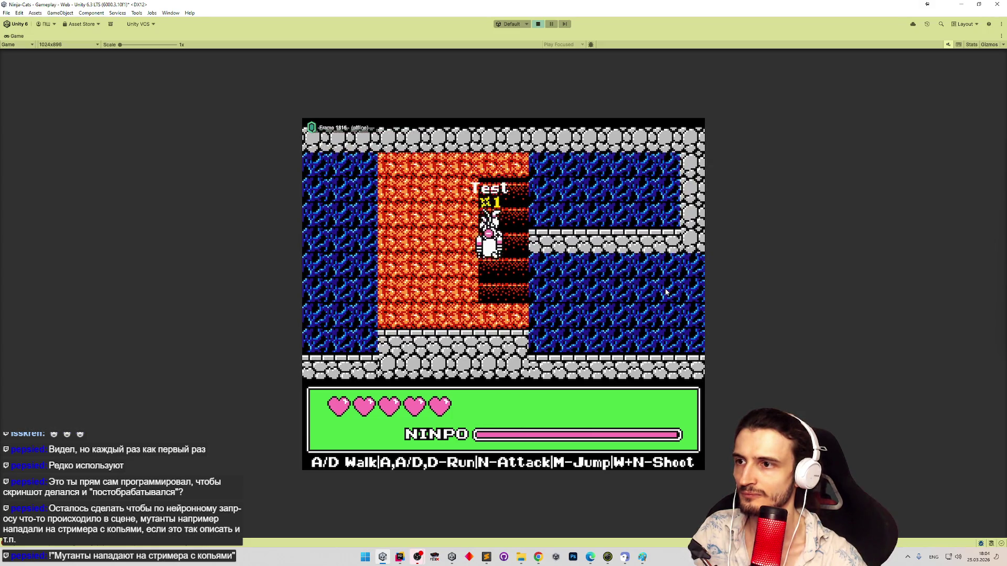
pyautogui.press('d')
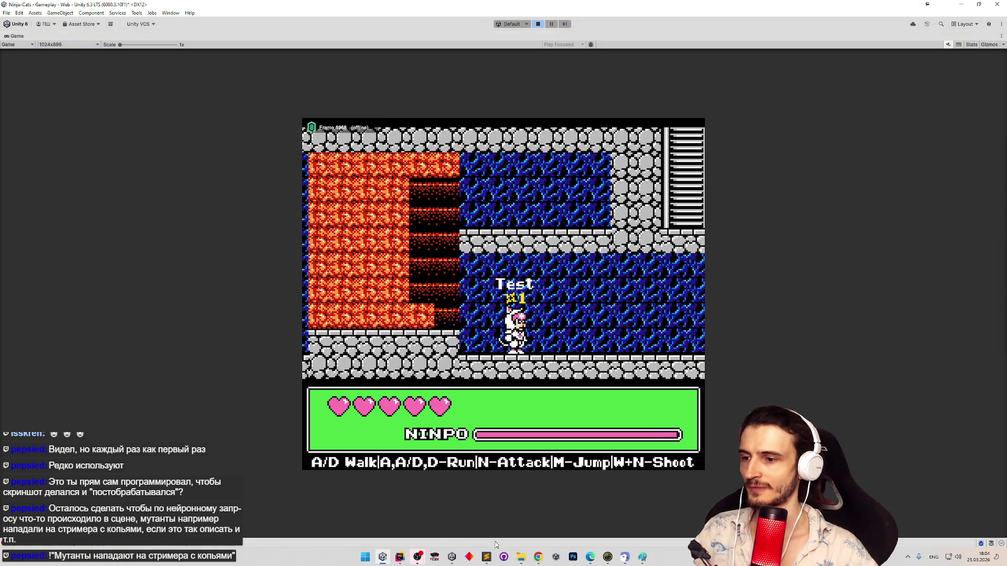
pyautogui.hotkey('ctrl', 'p')
pyautogui.click(486, 557)
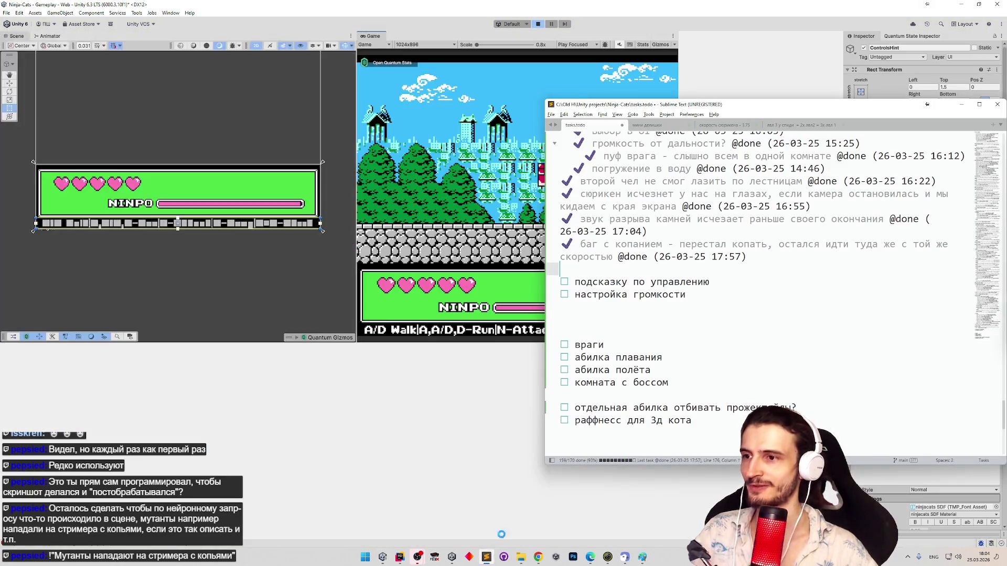
# Step: Add the top-level task 'сюрикен в повороте перерисовать?' to the todo list
pyautogui.click(692, 301)
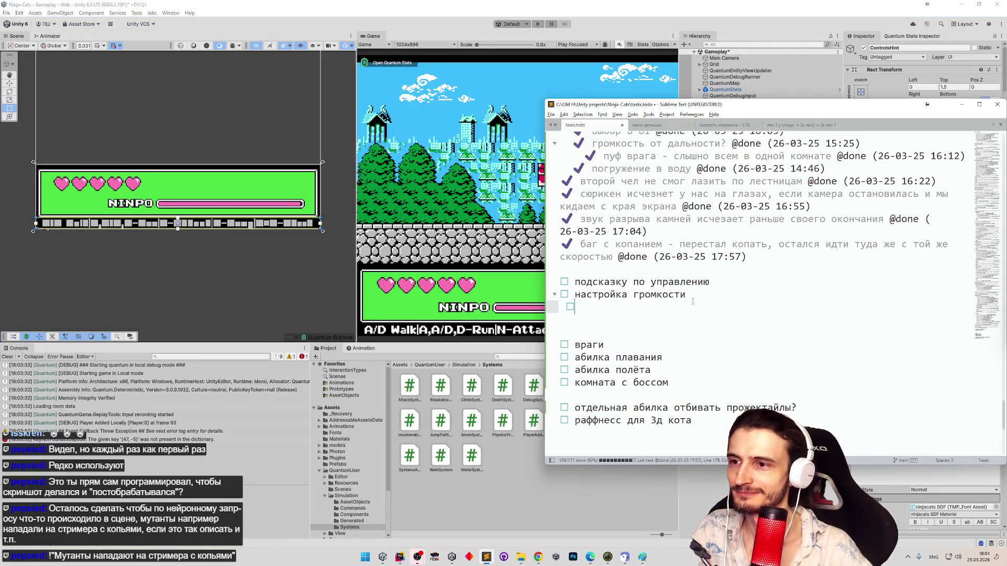
pyautogui.hotkey('shift', 'Tab')
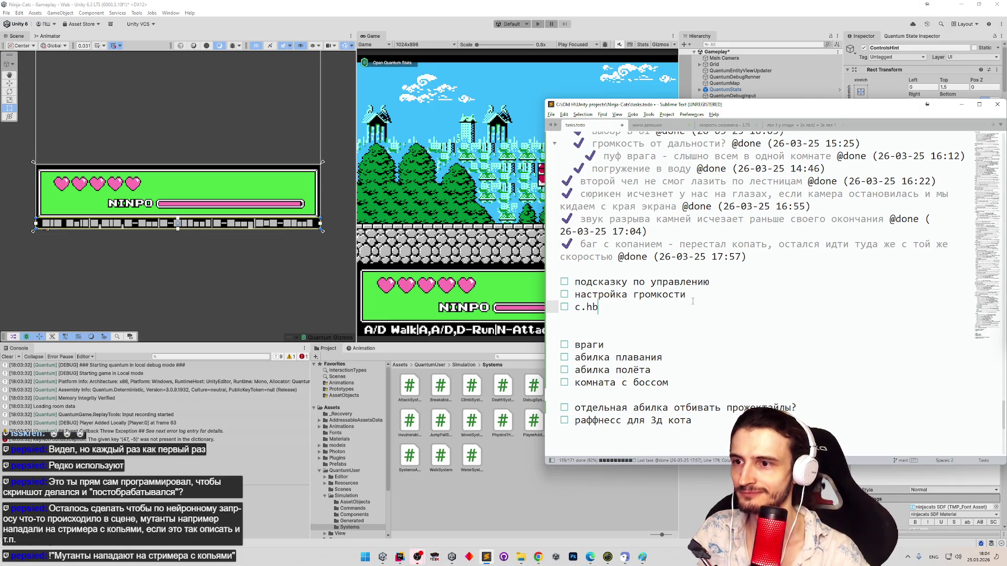
pyautogui.press('BackSpace')
pyautogui.hotkey('alt', 'shift')
pyautogui.write('юрик')
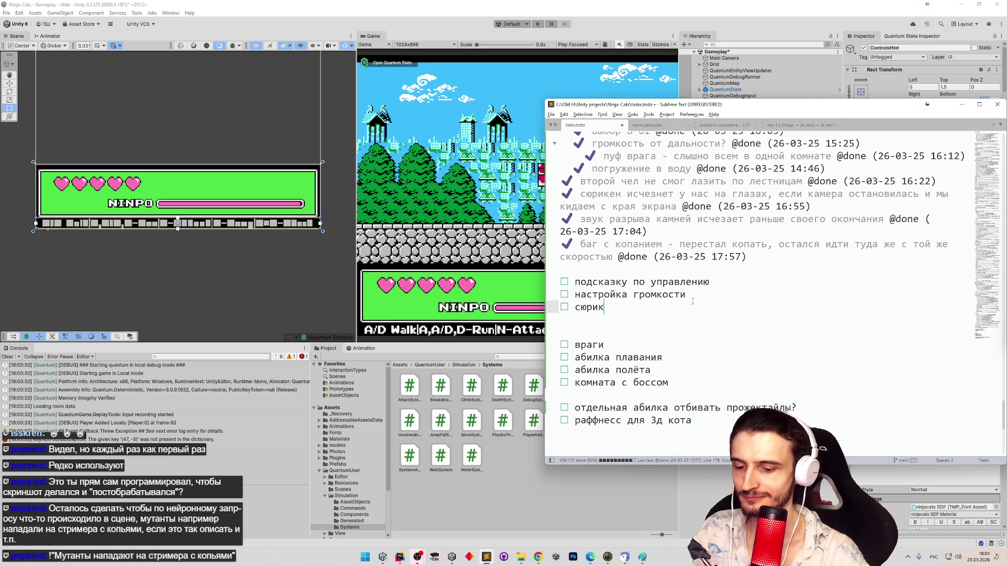
pyautogui.write('ен в поворо')
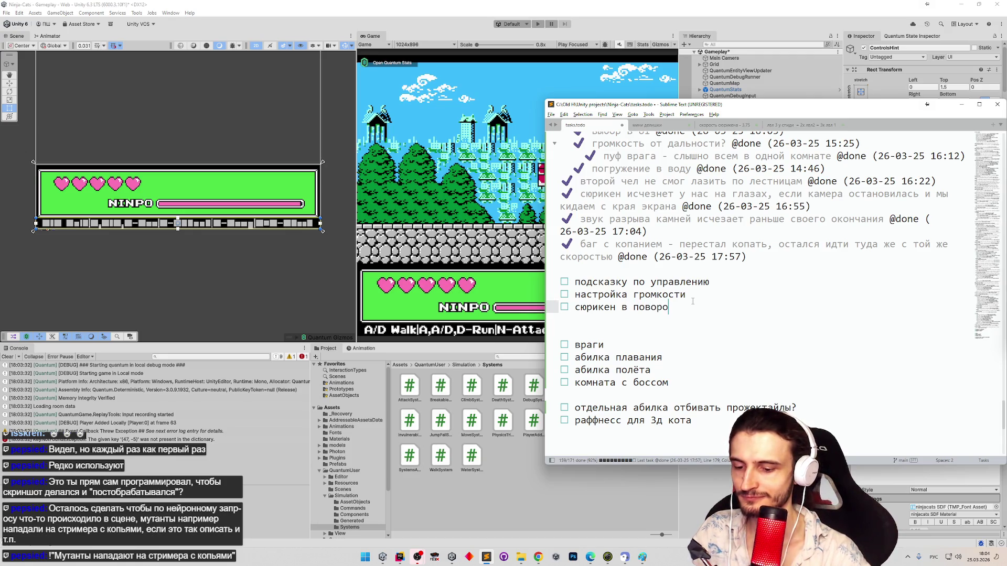
pyautogui.write('те перерисовать?')
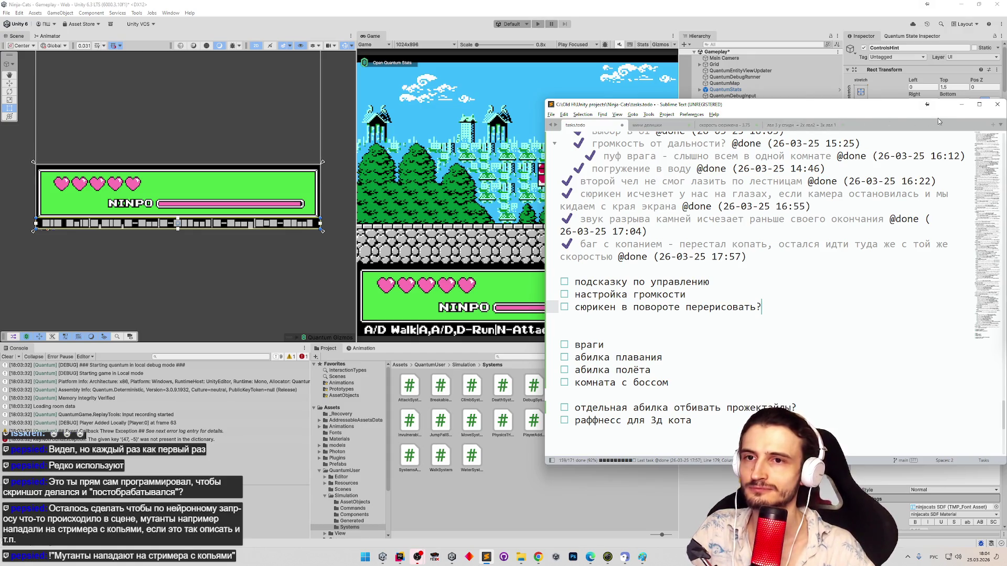
# Step: Glance at pending repository changes, then mark the controls-hint task done and hide the list
pyautogui.click(514, 177)
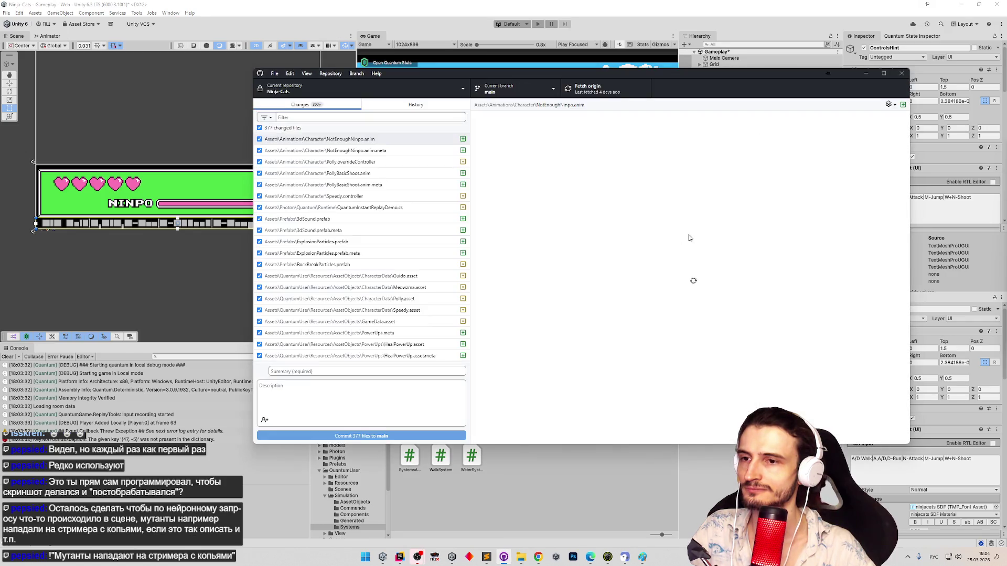
pyautogui.click(901, 74)
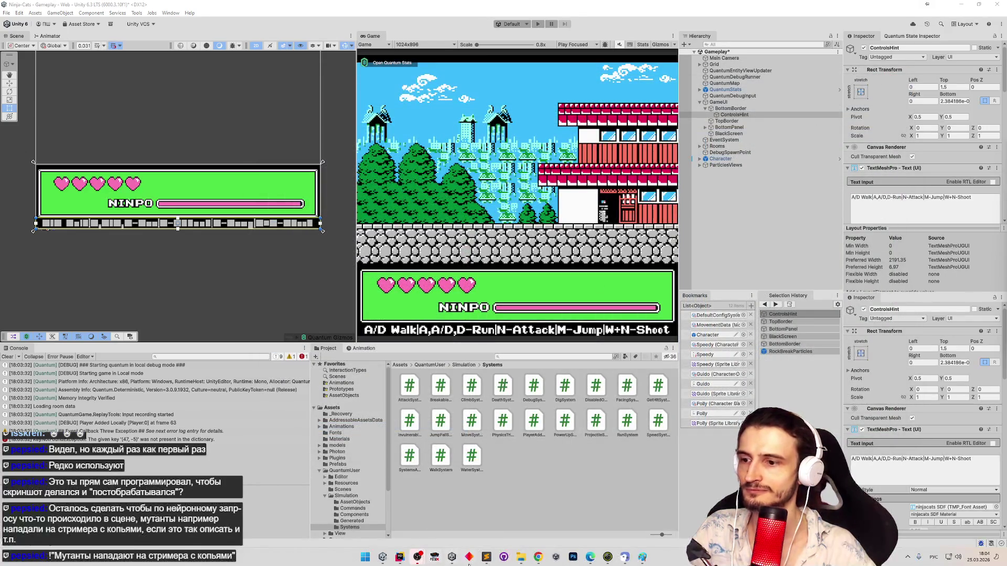
pyautogui.click(486, 557)
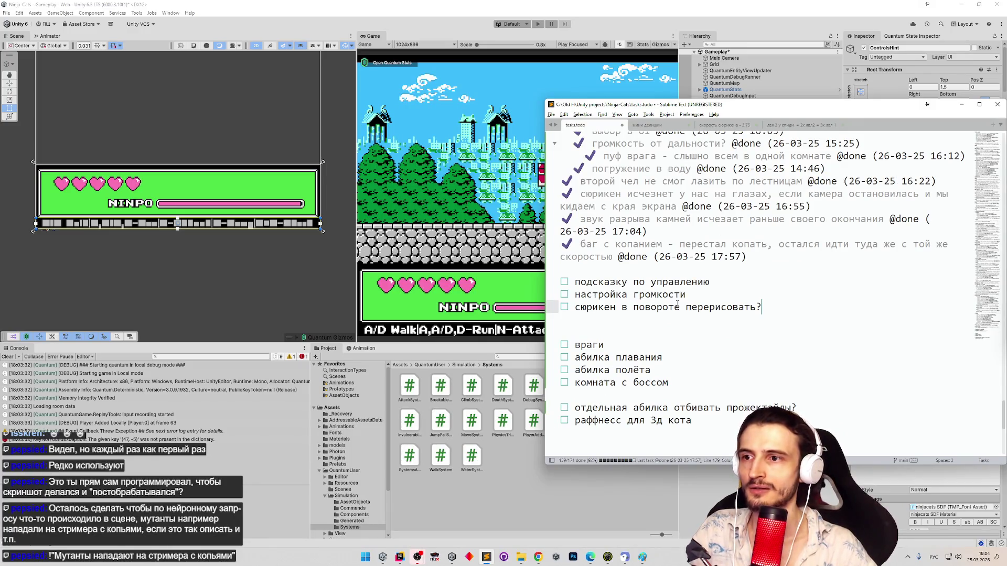
pyautogui.click(680, 281)
pyautogui.hotkey('ctrl', 'd')
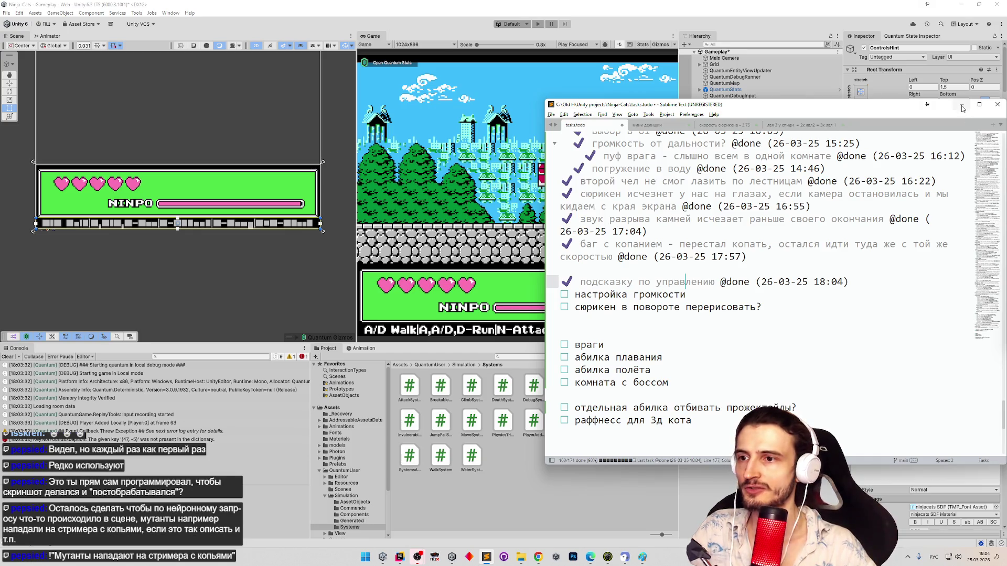
pyautogui.click(961, 105)
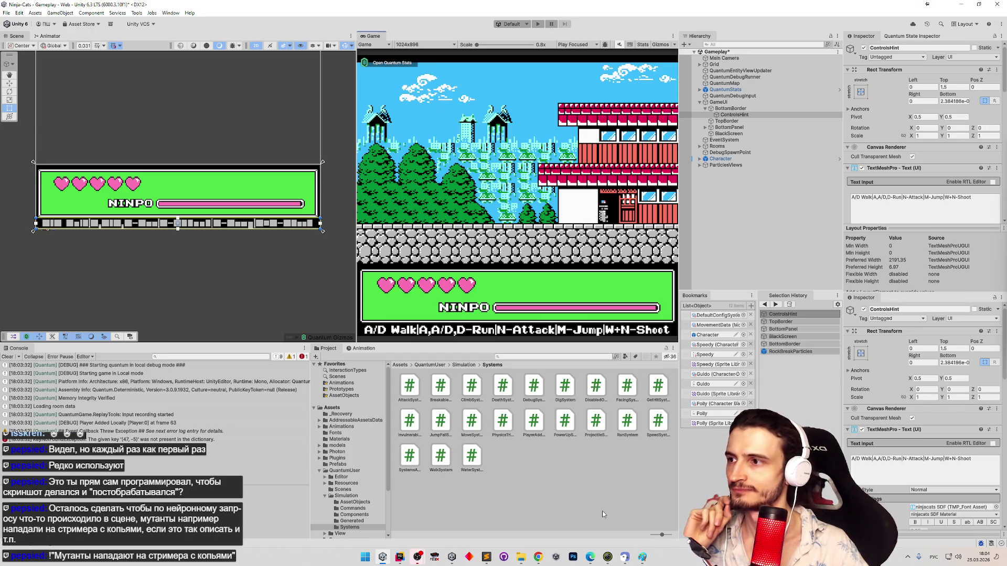
# Step: Clear the Console, save the Gameplay scene, and run a brief Play-mode test of the HUD
pyautogui.click(6, 357)
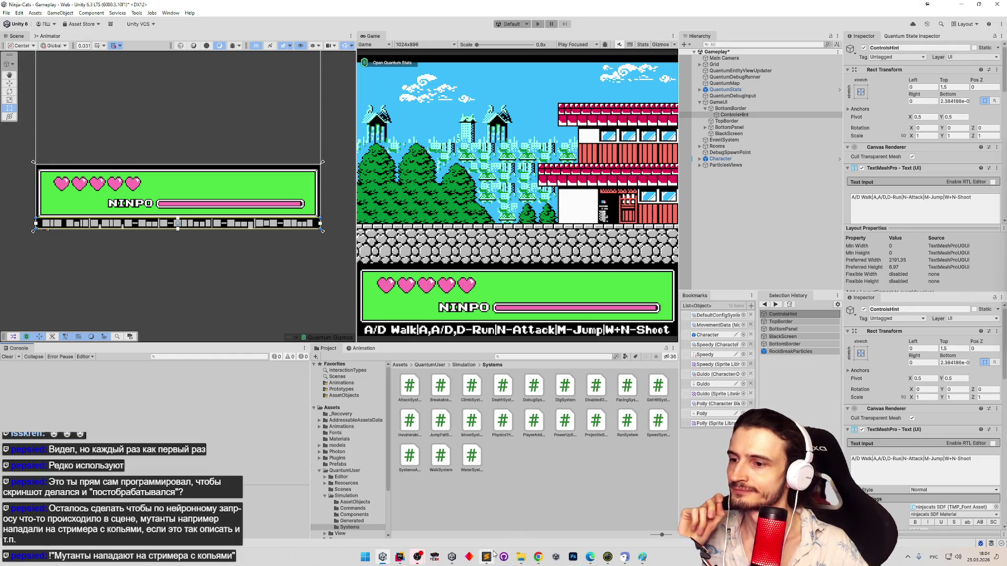
pyautogui.click(487, 557)
pyautogui.click(487, 556)
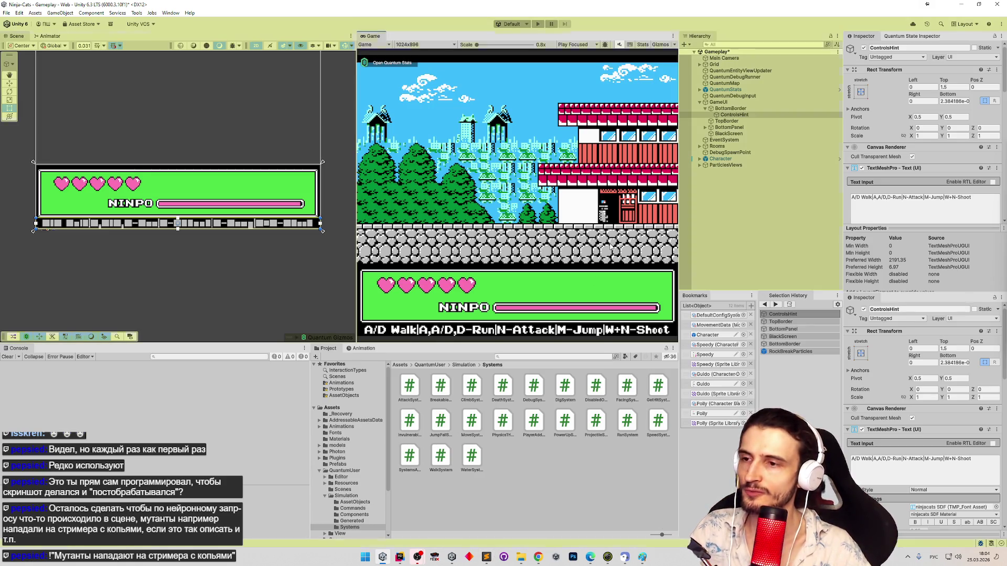
pyautogui.hotkey('ctrl', 's')
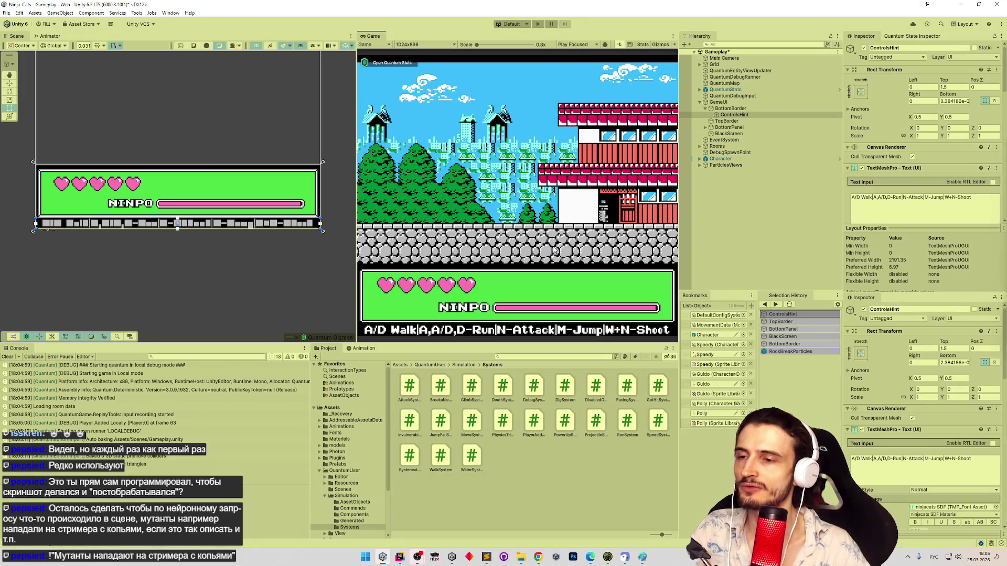
pyautogui.hotkey('ctrl', 'p')
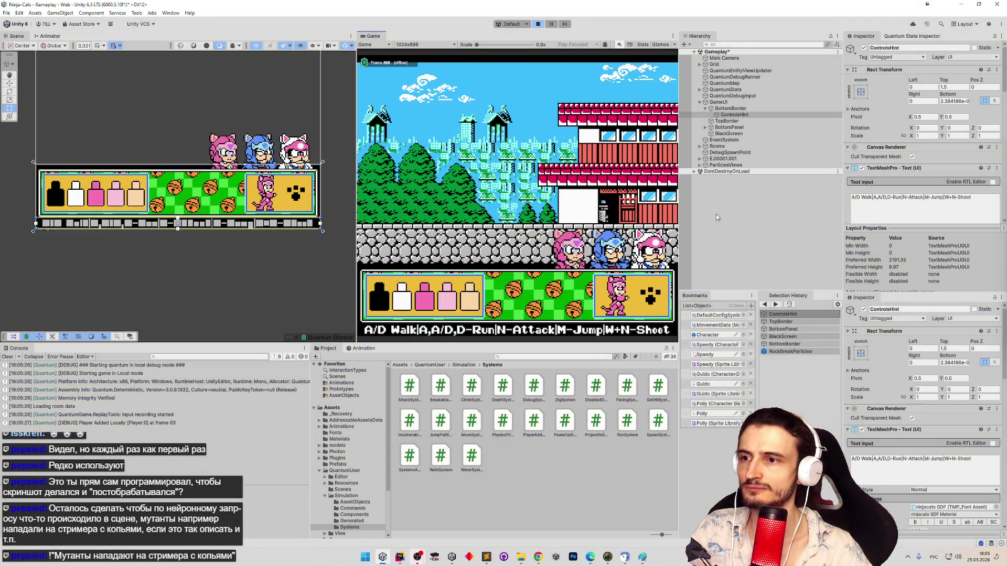
pyautogui.hotkey('ctrl', 'p')
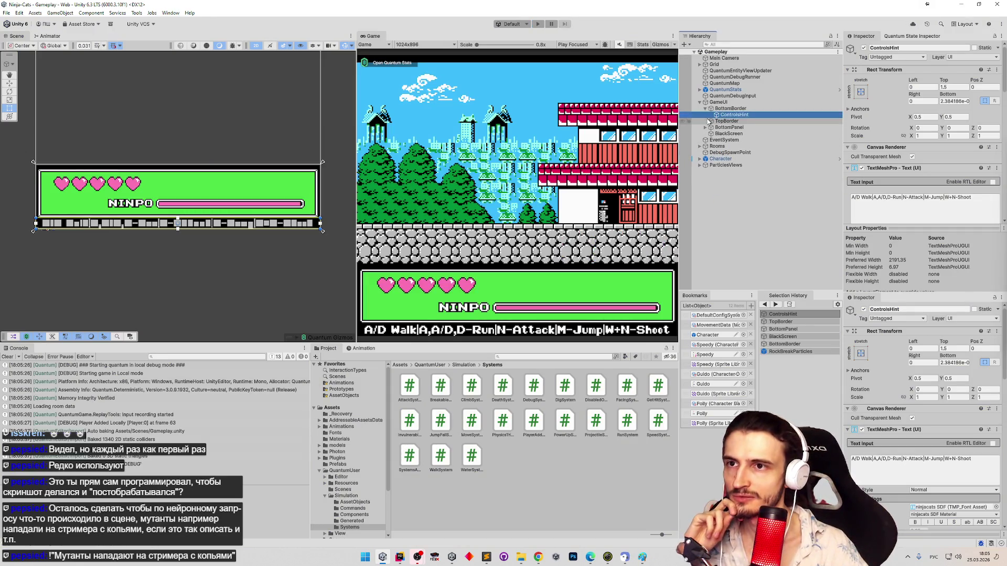
# Step: Drag ControlsHint from BottomBorder into GameplayUI under BottomPanel, then start Play mode
pyautogui.click(711, 122)
pyautogui.click(712, 115)
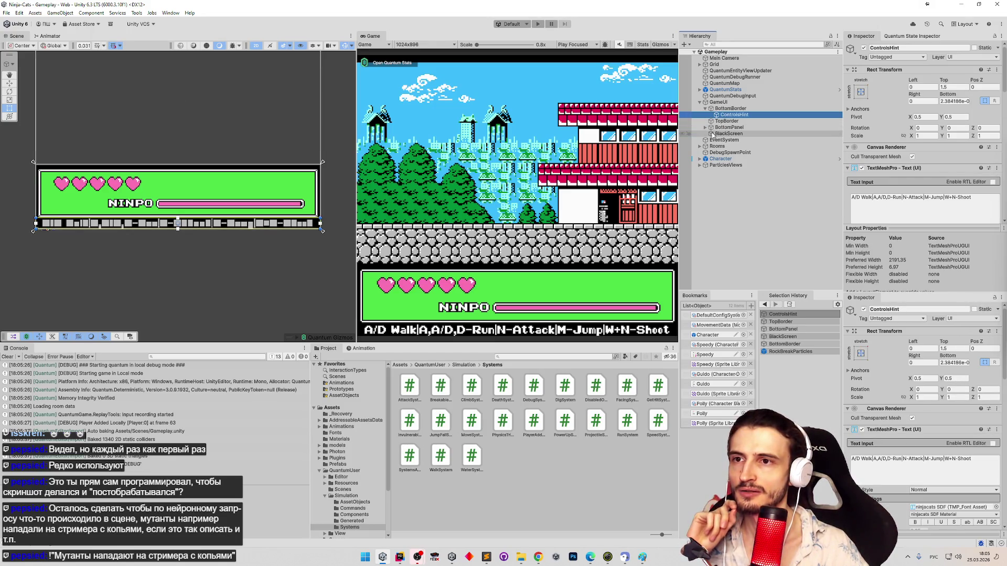
pyautogui.click(705, 127)
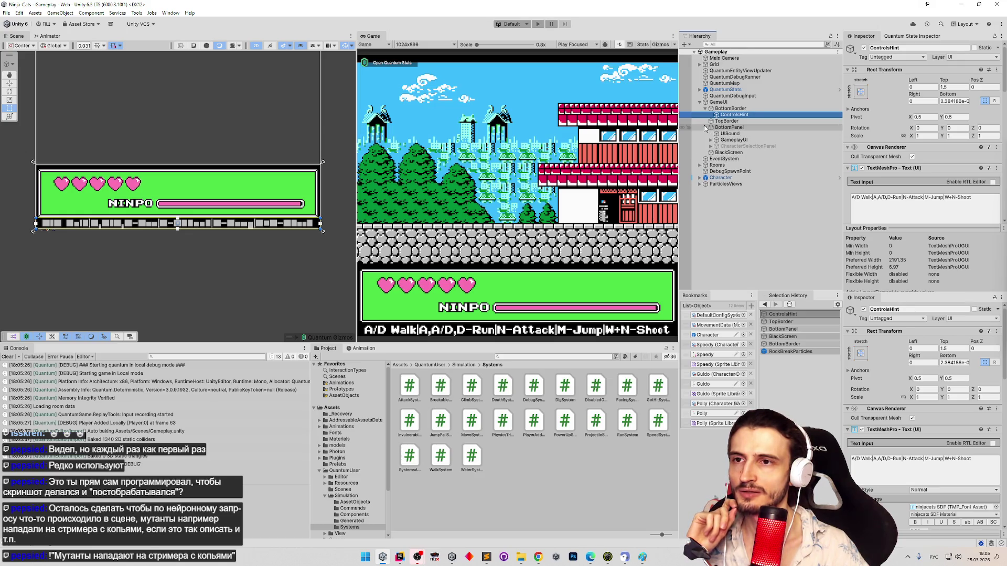
pyautogui.click(711, 146)
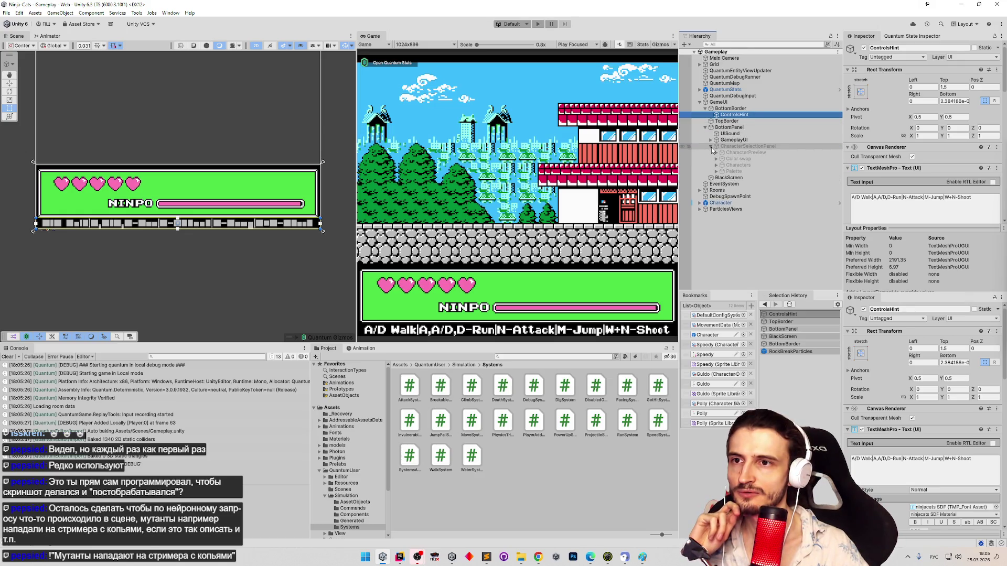
pyautogui.click(711, 146)
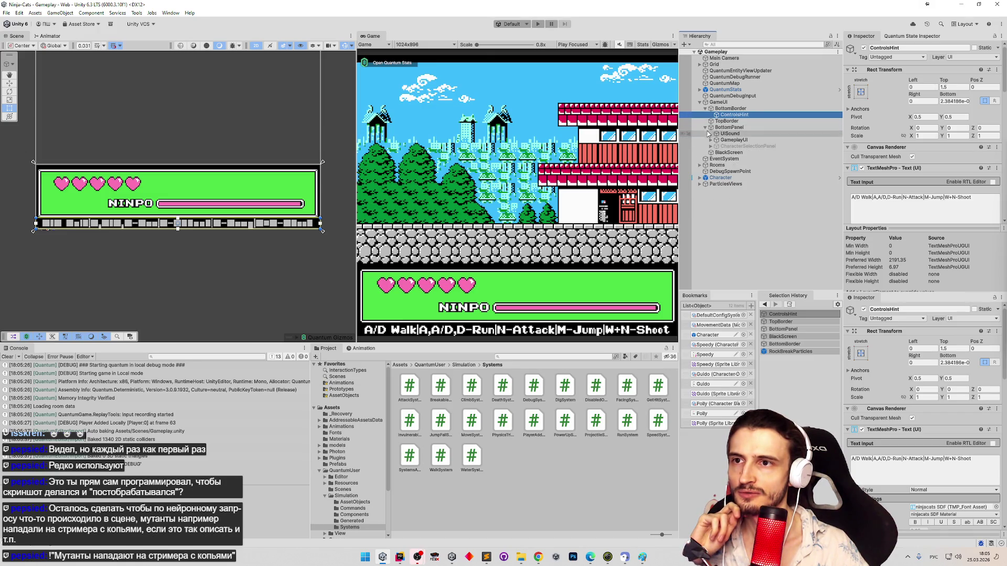
pyautogui.moveTo(741, 117); pyautogui.dragTo(741, 135)
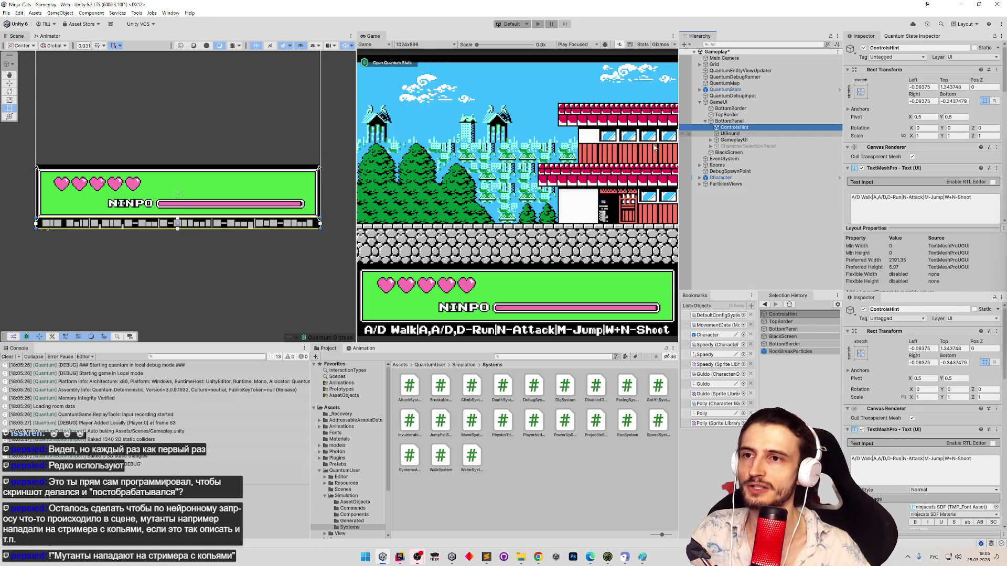
pyautogui.click(593, 156)
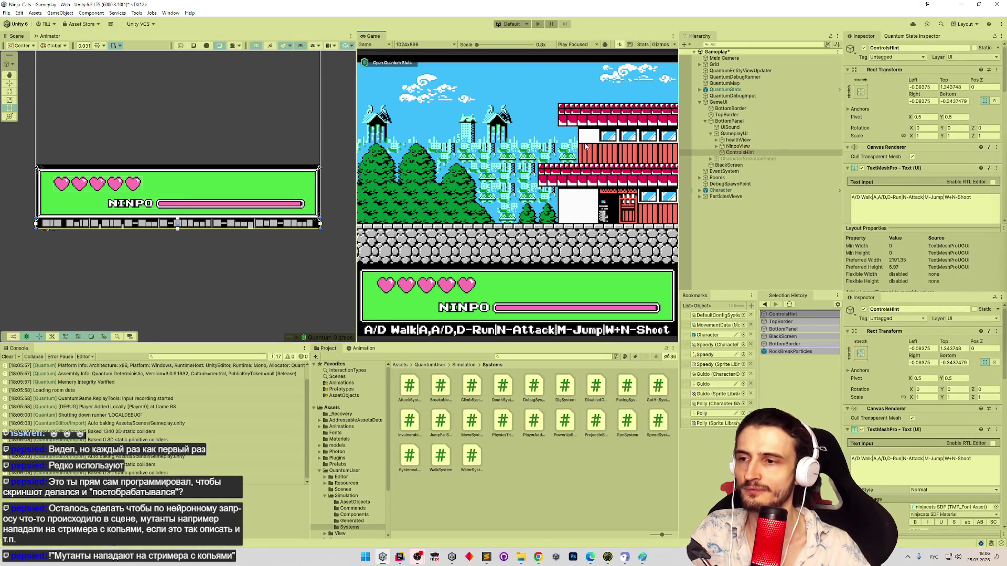
pyautogui.hotkey('ctrl', 'p')
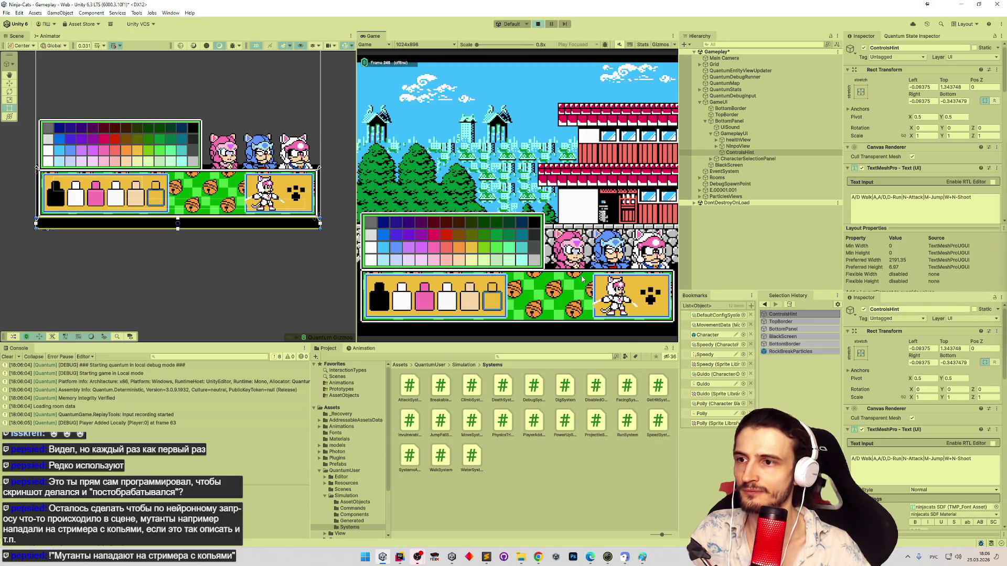
# Step: Move and jump the cat onto the ledge to check the hint, then stop the game
pyautogui.press('a')
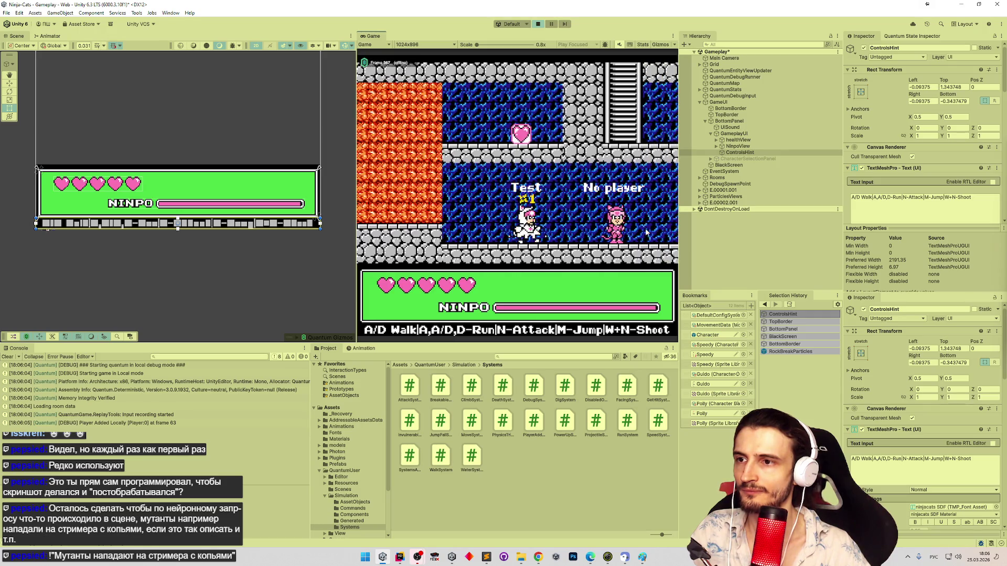
pyautogui.press('m')
pyautogui.press('d')
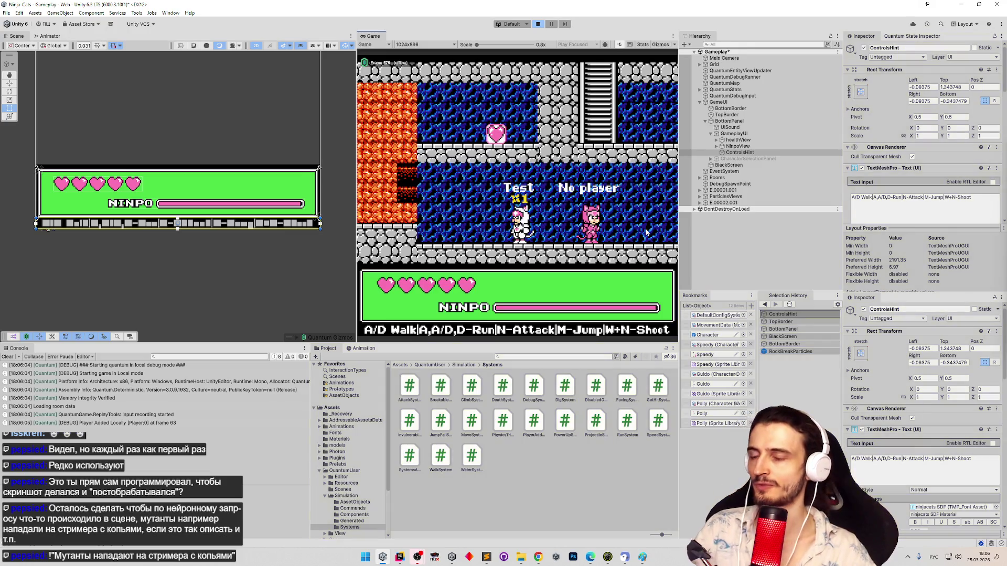
pyautogui.hotkey('ctrl', 'p')
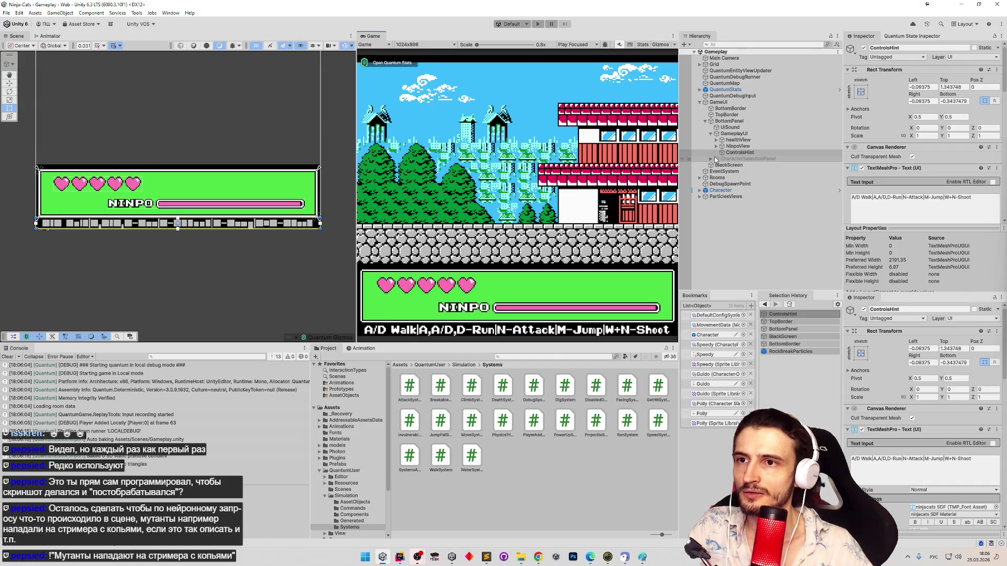
# Step: Disable the GameplayUI Canvas component to hide the HUD and save the scene
pyautogui.click(734, 134)
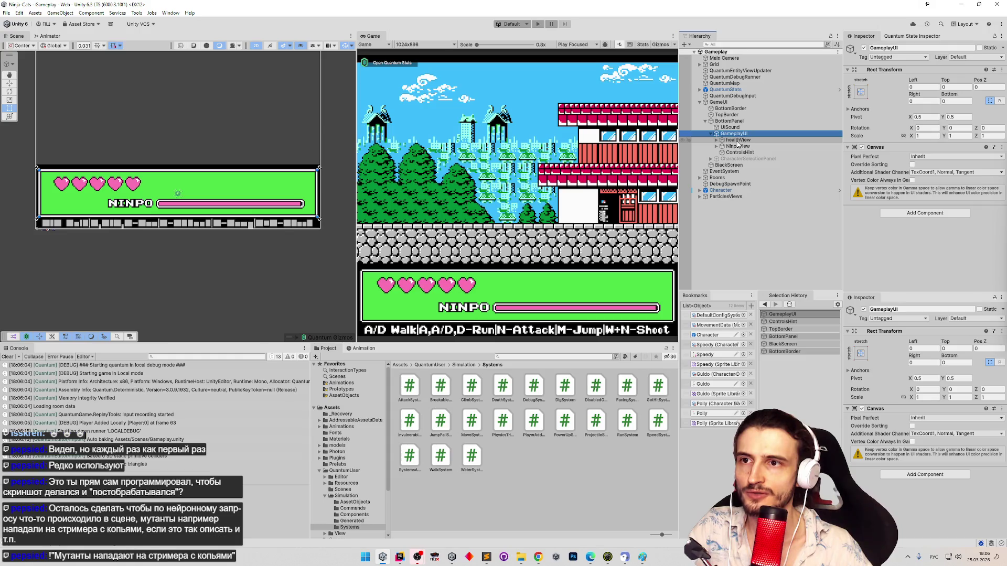
pyautogui.click(861, 148)
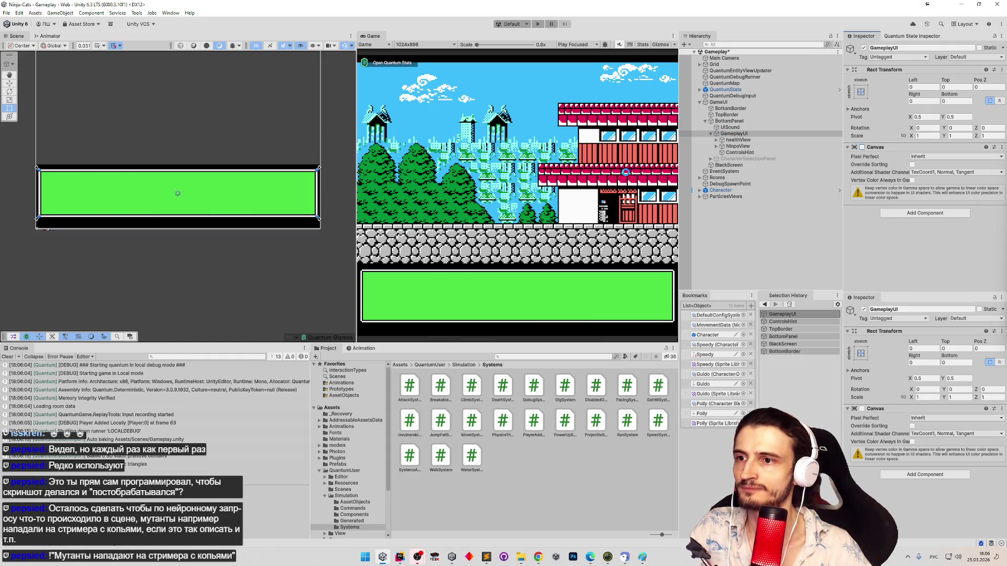
pyautogui.hotkey('ctrl', 's')
pyautogui.click(729, 127)
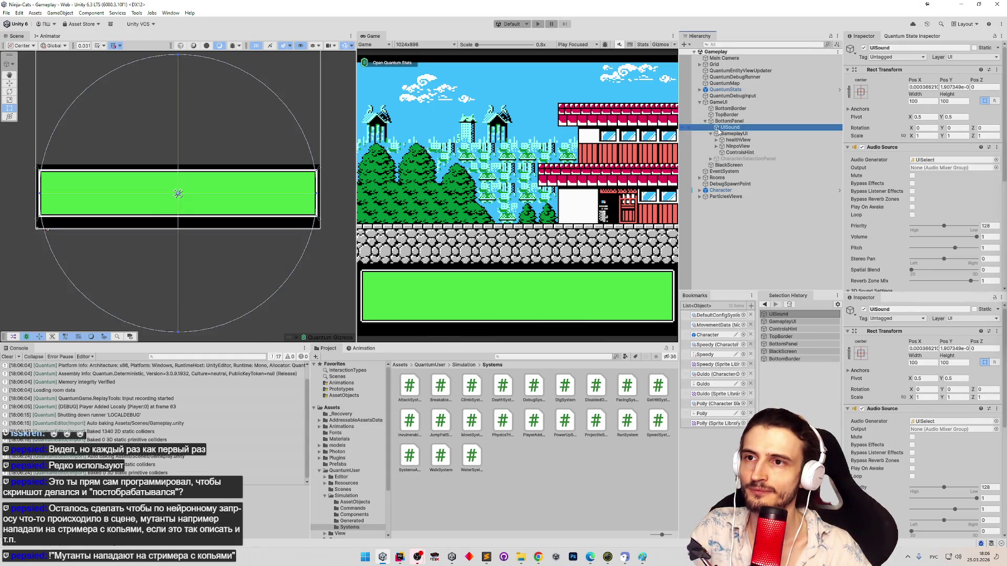
# Step: Activate CharacterSelectionPanel so its bell-pattern background shows in the bottom panel
pyautogui.click(706, 123)
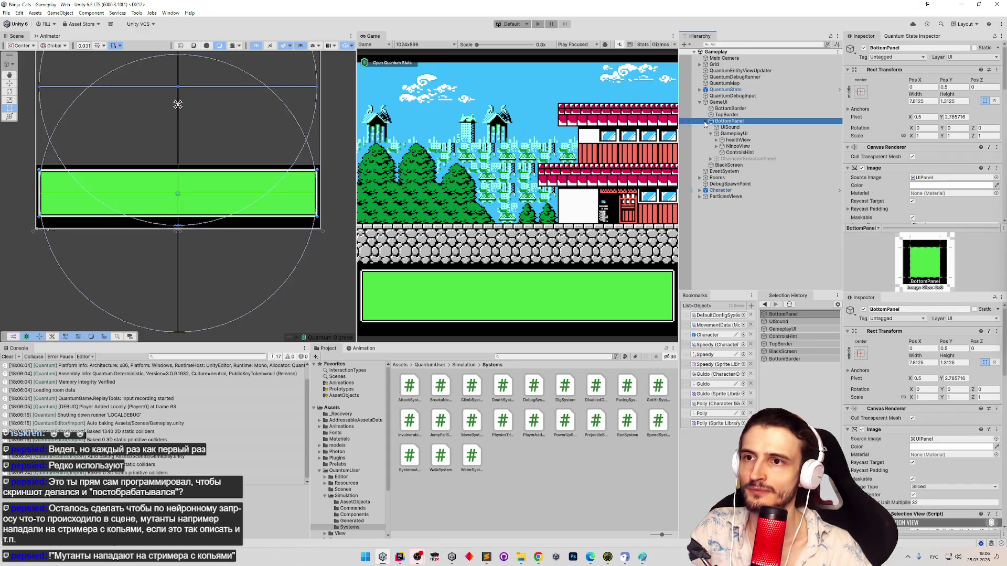
pyautogui.click(711, 133)
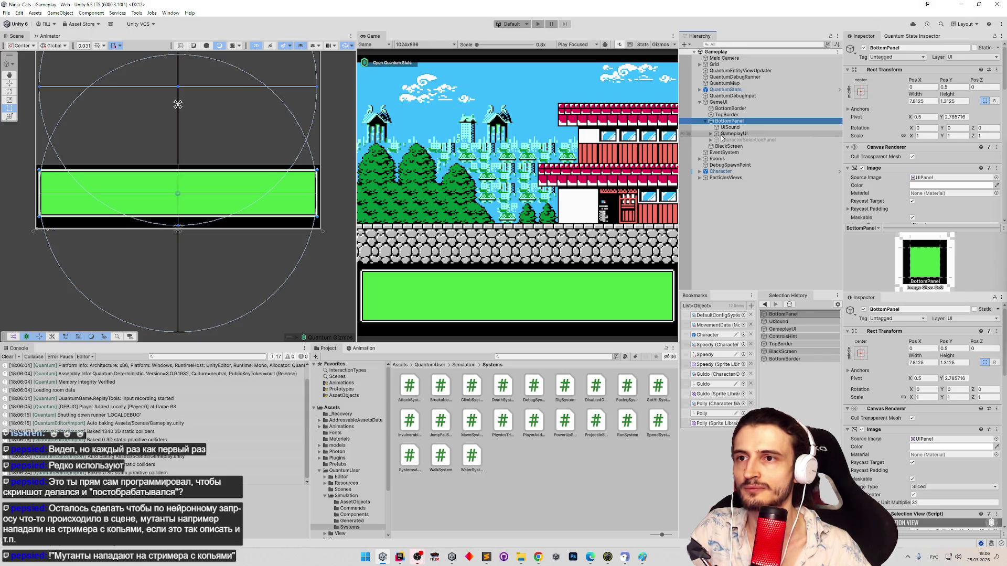
pyautogui.click(709, 142)
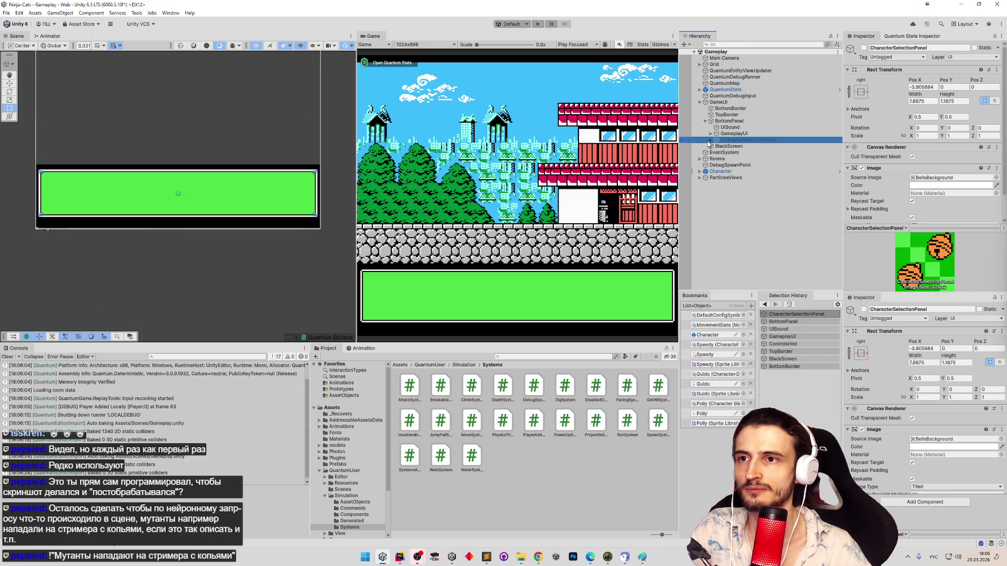
pyautogui.click(711, 141)
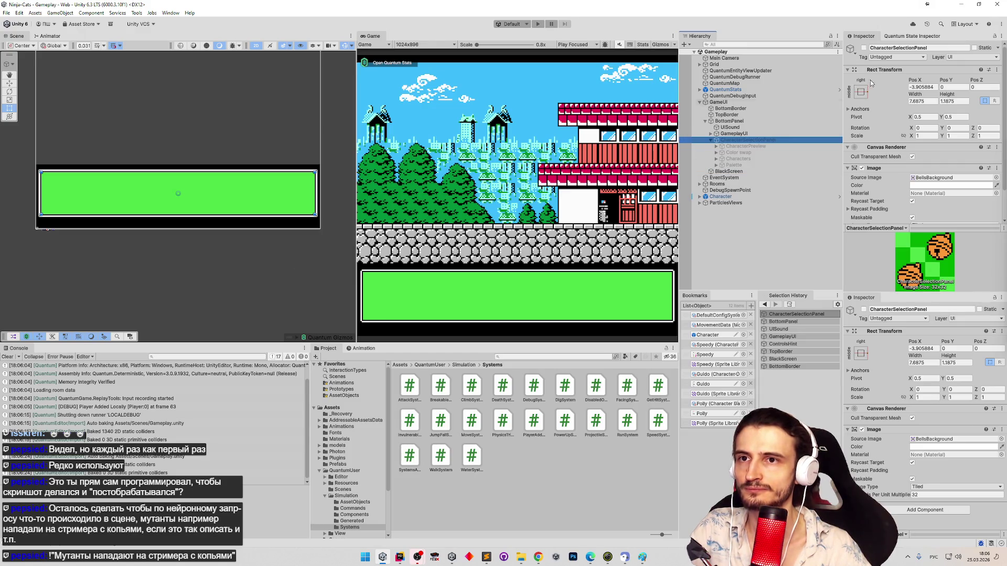
pyautogui.click(863, 47)
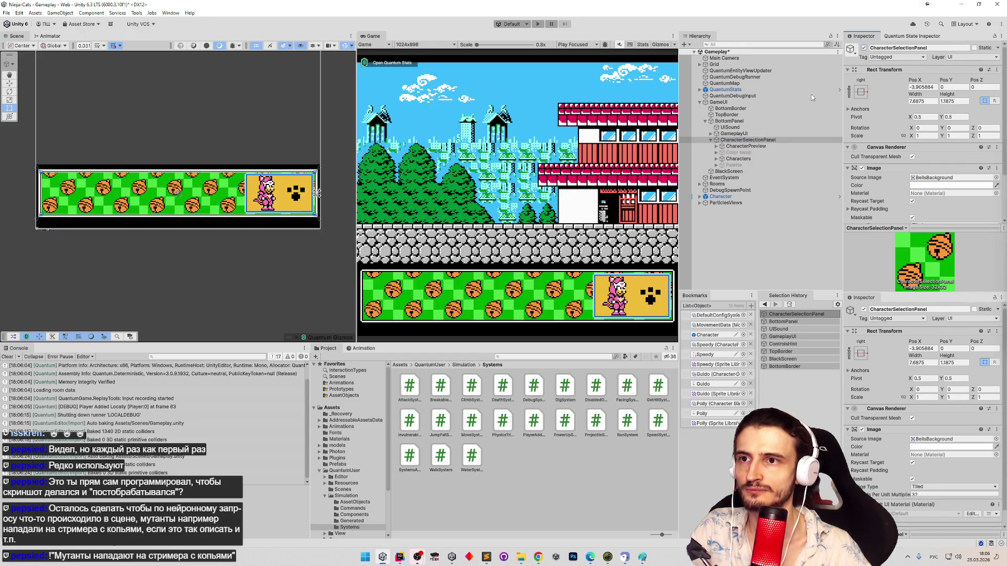
# Step: Create a UI (Canvas) Slider as a child of CharacterSelectionPanel
pyautogui.rightClick(736, 141)
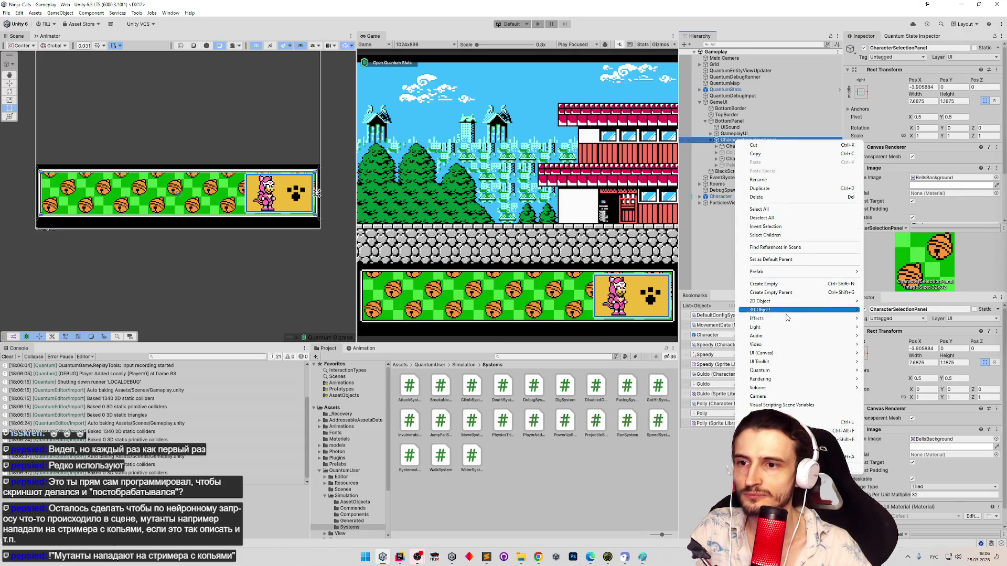
pyautogui.moveTo(801, 355)
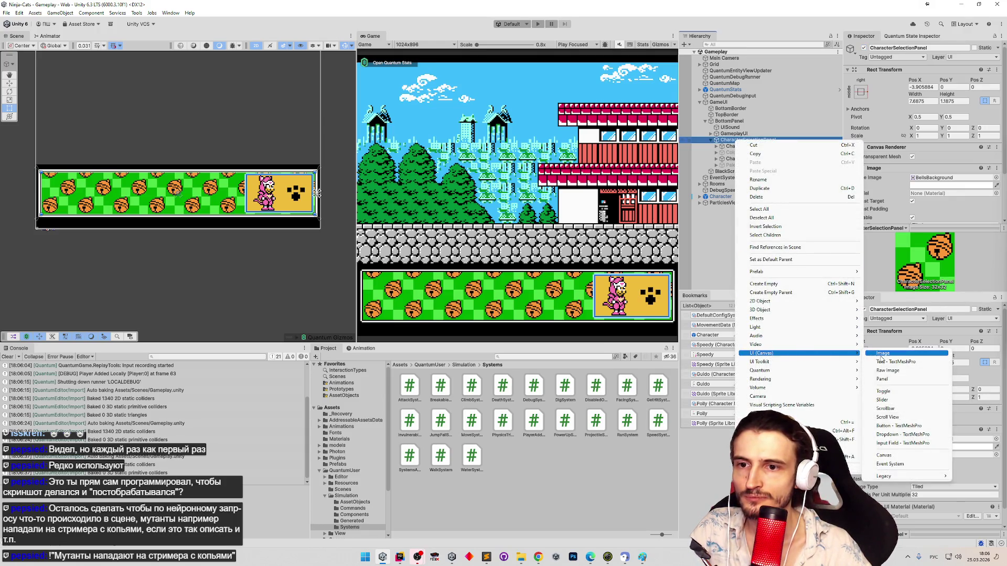
pyautogui.click(903, 401)
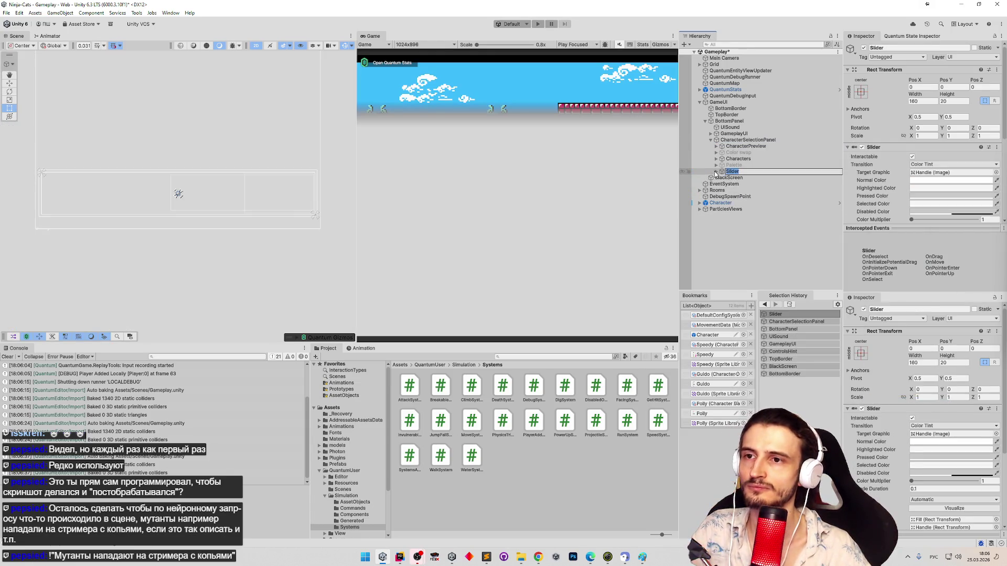
# Step: Keep the name Slider and anchor it to the panel's bottom centre
pyautogui.click(717, 174)
pyautogui.click(861, 91)
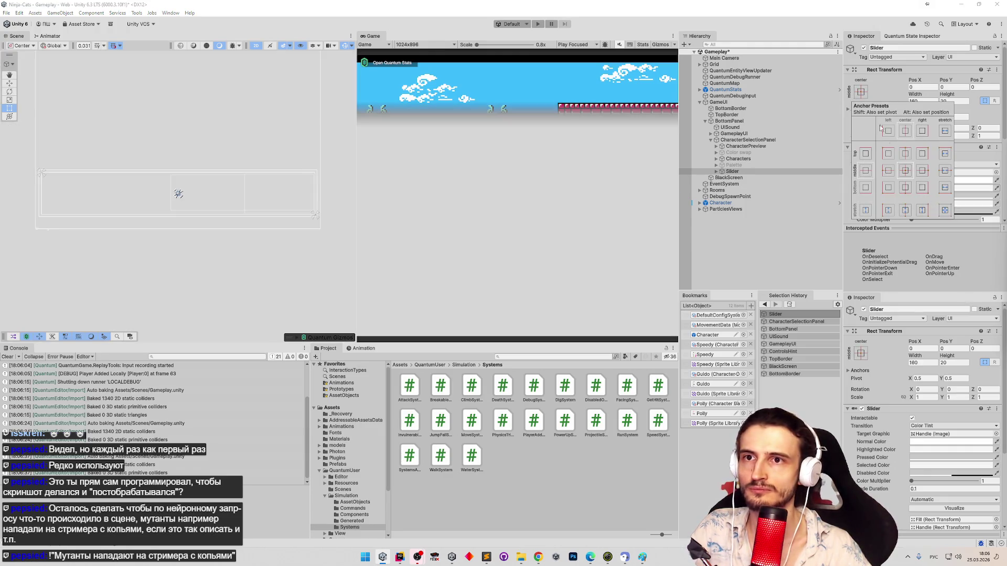
pyautogui.click(745, 171)
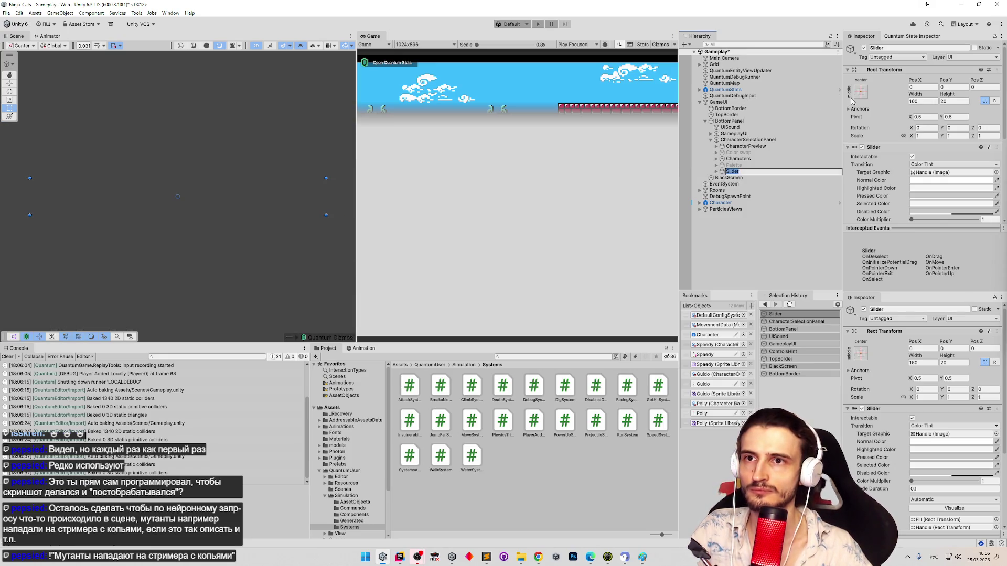
pyautogui.click(861, 91)
pyautogui.click(905, 188)
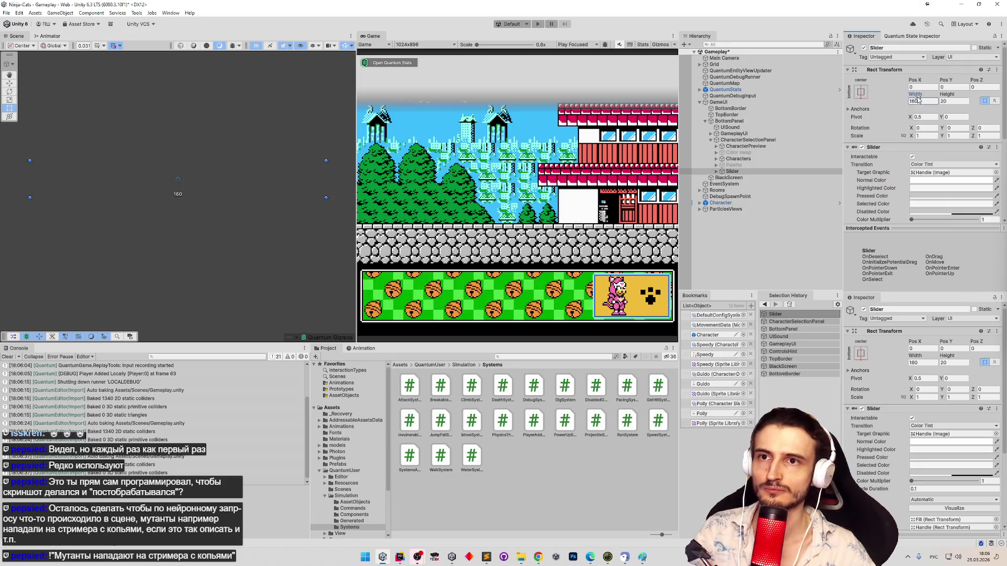
# Step: Enter 160/32 width and 20/32 height for the Slider, then undo the change
pyautogui.click(926, 103)
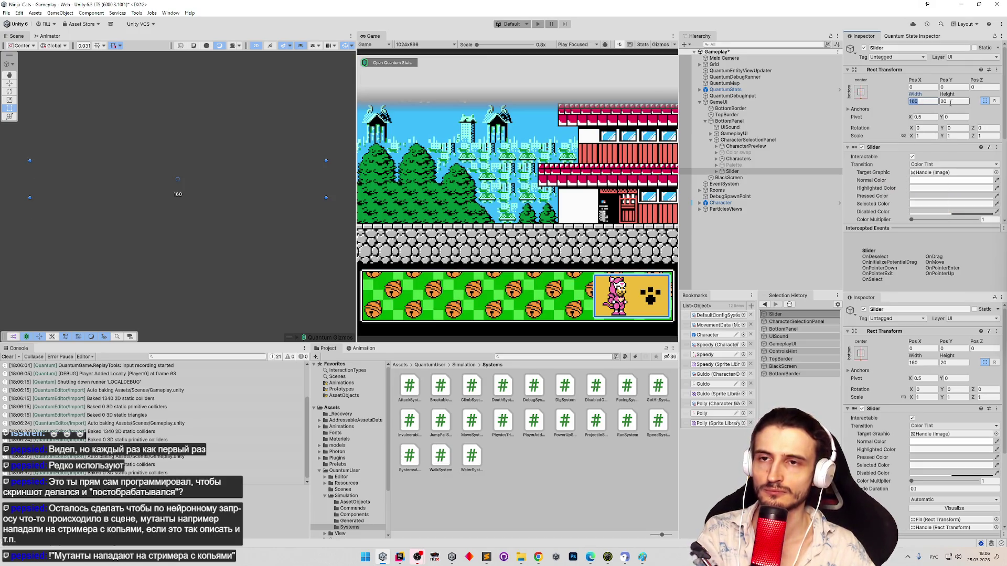
pyautogui.click(927, 101)
pyautogui.write('32')
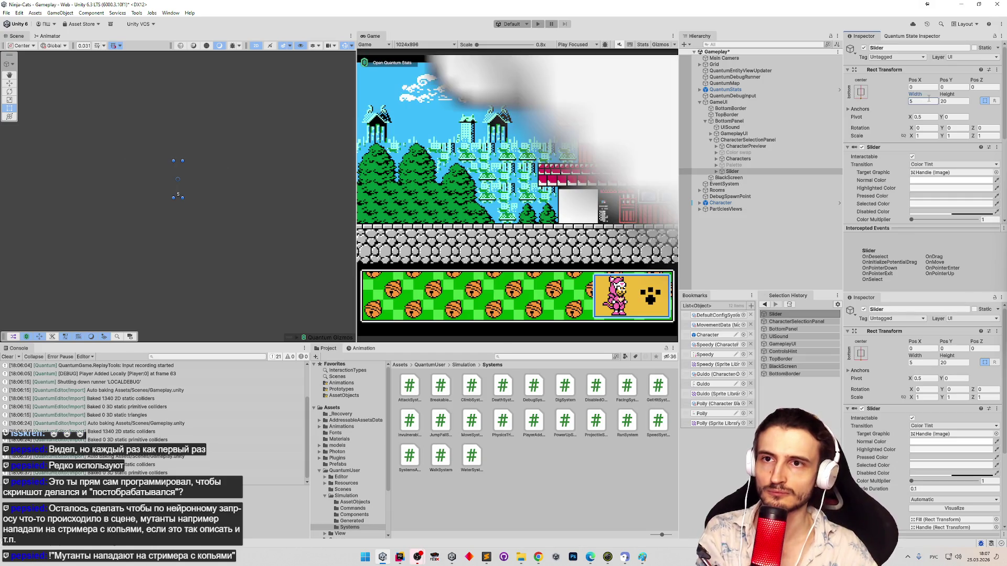
pyautogui.click(962, 100)
pyautogui.write('32')
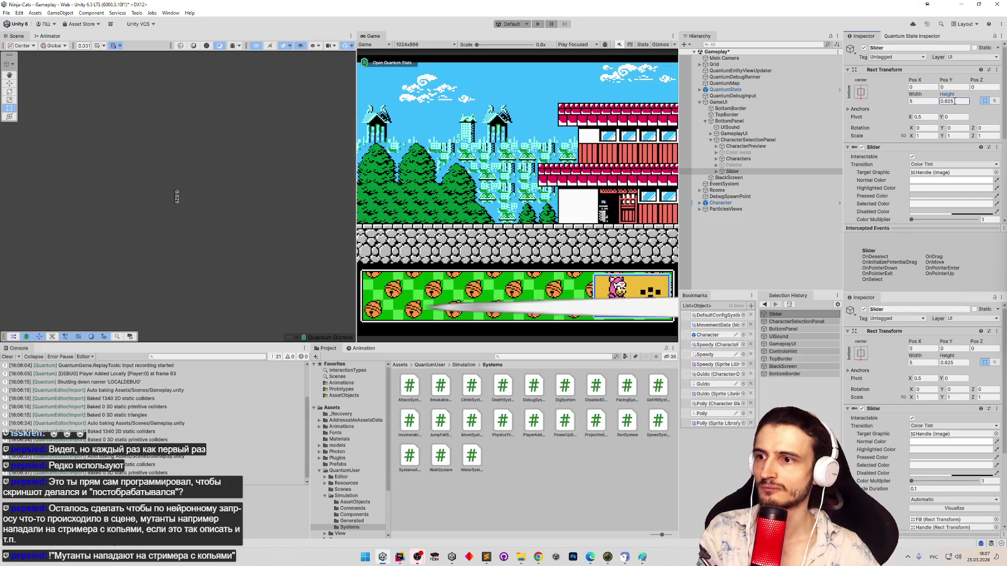
pyautogui.press('Return')
pyautogui.hotkey('ctrl', 'z')
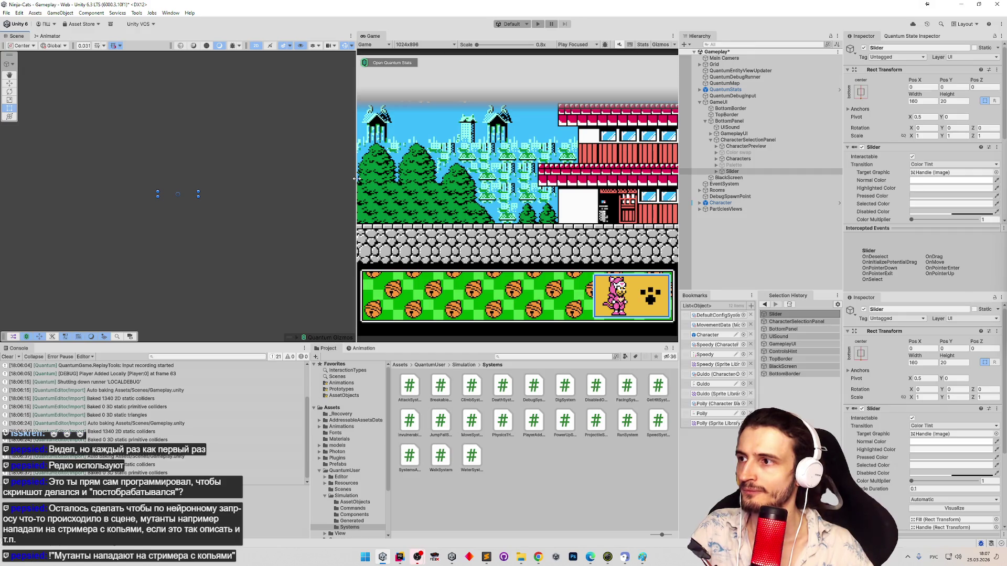
# Step: Lower the Slider to Pos Y -10 and resize it to width 5, height 0.625
pyautogui.moveTo(222, 193); pyautogui.dragTo(221, 199)
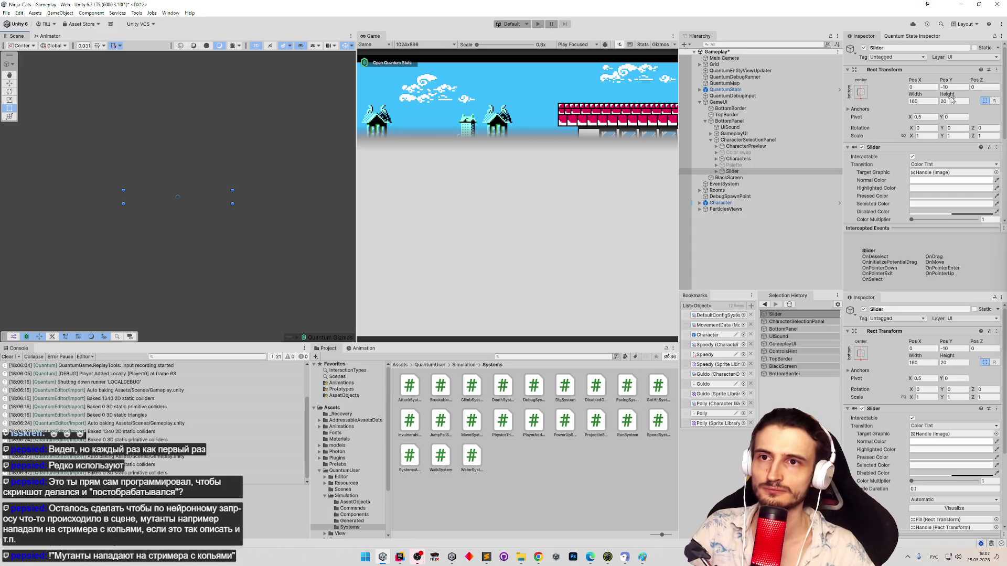
pyautogui.click(931, 101)
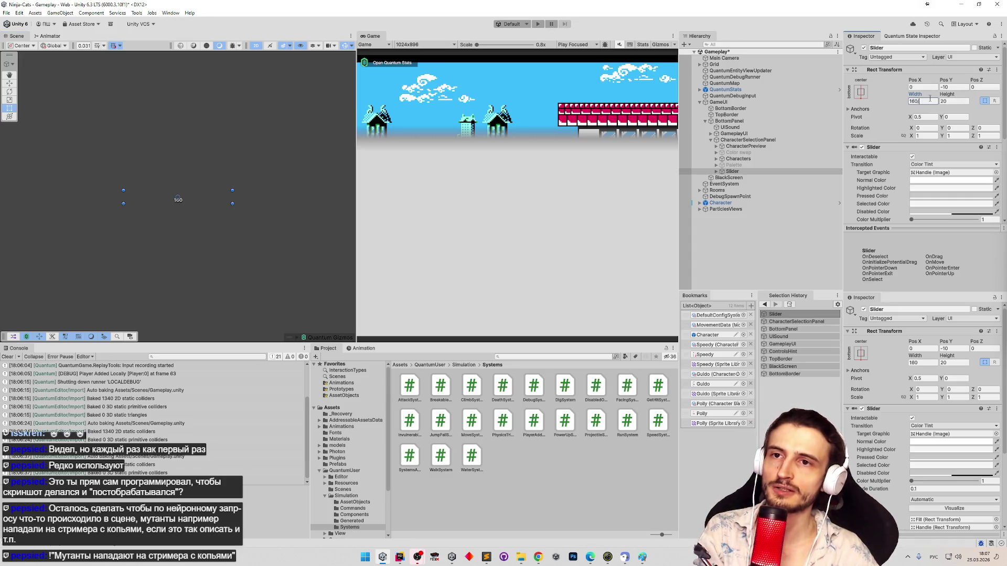
pyautogui.write('5')
pyautogui.click(959, 101)
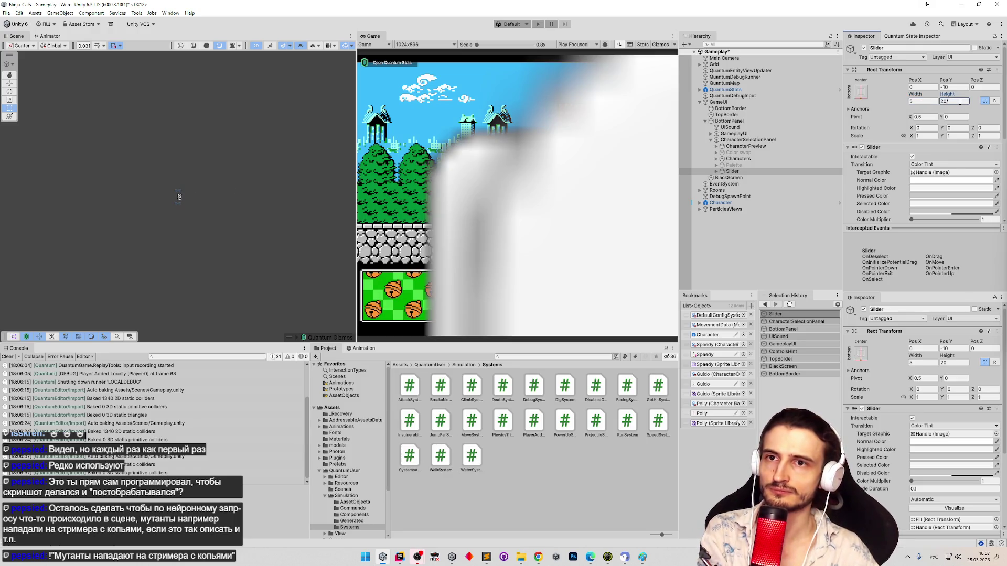
pyautogui.write('32')
pyautogui.press('Return')
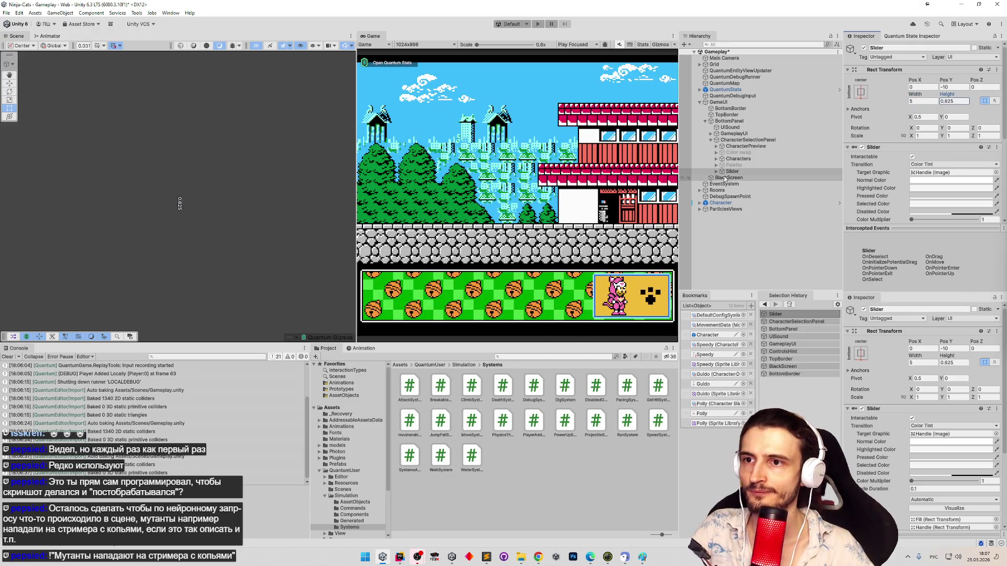
pyautogui.doubleClick(732, 171)
pyautogui.scroll(-8, 221, 186)
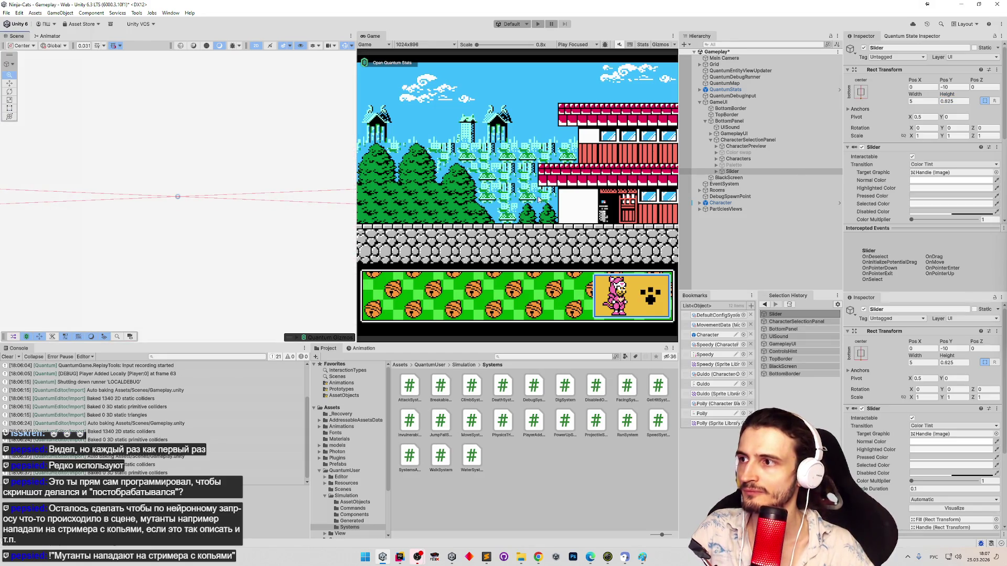
# Step: Drag the Slider with the Move gizmo to about X -1.75, Y -0.61 under the panel
pyautogui.scroll(2, 178, 194)
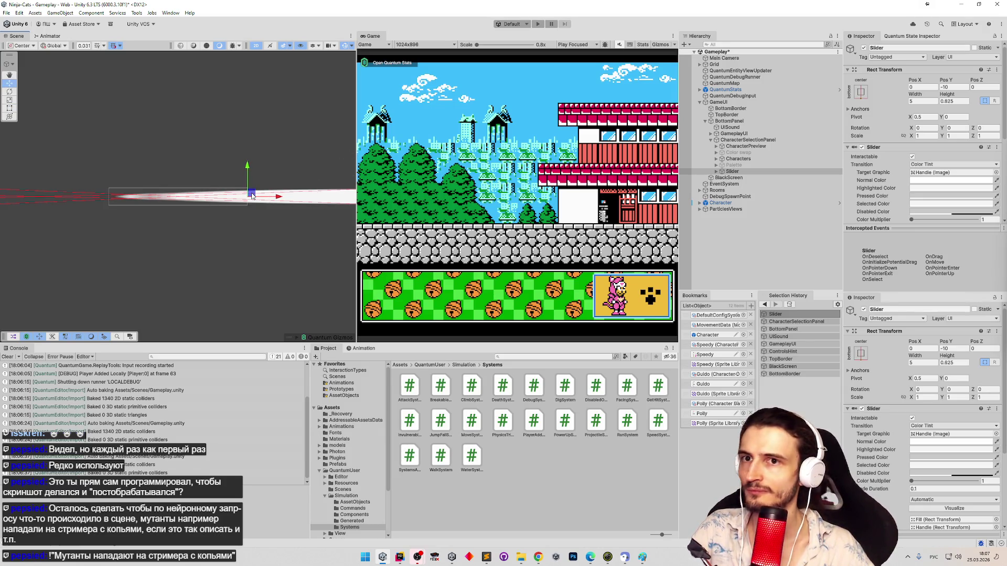
pyautogui.moveTo(252, 196)
pyautogui.mouseDown()
pyautogui.moveTo(139, 219)
pyautogui.moveTo(204, 336)
pyautogui.moveTo(214, 439)
pyautogui.moveTo(226, 79)
pyautogui.moveTo(239, 181)
pyautogui.moveTo(246, 177)
pyautogui.mouseUp()
pyautogui.scroll(-5, 246, 177)
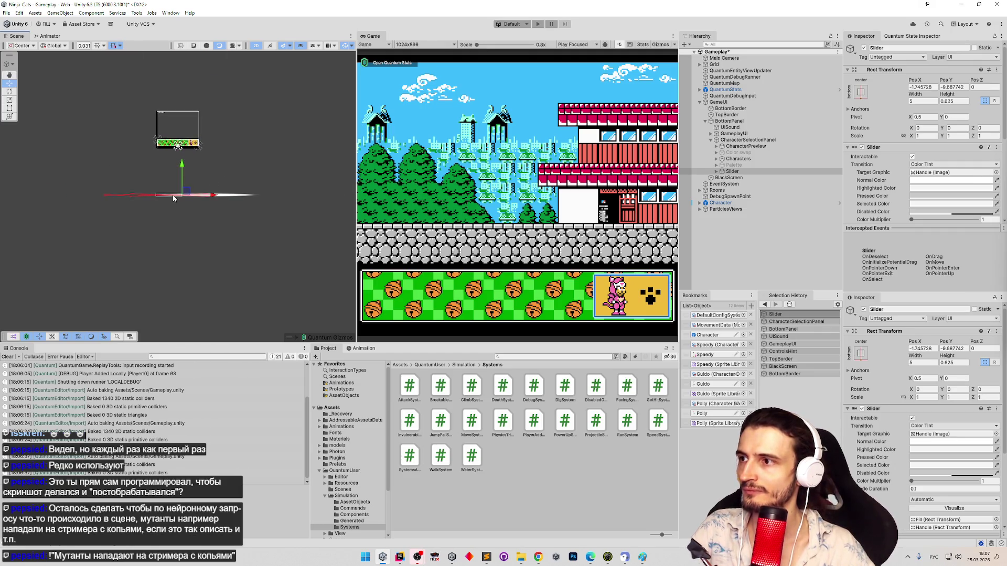
pyautogui.moveTo(181, 168)
pyautogui.mouseDown()
pyautogui.moveTo(177, 88)
pyautogui.moveTo(173, 128)
pyautogui.mouseUp()
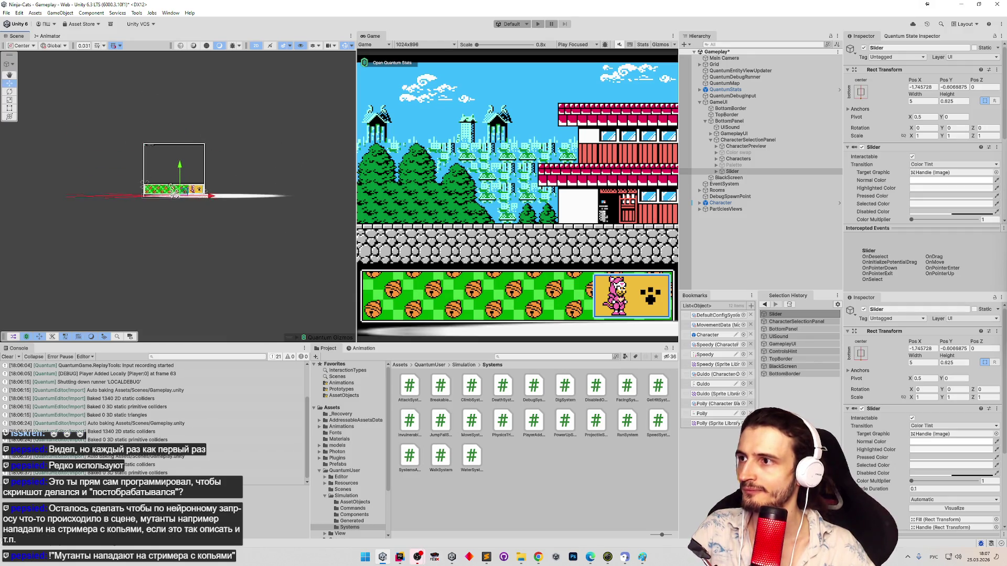
pyautogui.scroll(4, 95, 194)
pyautogui.scroll(3, 96, 198)
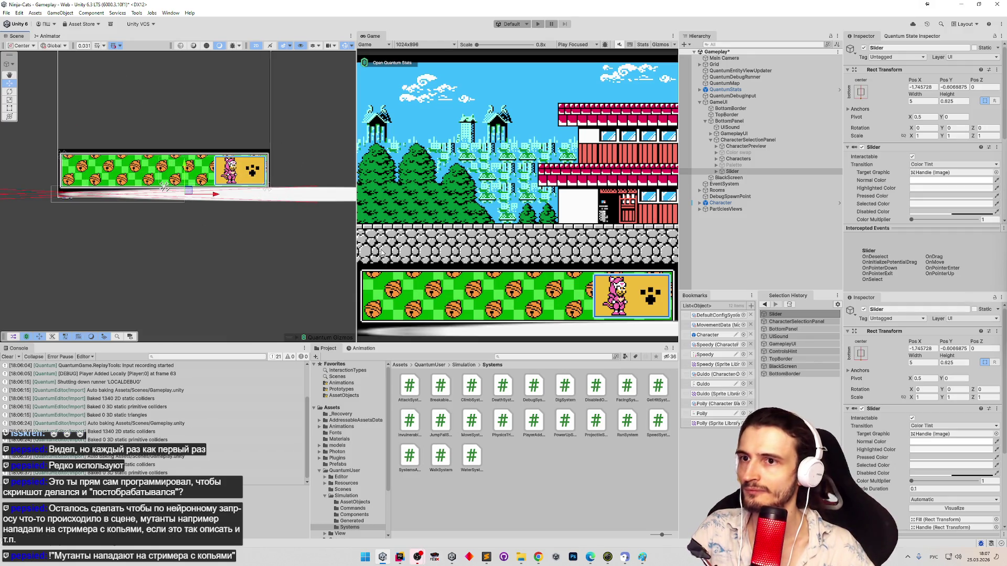
pyautogui.click(750, 140)
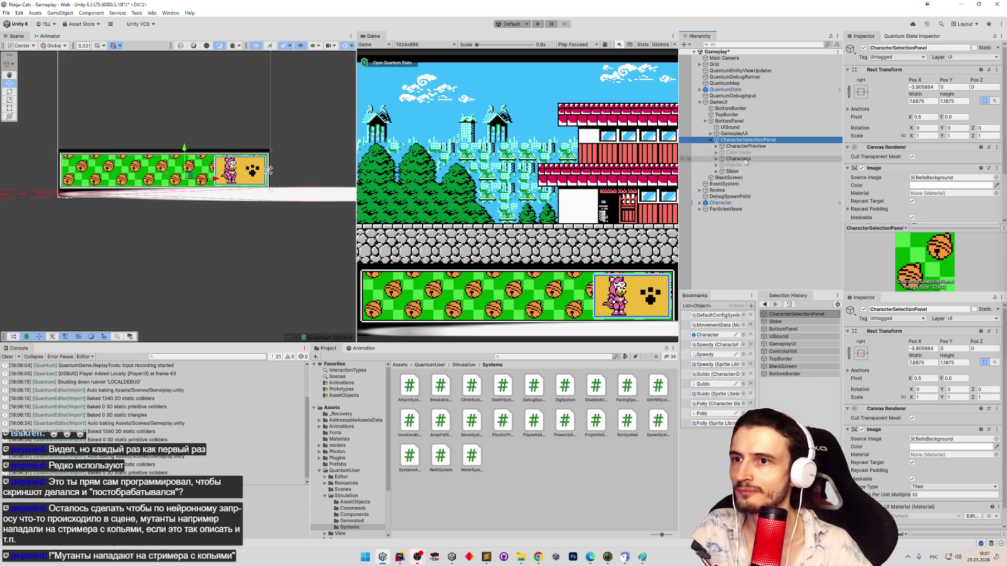
# Step: Give the Slider a stretch-stretch anchor, drag its rect down and pull its right edge in
pyautogui.click(749, 171)
pyautogui.click(861, 91)
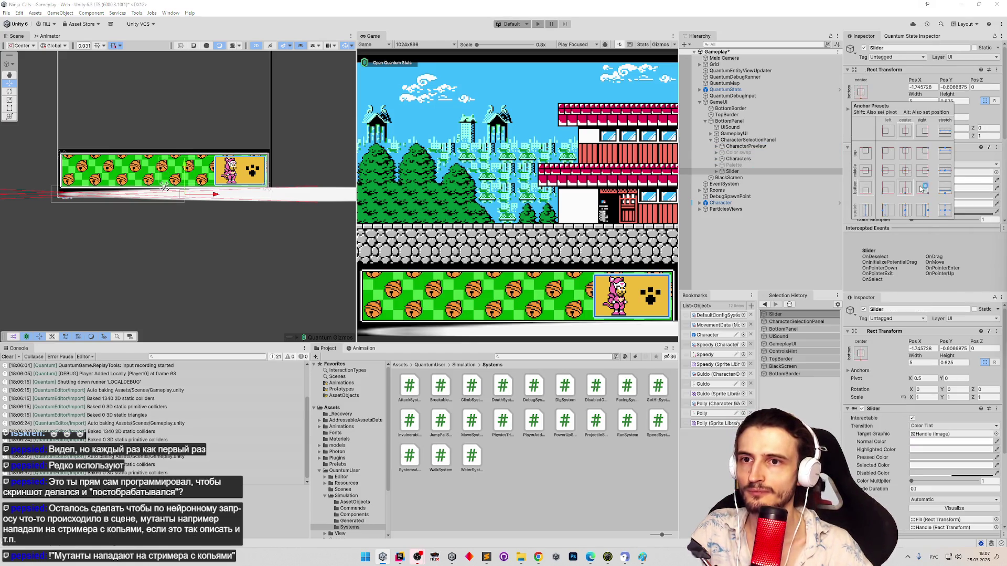
pyautogui.keyDown('alt'); pyautogui.keyDown('shift'); pyautogui.click(944, 211); pyautogui.keyUp('shift'); pyautogui.keyUp('alt')
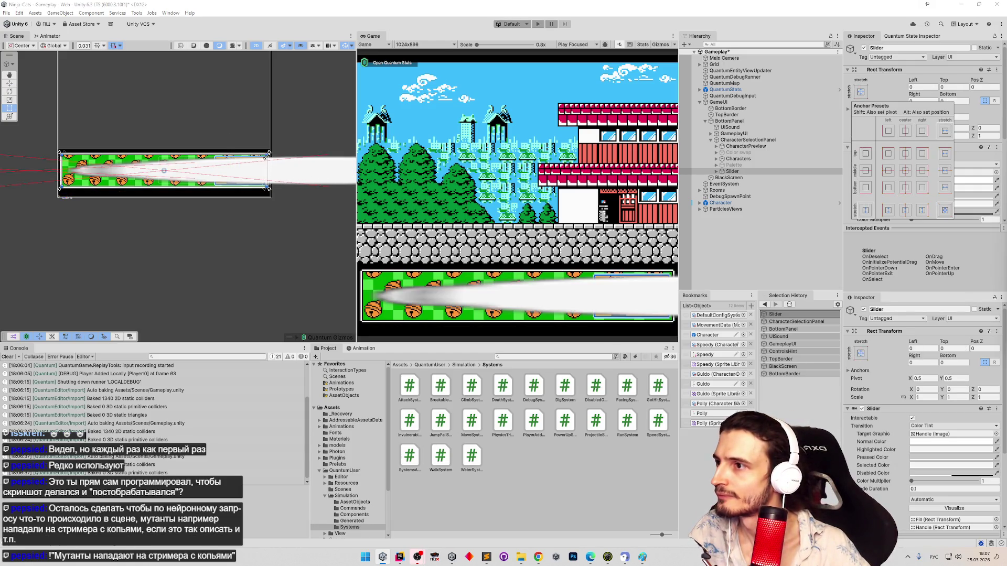
pyautogui.moveTo(161, 182); pyautogui.dragTo(160, 196)
pyautogui.moveTo(264, 175)
pyautogui.mouseDown()
pyautogui.moveTo(120, 181)
pyautogui.moveTo(168, 183)
pyautogui.moveTo(149, 181)
pyautogui.moveTo(146, 192)
pyautogui.mouseUp()
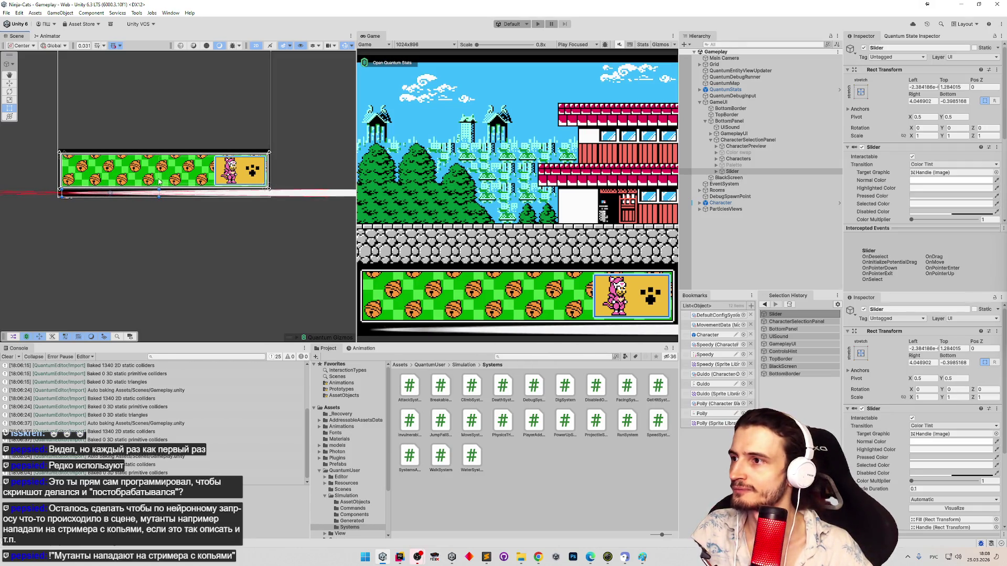
pyautogui.click(716, 172)
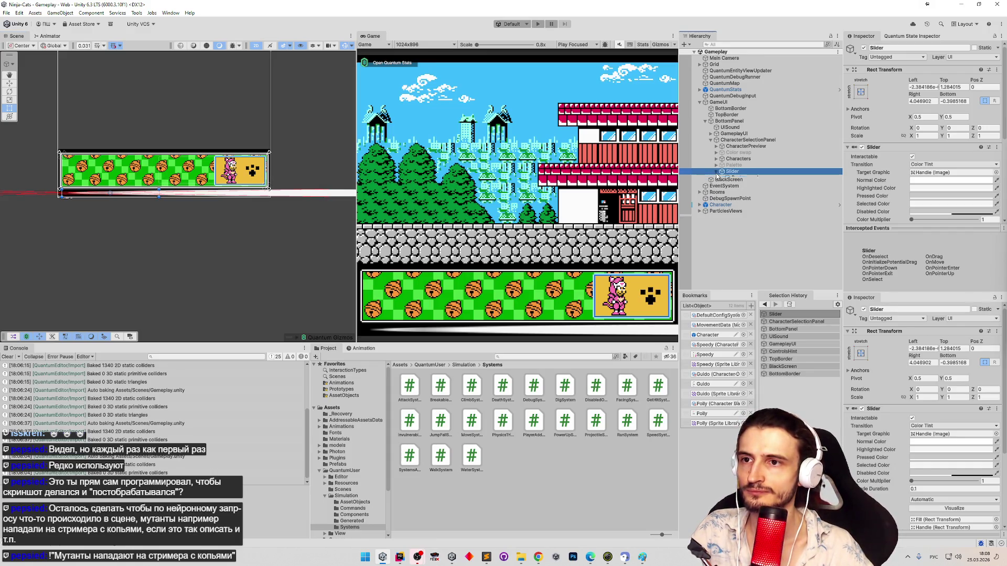
pyautogui.click(731, 178)
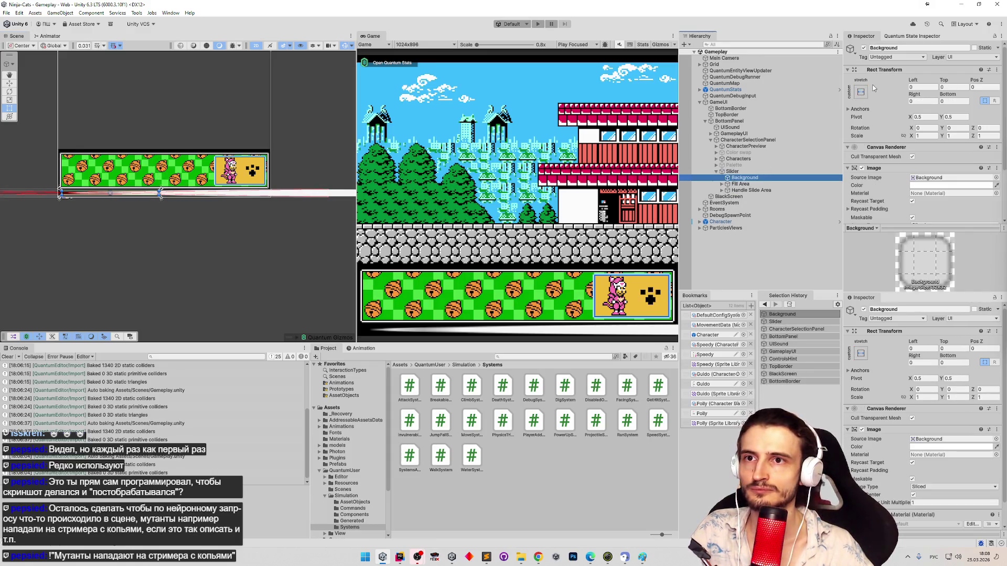
# Step: Anchor the Slider's Background child with the bottom-stretch preset
pyautogui.click(863, 92)
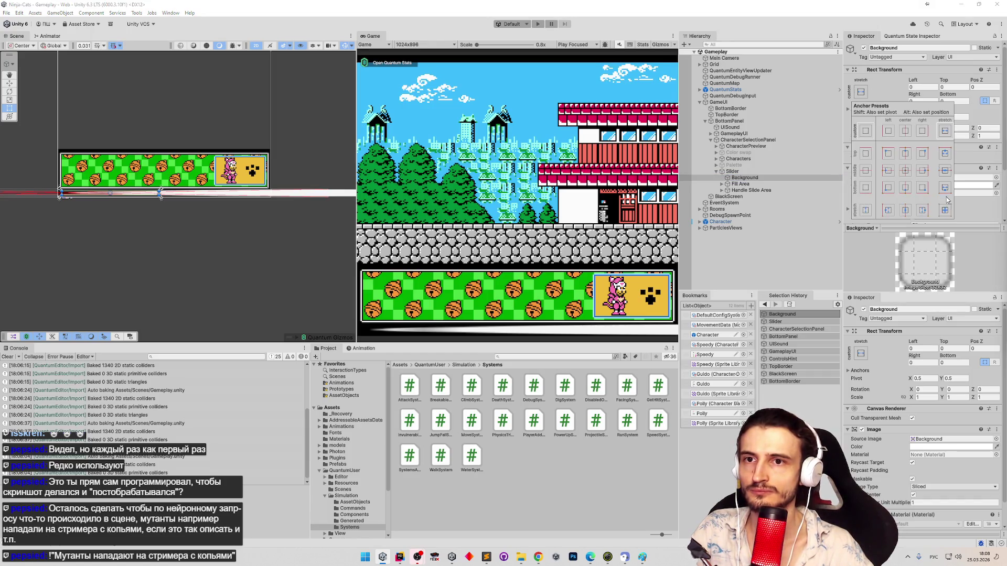
pyautogui.click(946, 188)
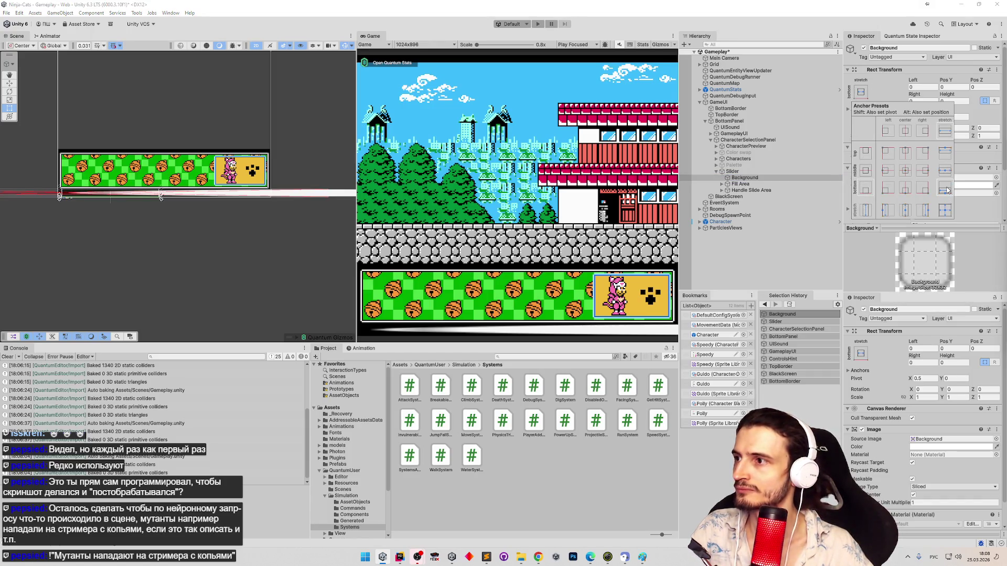
pyautogui.click(881, 94)
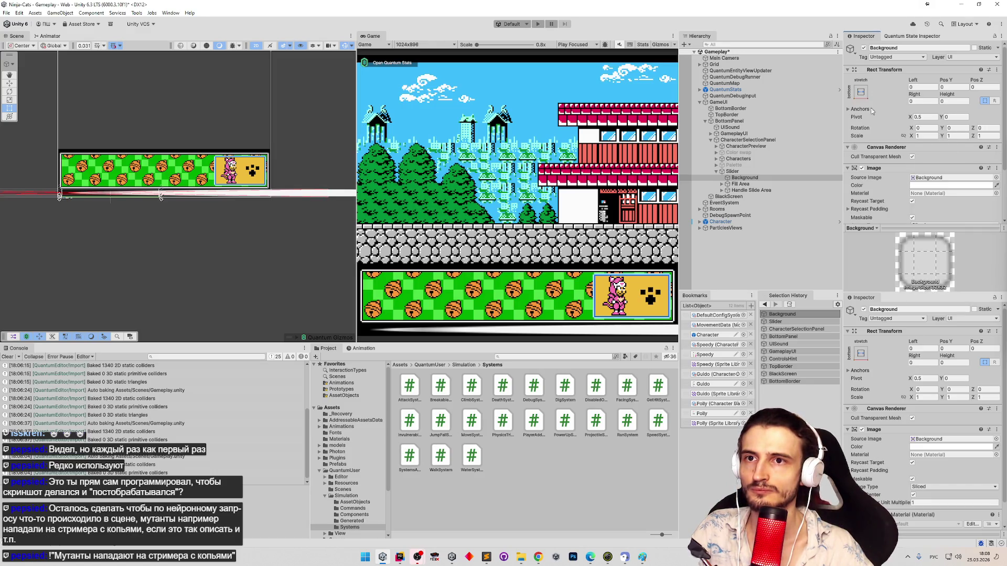
pyautogui.click(737, 181)
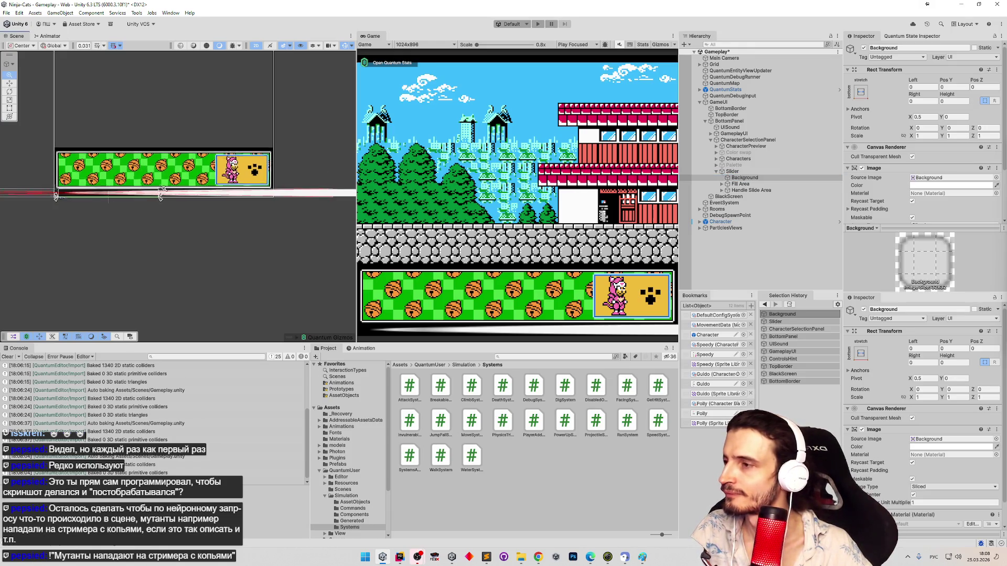
# Step: Toggle Background's Image off and revert it so it stays enabled, then reveal Fill under Fill Area
pyautogui.scroll(3, 148, 168)
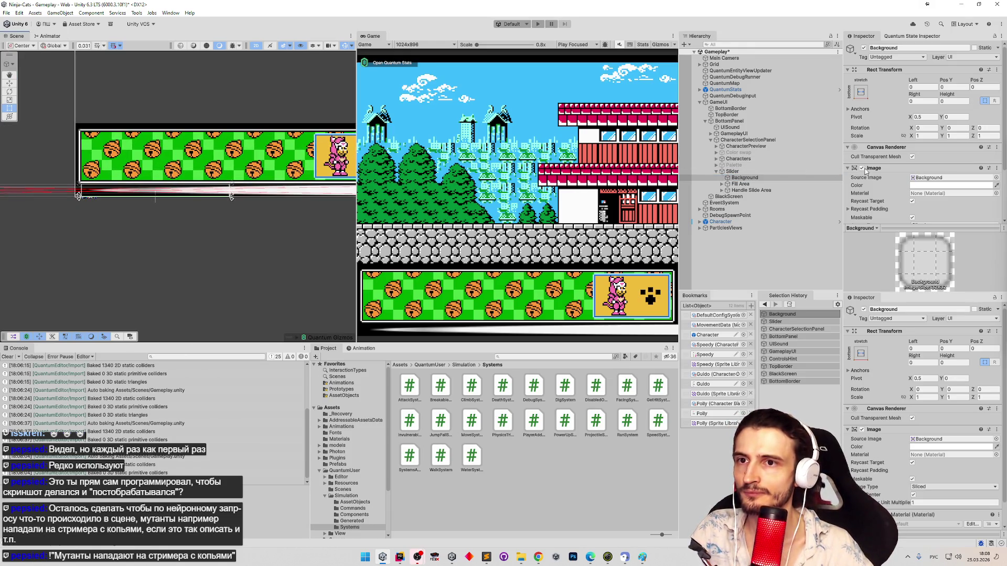
pyautogui.click(862, 168)
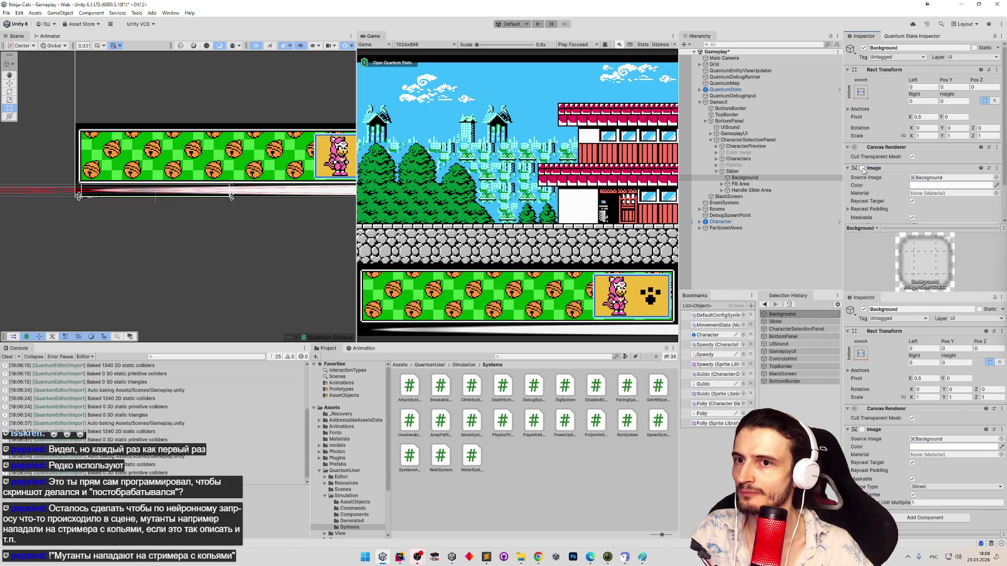
pyautogui.hotkey('ctrl', 'z')
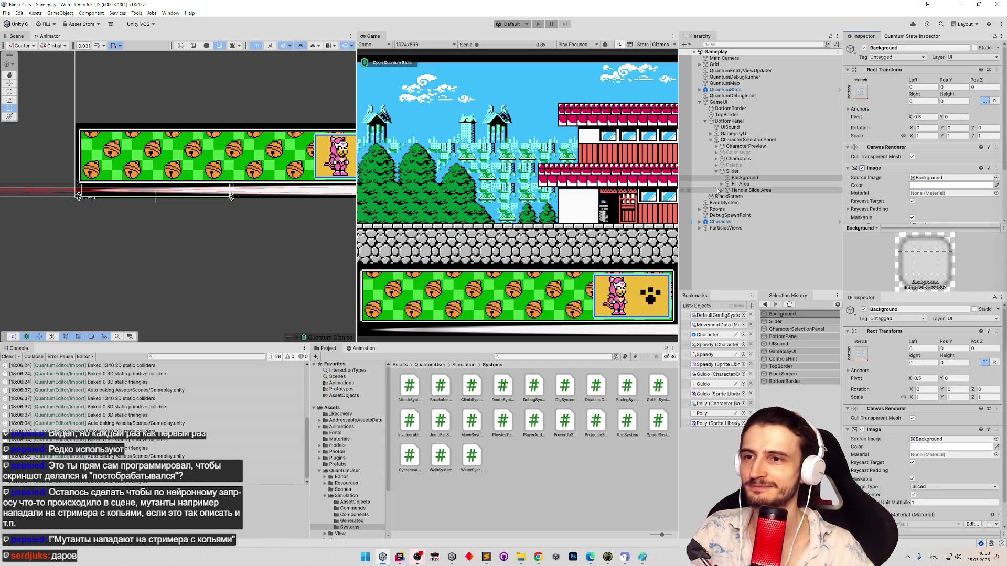
pyautogui.click(727, 184)
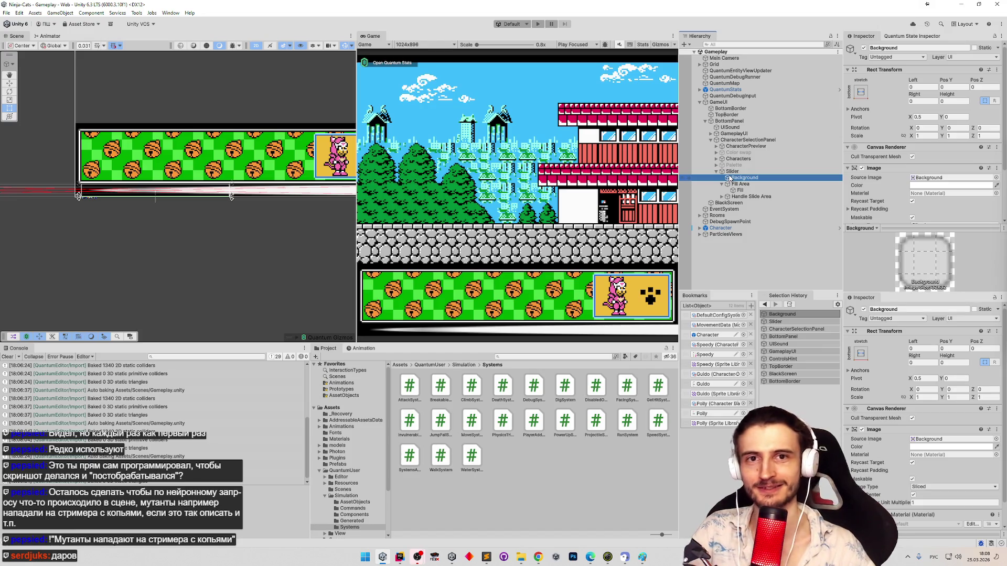
# Step: Set Fill Area's Right offset to 15/32 and drag its edges to fit the bar
pyautogui.doubleClick(740, 185)
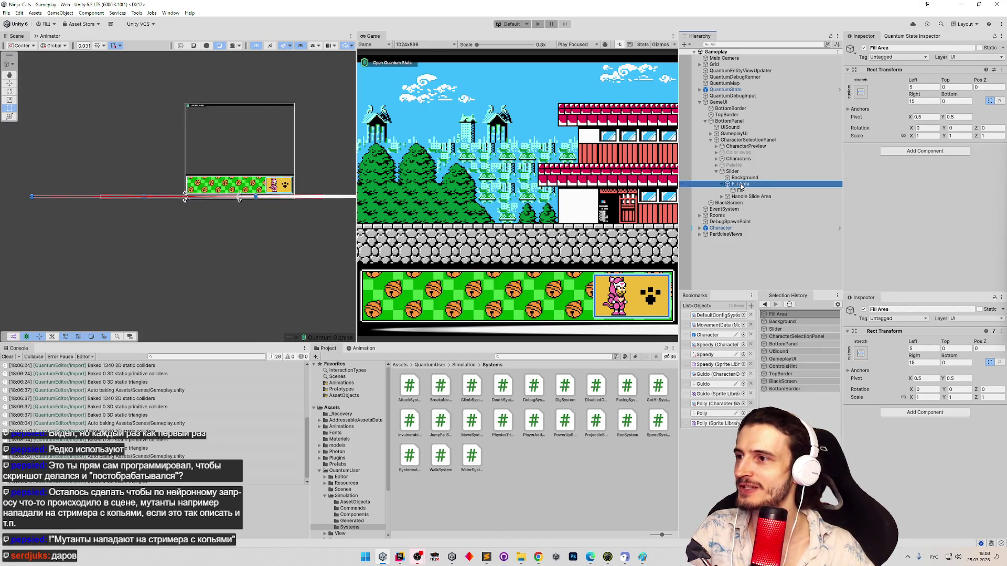
pyautogui.scroll(5, 324, 163)
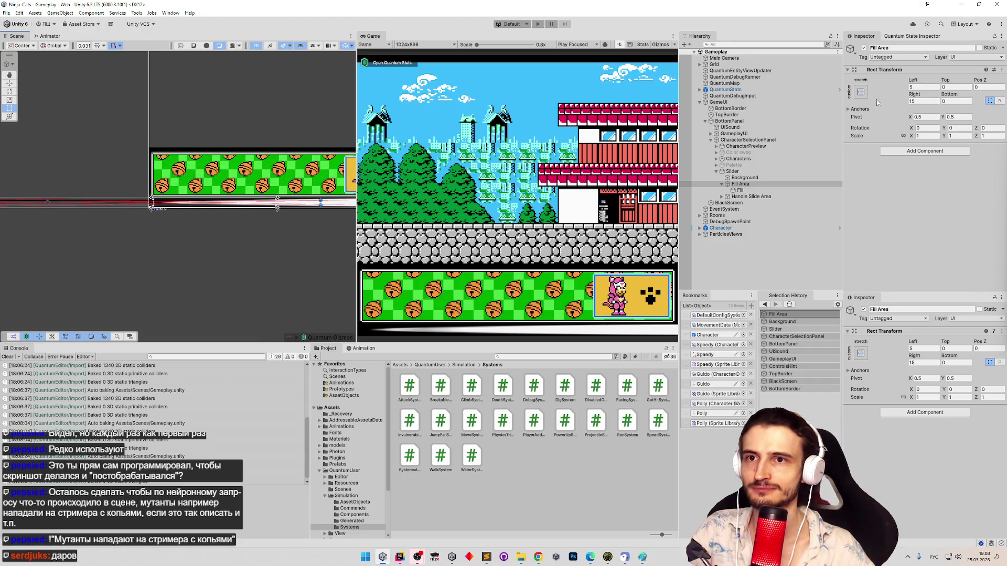
pyautogui.click(926, 101)
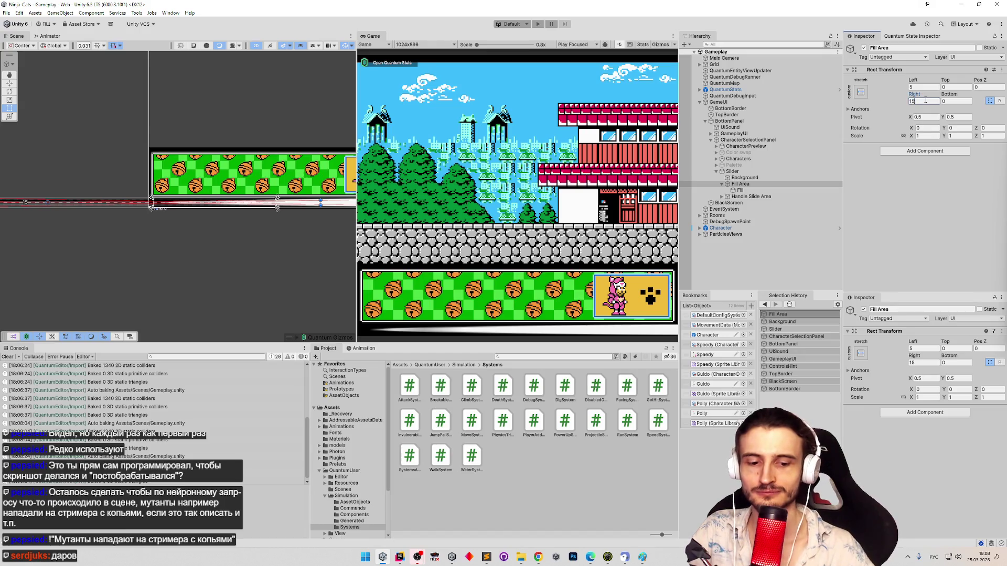
pyautogui.write('/32')
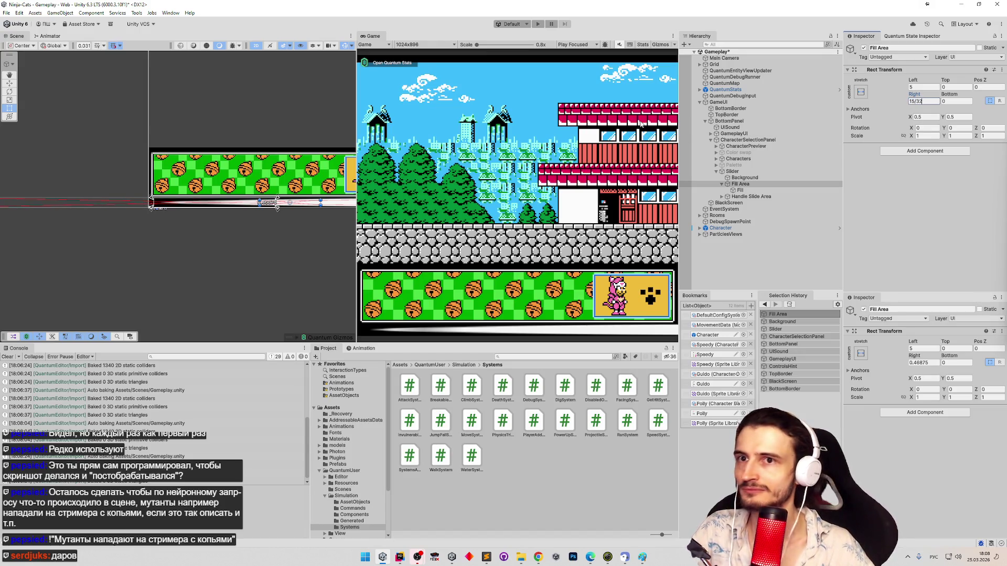
pyautogui.scroll(3, 204, 157)
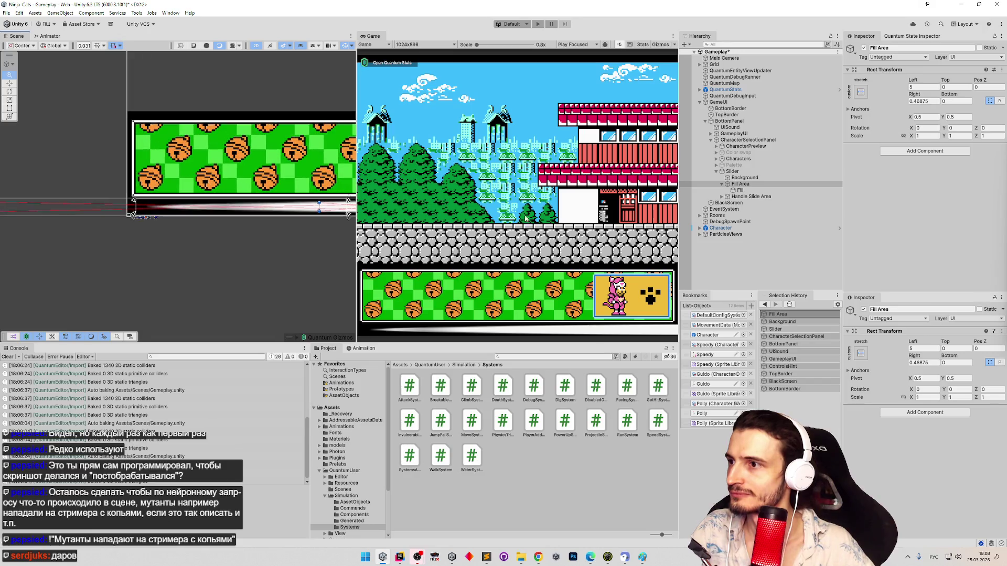
pyautogui.moveTo(204, 157); pyautogui.dragTo(103, 151)
pyautogui.moveTo(294, 205)
pyautogui.mouseDown()
pyautogui.moveTo(105, 205)
pyautogui.moveTo(229, 202)
pyautogui.mouseUp()
pyautogui.moveTo(157, 202); pyautogui.dragTo(350, 197)
pyautogui.moveTo(194, 199)
pyautogui.mouseDown()
pyautogui.moveTo(176, 201)
pyautogui.moveTo(300, 198)
pyautogui.mouseUp()
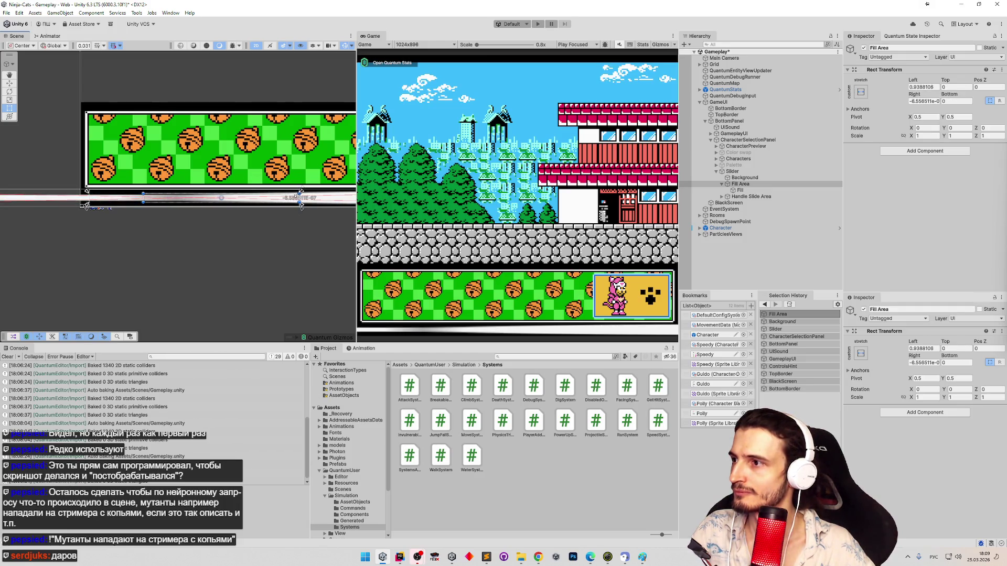
# Step: Stretch-anchor Fill so it spans the whole Fill Area with zero offsets
pyautogui.click(740, 191)
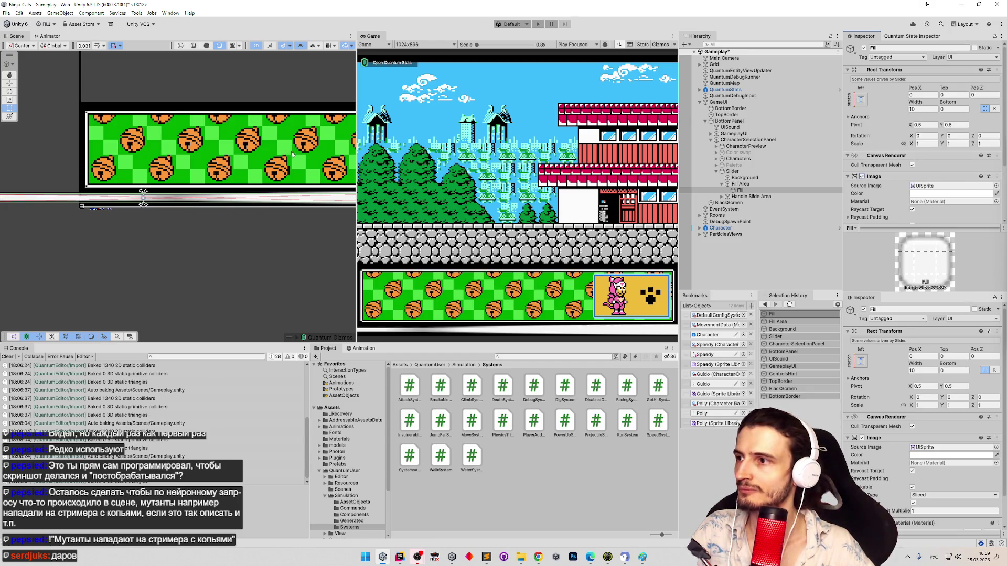
pyautogui.press('f')
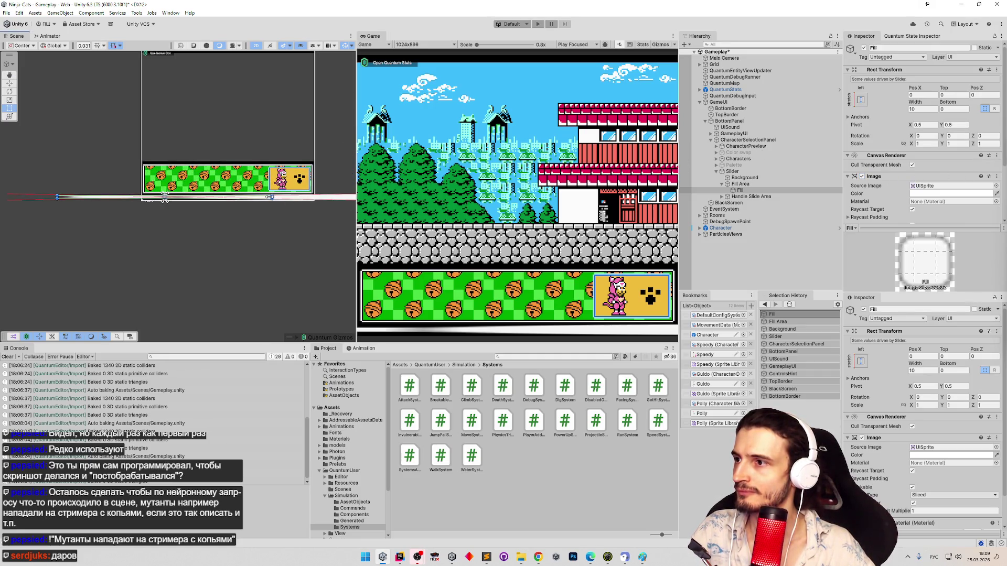
pyautogui.moveTo(270, 197)
pyautogui.mouseDown()
pyautogui.moveTo(191, 198)
pyautogui.moveTo(216, 198)
pyautogui.mouseUp()
pyautogui.scroll(2, 164, 197)
pyautogui.scroll(3, 167, 198)
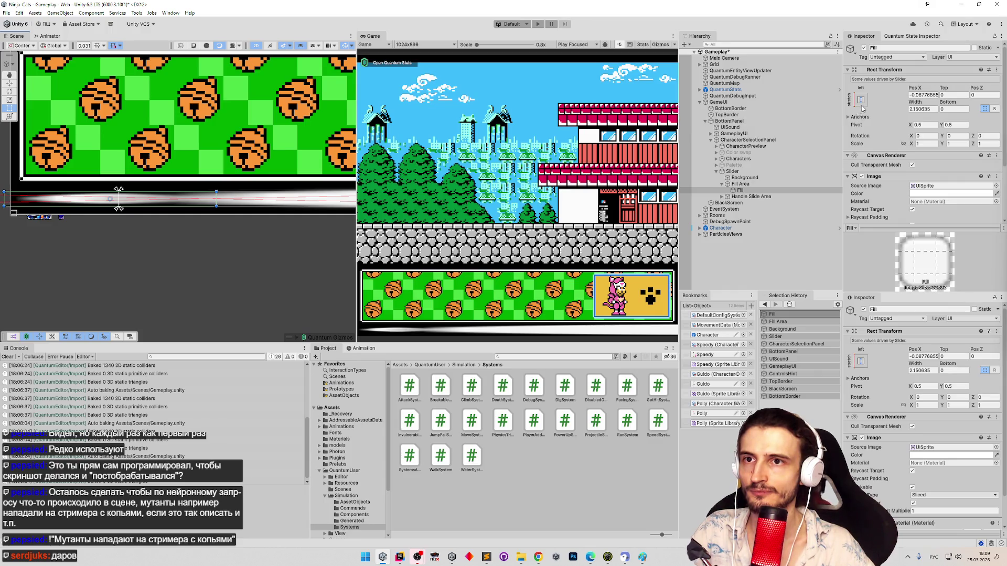
pyautogui.click(861, 101)
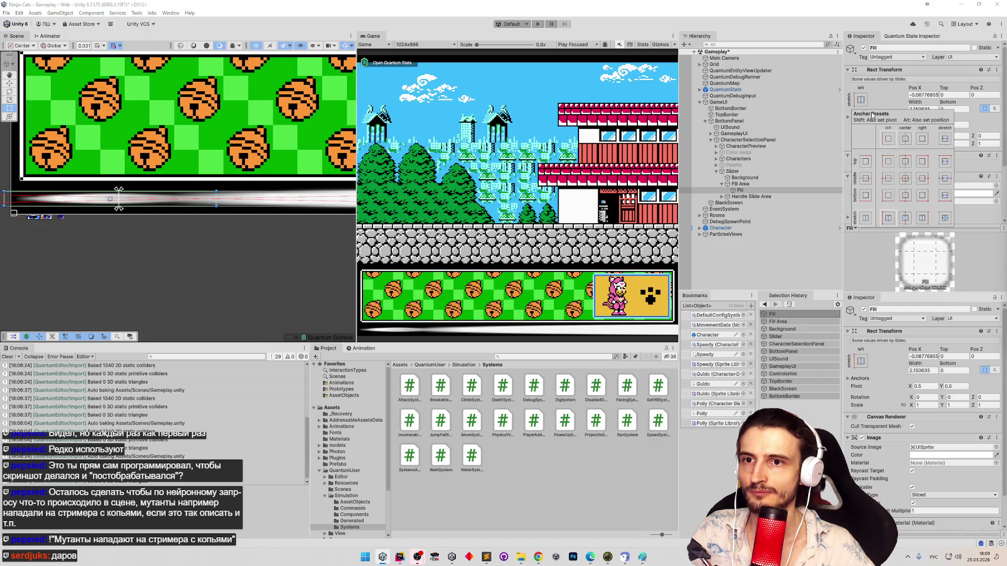
pyautogui.click(944, 219)
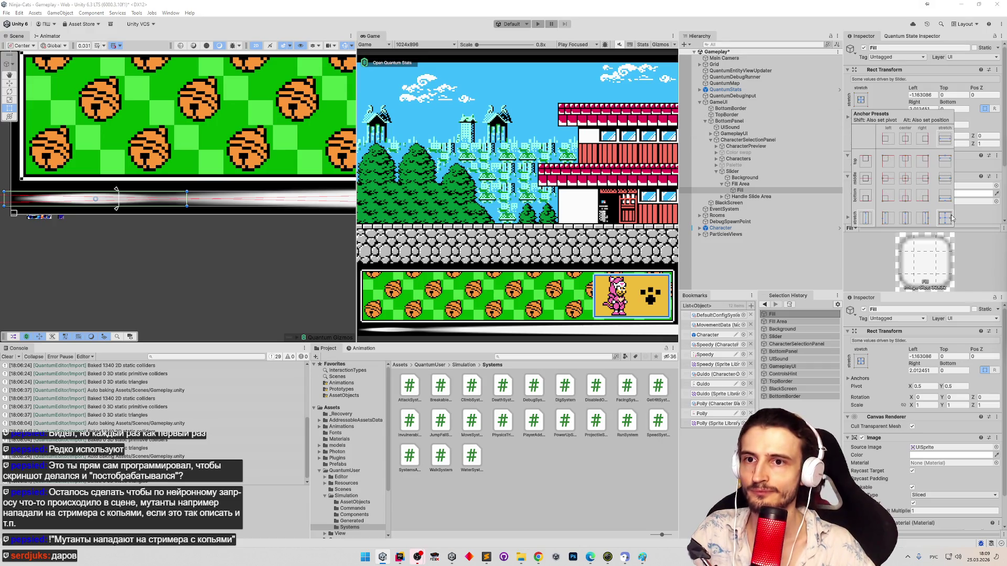
pyautogui.keyDown('alt'); pyautogui.click(945, 219); pyautogui.keyUp('alt')
# Step: Expand Handle Slide Area in the Hierarchy and select it
pyautogui.scroll(-3, 275, 180)
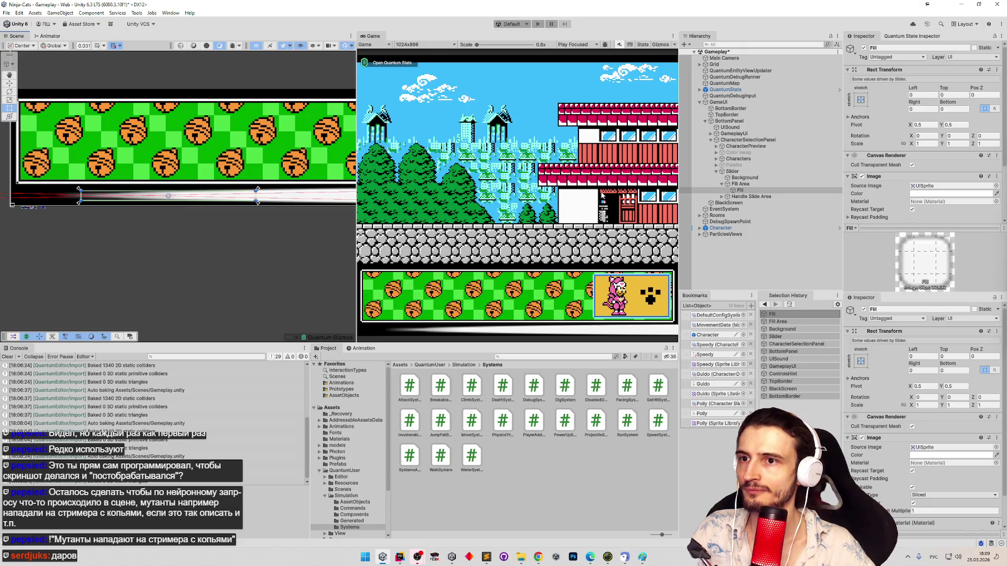
pyautogui.click(722, 196)
pyautogui.click(735, 197)
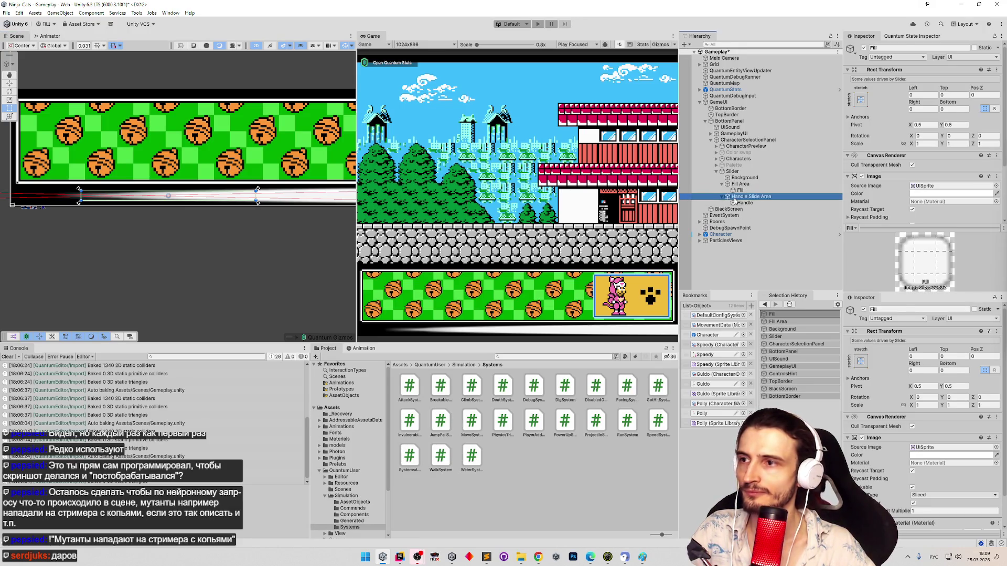
# Step: Apply the stretch-stretch anchor preset to Handle Slide Area and frame it
pyautogui.scroll(-5, 327, 184)
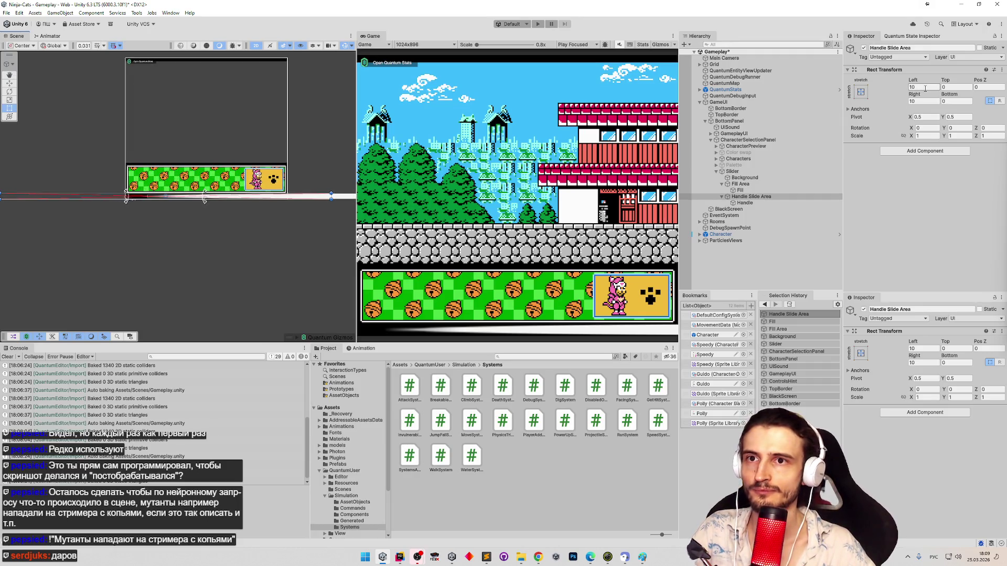
pyautogui.click(861, 92)
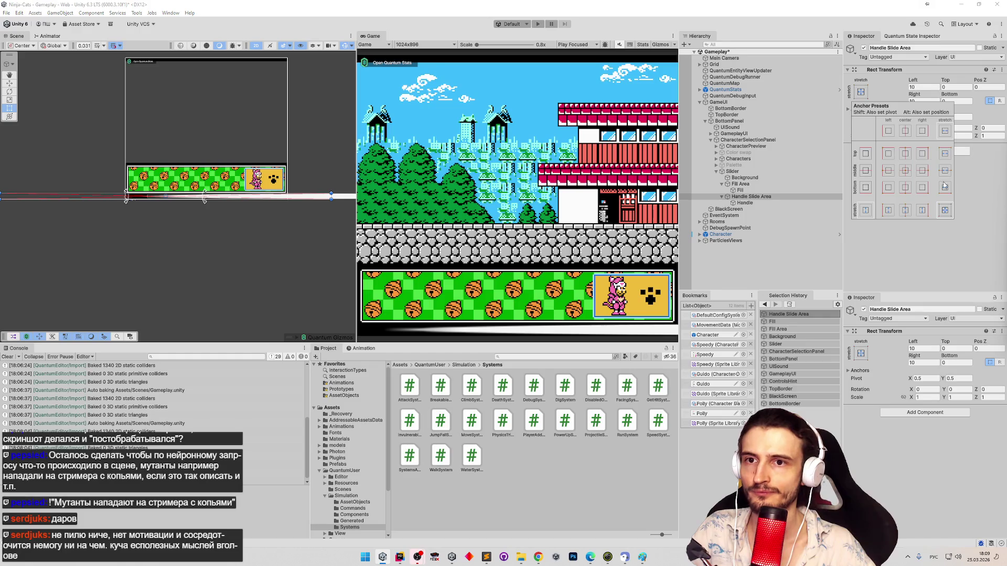
pyautogui.keyDown('alt'); pyautogui.click(945, 210); pyautogui.keyUp('alt')
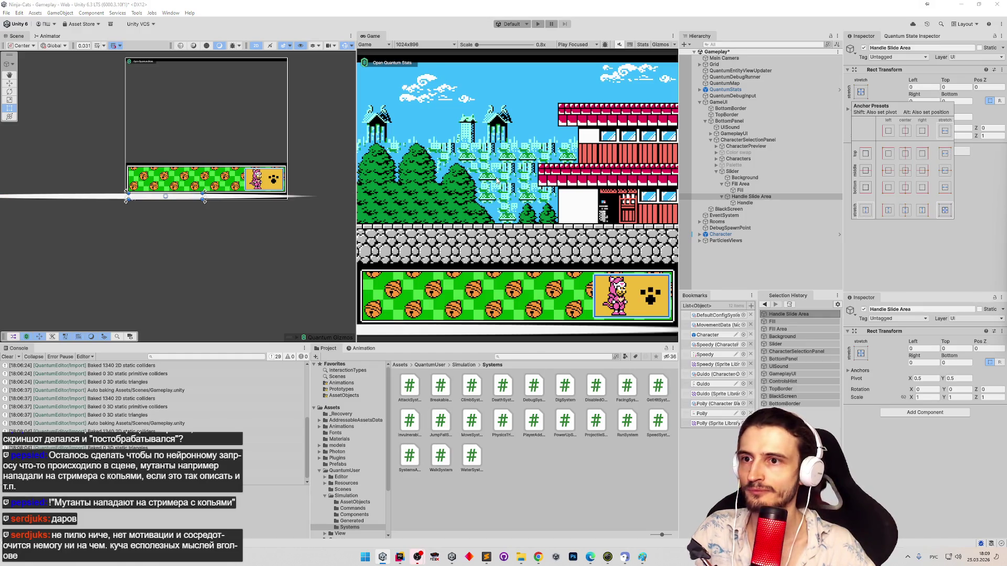
pyautogui.press('f')
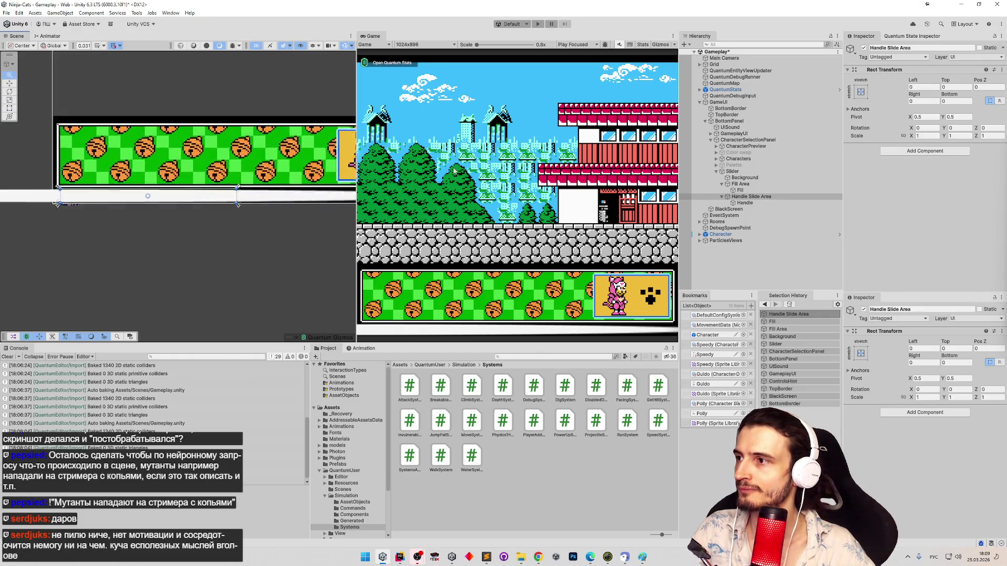
# Step: Drag Handle Slide Area's left edge to a Left offset of about 0.88
pyautogui.scroll(3, 58, 199)
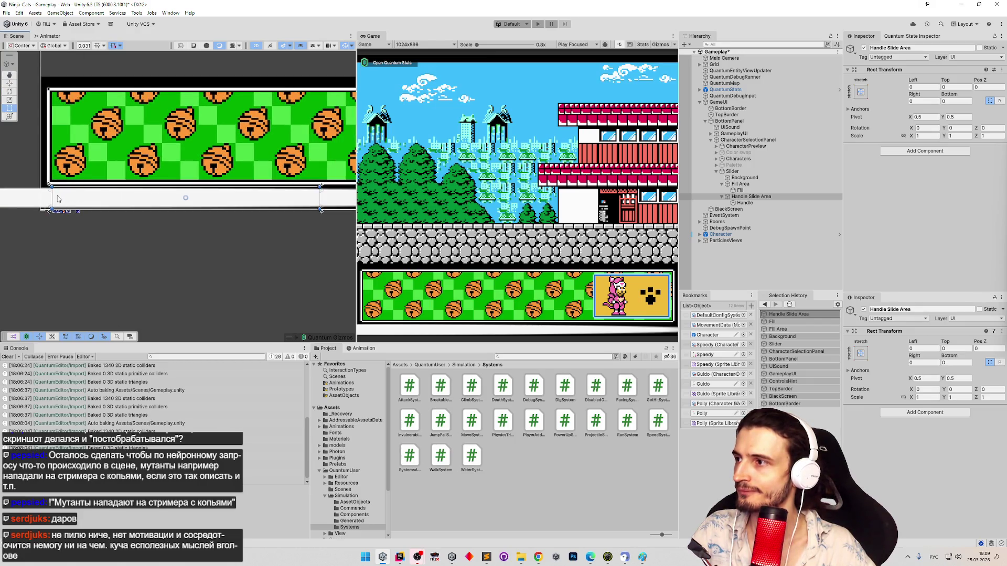
pyautogui.moveTo(55, 198); pyautogui.dragTo(192, 199)
pyautogui.click(744, 196)
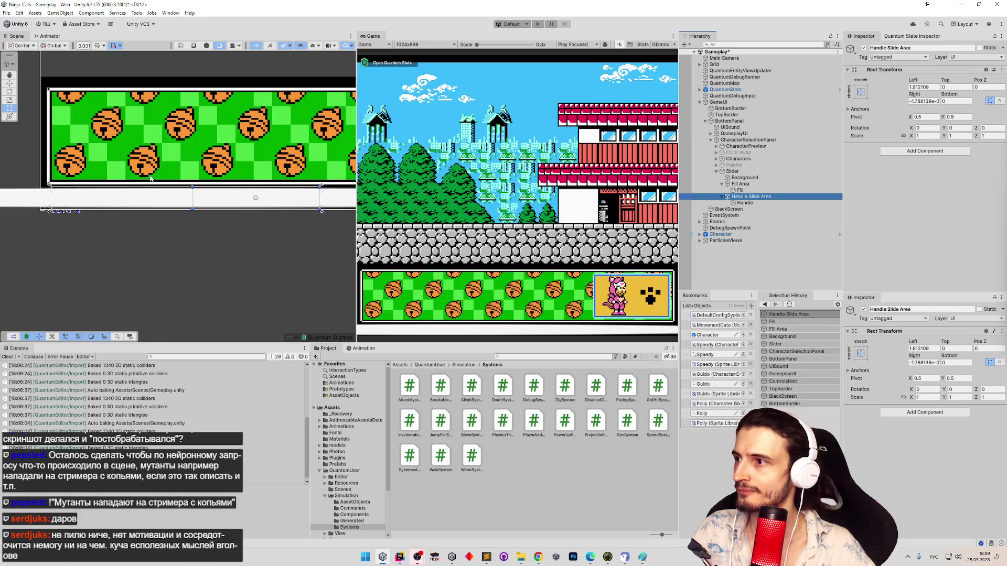
pyautogui.moveTo(181, 198); pyautogui.dragTo(125, 198)
pyautogui.click(739, 190)
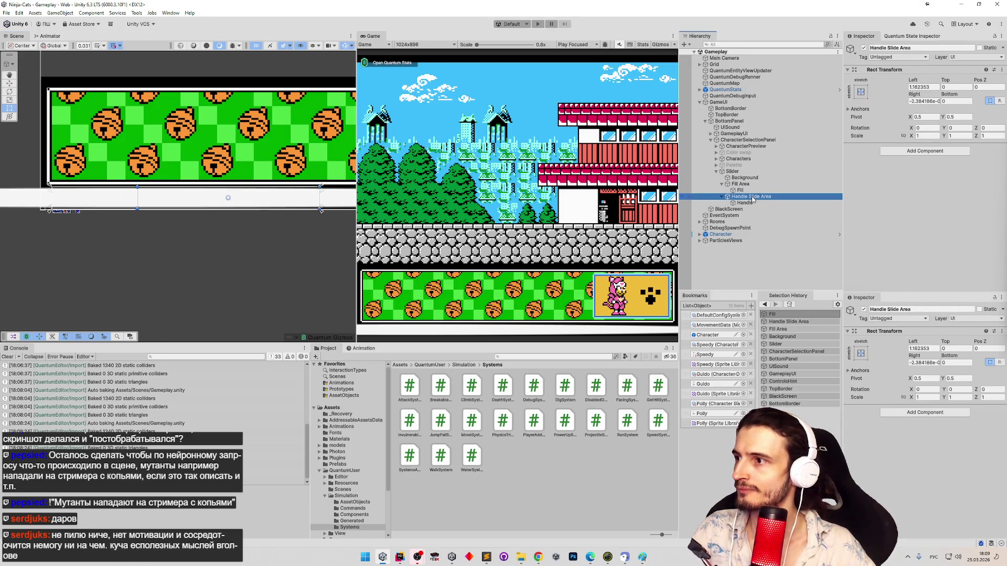
pyautogui.click(751, 196)
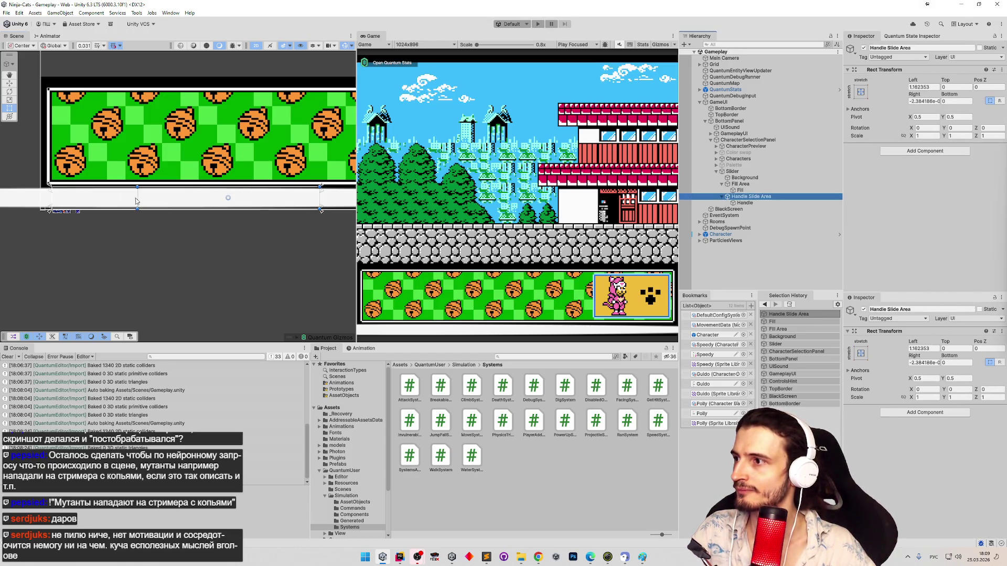
pyautogui.moveTo(137, 200); pyautogui.dragTo(117, 199)
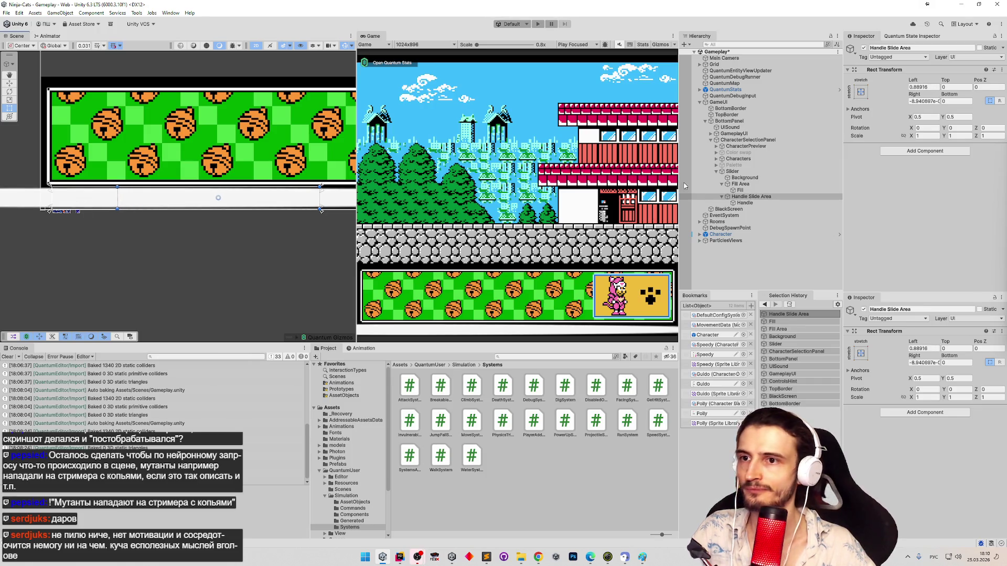
pyautogui.click(744, 190)
pyautogui.click(748, 197)
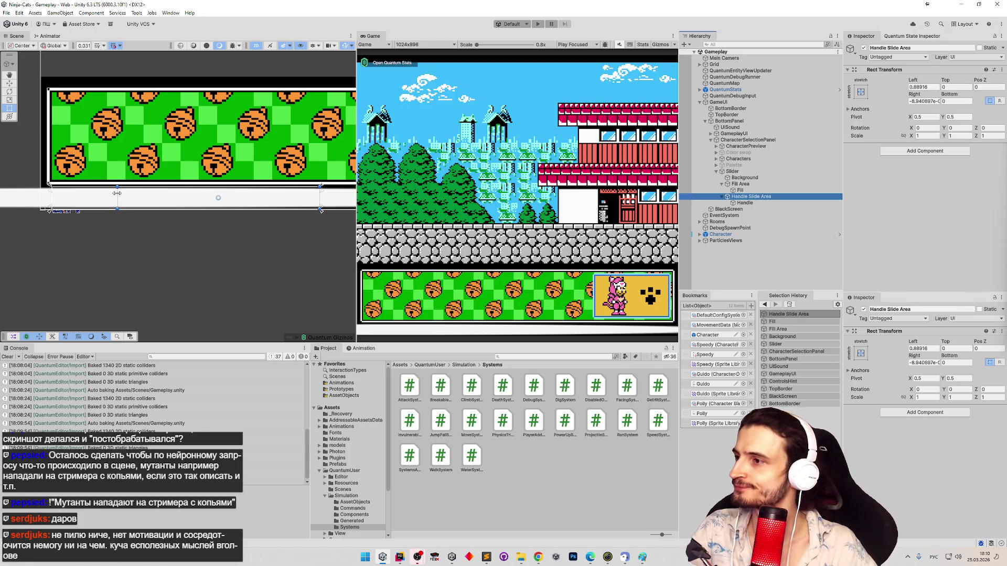
pyautogui.moveTo(116, 193); pyautogui.dragTo(116, 193)
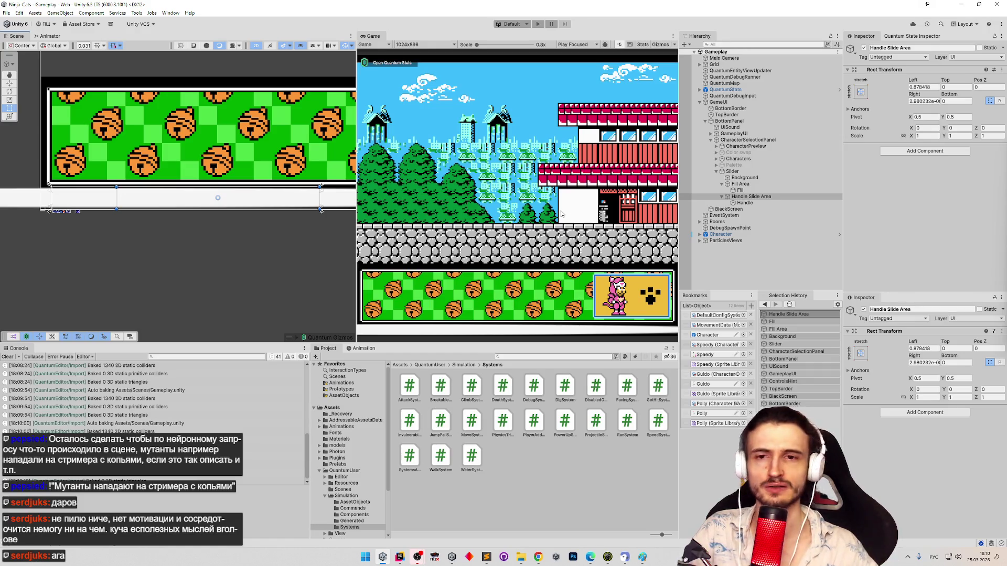
pyautogui.click(757, 201)
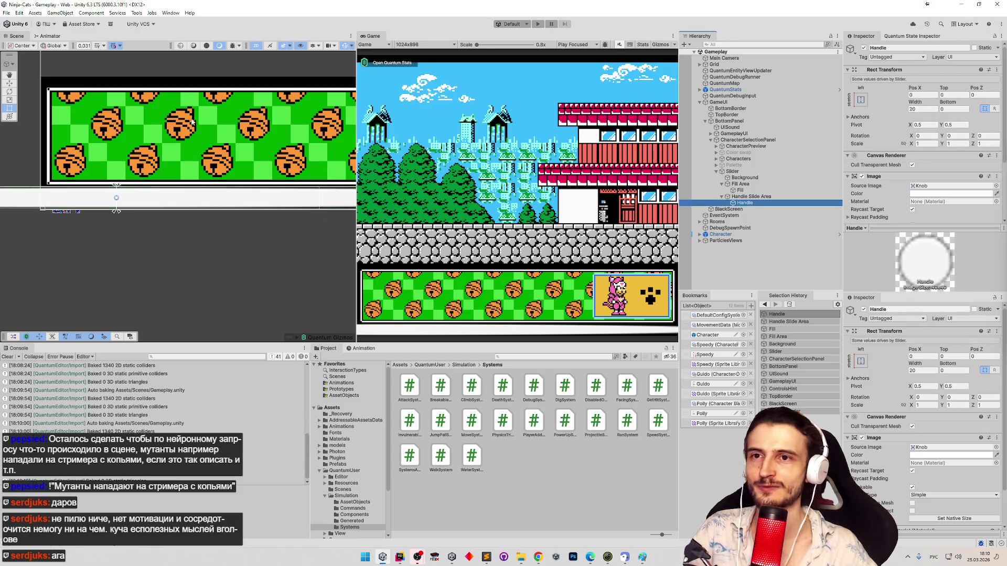
# Step: Try a stretch anchor on the Handle and toggle its Image off and on to check it
pyautogui.scroll(-5, 300, 175)
pyautogui.scroll(-2, 301, 175)
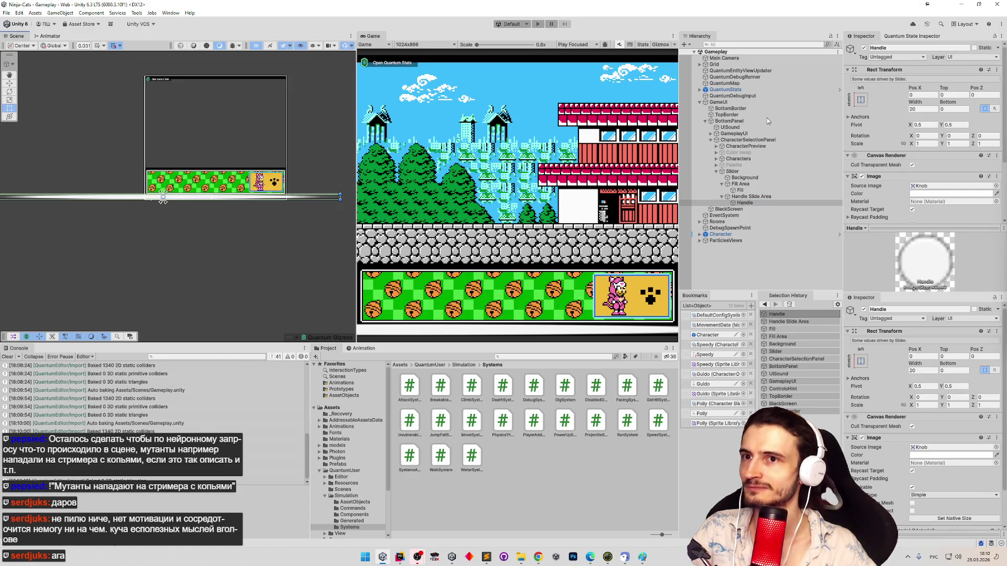
pyautogui.click(860, 99)
pyautogui.click(944, 218)
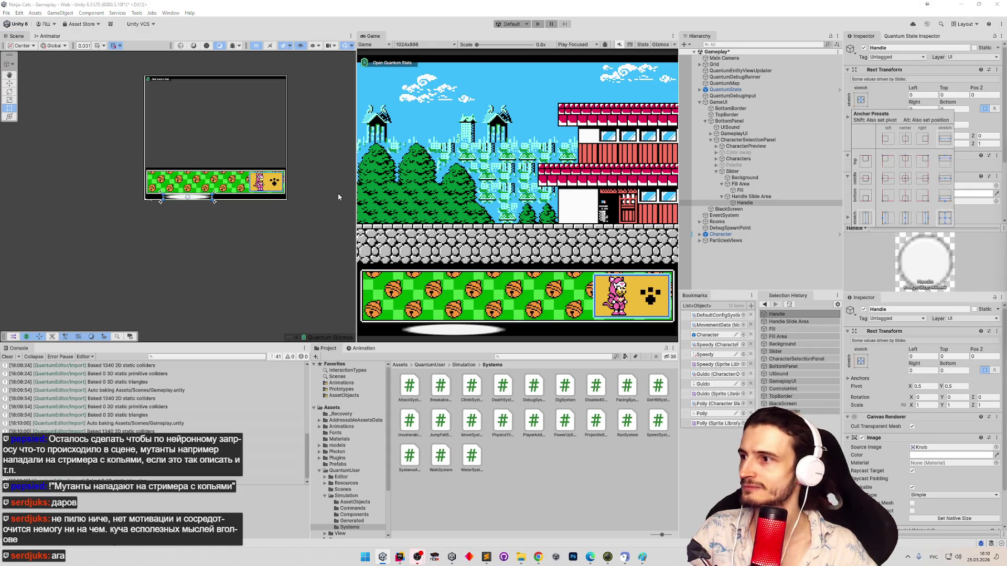
pyautogui.press('f')
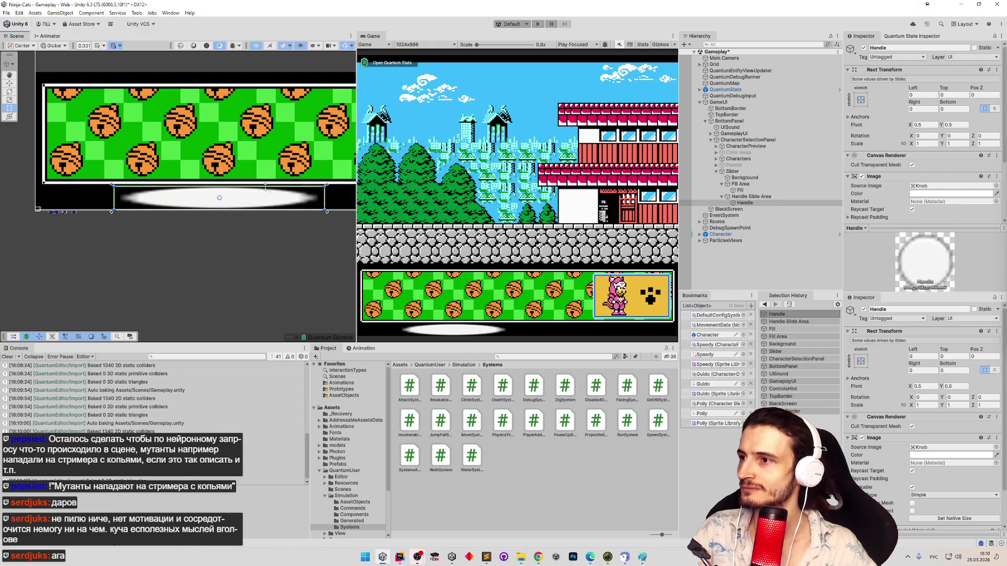
pyautogui.scroll(3, 265, 189)
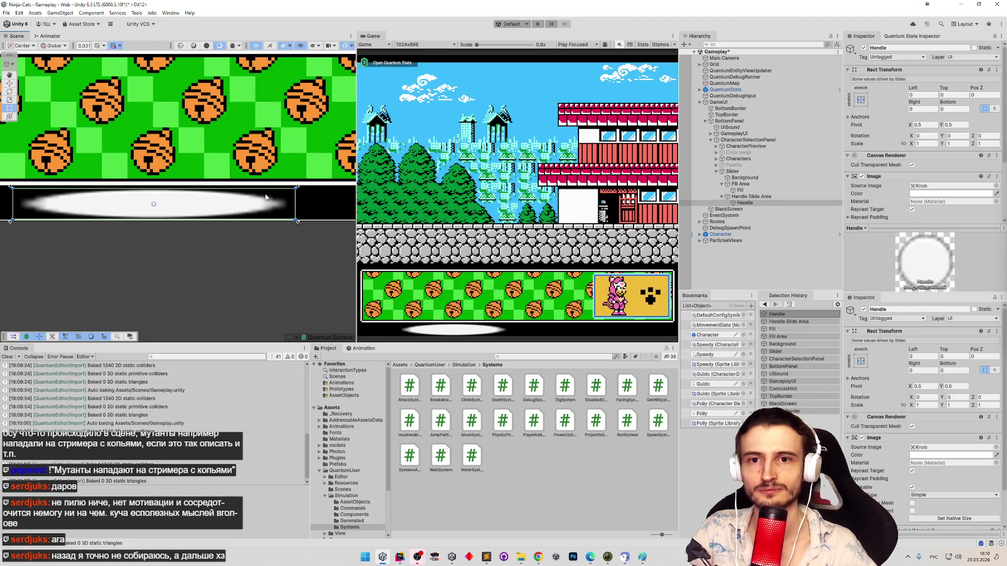
pyautogui.click(754, 198)
pyautogui.click(756, 203)
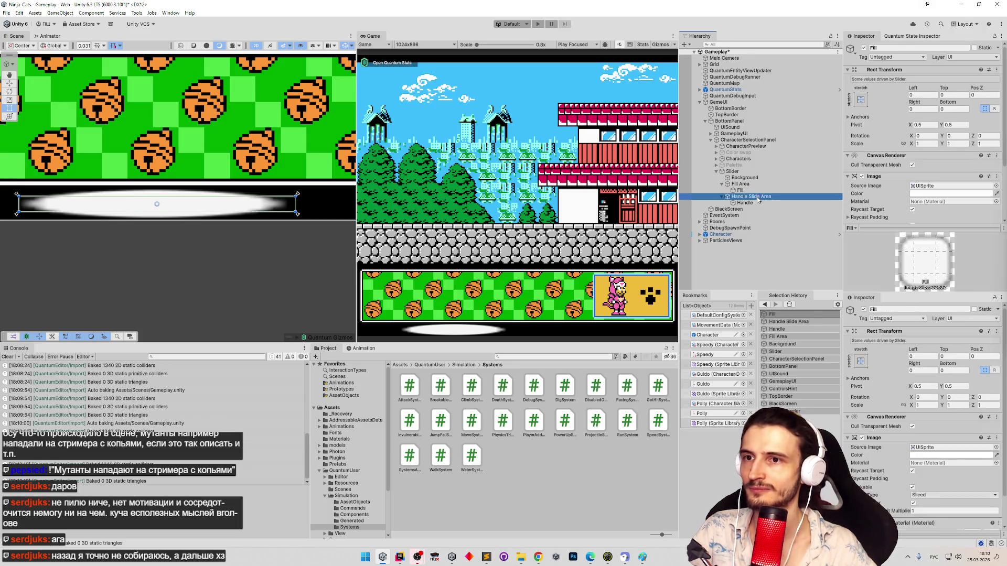
pyautogui.click(862, 177)
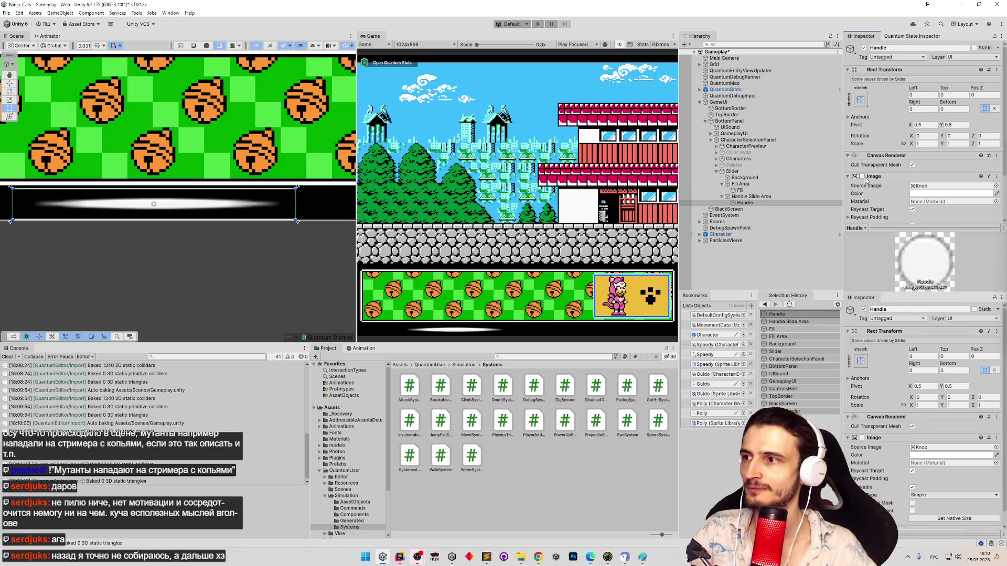
pyautogui.click(863, 177)
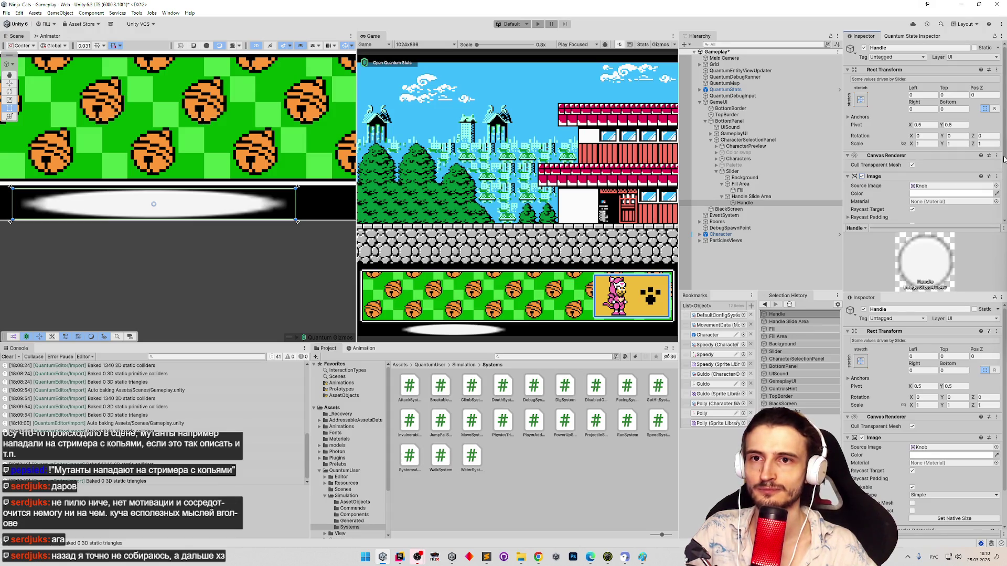
pyautogui.scroll(-1, 1005, 155)
pyautogui.scroll(1, 1005, 155)
# Step: Anchor the Handle to the right edge with vertical stretch
pyautogui.click(860, 99)
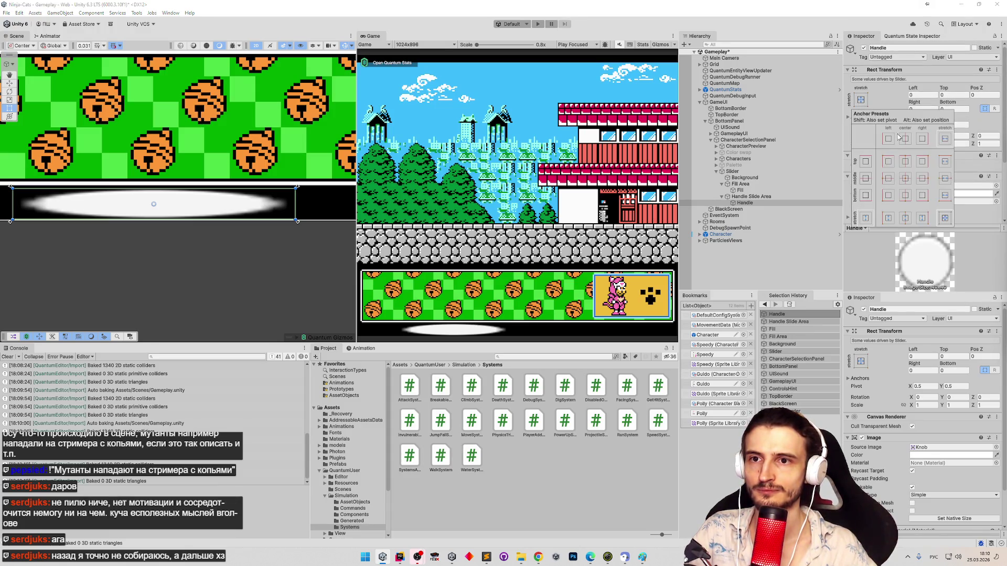
pyautogui.click(924, 217)
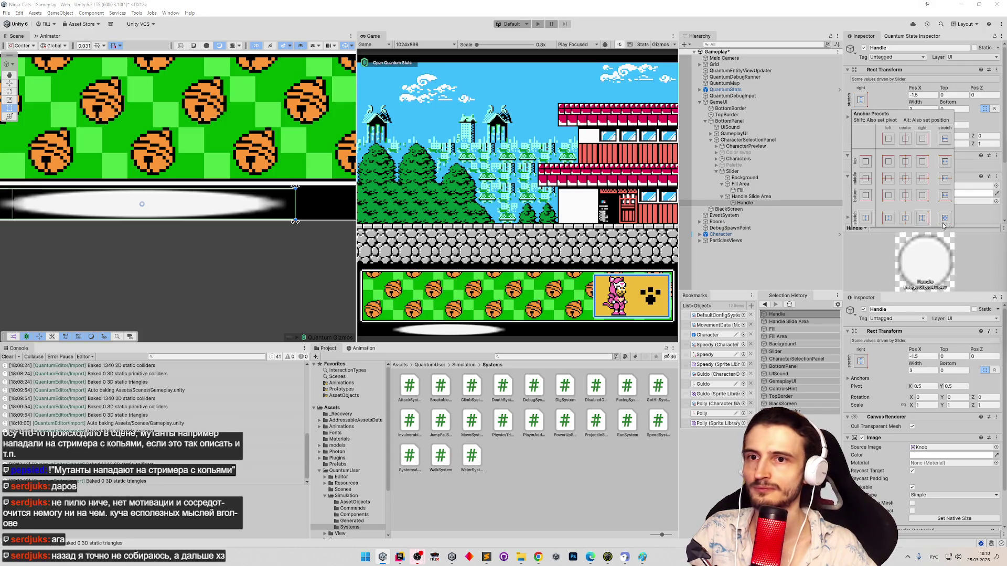
pyautogui.click(1003, 161)
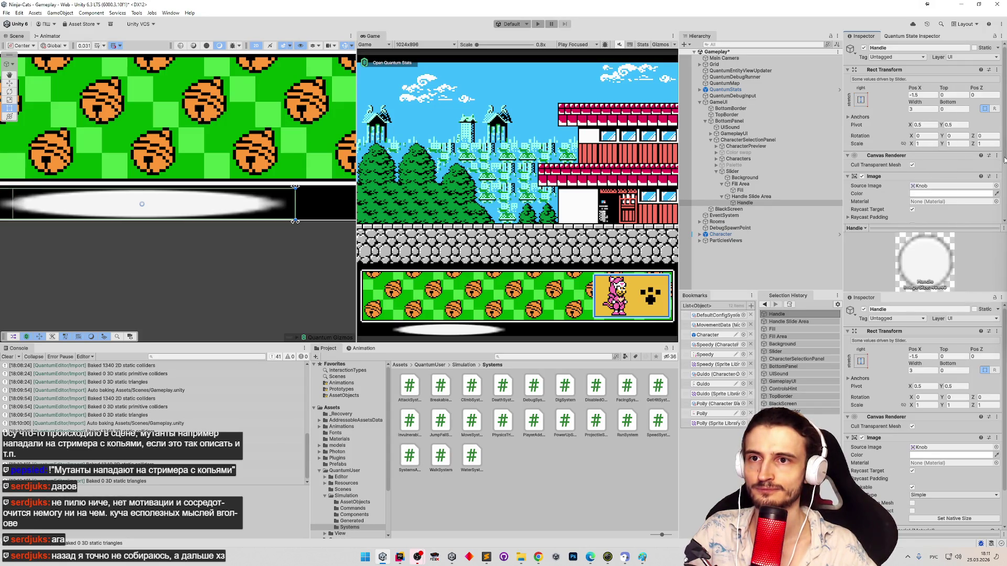
pyautogui.scroll(-1, 1004, 161)
# Step: Set the Handle's width to 0.3, save the scene, and start Play mode
pyautogui.click(916, 107)
pyautogui.write('0.6')
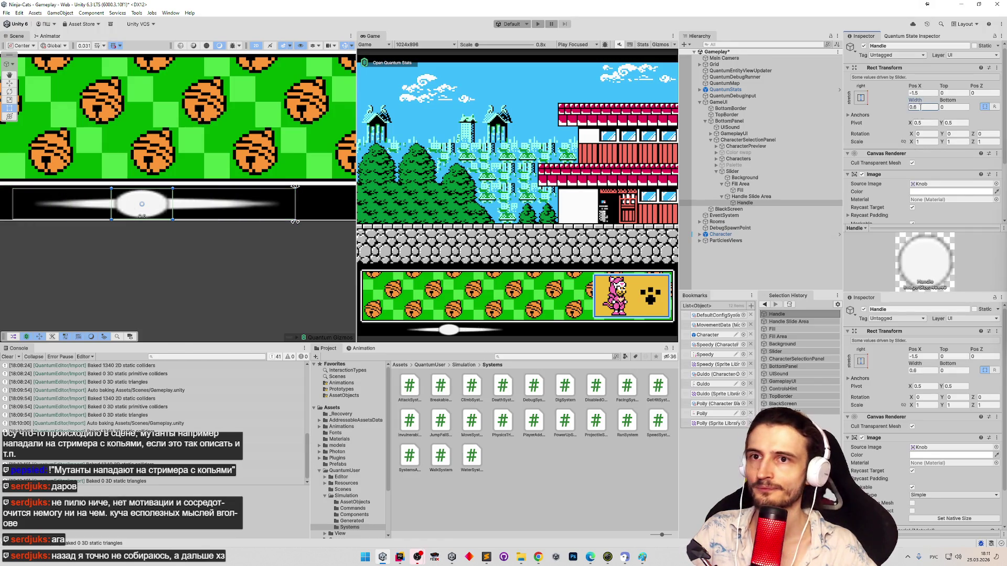
pyautogui.press('BackSpace')
pyautogui.write('5')
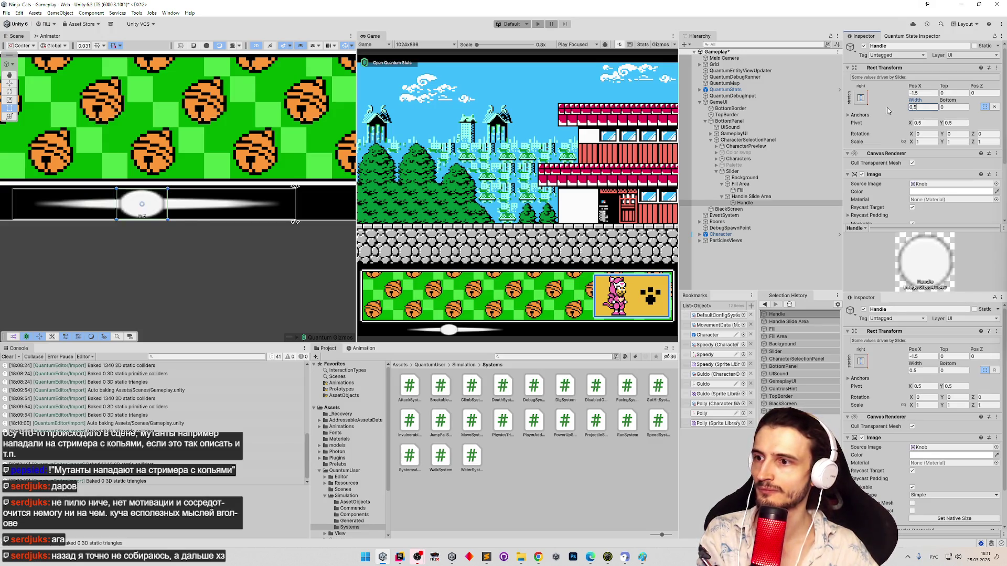
pyautogui.press('BackSpace')
pyautogui.write('3')
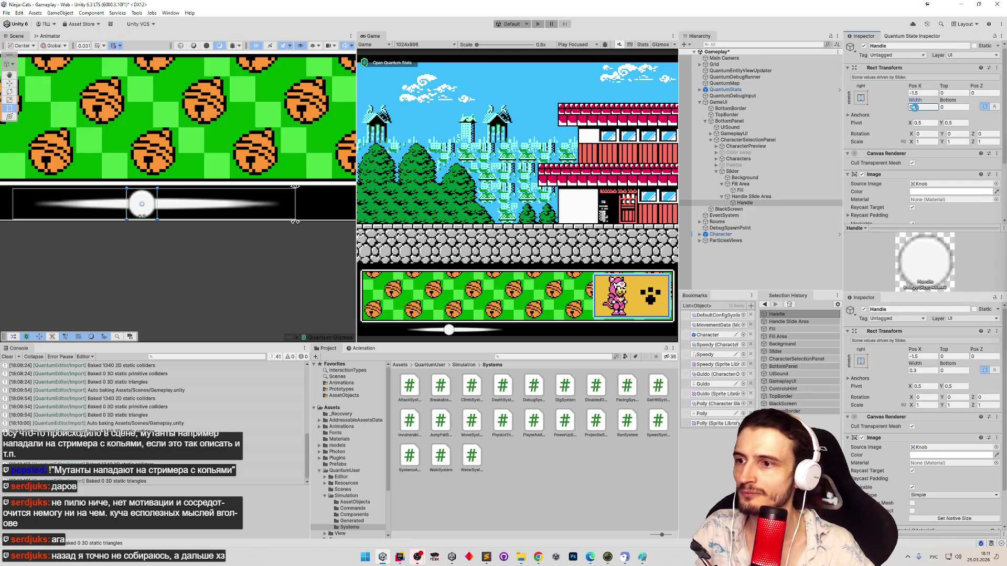
pyautogui.write('.5')
pyautogui.hotkey('ctrl', 's')
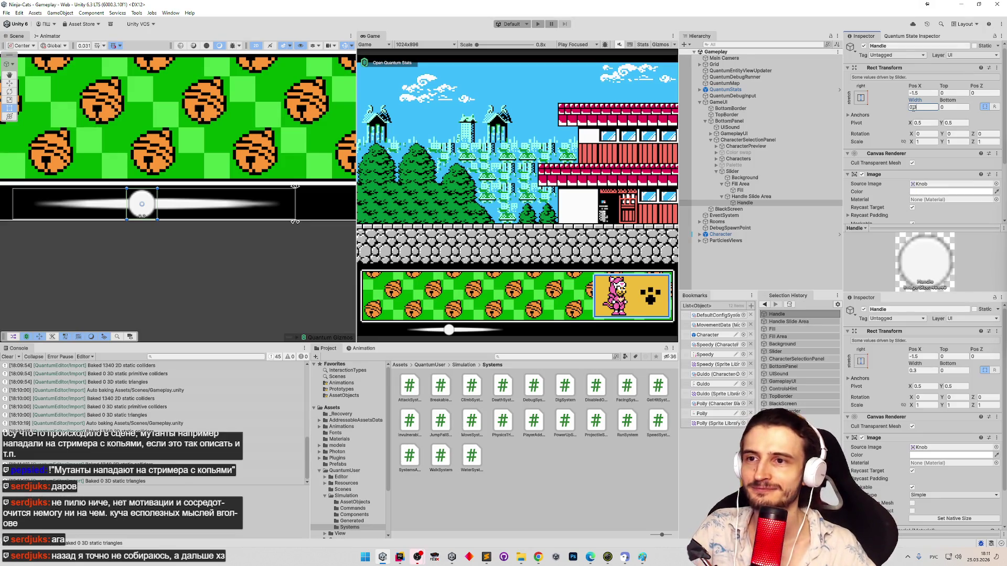
pyautogui.press('Return')
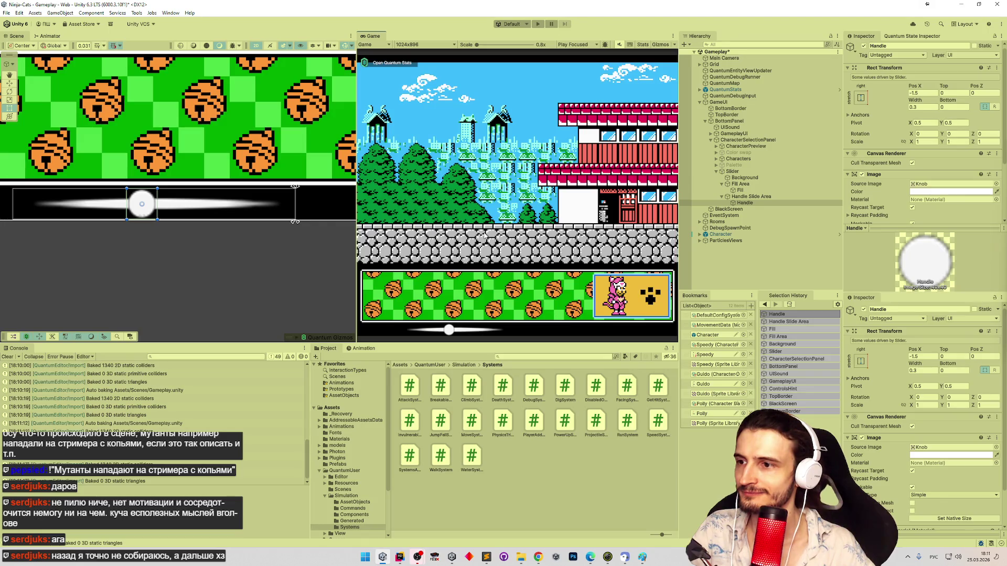
pyautogui.hotkey('ctrl', 'p')
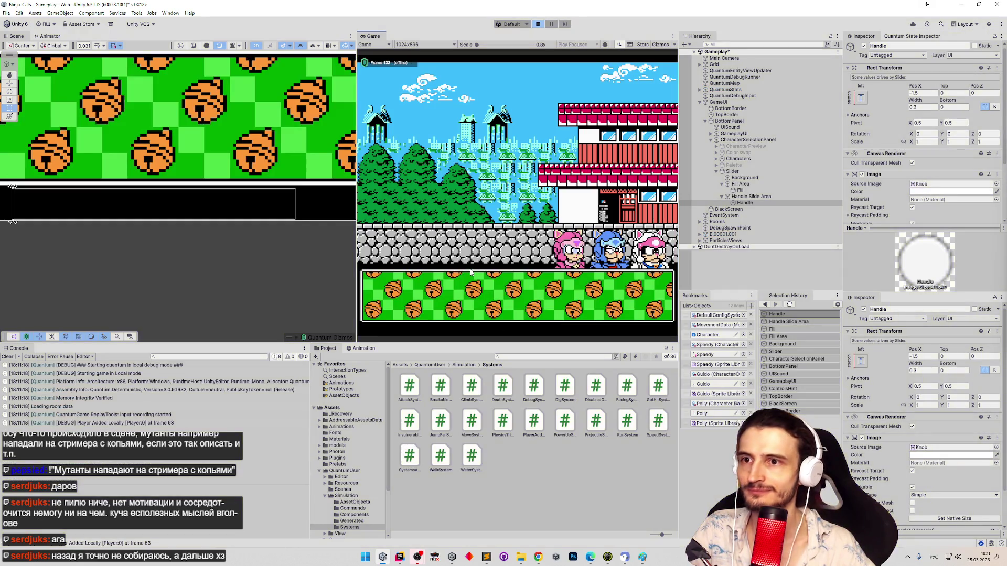
# Step: Restart Play mode and frame the Slider in the Scene view
pyautogui.hotkey('ctrl', 'p')
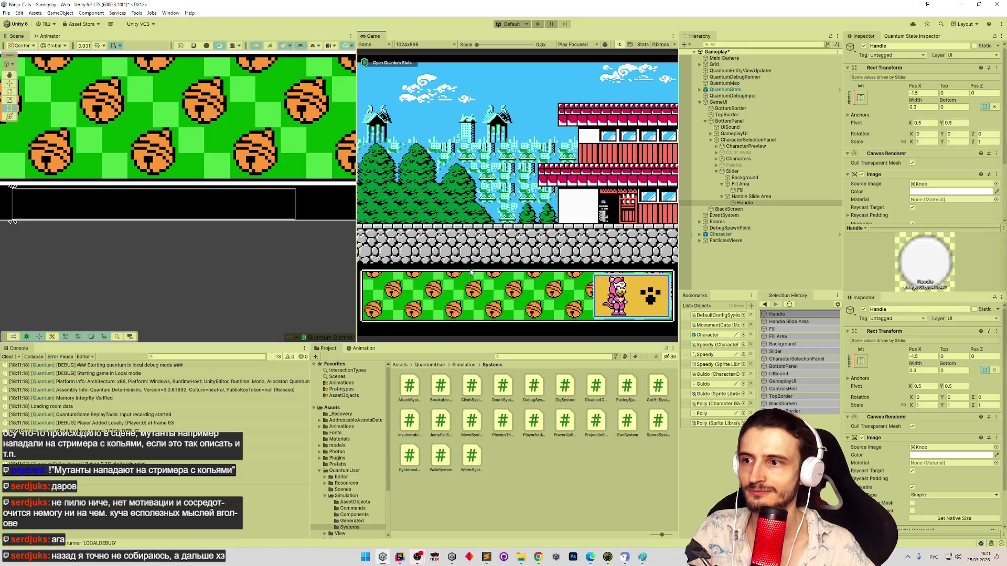
pyautogui.hotkey('ctrl', 'p')
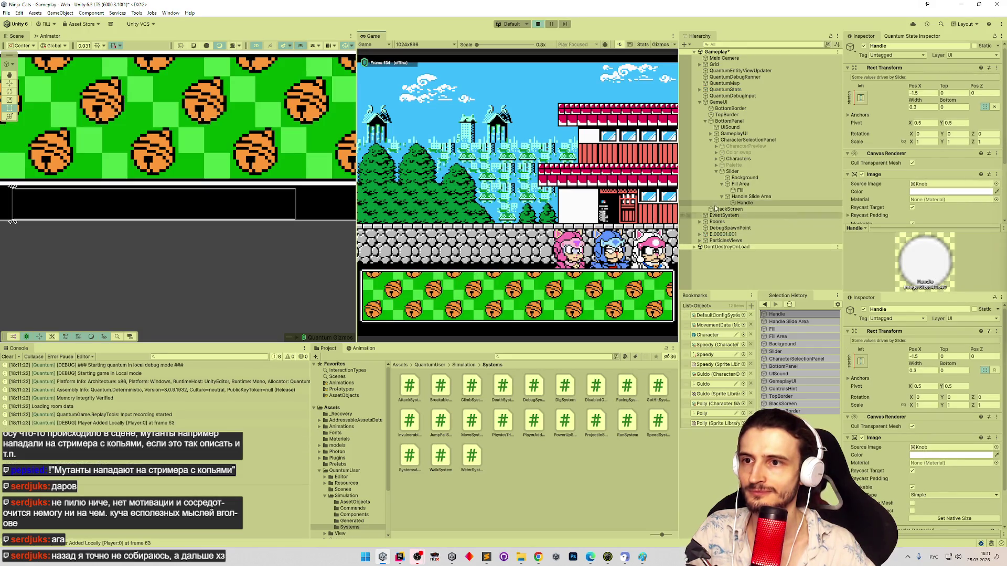
pyautogui.click(740, 173)
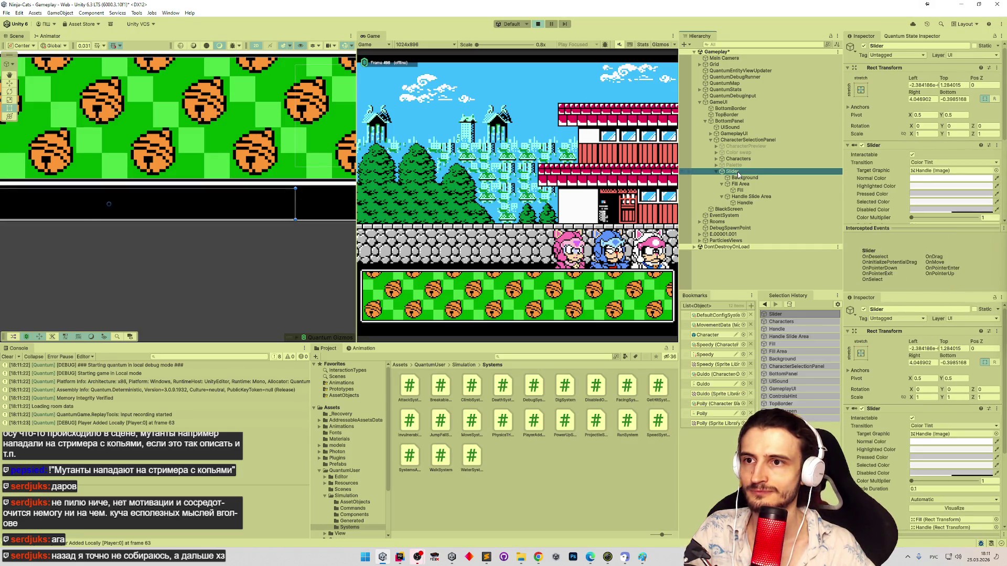
pyautogui.doubleClick(739, 173)
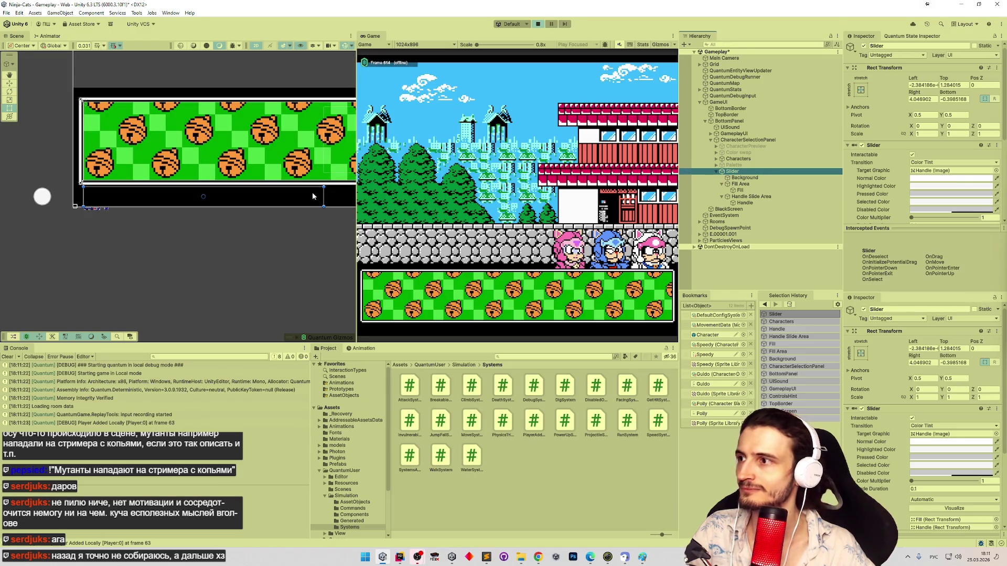
pyautogui.scroll(-3, 173, 194)
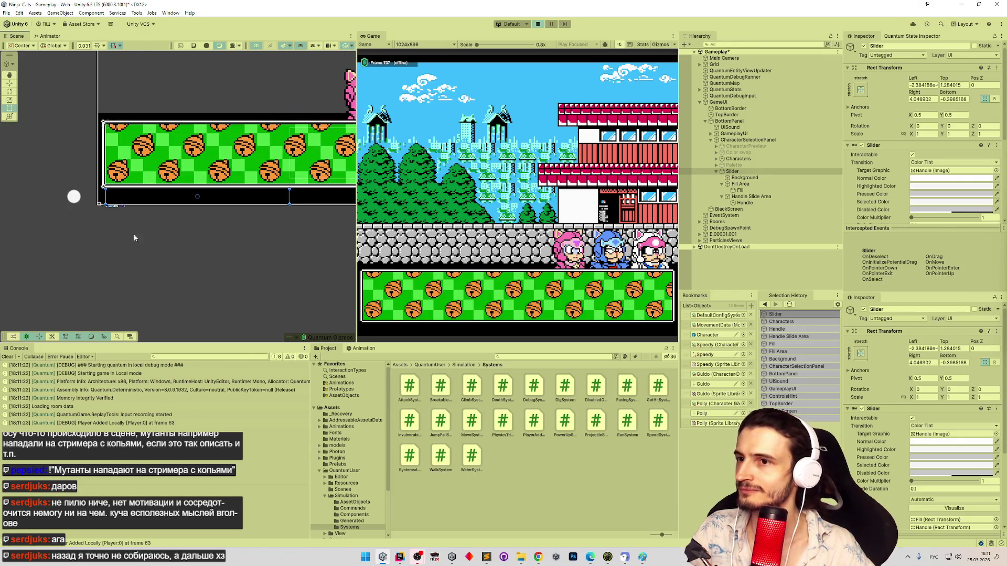
# Step: Stop the game and delete the Slider with all its children
pyautogui.hotkey('ctrl', 'p')
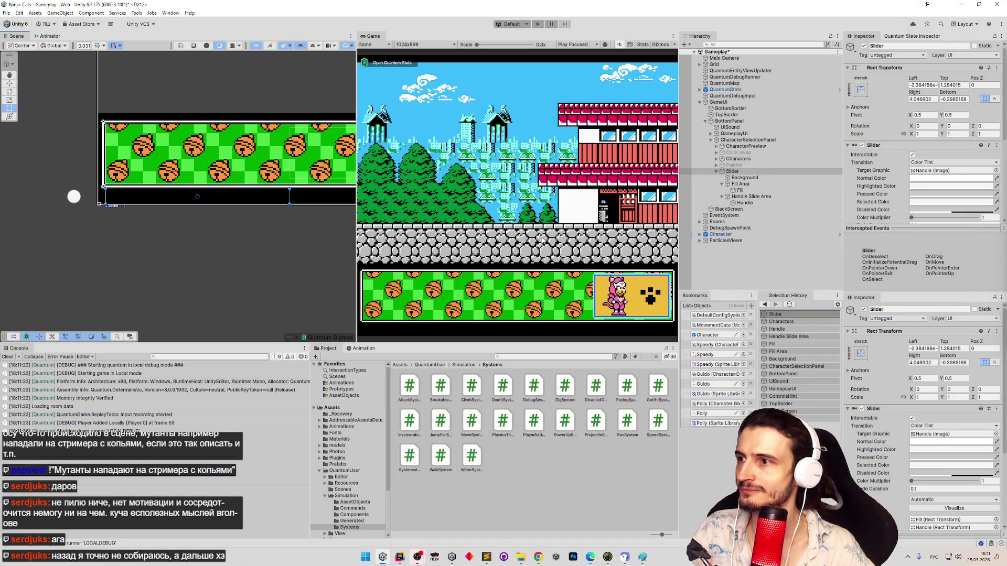
pyautogui.click(738, 171)
pyautogui.press('Delete')
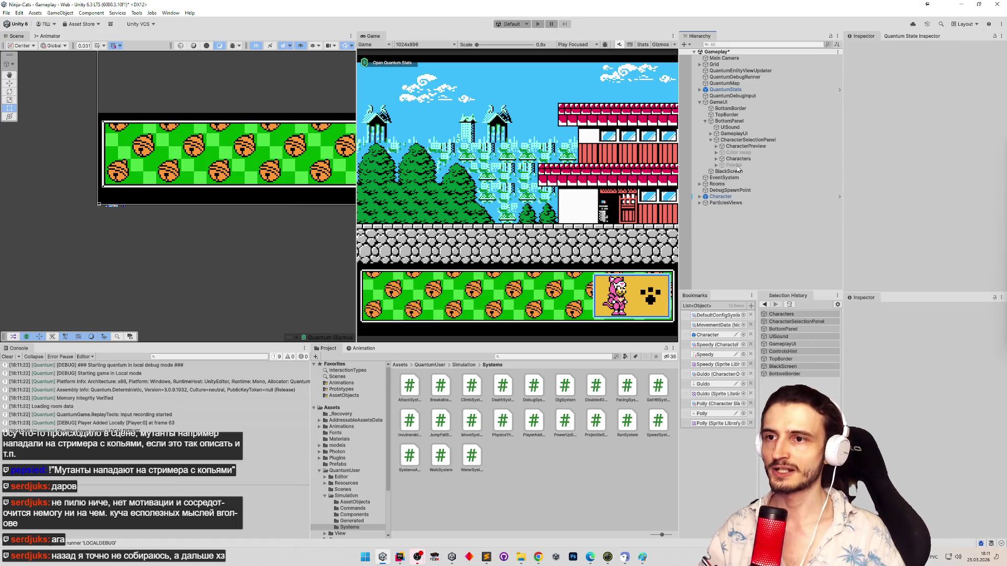
# Step: Create an empty child under CharacterSelectionPanel and name it Slider
pyautogui.rightClick(737, 165)
pyautogui.click(730, 139)
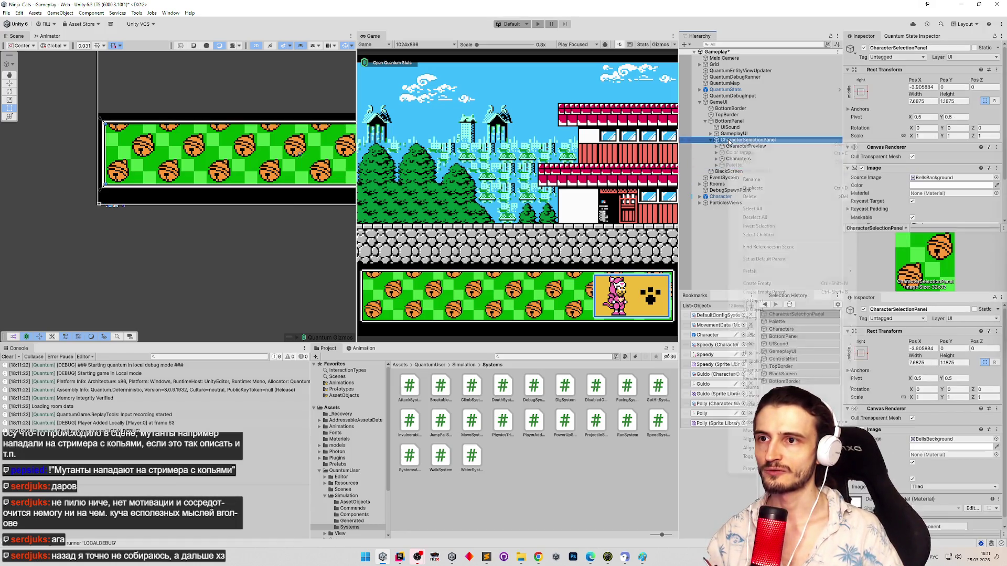
pyautogui.rightClick(729, 140)
pyautogui.click(764, 286)
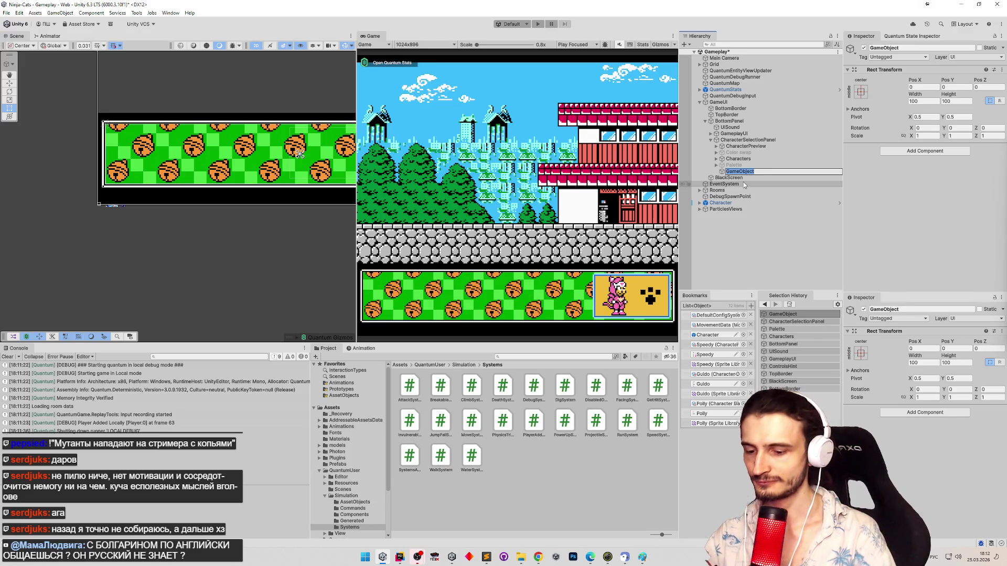
pyautogui.write('Ыдшвук')
pyautogui.press('Return')
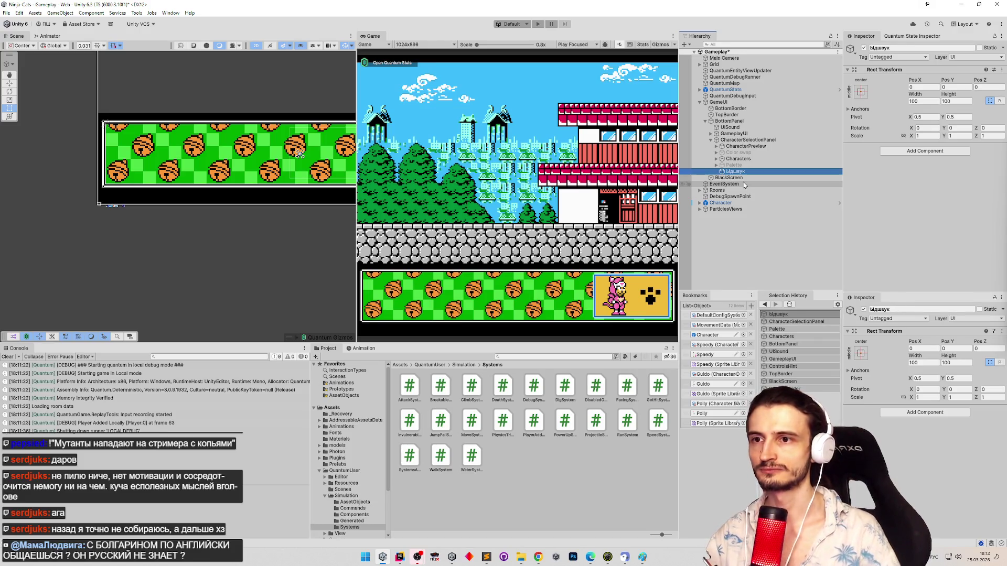
pyautogui.hotkey('alt', 'shift')
pyautogui.press('F2')
pyautogui.write('lider')
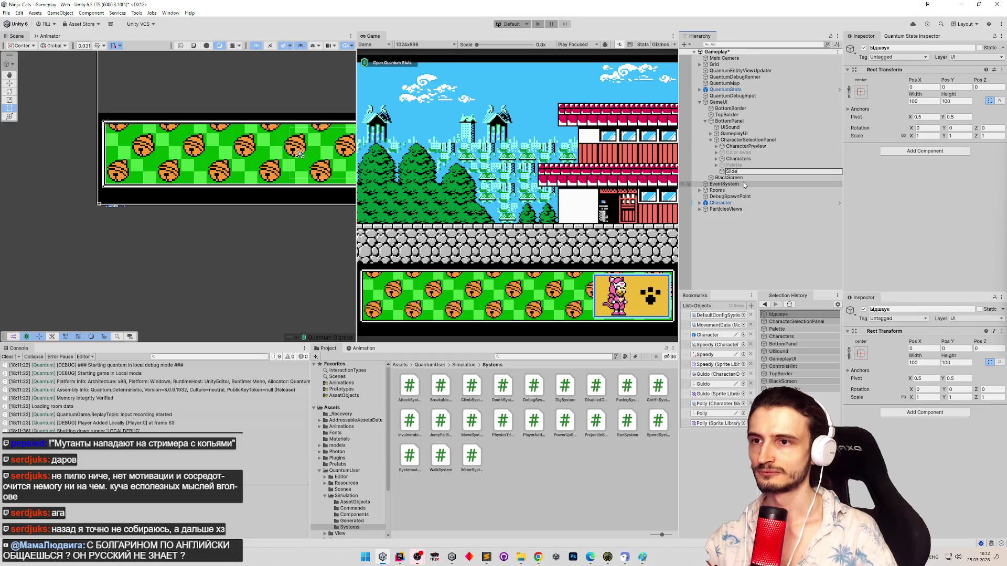
pyautogui.press('Return')
# Step: Set the new Slider's scale to 1/32 (0.03125)
pyautogui.click(920, 135)
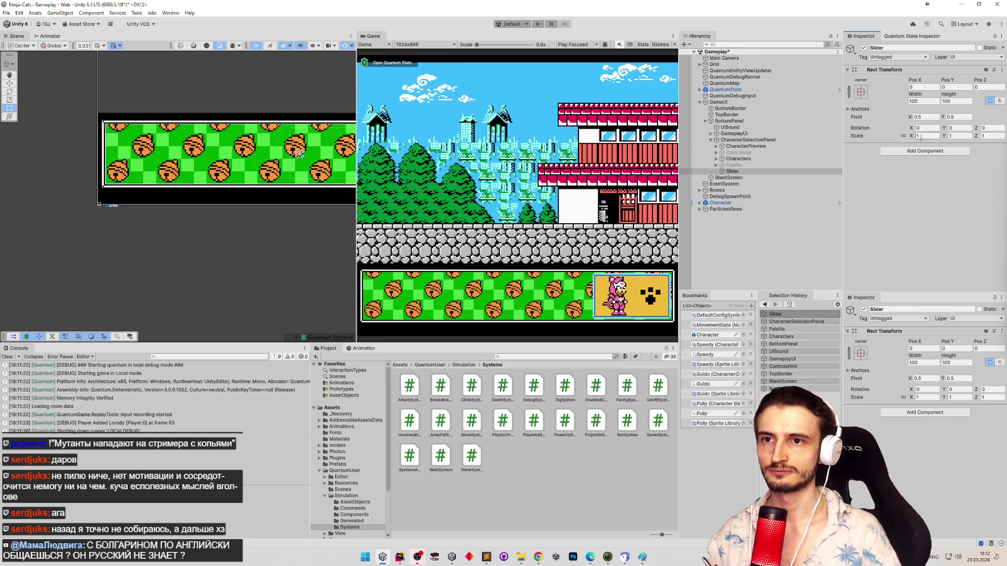
pyautogui.write('/32')
pyautogui.press('Return')
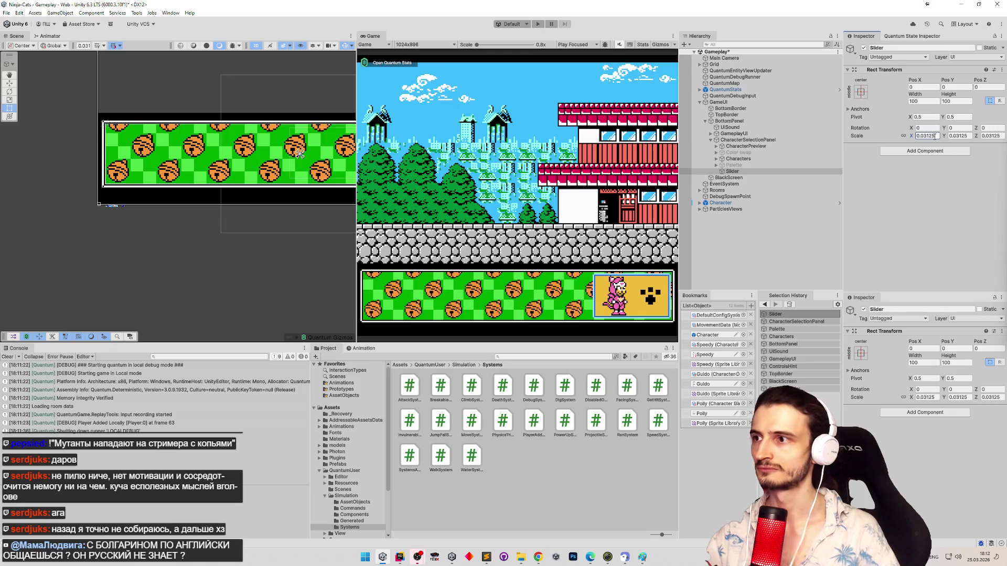
pyautogui.scroll(-5, 310, 180)
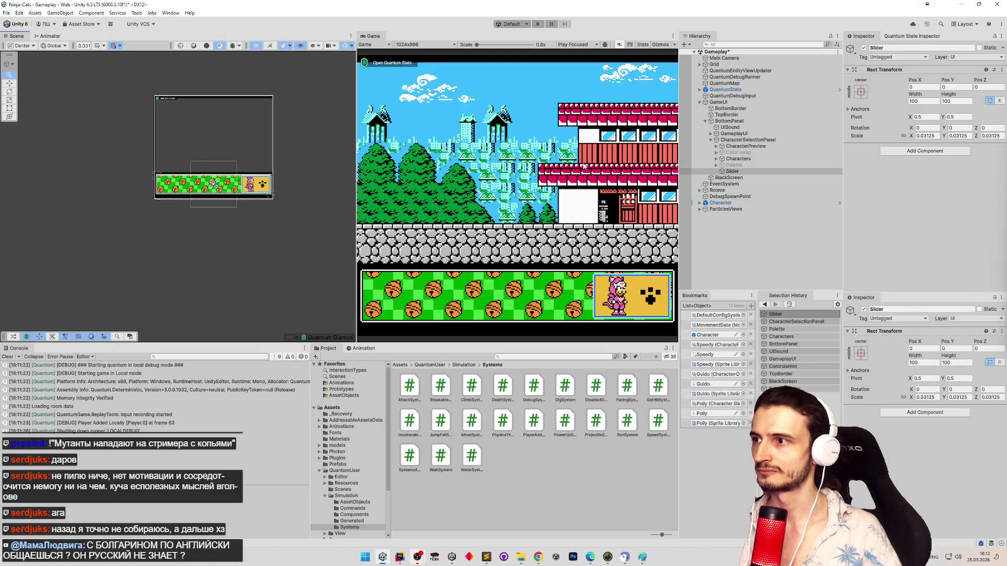
pyautogui.doubleClick(760, 172)
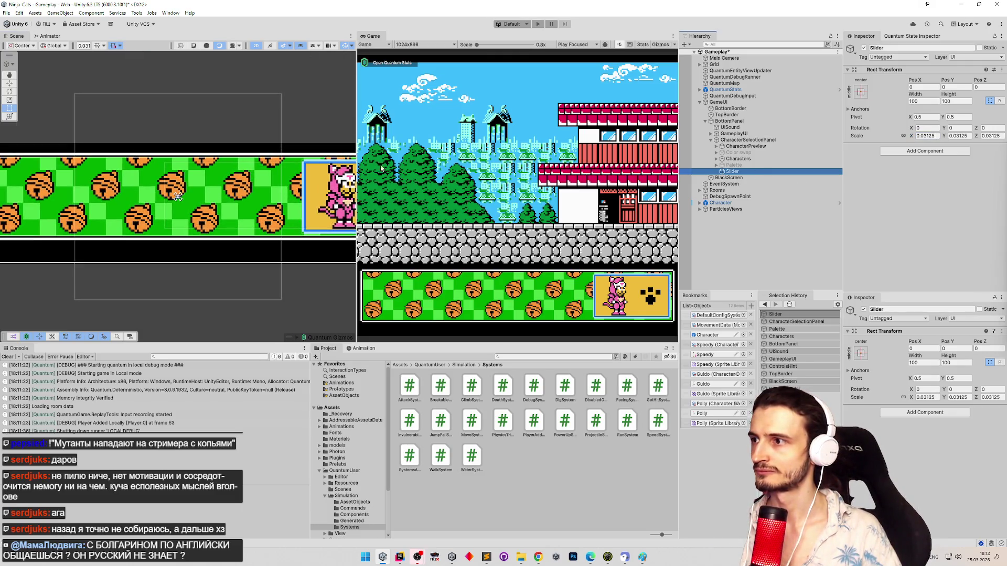
# Step: Try moving the Slider down and up with the Move tool, undoing both moves
pyautogui.press('w')
pyautogui.moveTo(188, 194); pyautogui.dragTo(184, 224)
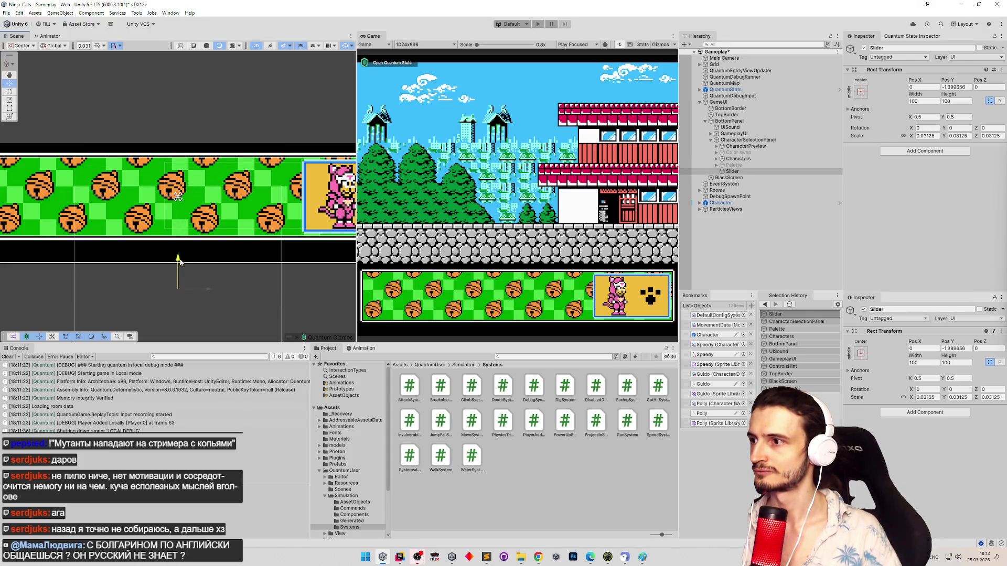
pyautogui.hotkey('ctrl', 'z')
pyautogui.scroll(-2, 239, 204)
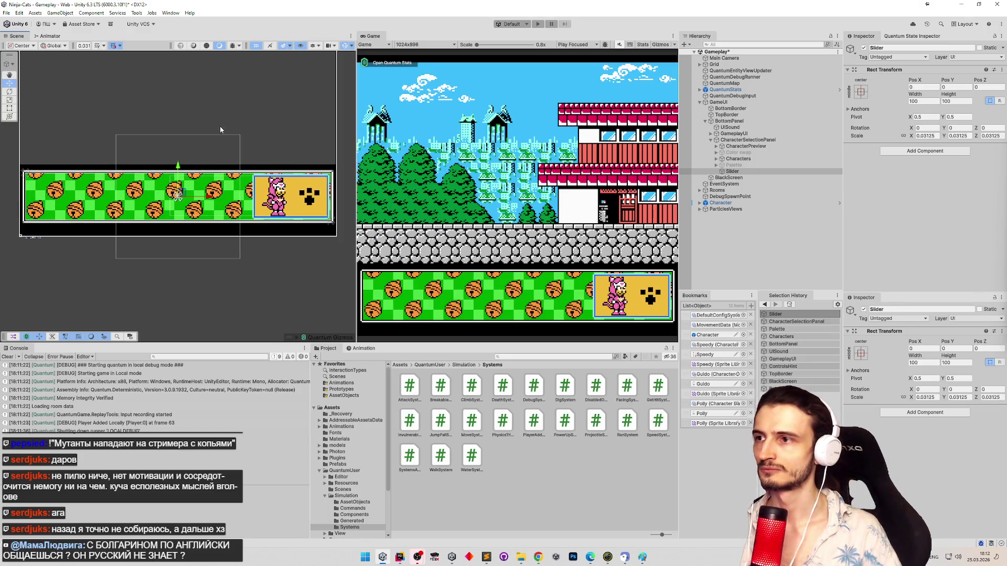
pyautogui.moveTo(185, 158); pyautogui.dragTo(181, 105)
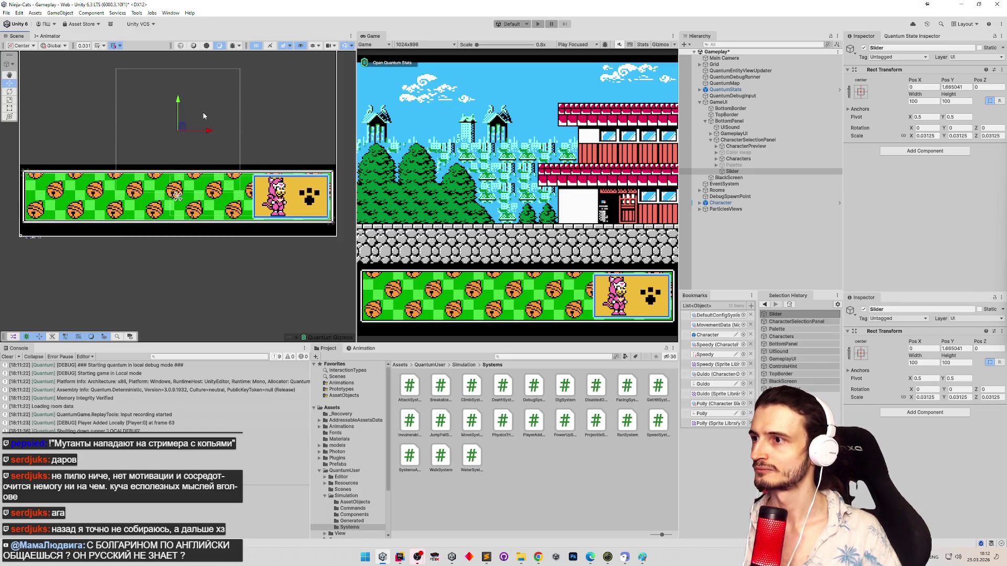
pyautogui.hotkey('ctrl', 'z')
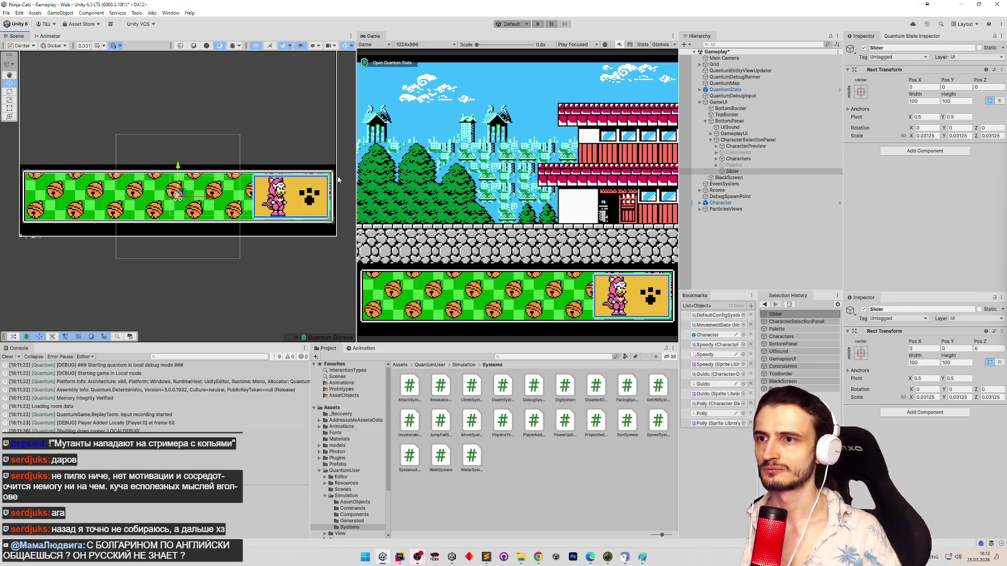
pyautogui.scroll(4, 145, 188)
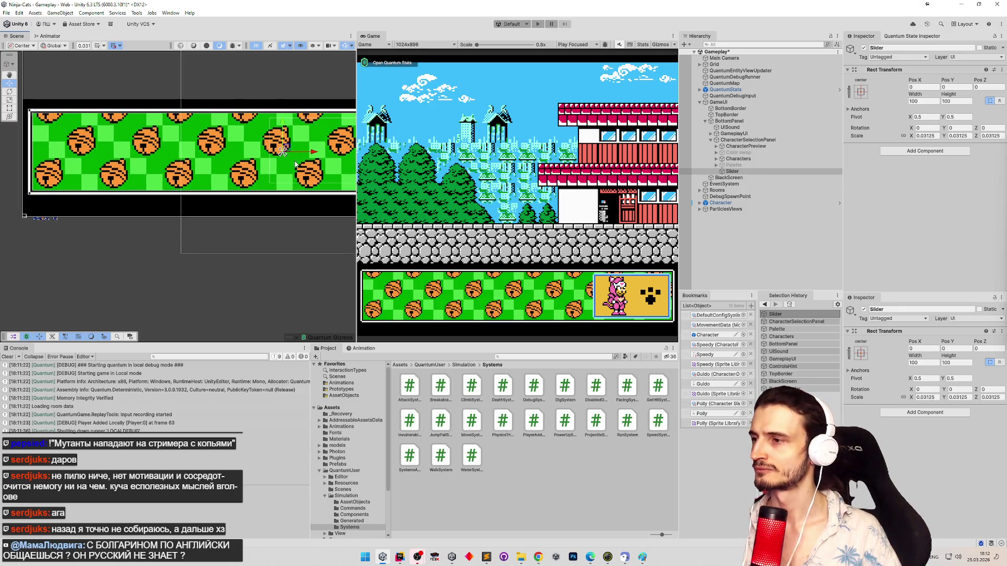
pyautogui.scroll(3, 275, 170)
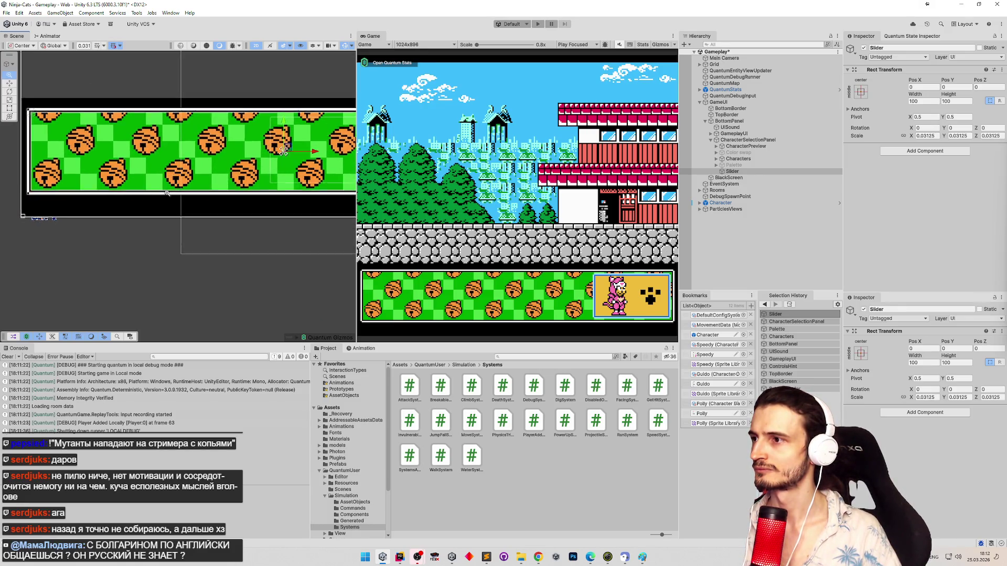
pyautogui.scroll(-5, 210, 184)
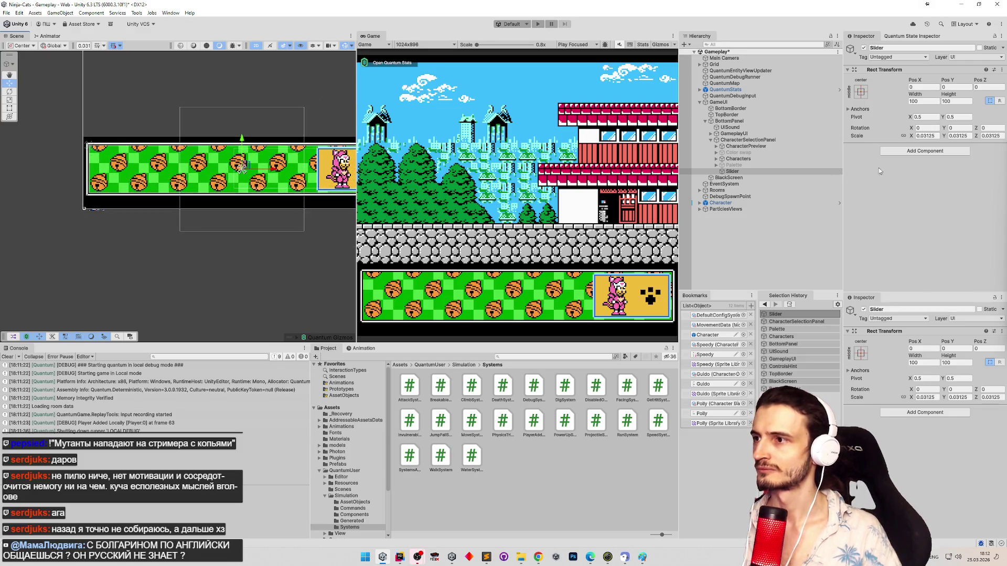
# Step: Delete the old Slider object from under CharacterSelectionPanel
pyautogui.click(737, 173)
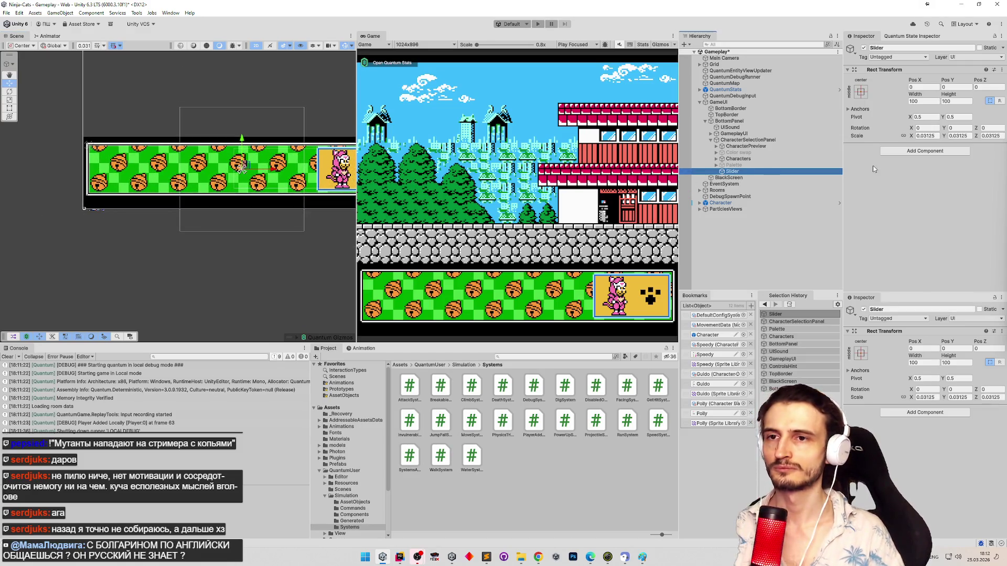
pyautogui.press('Delete')
pyautogui.rightClick(733, 141)
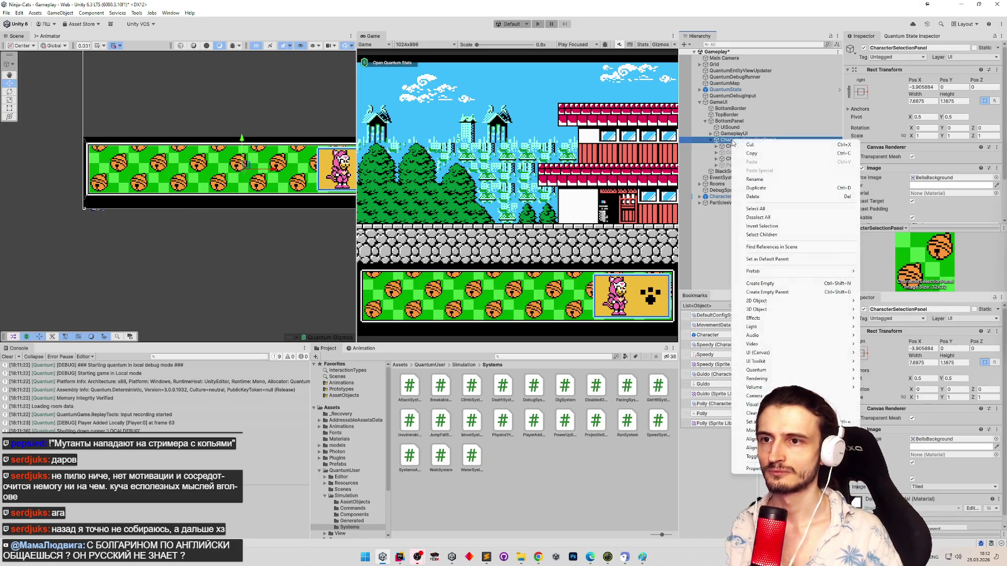
# Step: Create a UI Slider under CharacterSelectionPanel, keep its default name, and enter scale 0.03125
pyautogui.moveTo(810, 362)
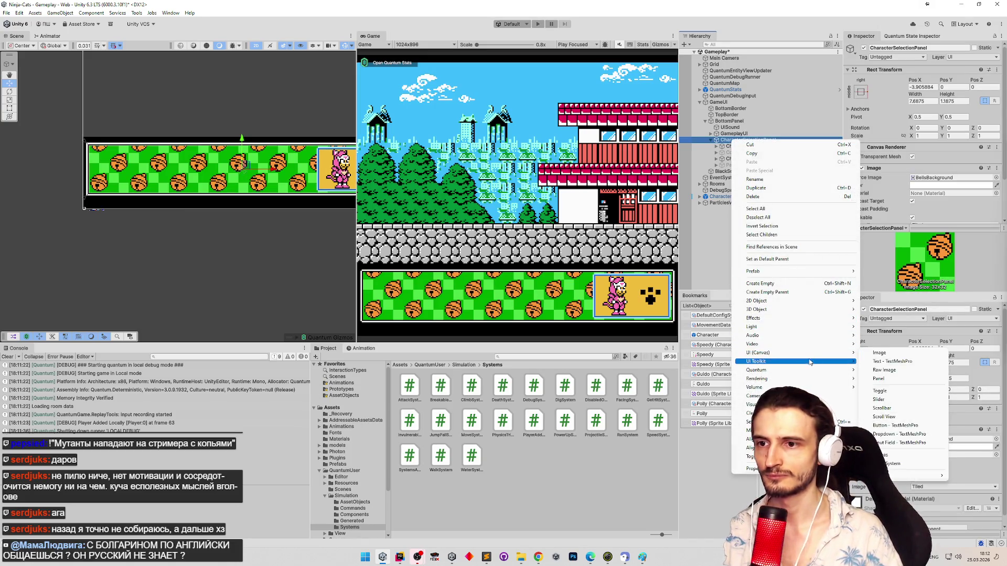
pyautogui.moveTo(826, 315)
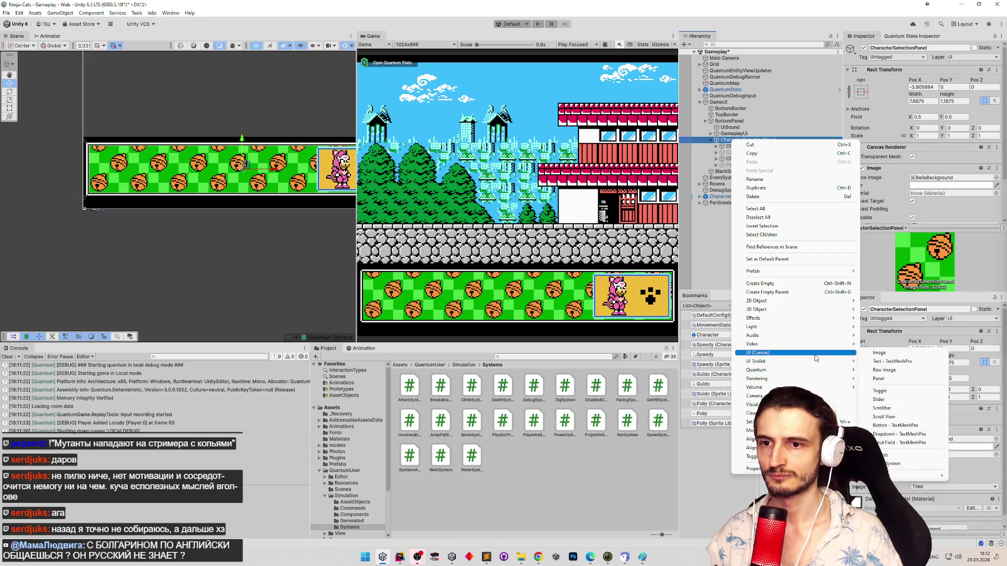
pyautogui.click(879, 400)
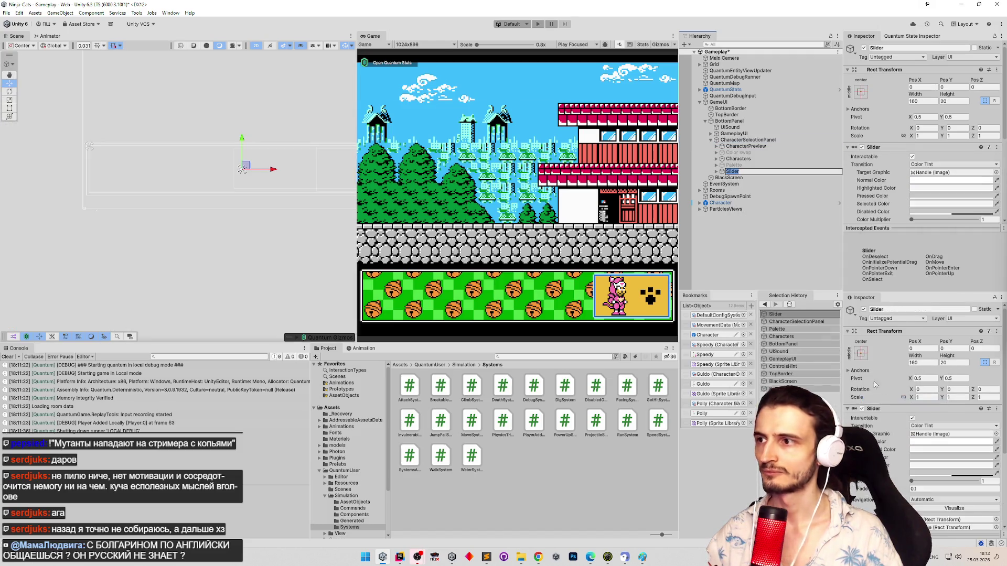
pyautogui.press('Return')
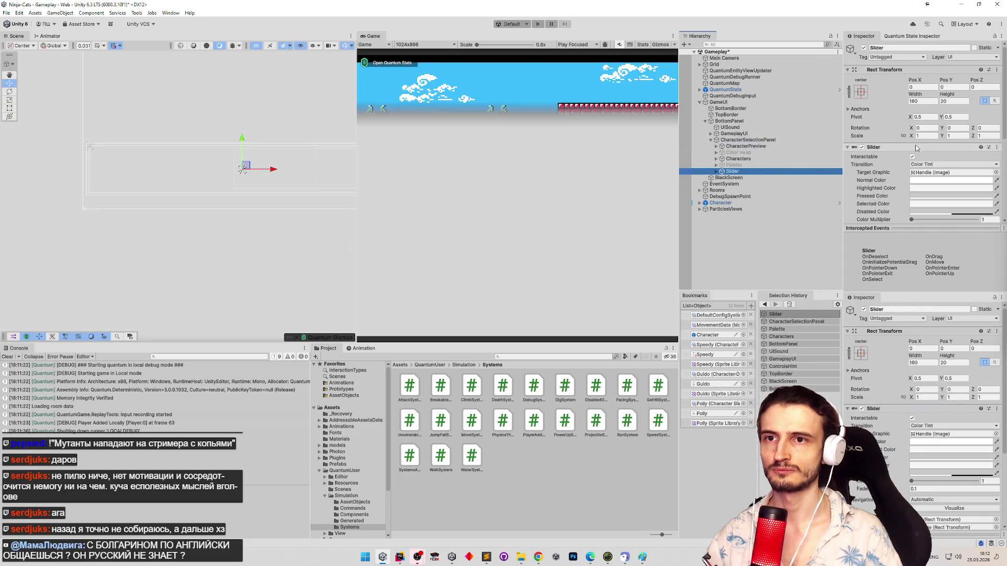
pyautogui.click(928, 136)
pyautogui.write('0.03125')
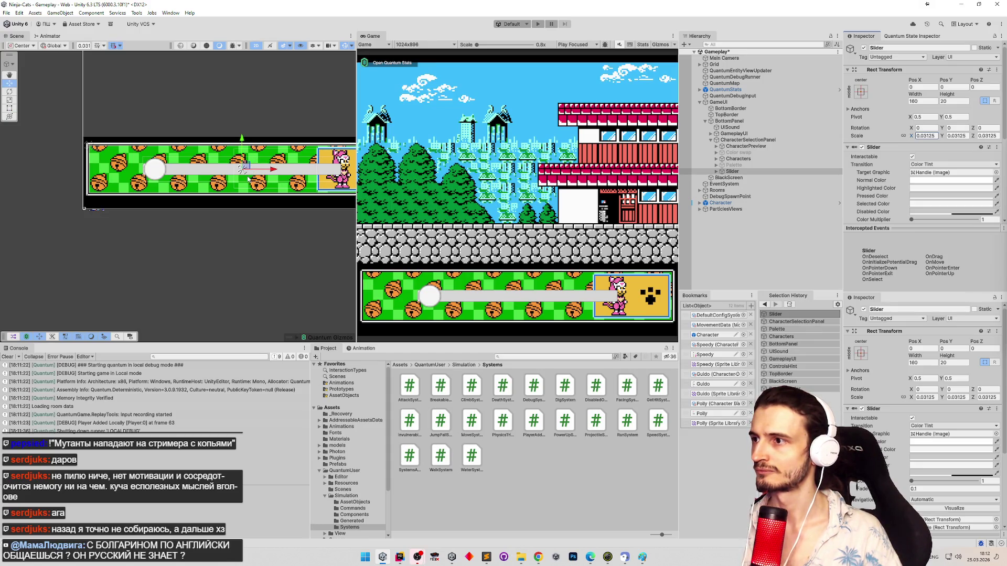
# Step: Drag the slider below the belts strip and halve its scale to 0.015625 (0.03125/2)
pyautogui.moveTo(247, 170)
pyautogui.mouseDown()
pyautogui.moveTo(245, 205)
pyautogui.moveTo(192, 205)
pyautogui.mouseUp()
pyautogui.click(931, 136)
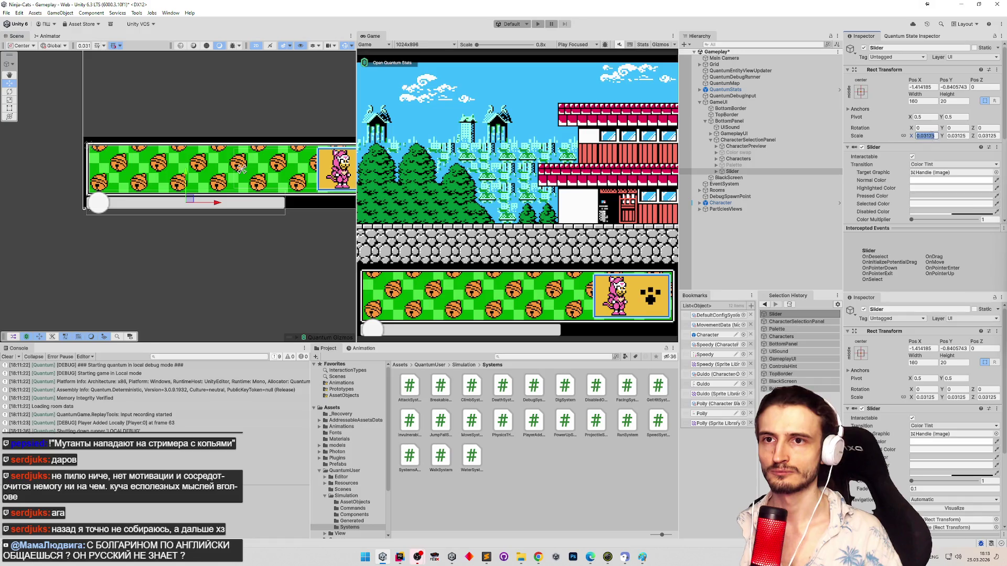
pyautogui.write('/2')
pyautogui.press('Return')
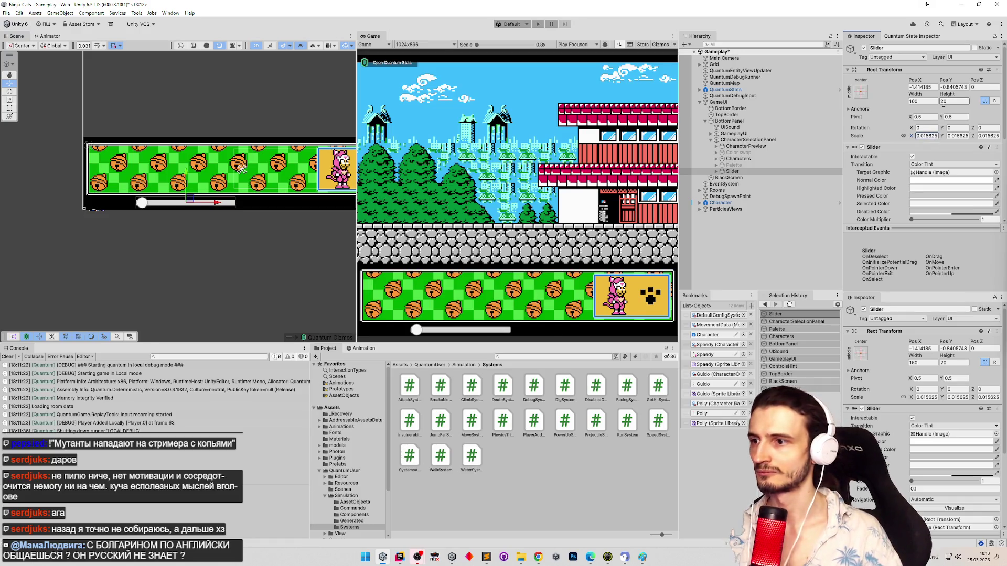
pyautogui.scroll(1, 274, 181)
pyautogui.scroll(3, 273, 182)
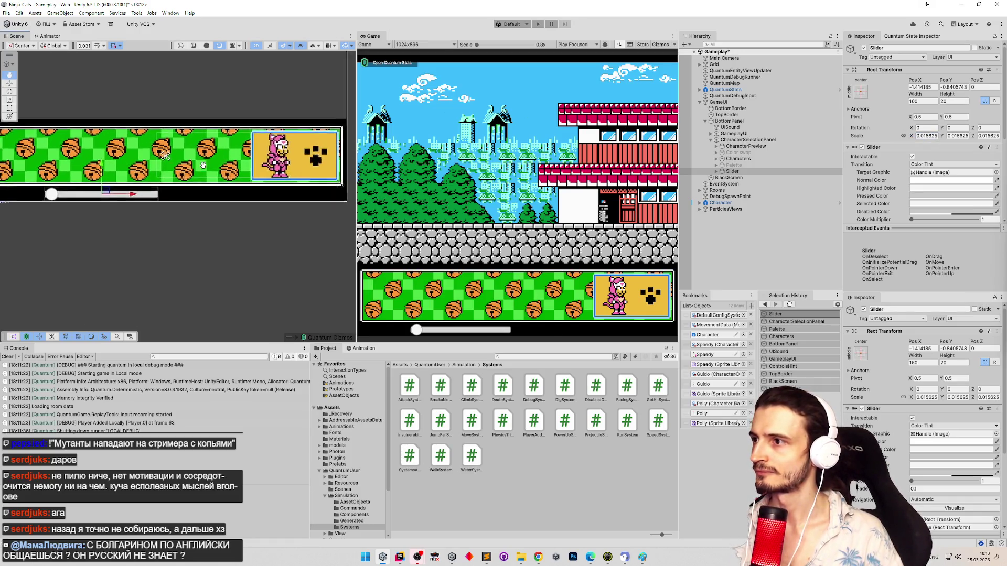
pyautogui.scroll(1, 212, 167)
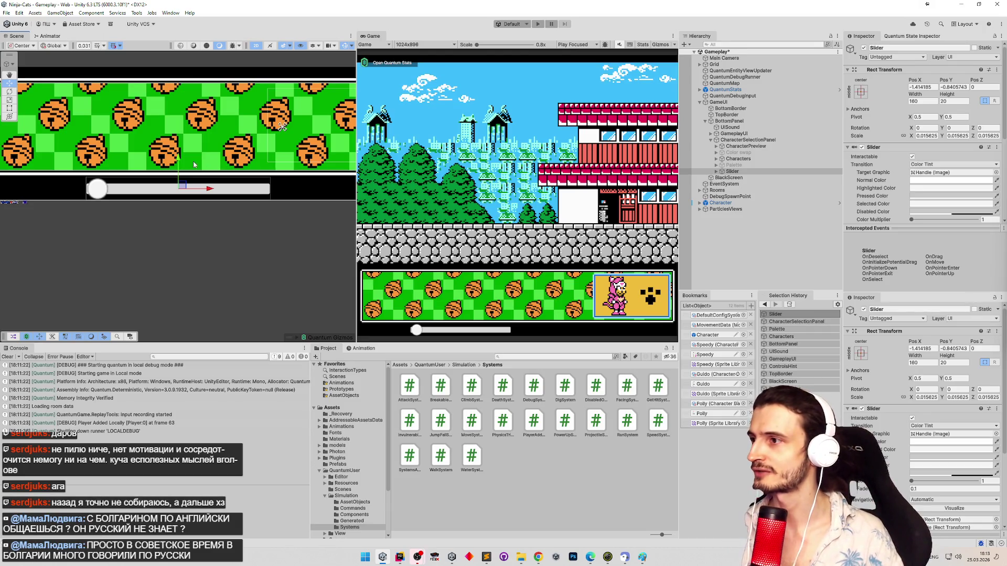
pyautogui.scroll(-2, 191, 161)
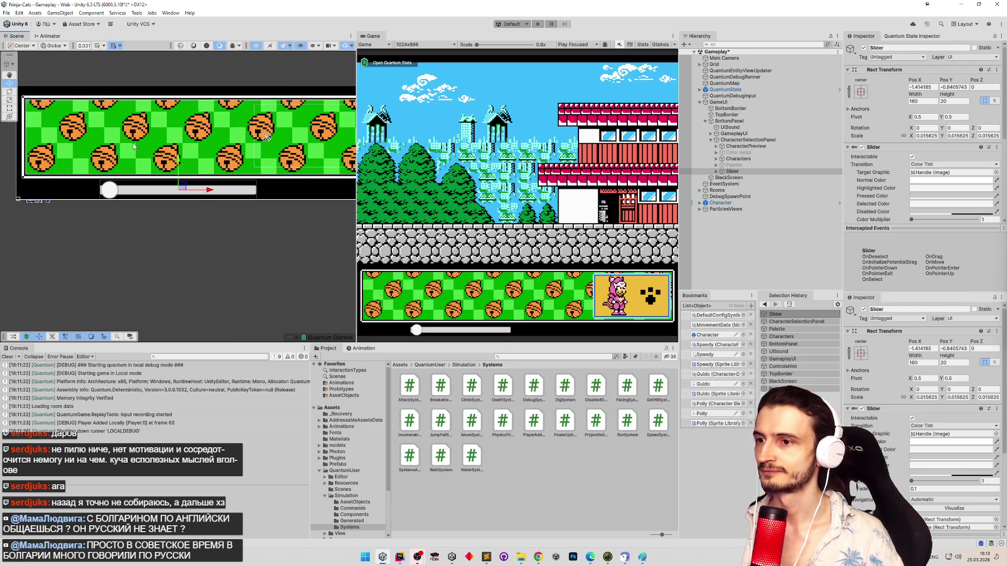
pyautogui.scroll(2, 135, 169)
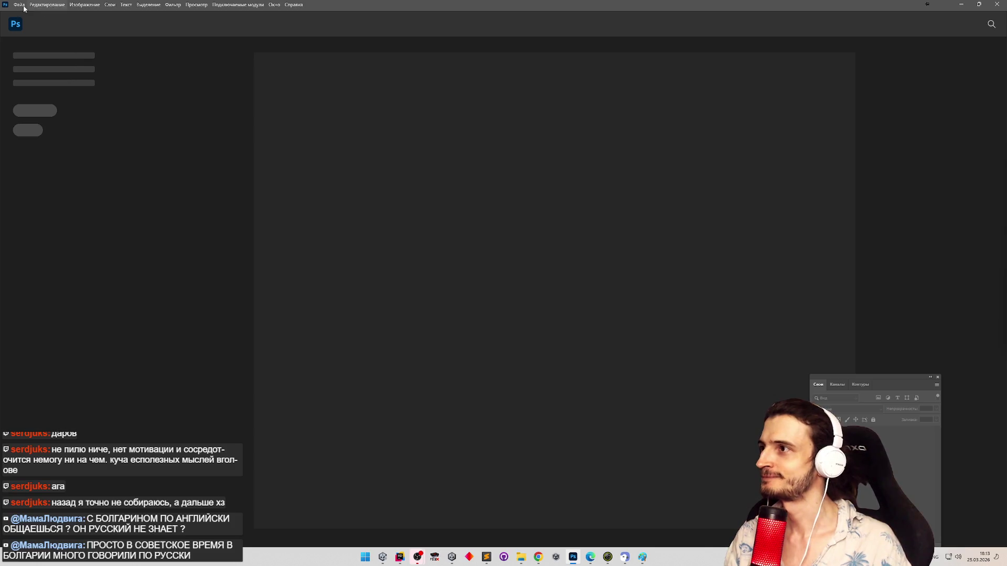
# Step: Open NinpoBar.png from the project's Assets\Sprites\UI folder
pyautogui.click(19, 4)
pyautogui.click(29, 24)
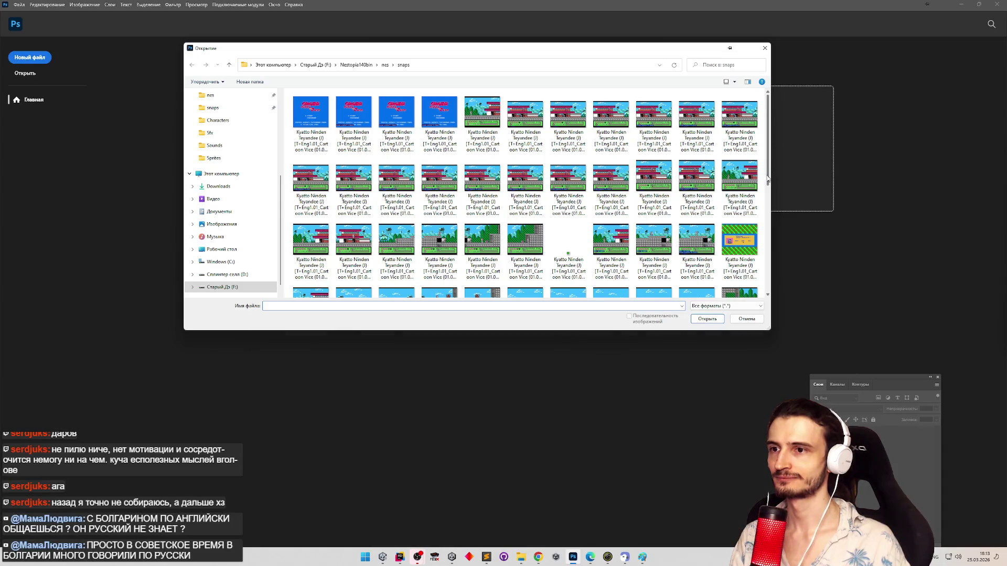
pyautogui.scroll(-5, 768, 181)
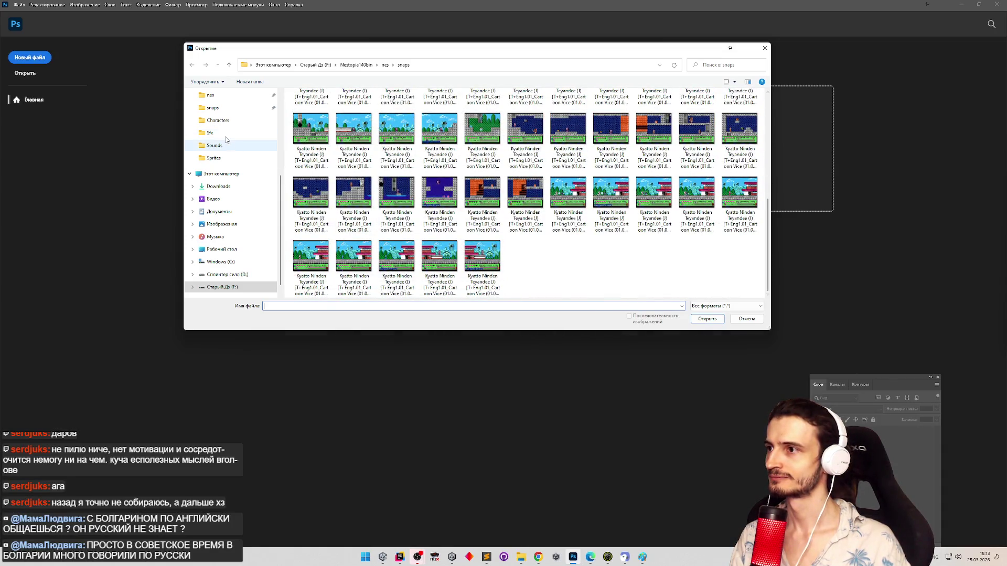
pyautogui.click(222, 133)
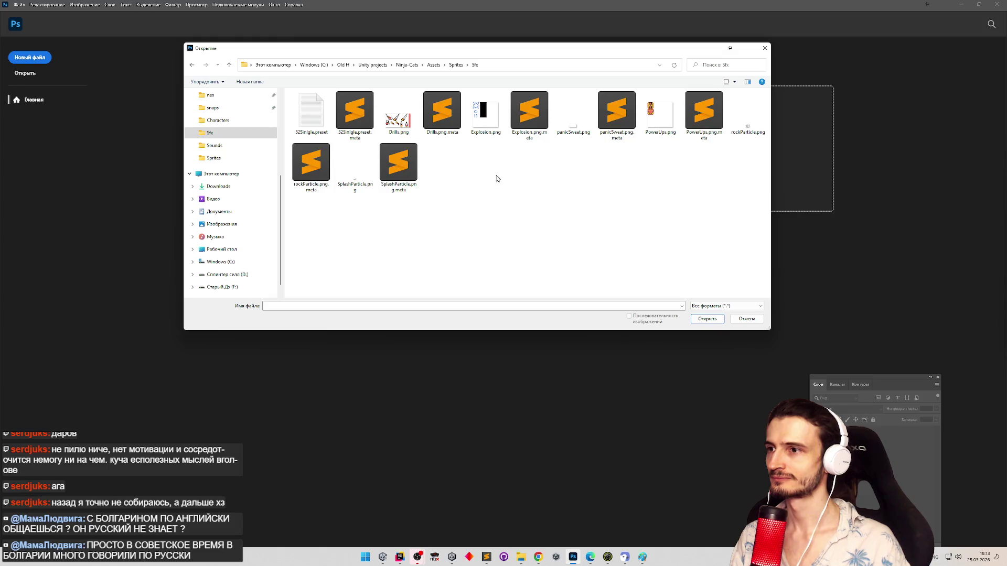
pyautogui.click(455, 65)
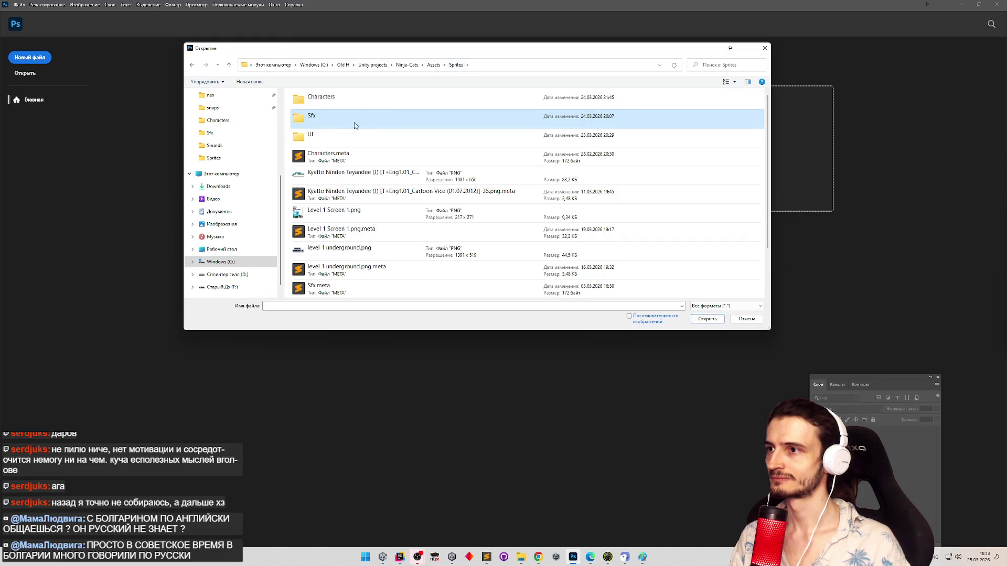
pyautogui.doubleClick(330, 136)
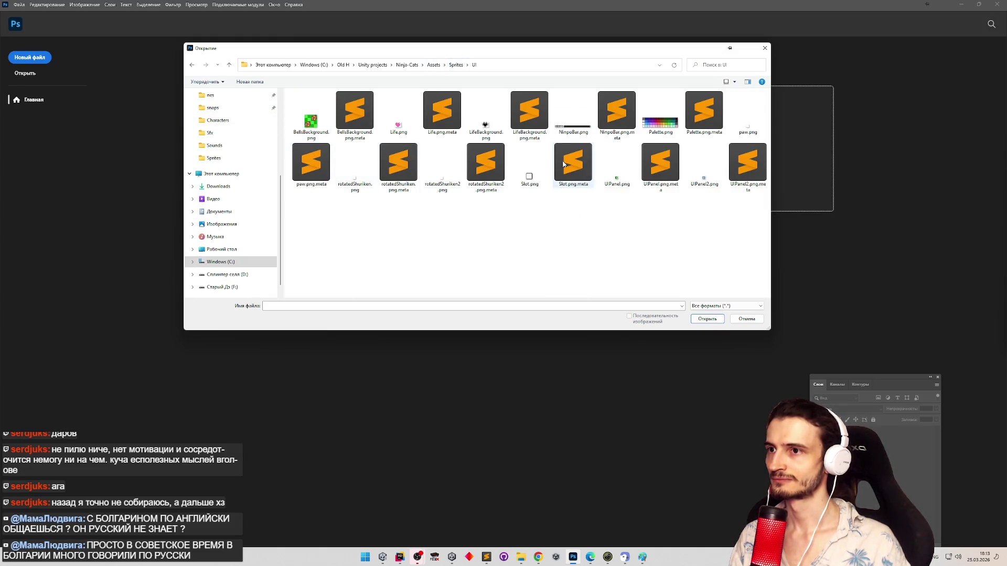
pyautogui.doubleClick(572, 125)
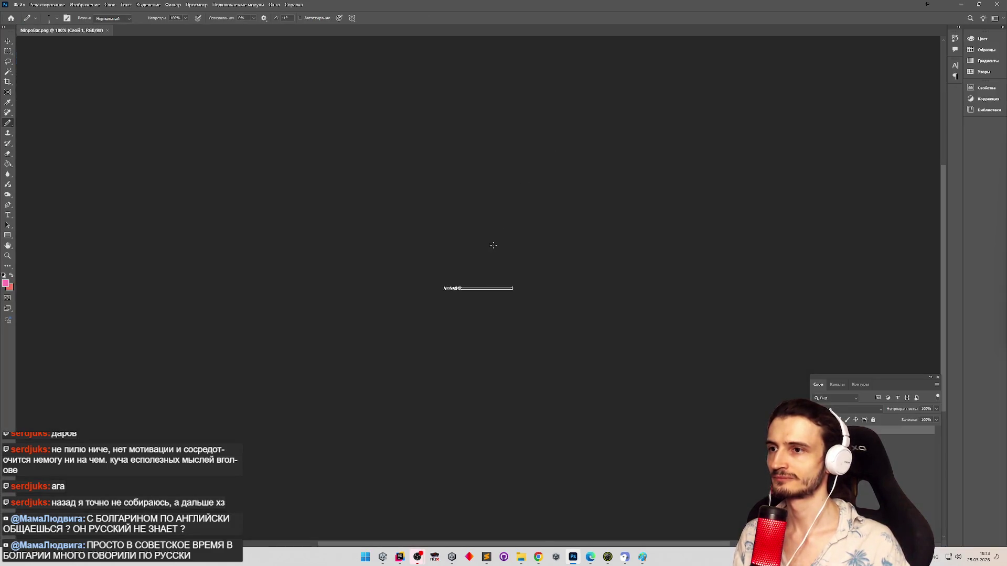
# Step: Zoom in on the bar artwork and draw a rectangular marquee around the whole bar
pyautogui.press('z')
pyautogui.moveTo(493, 290)
pyautogui.mouseDown()
pyautogui.moveTo(522, 293)
pyautogui.moveTo(537, 281)
pyautogui.mouseUp()
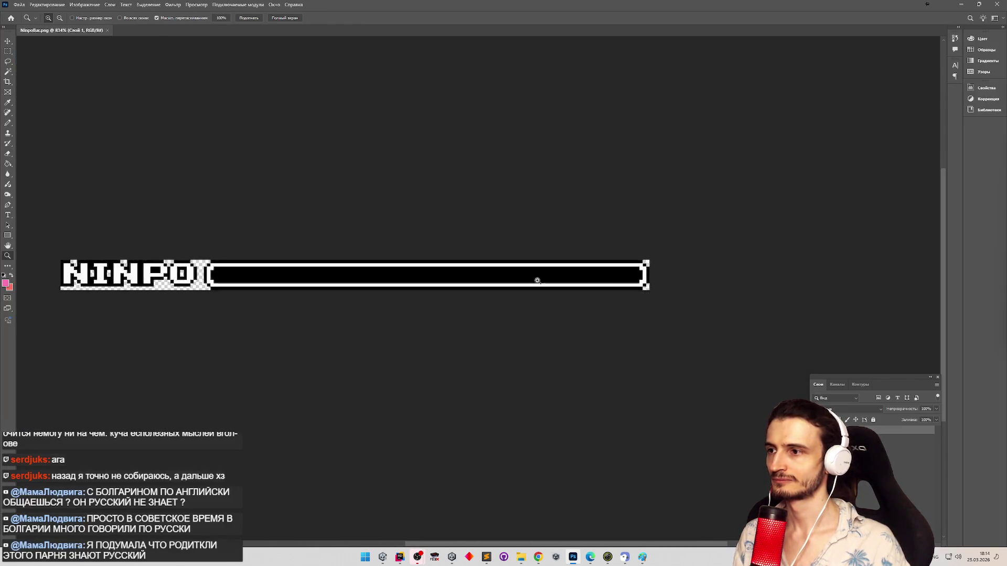
pyautogui.scroll(1, 472, 276)
pyautogui.scroll(-1, 427, 270)
pyautogui.scroll(1, 147, 241)
pyautogui.press('b')
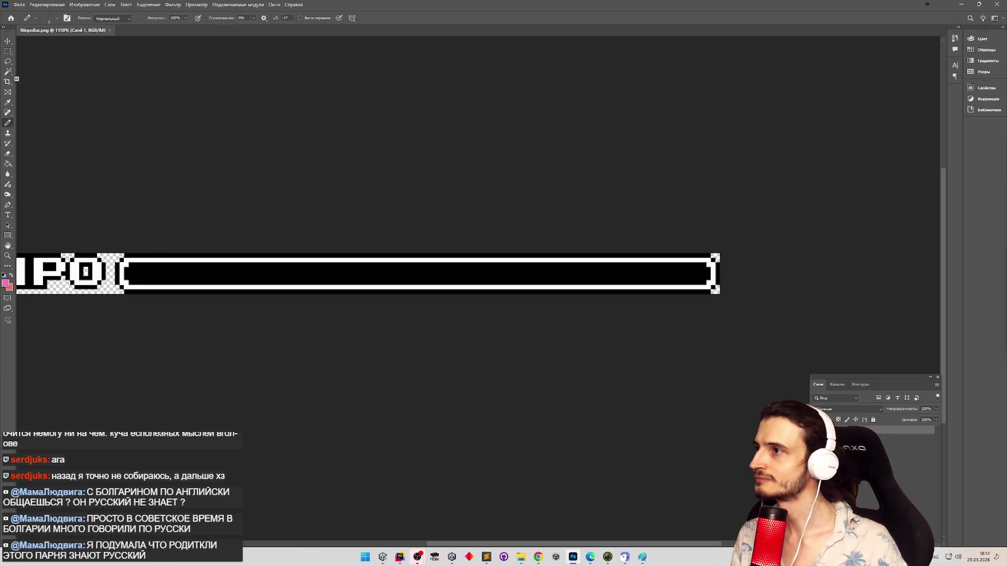
pyautogui.click(6, 55)
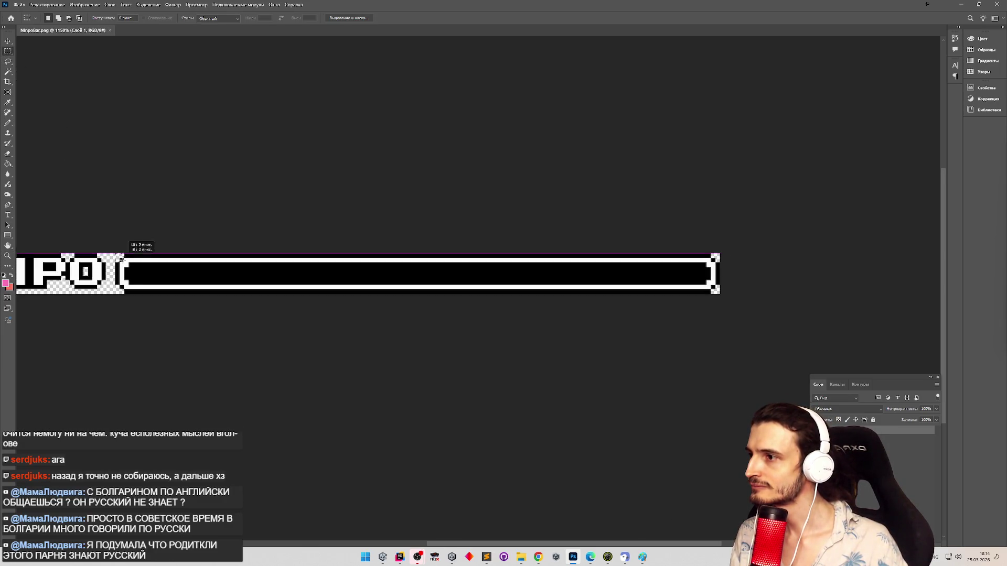
pyautogui.moveTo(116, 254)
pyautogui.mouseDown()
pyautogui.moveTo(210, 275)
pyautogui.moveTo(724, 321)
pyautogui.mouseUp()
pyautogui.click(19, 5)
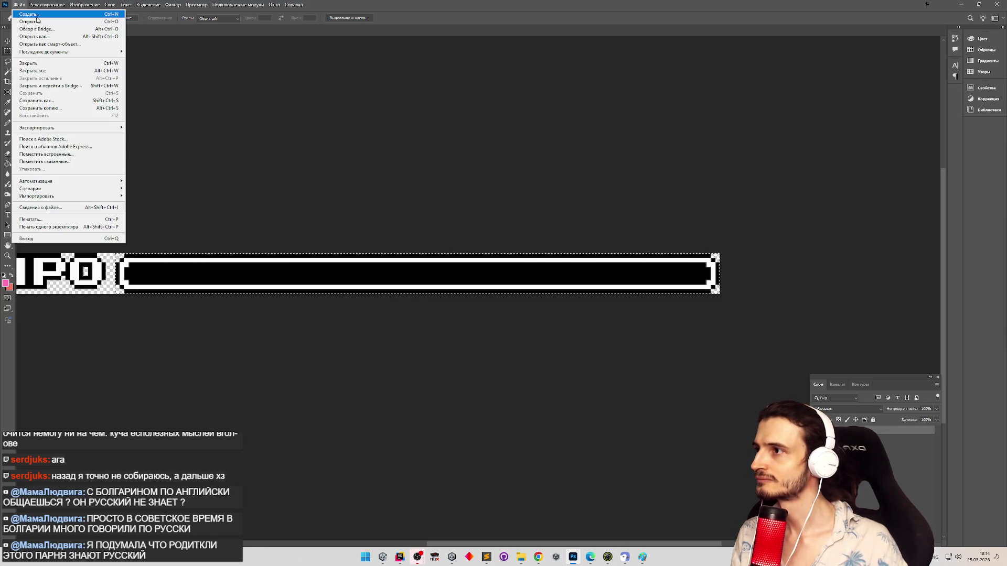
# Step: Create a new 134×9 pixel document from the clipboard holding the copied bar frame
pyautogui.click(21, 12)
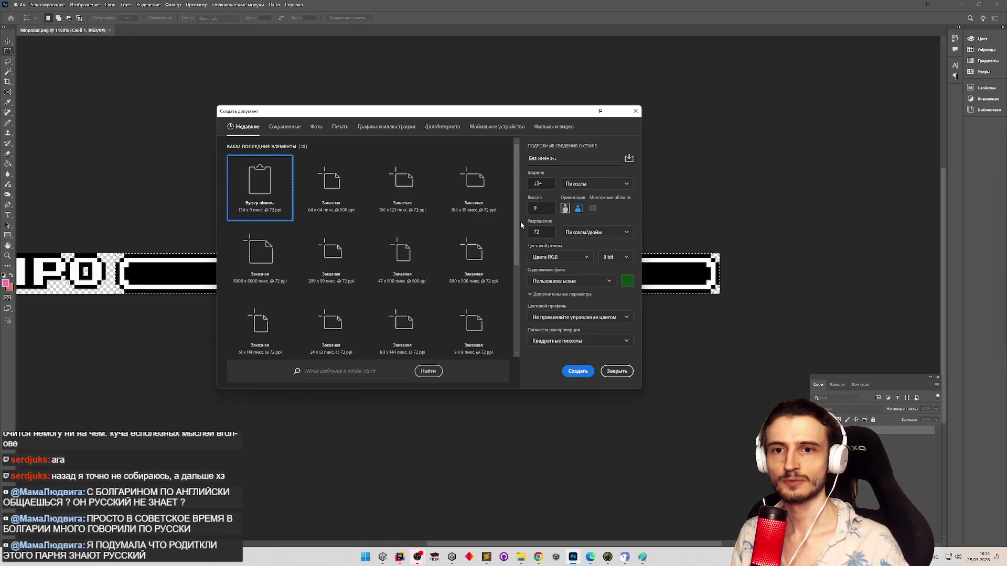
pyautogui.click(590, 370)
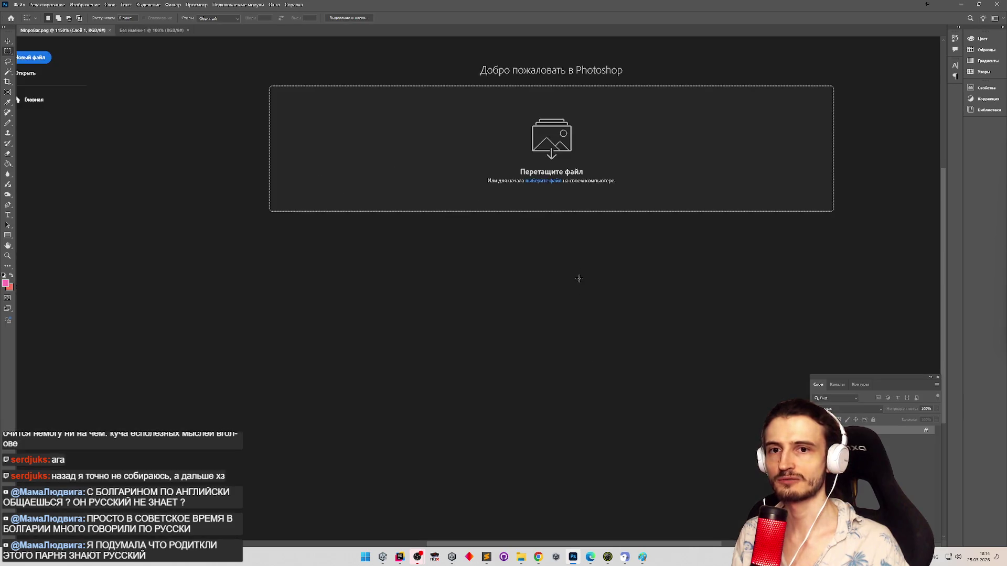
pyautogui.press('z')
pyautogui.moveTo(530, 281); pyautogui.dragTo(582, 294)
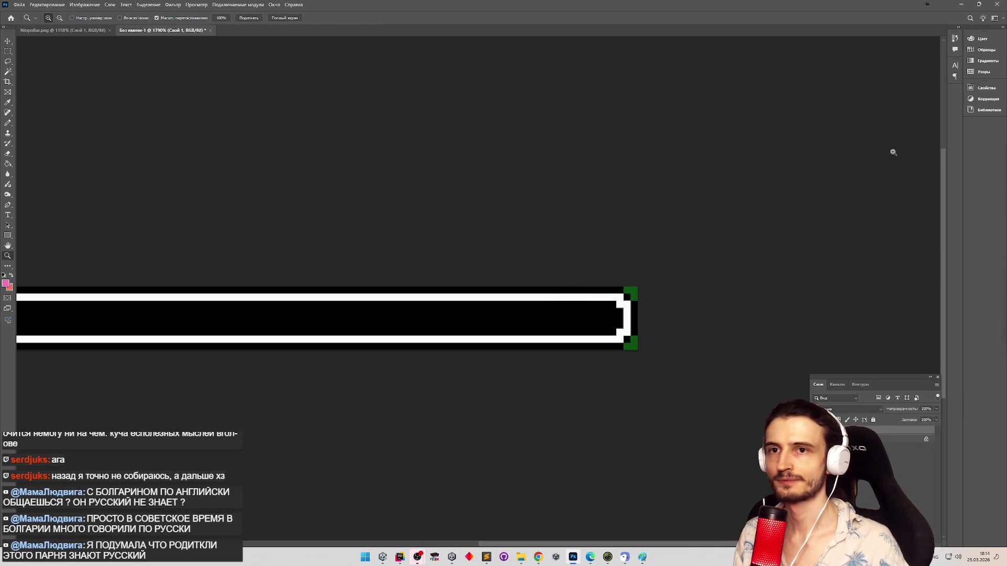
pyautogui.press('m')
pyautogui.scroll(-5, 501, 312)
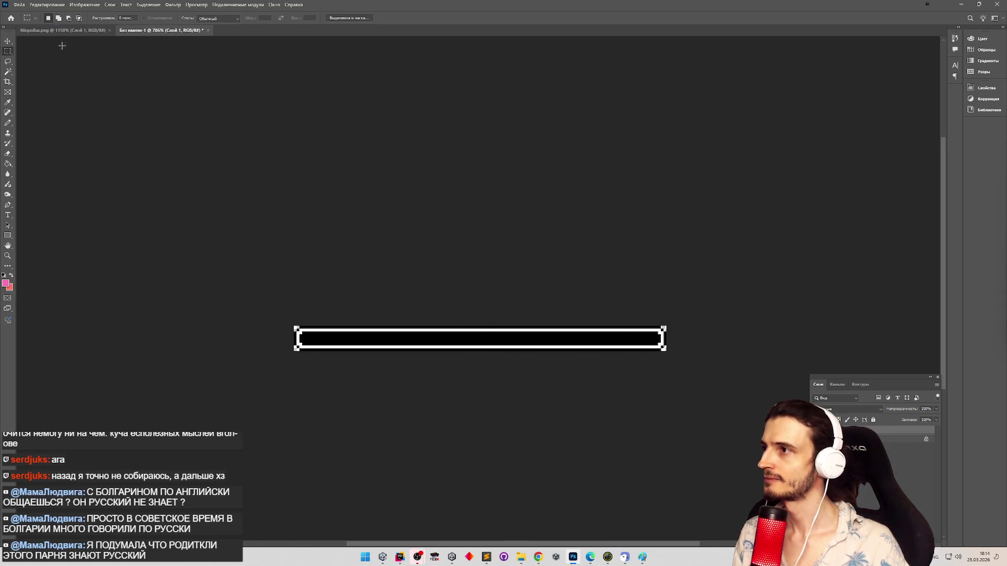
# Step: Export the document as a PNG named Bar into Assets/Sprites/UI
pyautogui.click(18, 4)
pyautogui.click(152, 128)
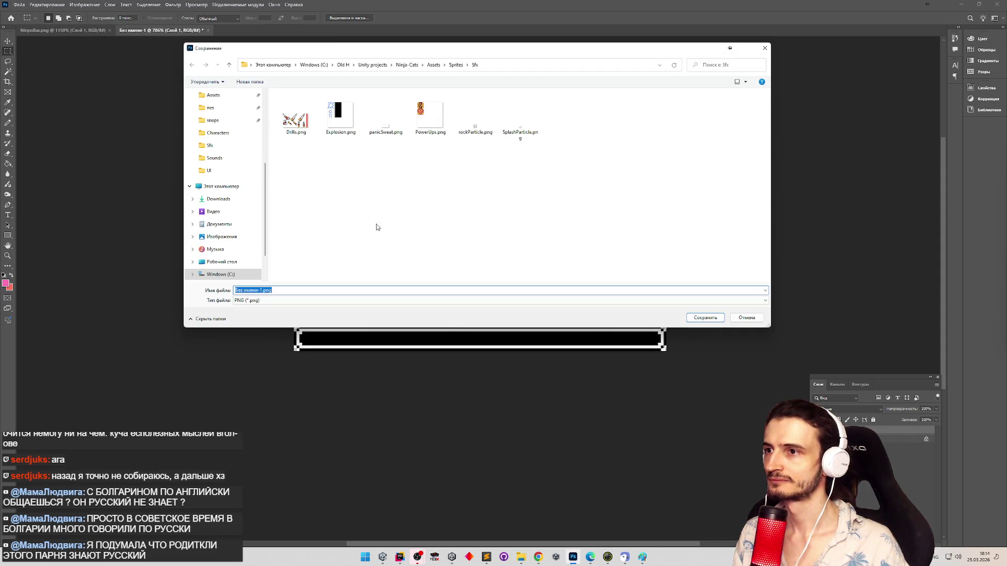
pyautogui.click(455, 65)
pyautogui.doubleClick(310, 134)
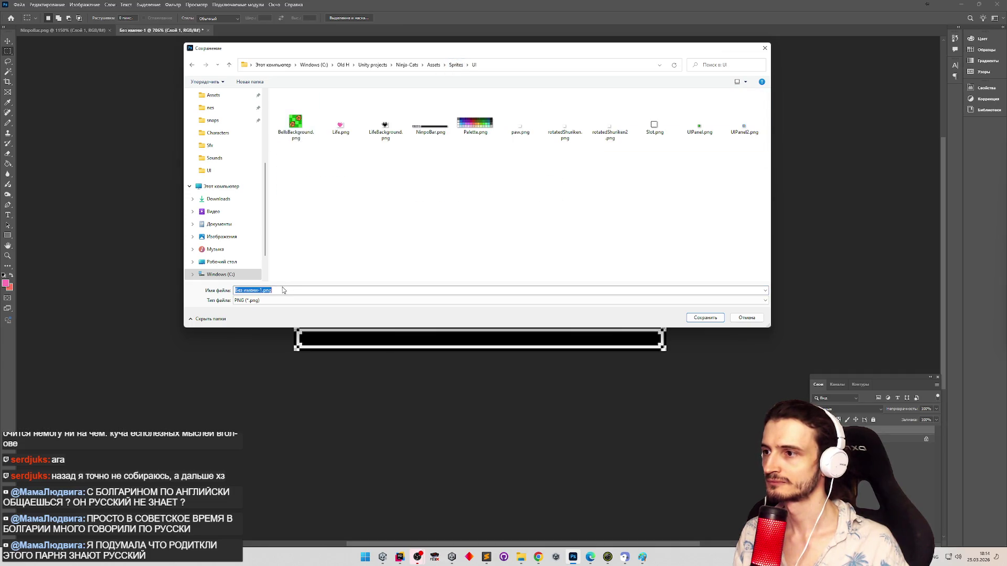
pyautogui.write('NinpoBarFrame')
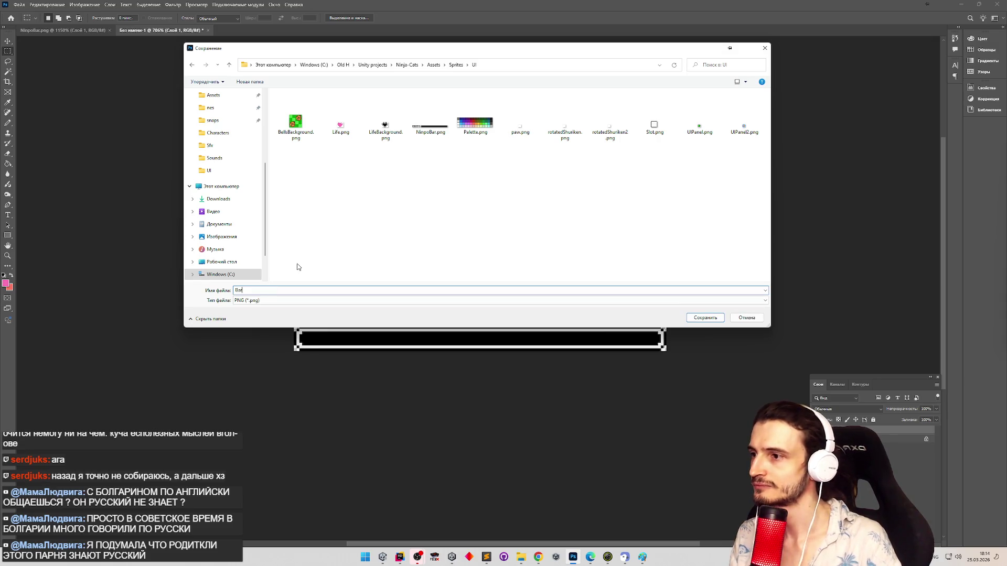
pyautogui.press('Return')
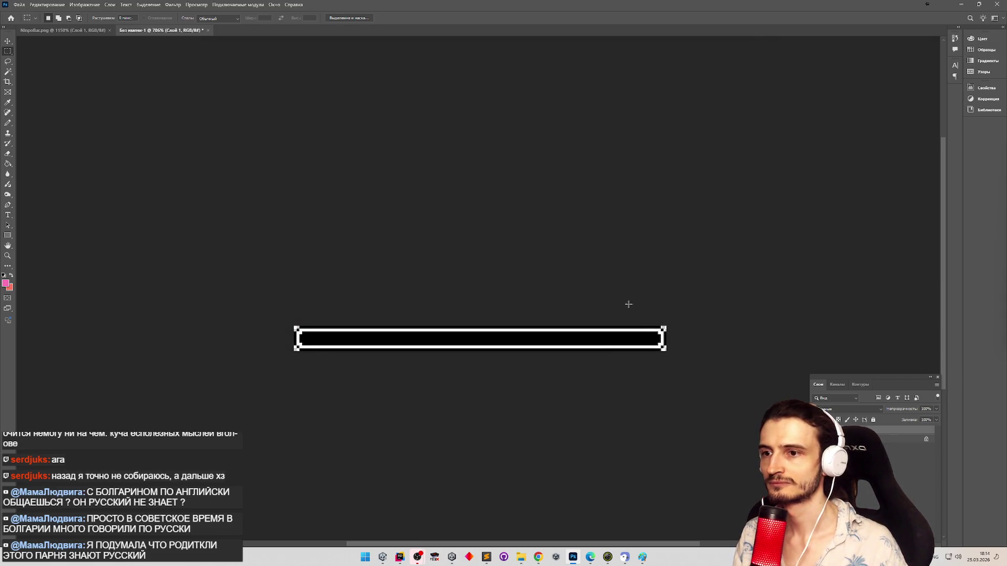
pyautogui.press('z')
pyautogui.moveTo(628, 304)
pyautogui.mouseDown()
pyautogui.moveTo(710, 308)
pyautogui.moveTo(638, 310)
pyautogui.moveTo(669, 306)
pyautogui.moveTo(734, 227)
pyautogui.mouseUp()
# Step: Find the Bar texture in the Project, set Sprite Mode to Single, and apply the import settings
pyautogui.press('m')
pyautogui.hotkey('alt', 'Tab')
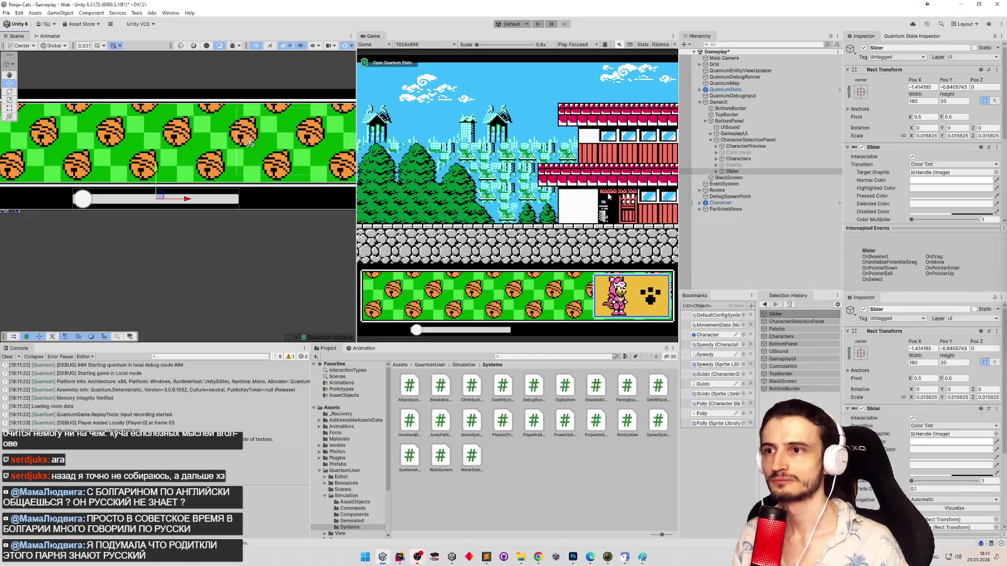
pyautogui.click(512, 357)
pyautogui.write('bar')
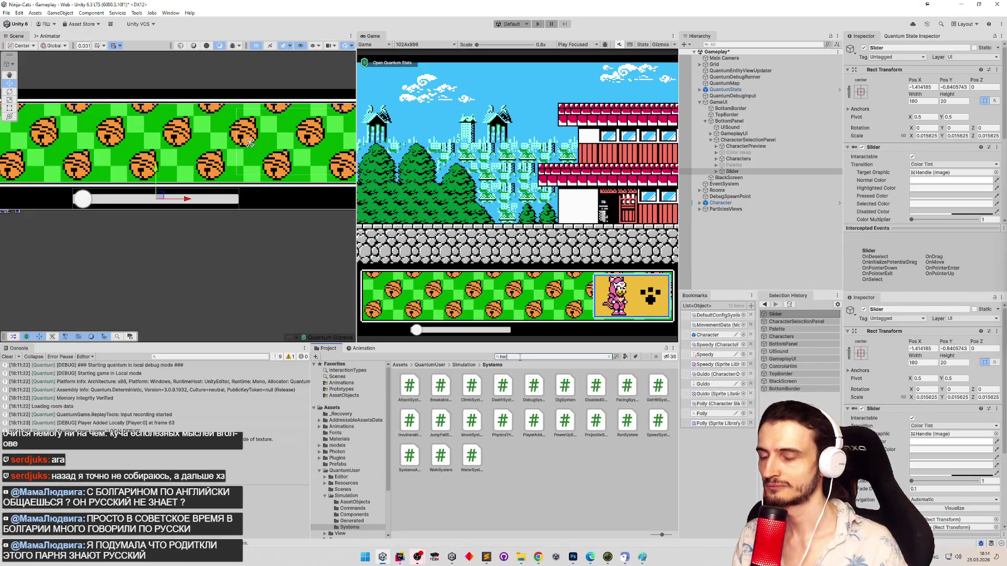
pyautogui.click(408, 387)
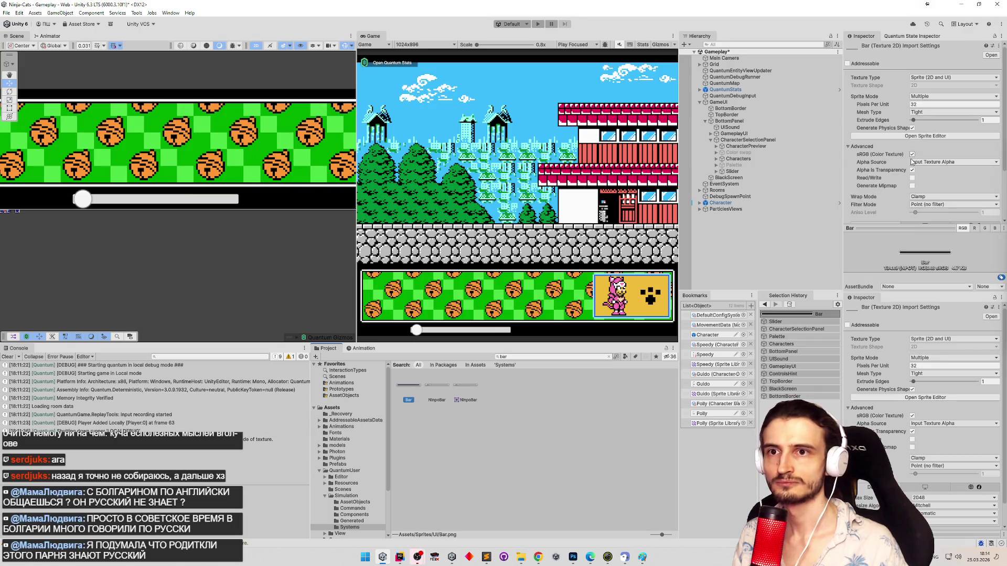
pyautogui.click(922, 99)
pyautogui.click(923, 106)
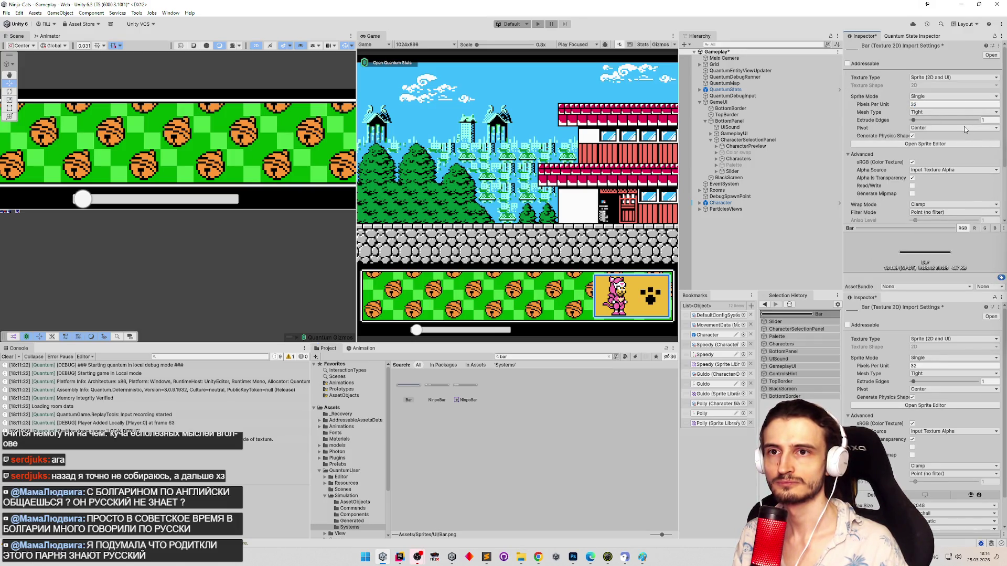
pyautogui.click(925, 144)
pyautogui.click(522, 295)
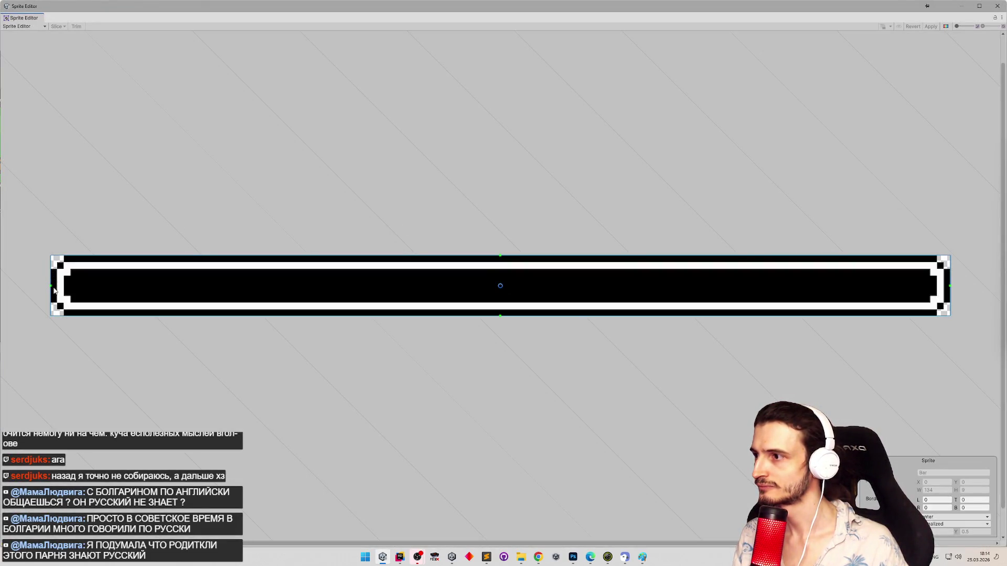
# Step: Give the Bar sprite 3-pixel left and right borders in the Sprite Editor and apply
pyautogui.moveTo(52, 288)
pyautogui.mouseDown()
pyautogui.moveTo(87, 286)
pyautogui.moveTo(71, 287)
pyautogui.mouseUp()
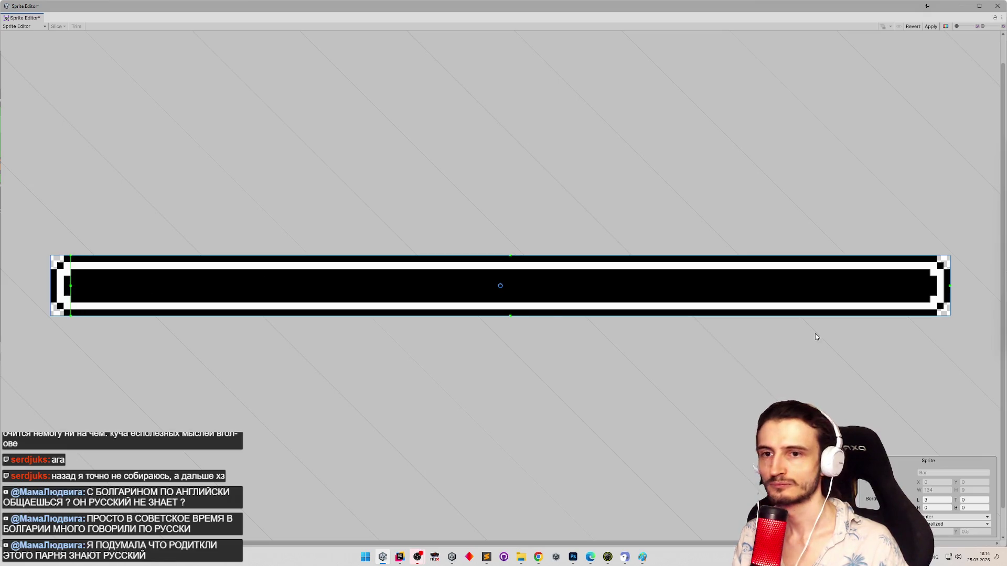
pyautogui.moveTo(940, 289); pyautogui.dragTo(931, 290)
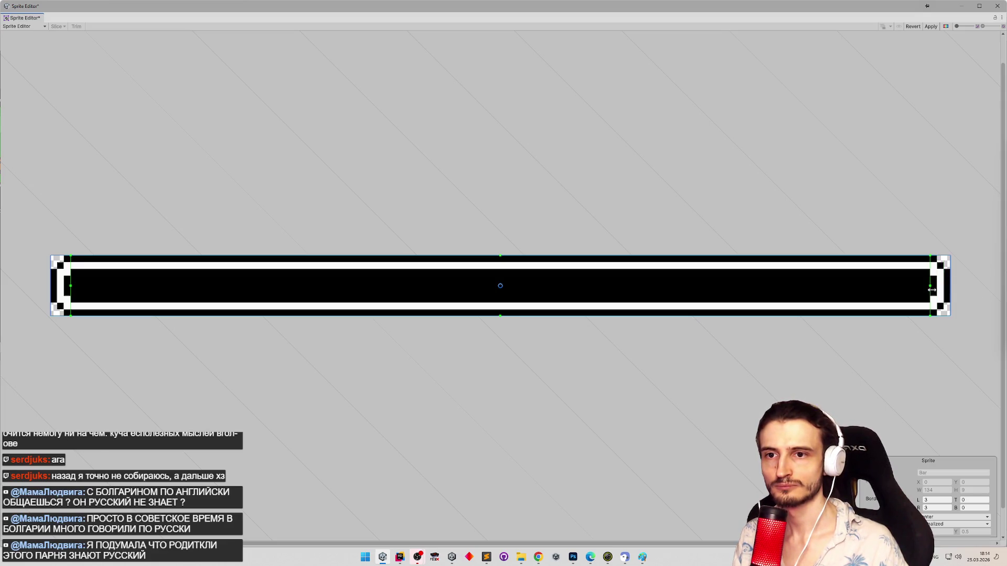
pyautogui.click(931, 27)
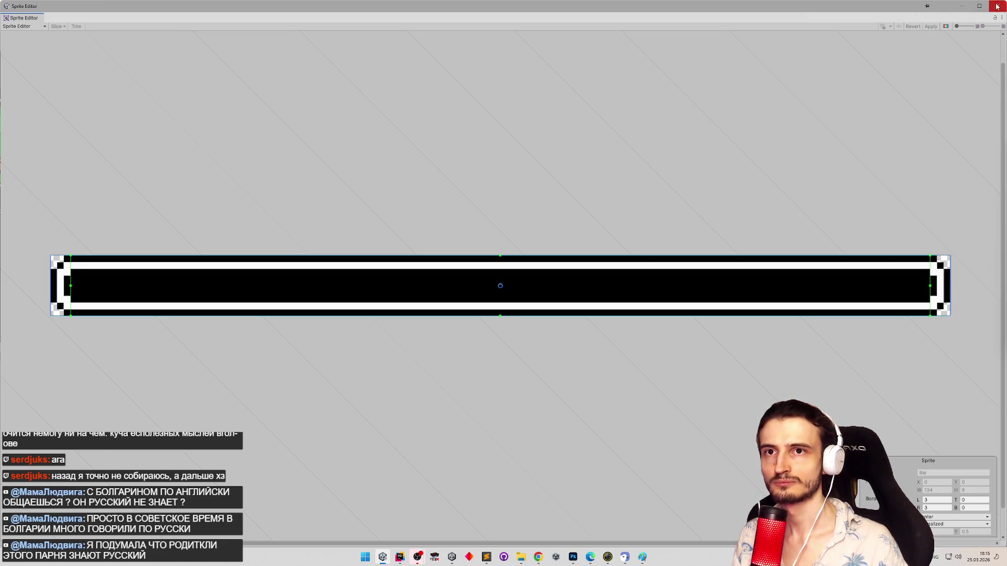
pyautogui.click(997, 7)
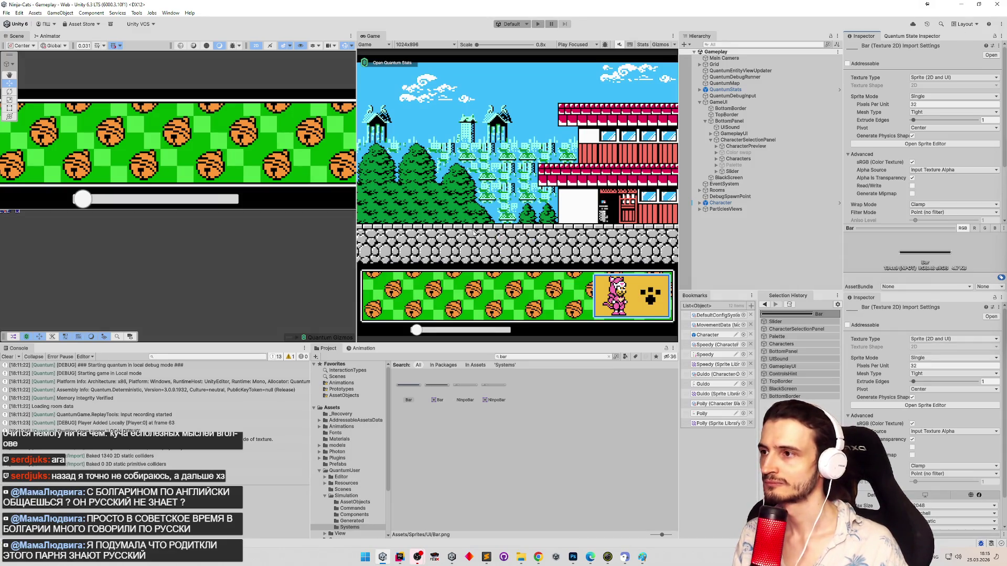
# Step: Assign the Bar sprite as Source Image of the Slider's Background child object
pyautogui.click(716, 171)
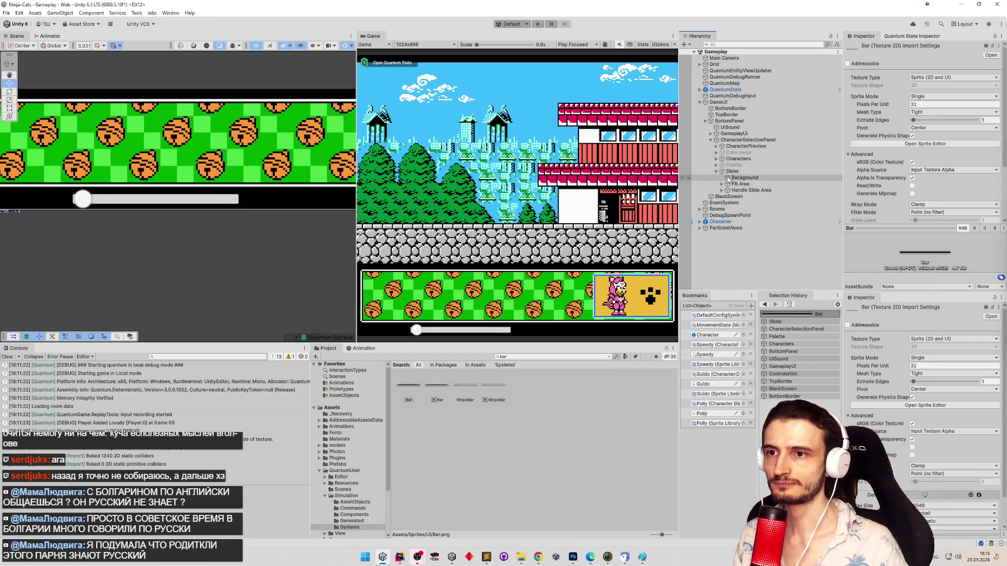
pyautogui.click(738, 178)
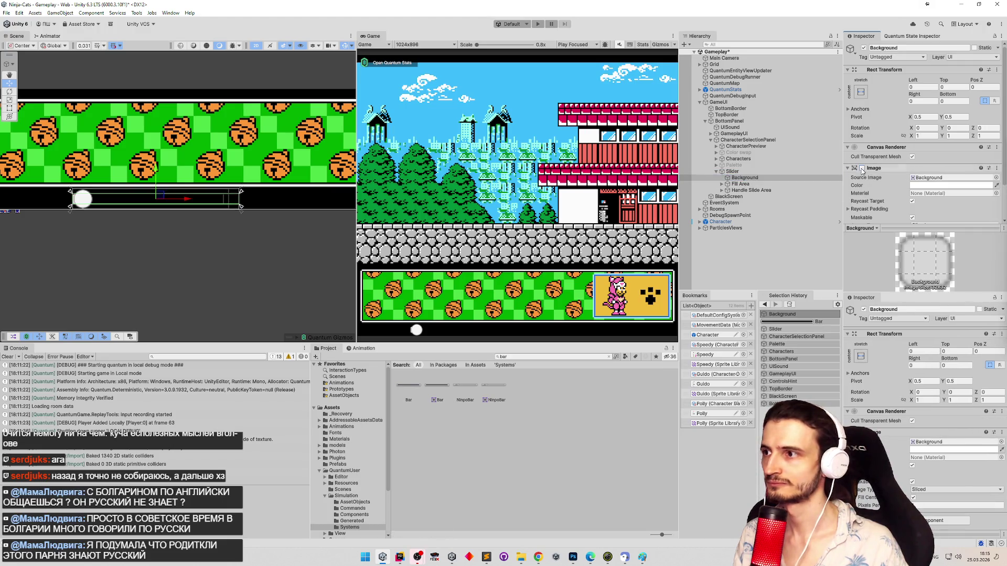
pyautogui.click(995, 177)
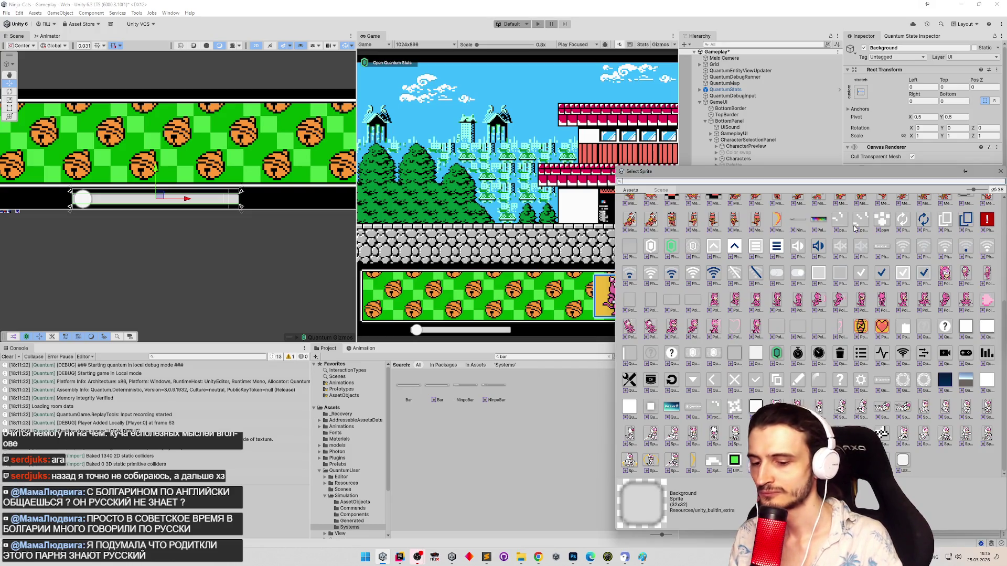
pyautogui.write('bor')
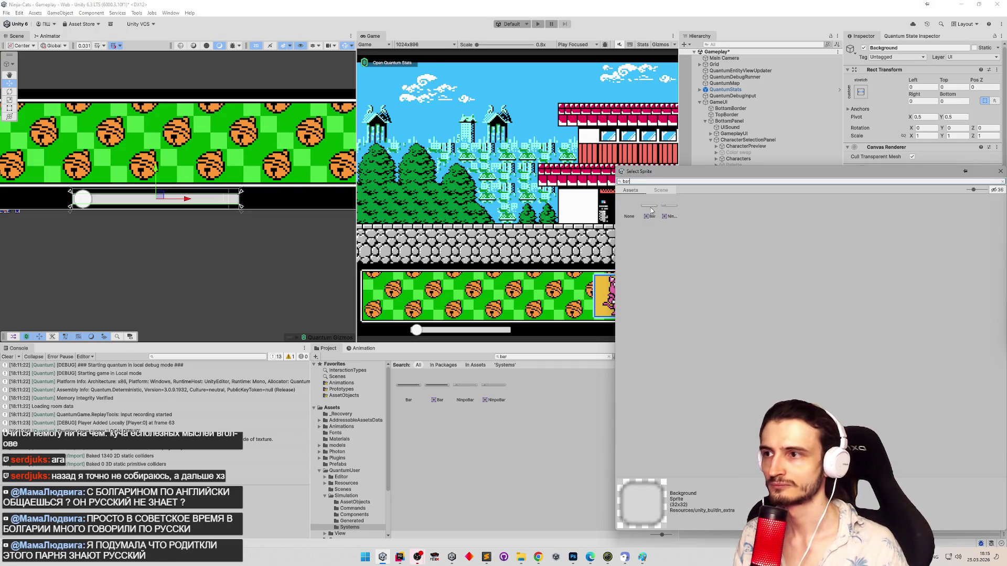
pyautogui.doubleClick(651, 210)
pyautogui.scroll(3, 203, 195)
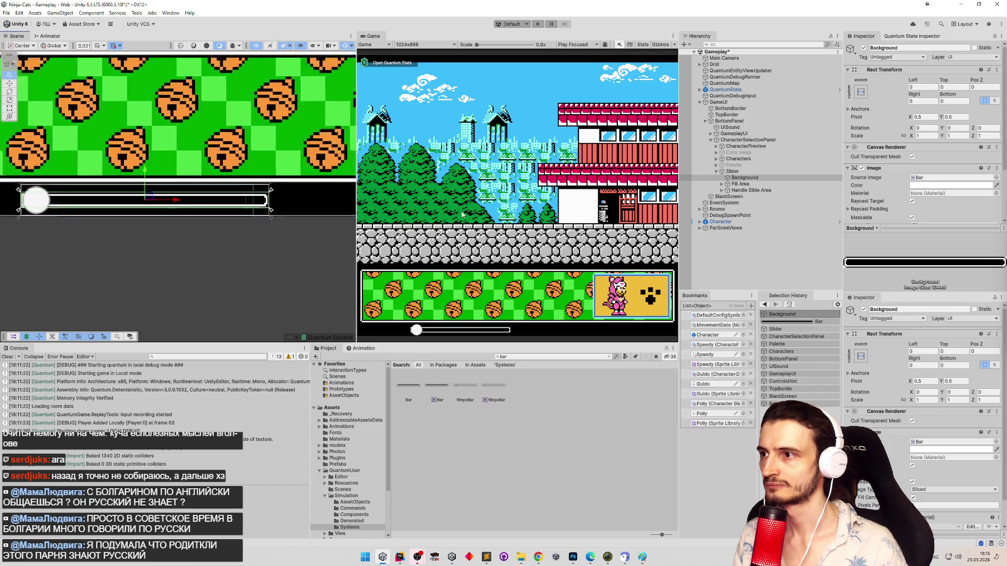
pyautogui.scroll(2, 285, 193)
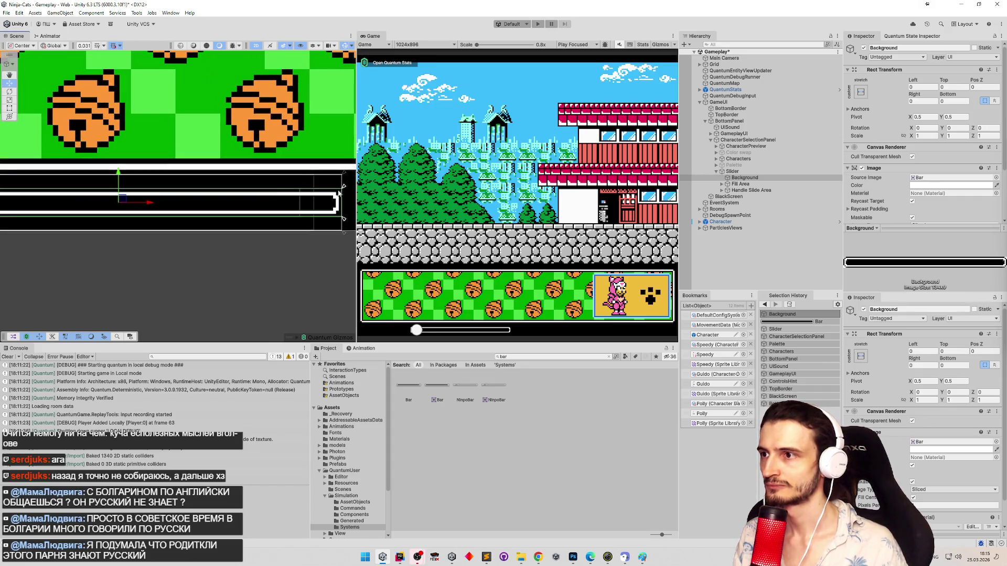
pyautogui.moveTo(358, 193); pyautogui.dragTo(429, 195)
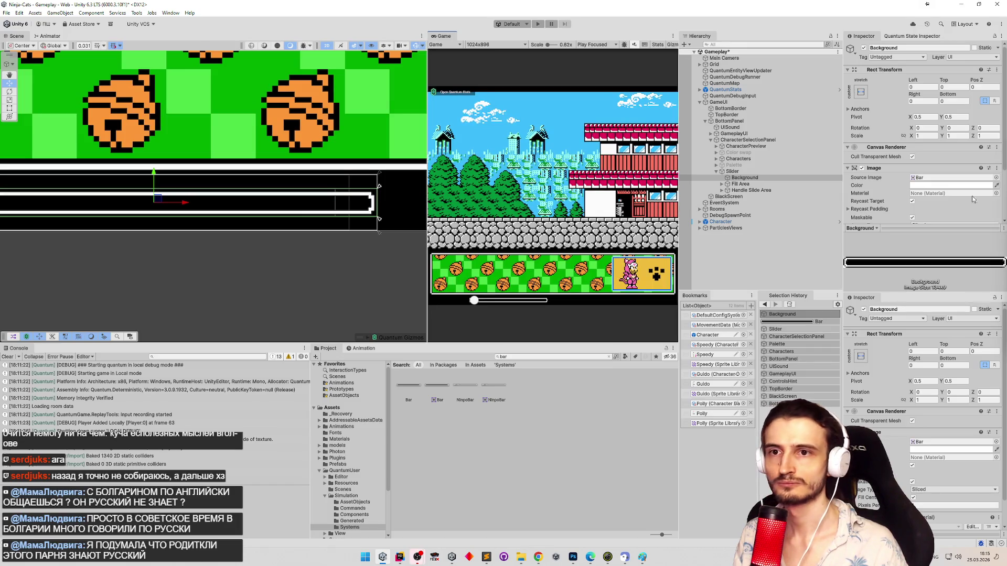
pyautogui.scroll(-3, 964, 197)
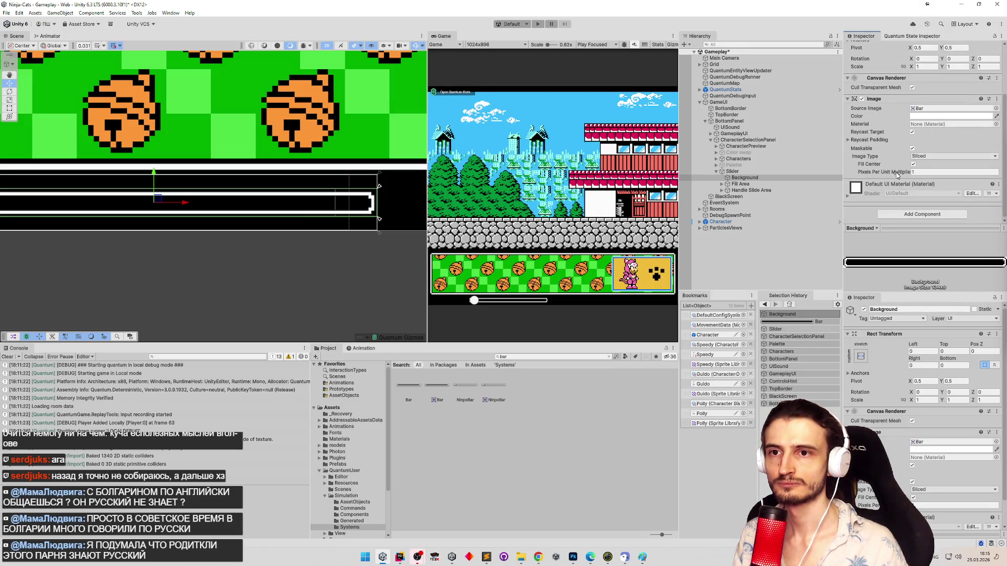
# Step: Try Background Pixels Per Unit Multiplier values of 32 and about 0.81, then revert to 1
pyautogui.click(920, 172)
pyautogui.write('32')
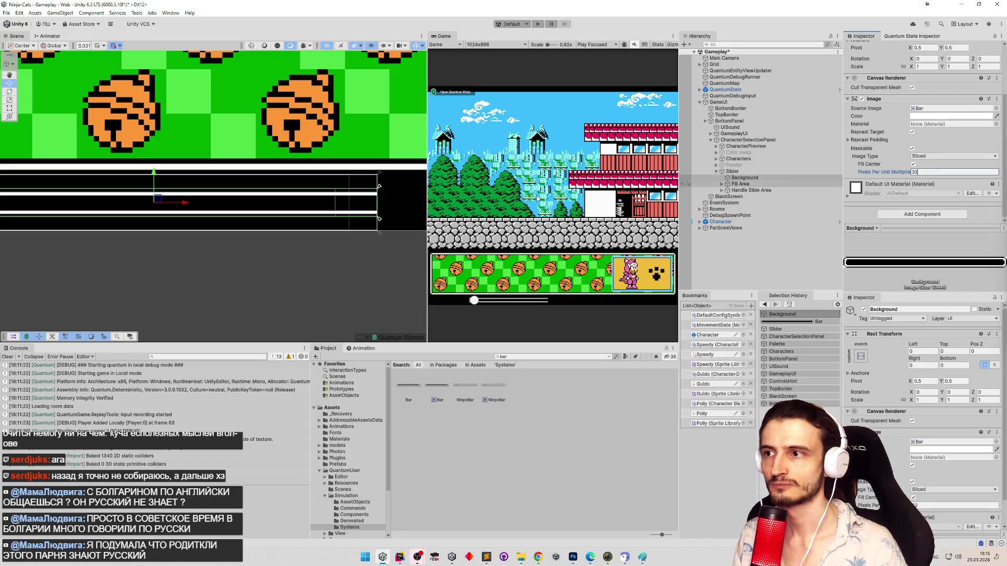
pyautogui.hotkey('ctrl', 'z')
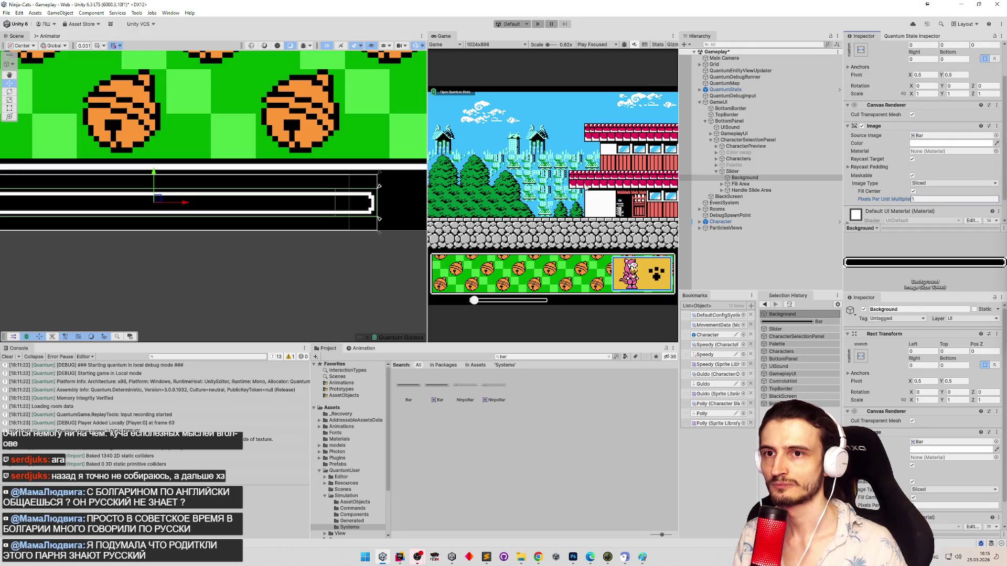
pyautogui.moveTo(881, 201); pyautogui.dragTo(846, 200)
pyautogui.press('f')
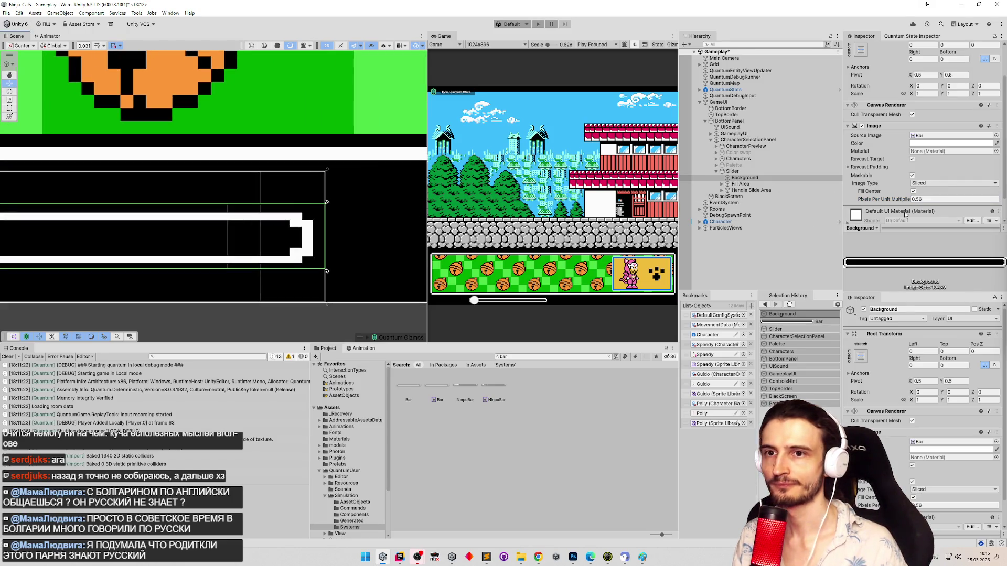
pyautogui.hotkey('ctrl', 'z')
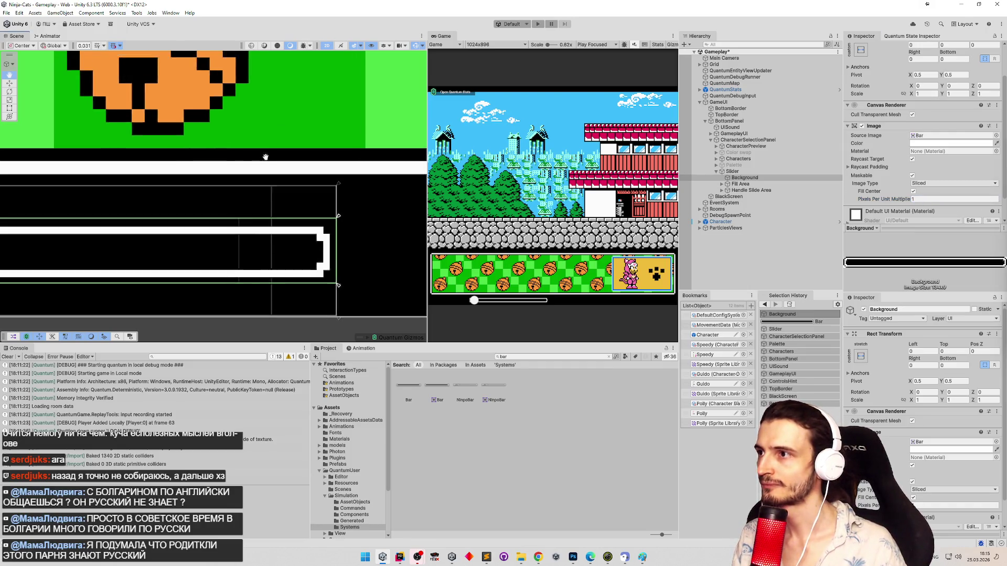
# Step: Enable Fill Center on the Bar image, try a multiplier of 2, and undo it
pyautogui.scroll(-2, 219, 157)
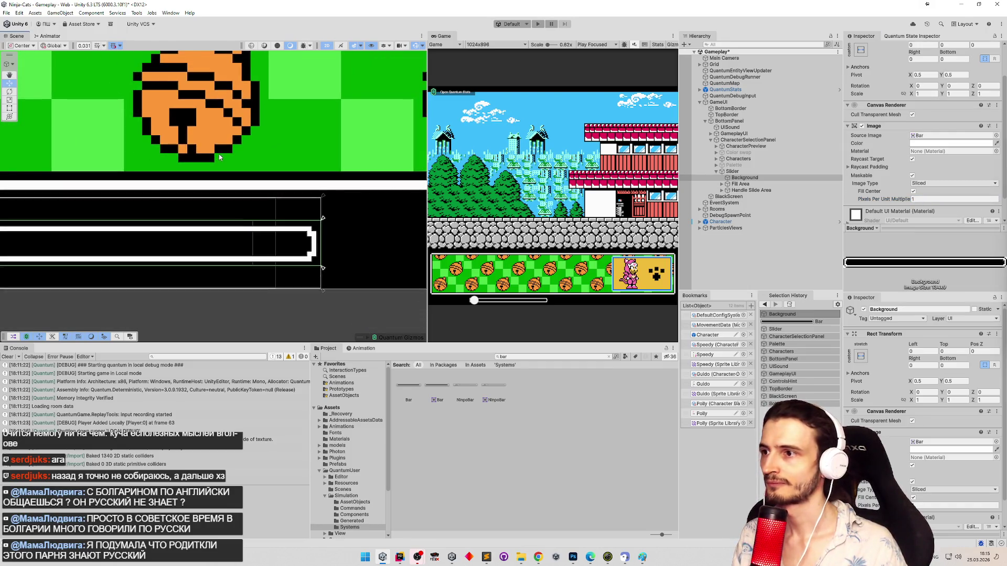
pyautogui.moveTo(218, 153)
pyautogui.mouseDown()
pyautogui.moveTo(250, 179)
pyautogui.moveTo(318, 183)
pyautogui.mouseUp()
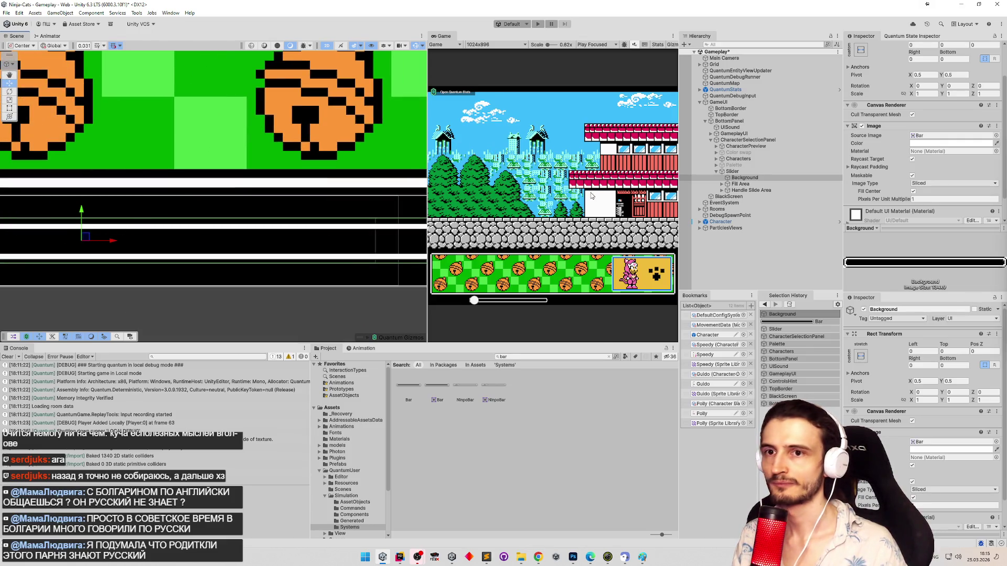
pyautogui.click(913, 192)
pyautogui.press('f')
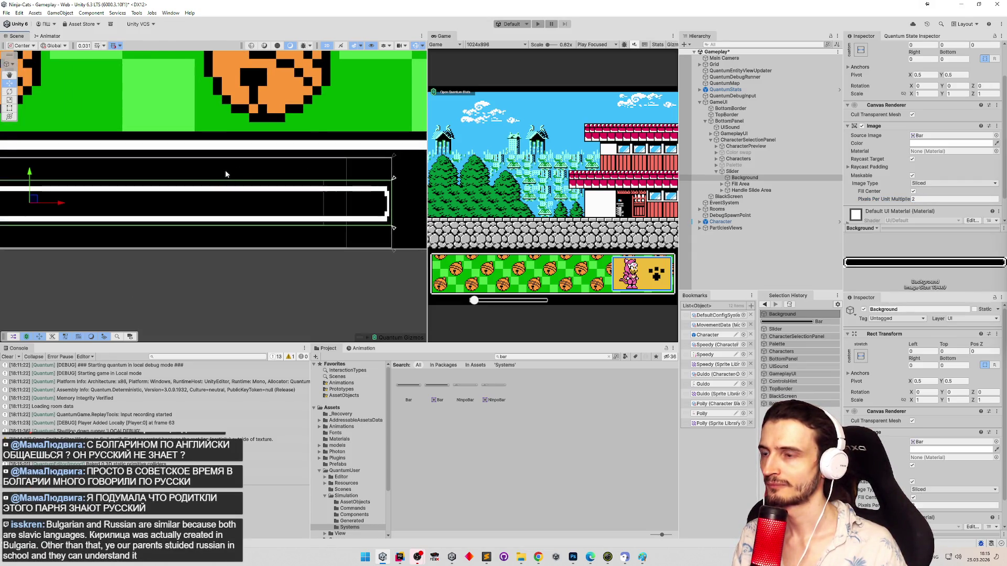
pyautogui.press('t')
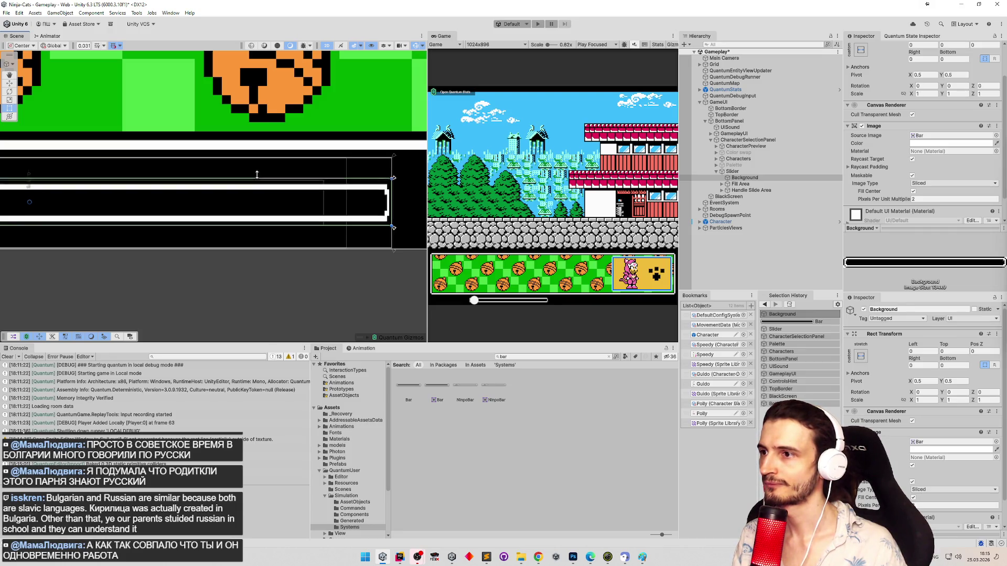
pyautogui.hotkey('ctrl', 'z')
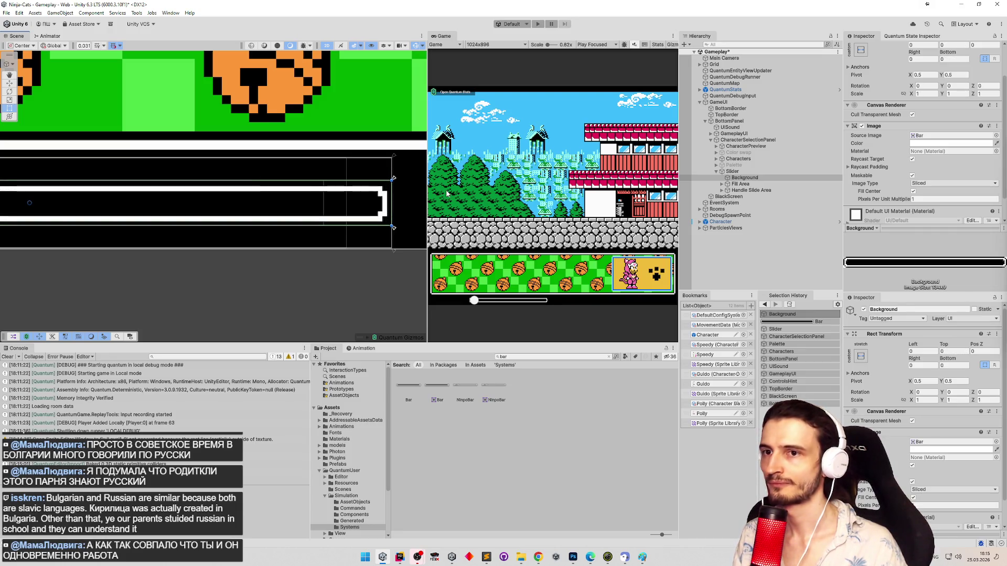
pyautogui.click(781, 171)
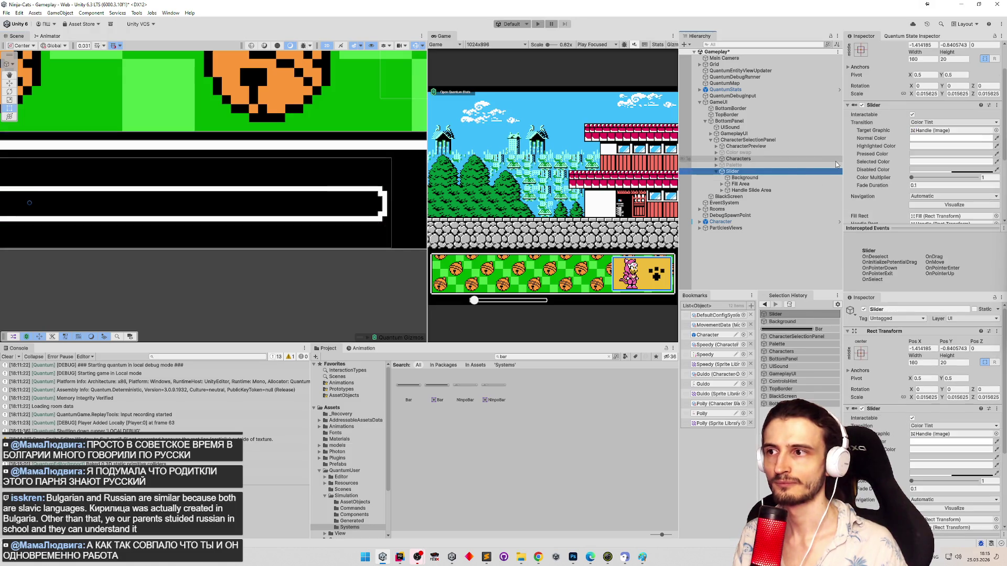
# Step: Set the Slider's scale to 0.03125 and frame it in the Scene view
pyautogui.click(937, 94)
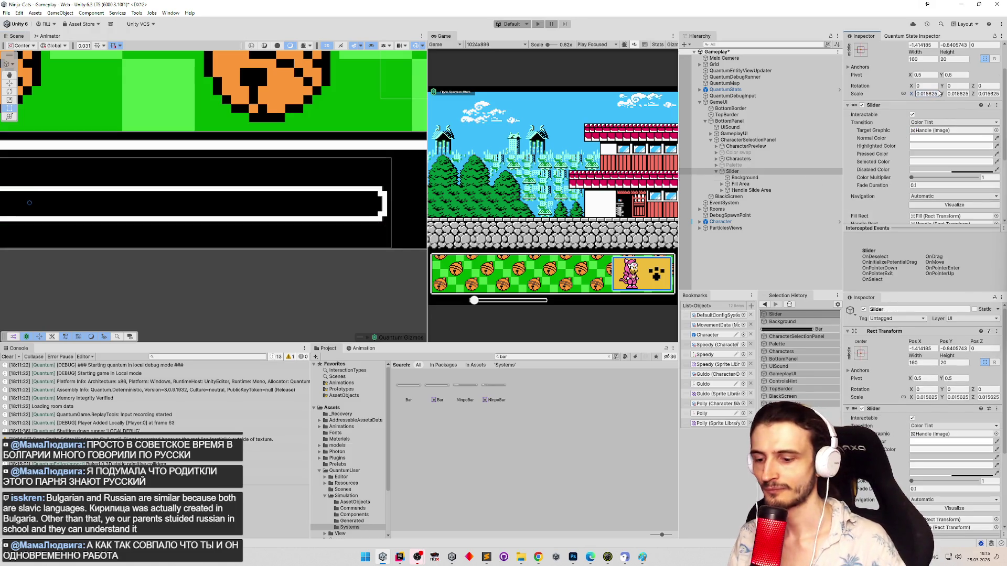
pyautogui.write('0.03125')
pyautogui.press('Return')
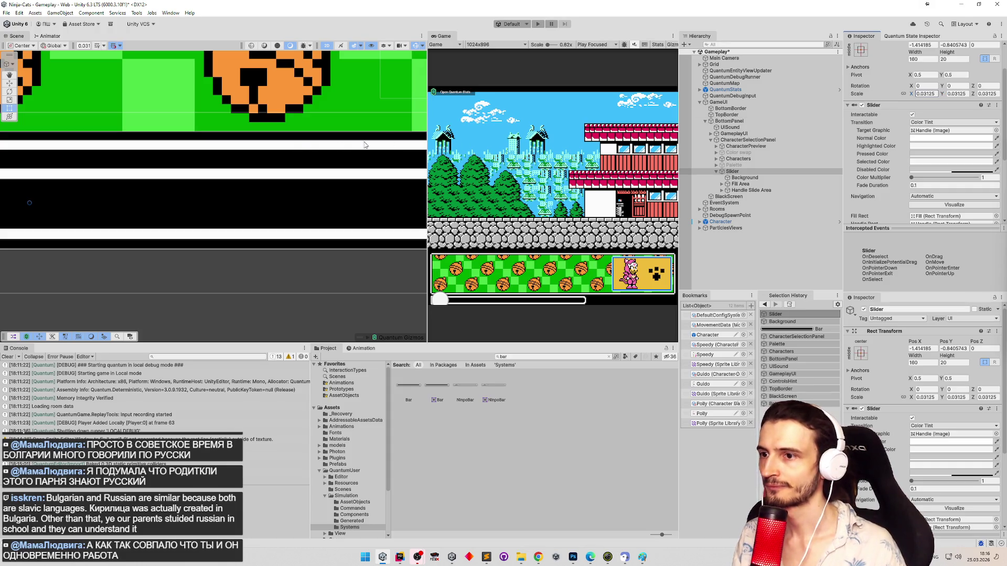
pyautogui.scroll(-5, 315, 148)
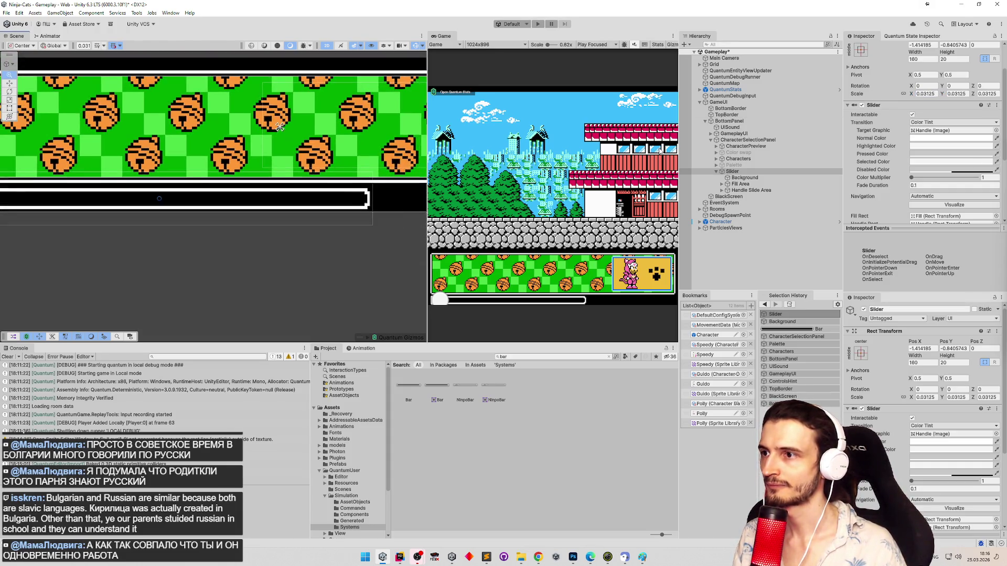
pyautogui.scroll(8, 278, 178)
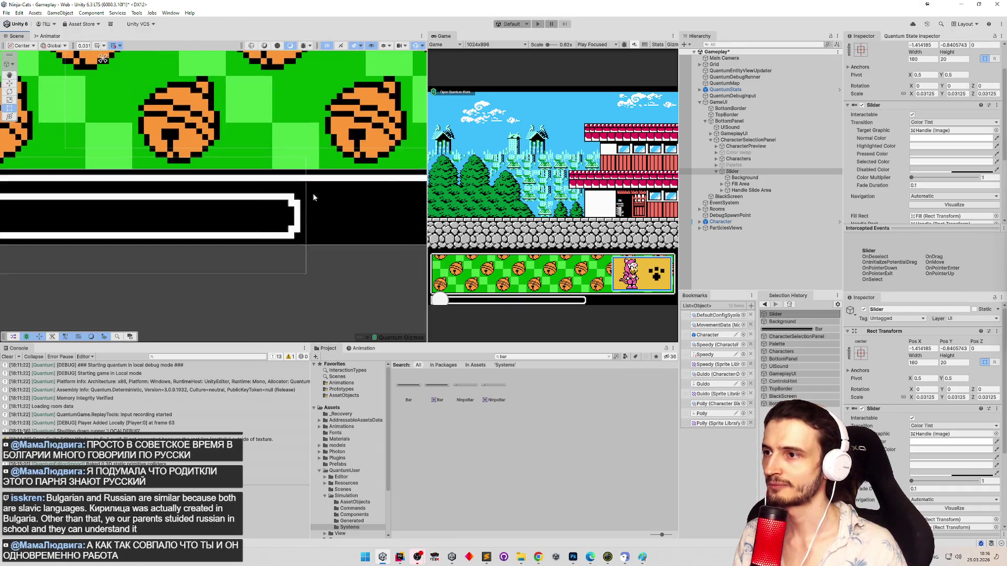
pyautogui.moveTo(367, 185); pyautogui.dragTo(411, 211)
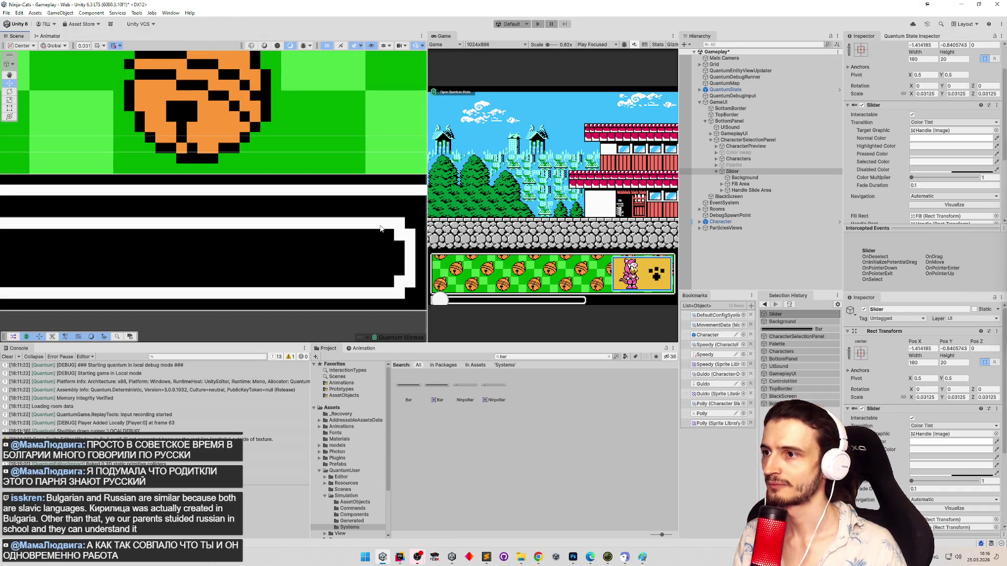
pyautogui.doubleClick(732, 172)
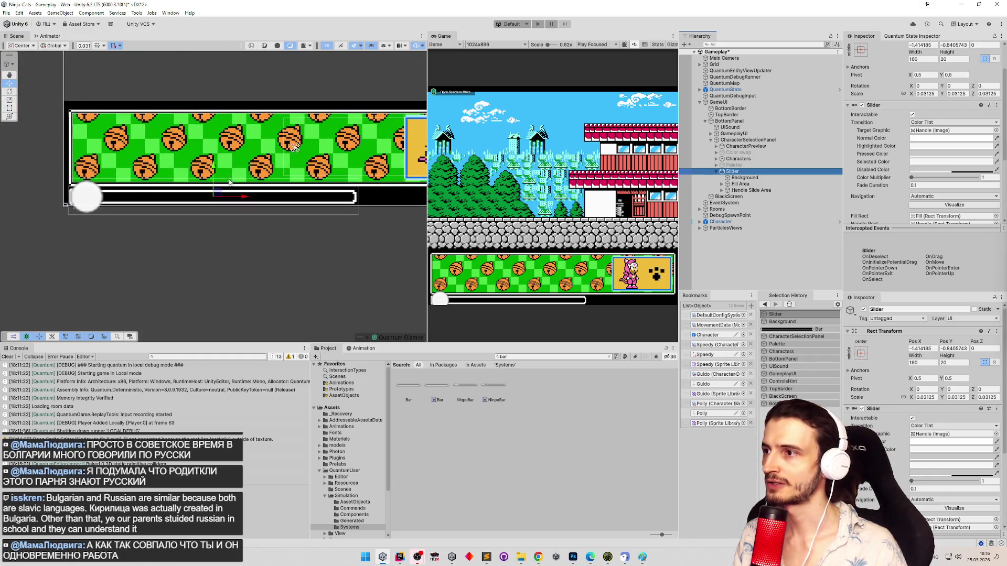
# Step: Undo an accidental drag of the slider, reframe it, and switch to the Rect tool
pyautogui.moveTo(217, 190); pyautogui.dragTo(120, 175)
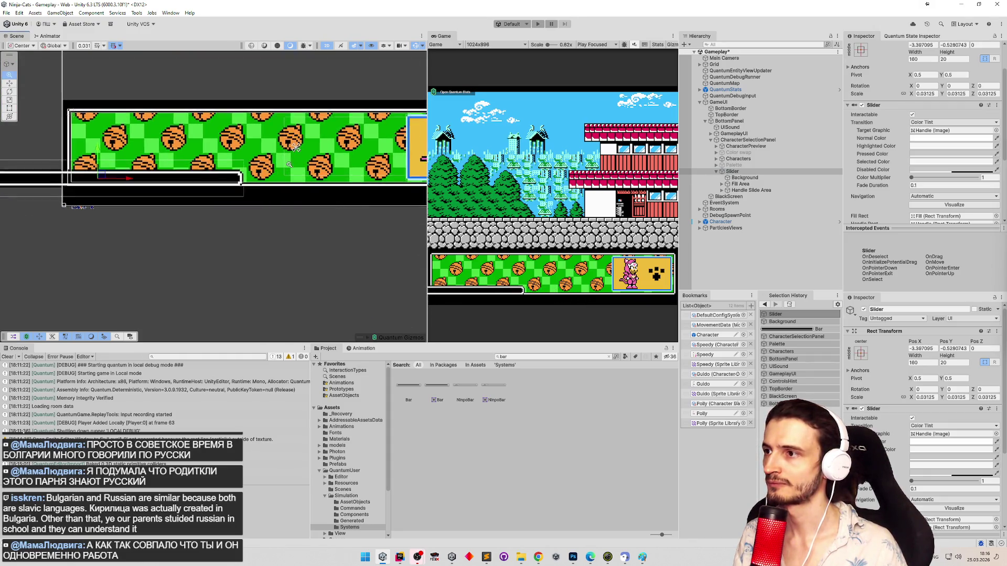
pyautogui.scroll(3, 304, 164)
pyautogui.scroll(3, 304, 164)
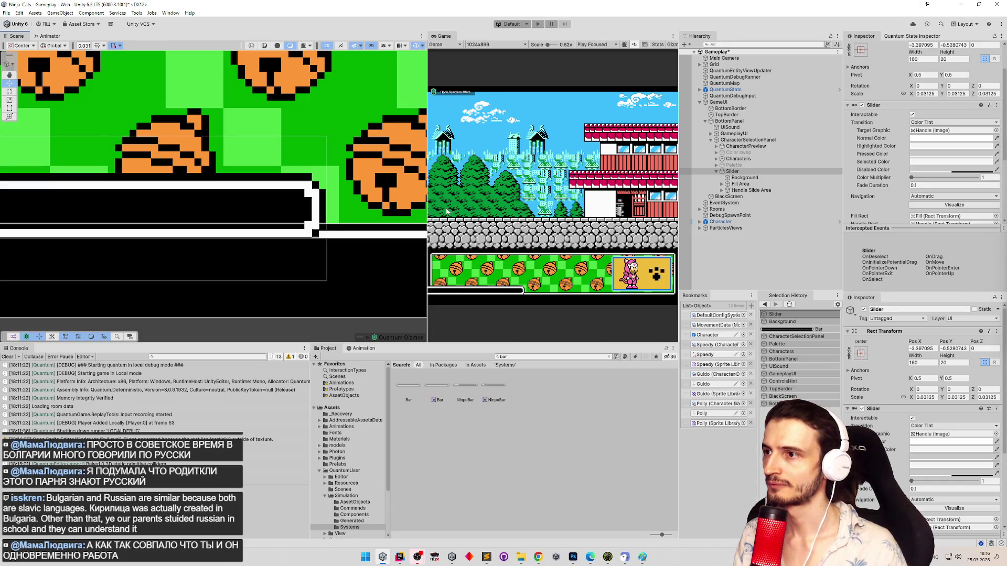
pyautogui.hotkey('ctrl', 'z')
pyautogui.press('f')
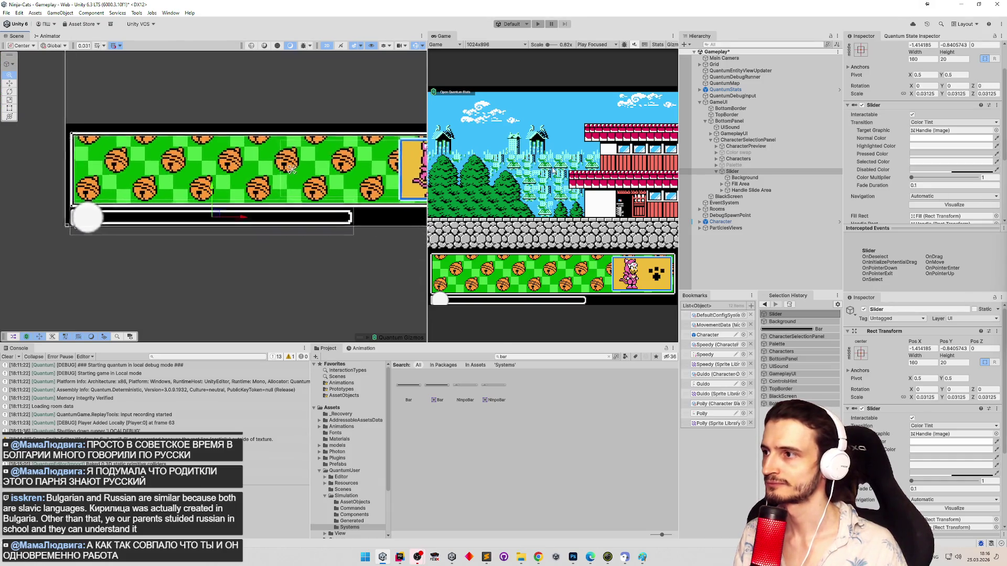
pyautogui.click(734, 171)
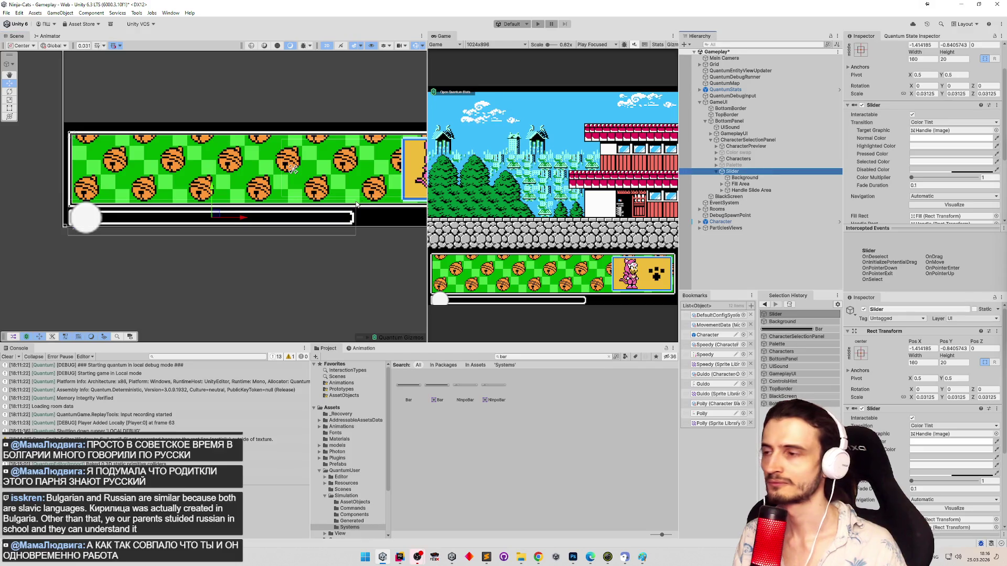
pyautogui.press('t')
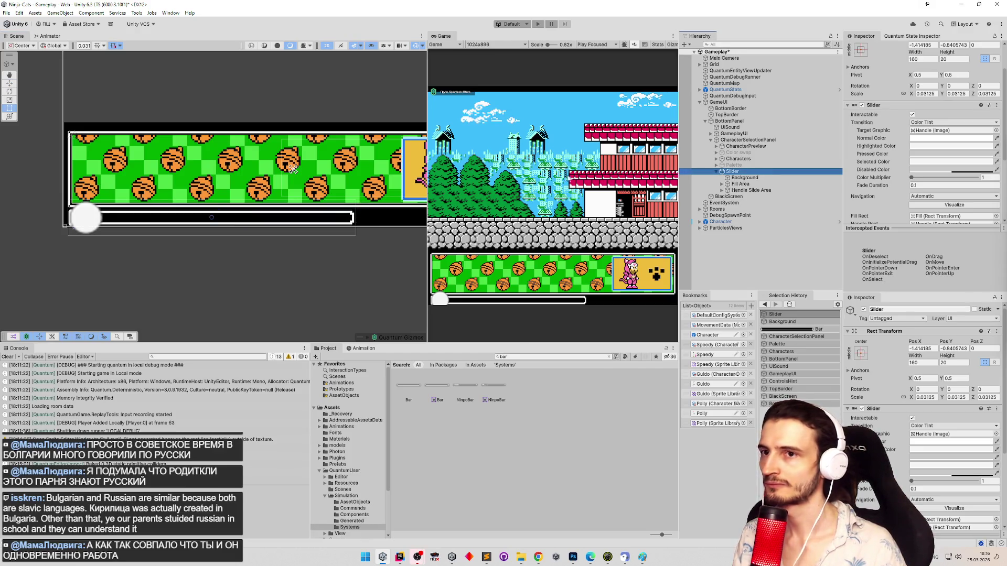
pyautogui.click(850, 68)
pyautogui.click(849, 68)
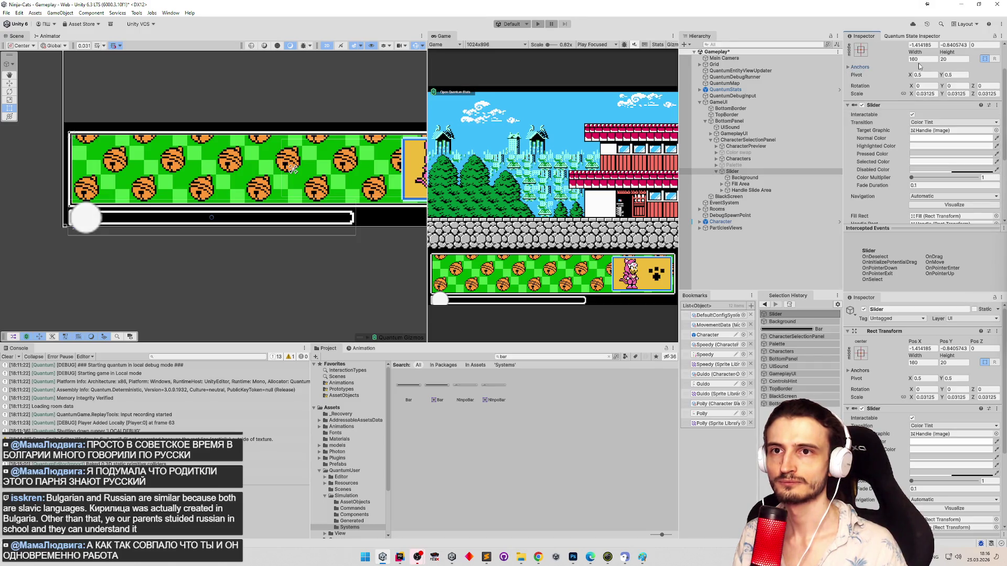
# Step: Set the Slider's width to 80, keep height at 20, and save the Gameplay scene
pyautogui.moveTo(917, 55)
pyautogui.mouseDown()
pyautogui.moveTo(31, 67)
pyautogui.moveTo(998, 63)
pyautogui.mouseUp()
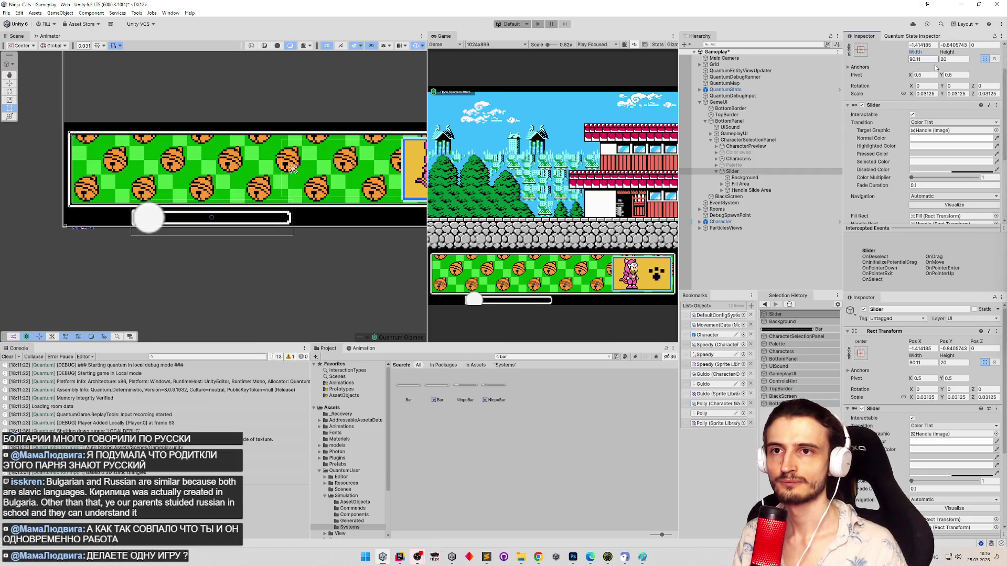
pyautogui.write('90')
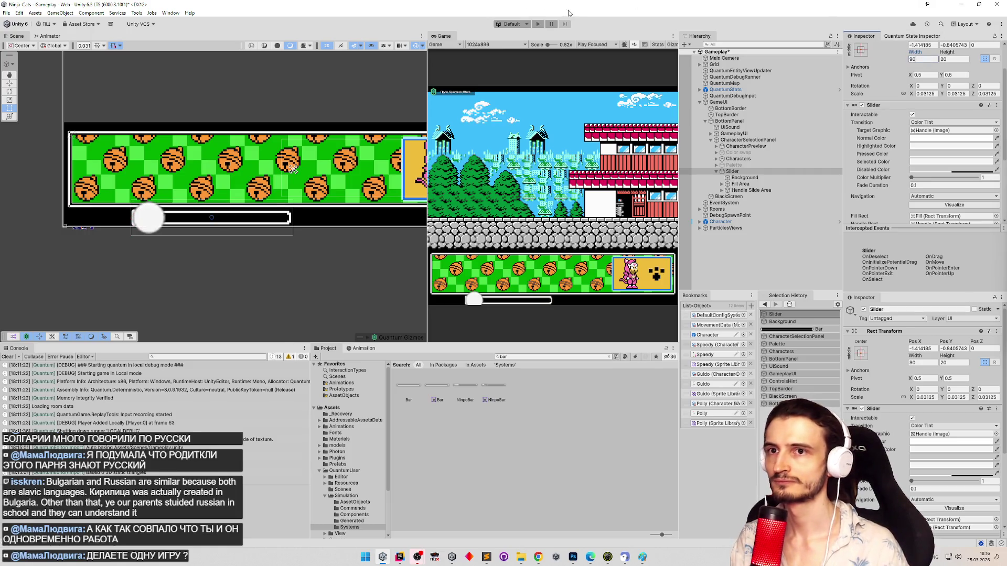
pyautogui.click(923, 59)
pyautogui.write('180')
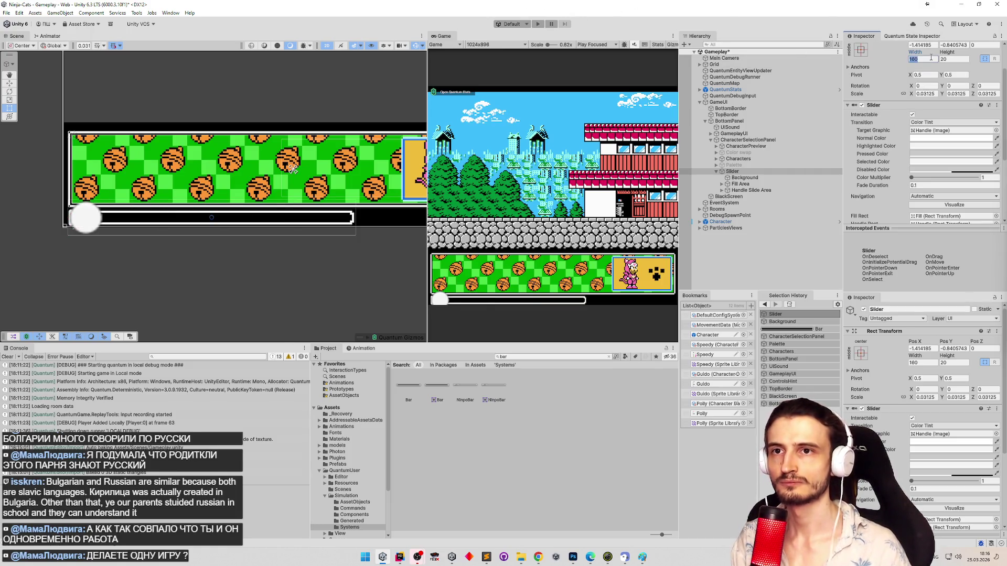
pyautogui.write('80')
pyautogui.click(951, 59)
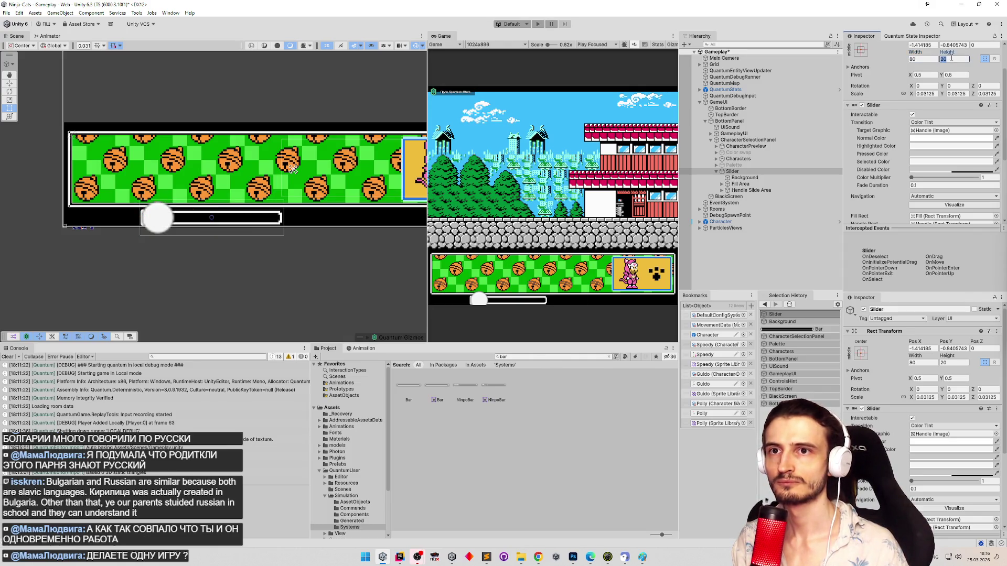
pyautogui.write('10')
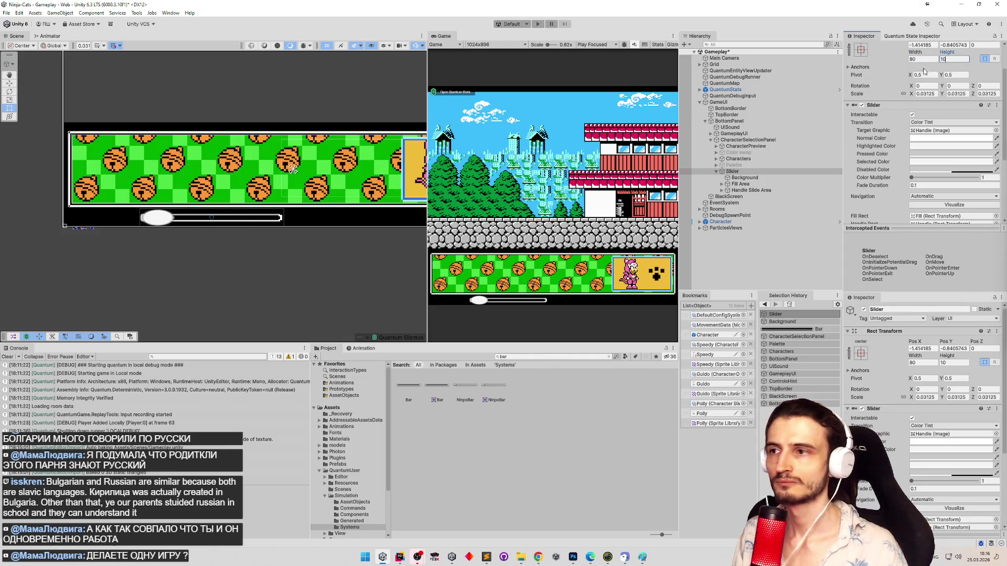
pyautogui.scroll(5, 292, 167)
pyautogui.press('Escape')
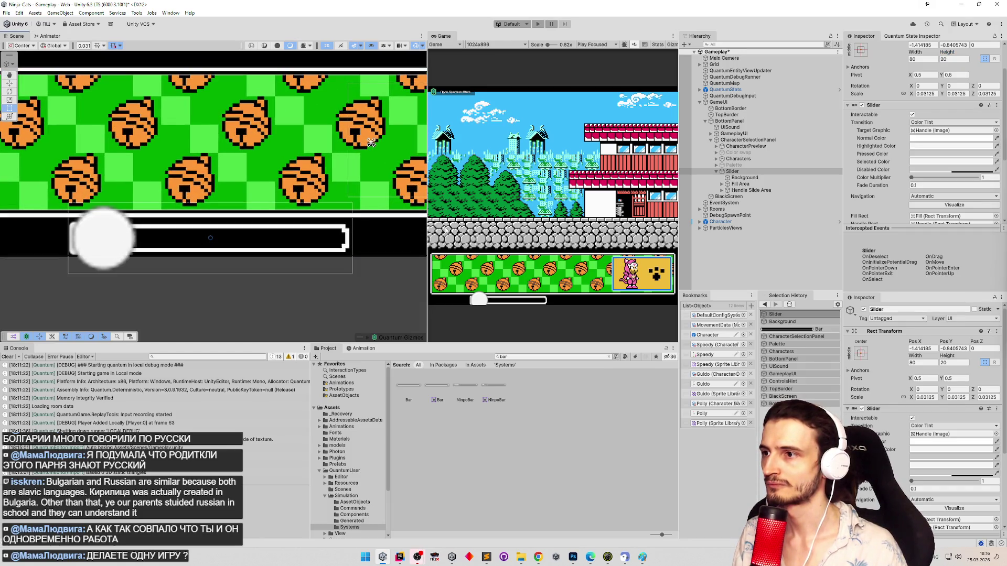
pyautogui.hotkey('ctrl', 's')
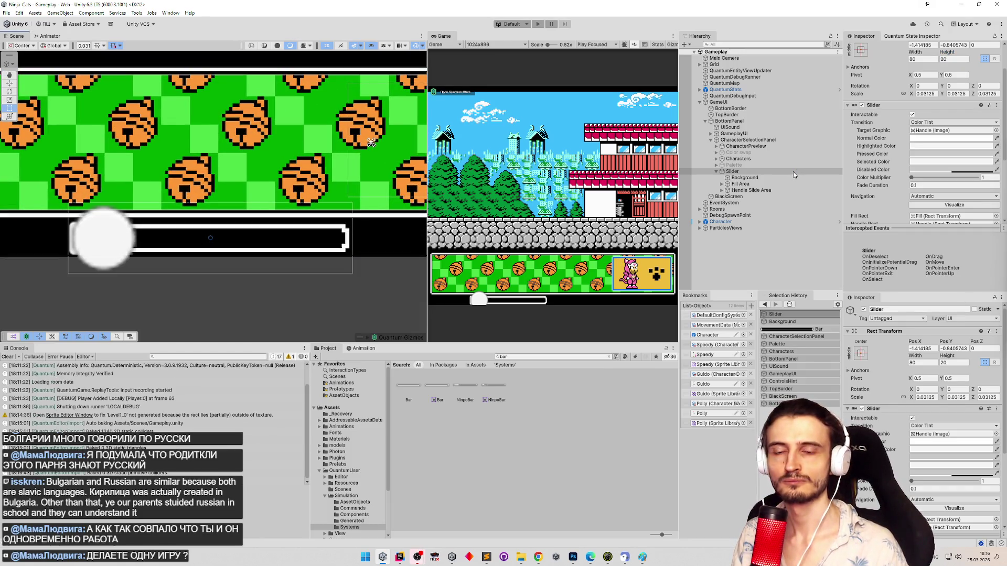
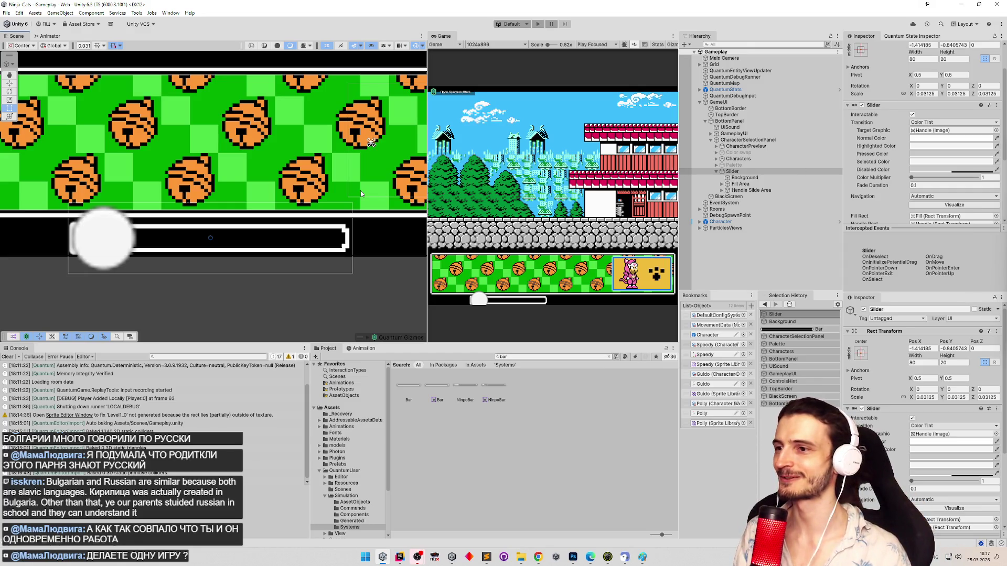
# Step: Select the slider's Fill object and browse Source Image sprites, previewing Speedy_23
pyautogui.scroll(3, 274, 198)
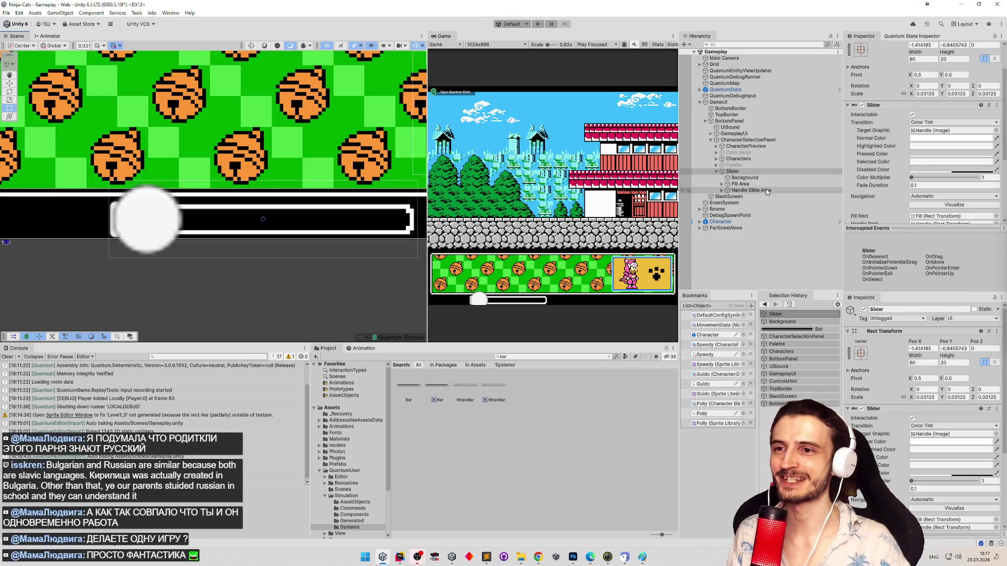
pyautogui.click(724, 185)
pyautogui.click(722, 185)
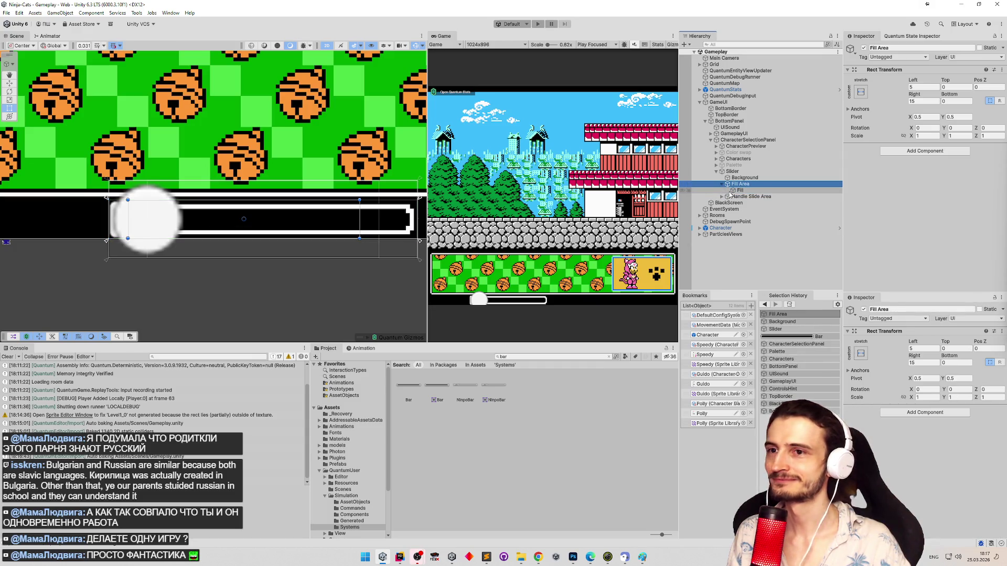
pyautogui.click(737, 191)
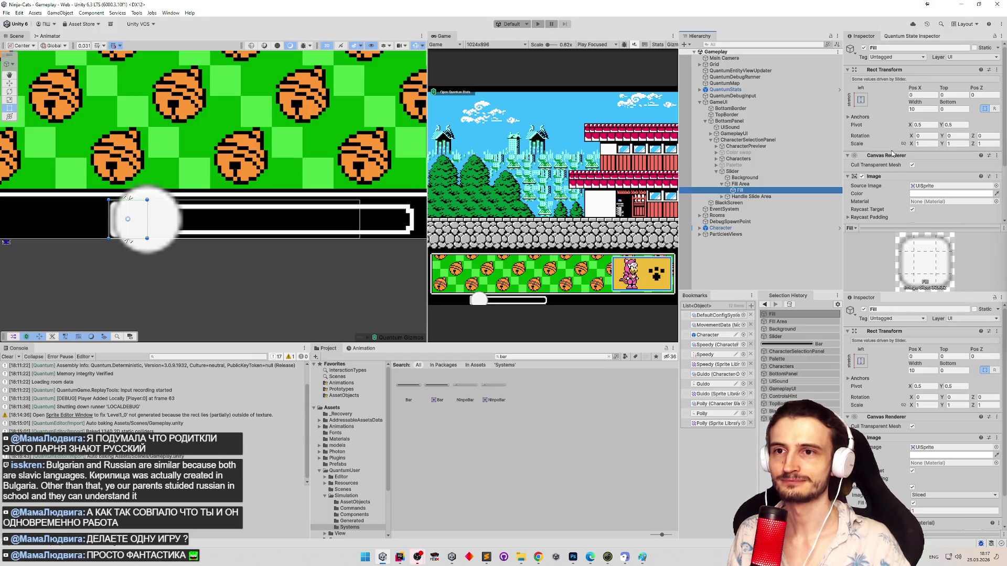
pyautogui.click(995, 187)
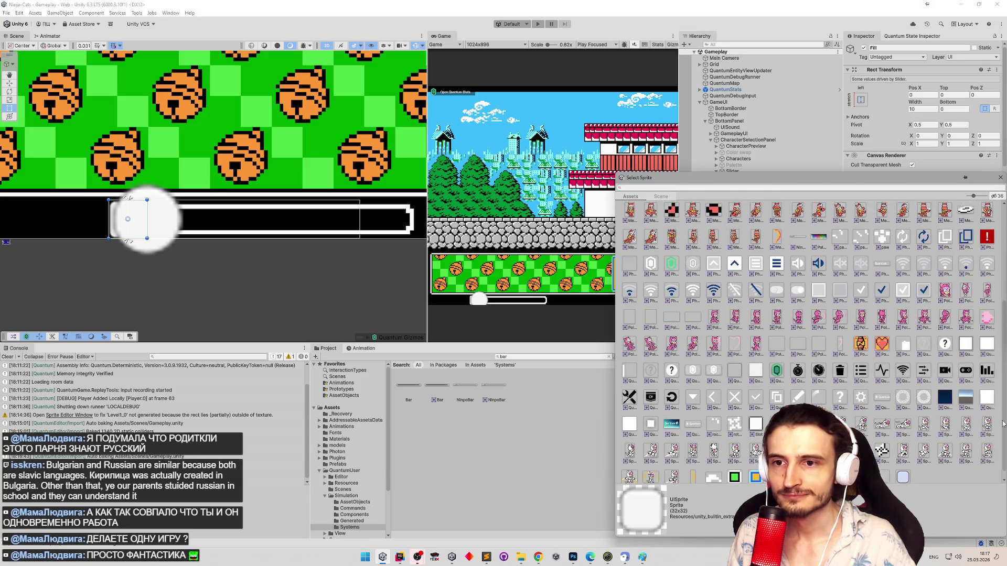
pyautogui.click(882, 440)
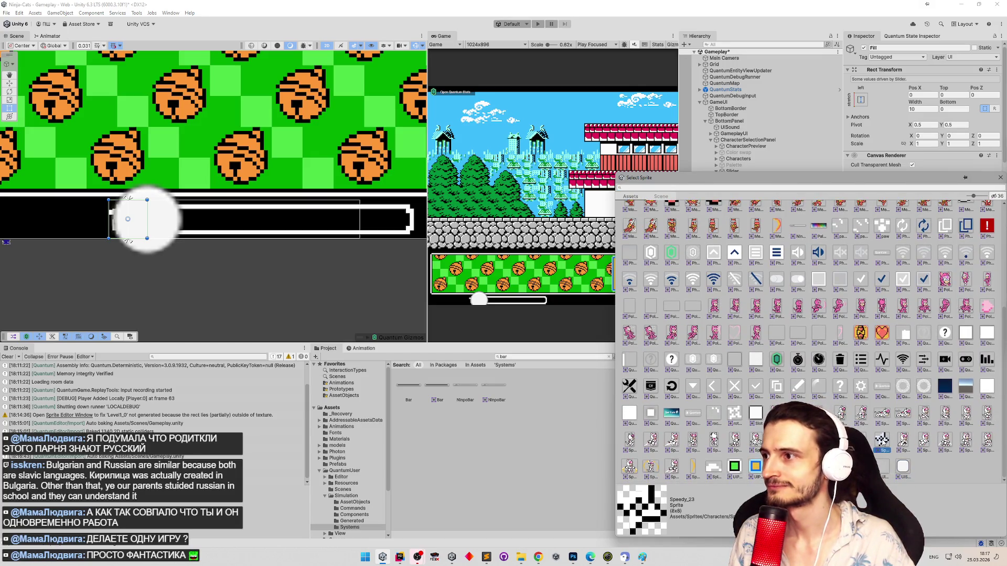
pyautogui.click(1000, 178)
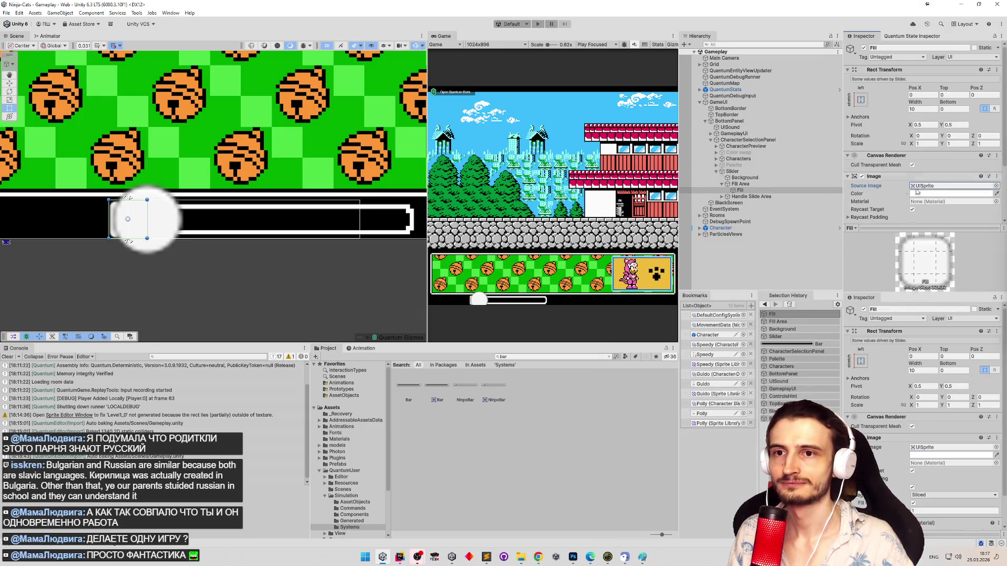
# Step: Clear the Fill image's Source Image to None and shift Fill slightly right to X about 2.34
pyautogui.click(996, 186)
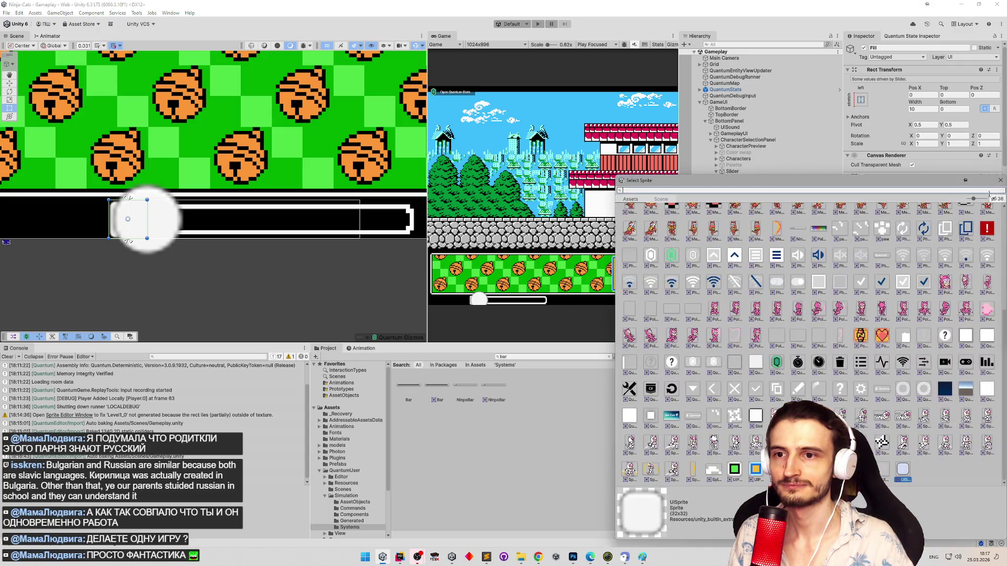
pyautogui.click(1000, 177)
pyautogui.press('Delete')
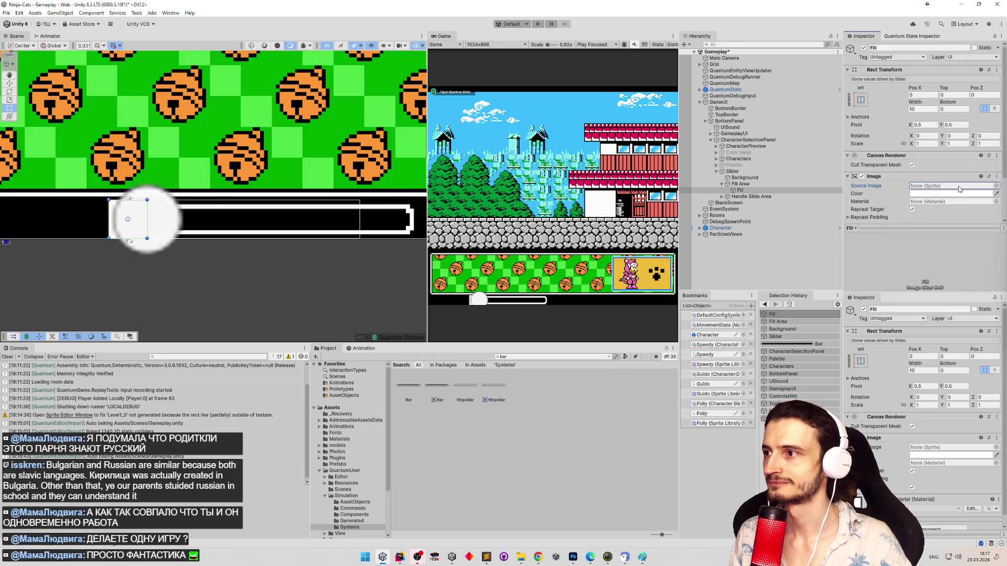
pyautogui.moveTo(132, 233); pyautogui.dragTo(135, 233)
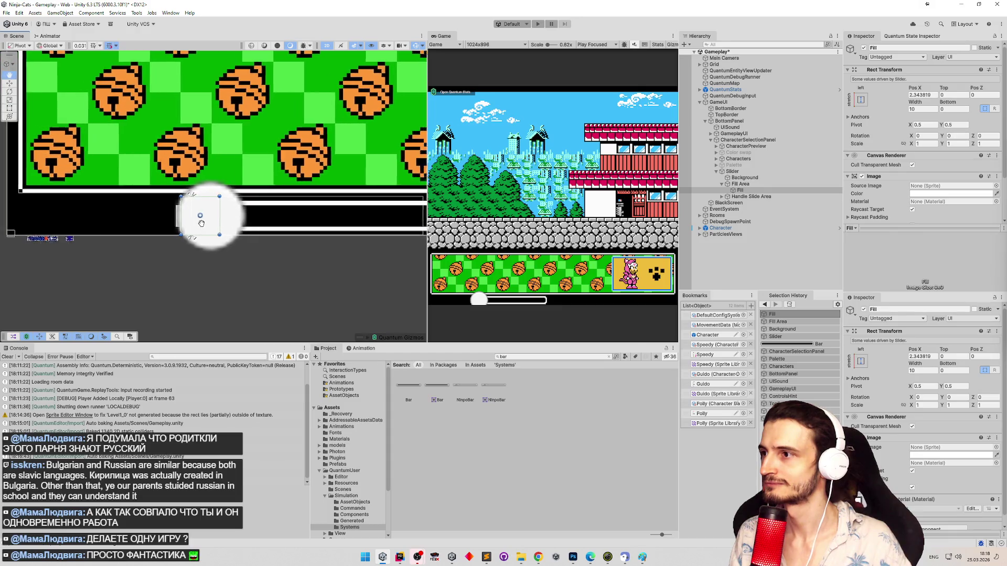
# Step: Deactivate Handle Slide Area to hide the handle, and resize Fill to about 8.76 wide at X 3.26
pyautogui.click(751, 196)
pyautogui.click(864, 47)
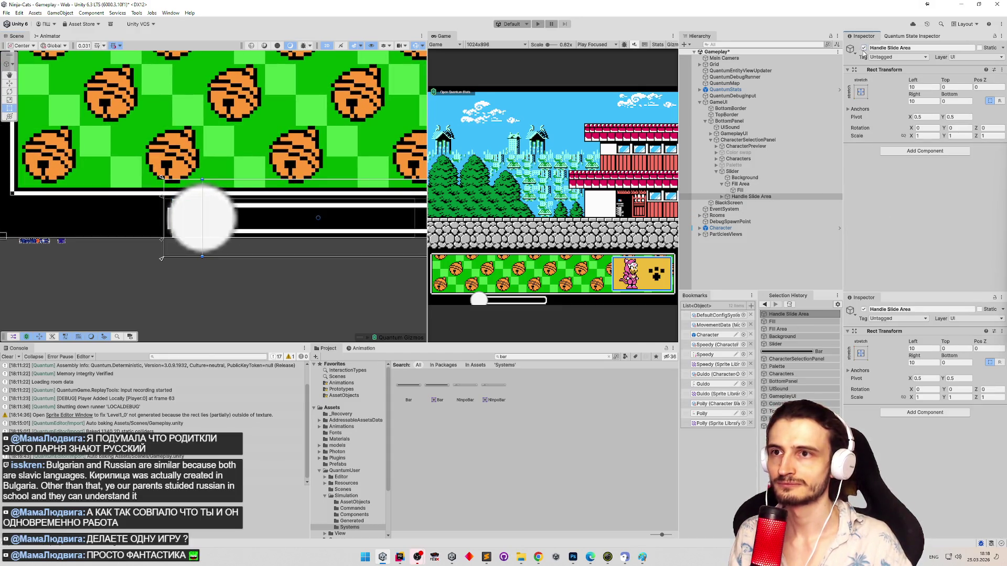
pyautogui.doubleClick(740, 190)
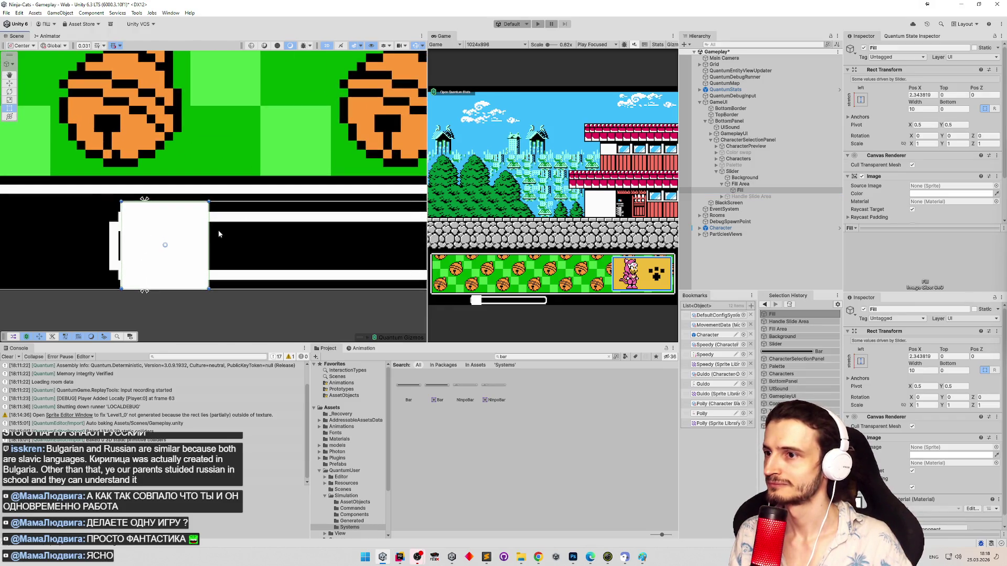
pyautogui.scroll(2, 230, 228)
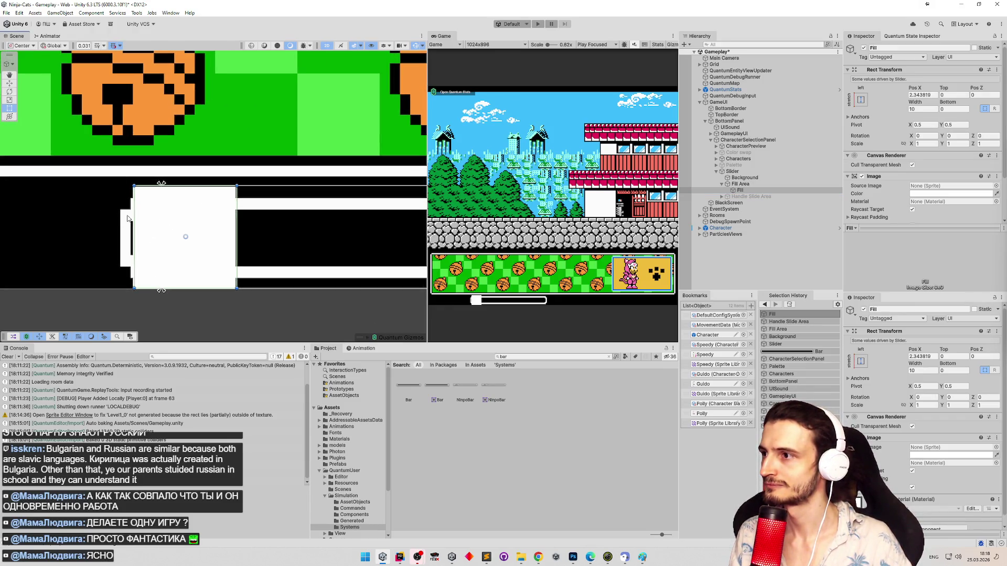
pyautogui.moveTo(133, 214)
pyautogui.mouseDown()
pyautogui.moveTo(173, 218)
pyautogui.moveTo(142, 226)
pyautogui.moveTo(153, 226)
pyautogui.mouseUp()
pyautogui.scroll(-5, 261, 238)
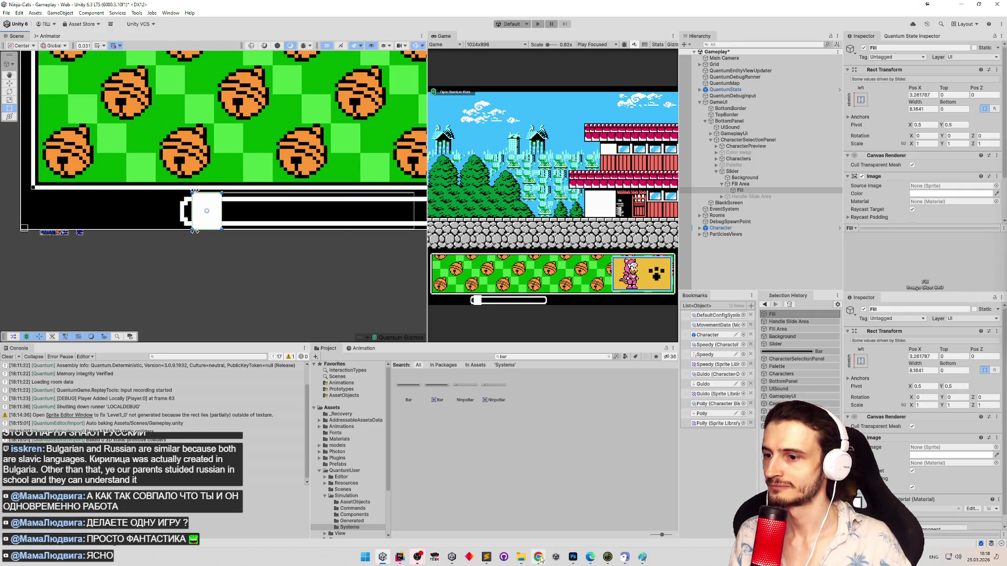
pyautogui.click(572, 557)
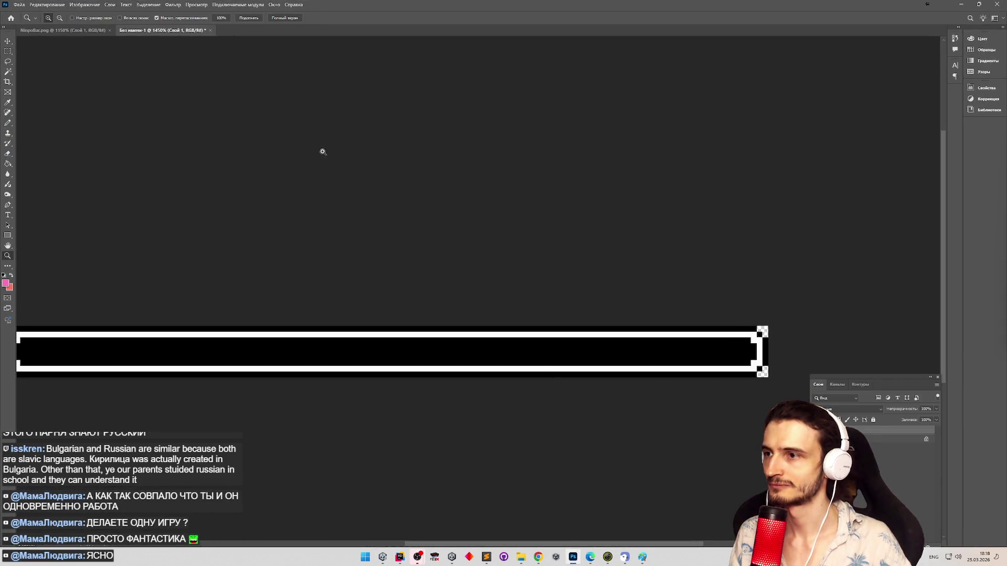
# Step: In Photoshop, reopen the original game screenshot with the POWER bar from recent documents, then return to Unity
pyautogui.click(41, 29)
pyautogui.click(19, 5)
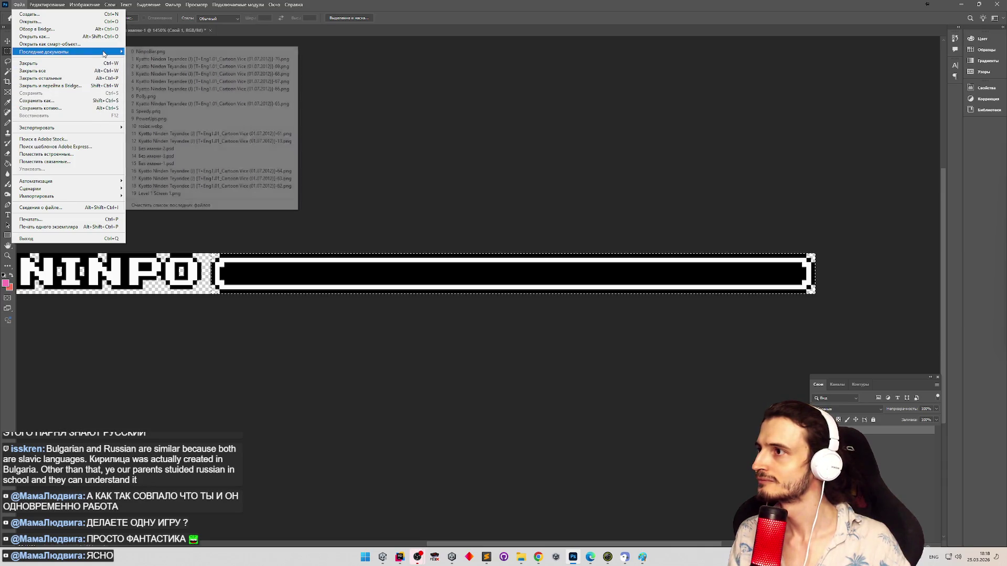
pyautogui.click(102, 21)
pyautogui.hotkey('alt', 'Tab')
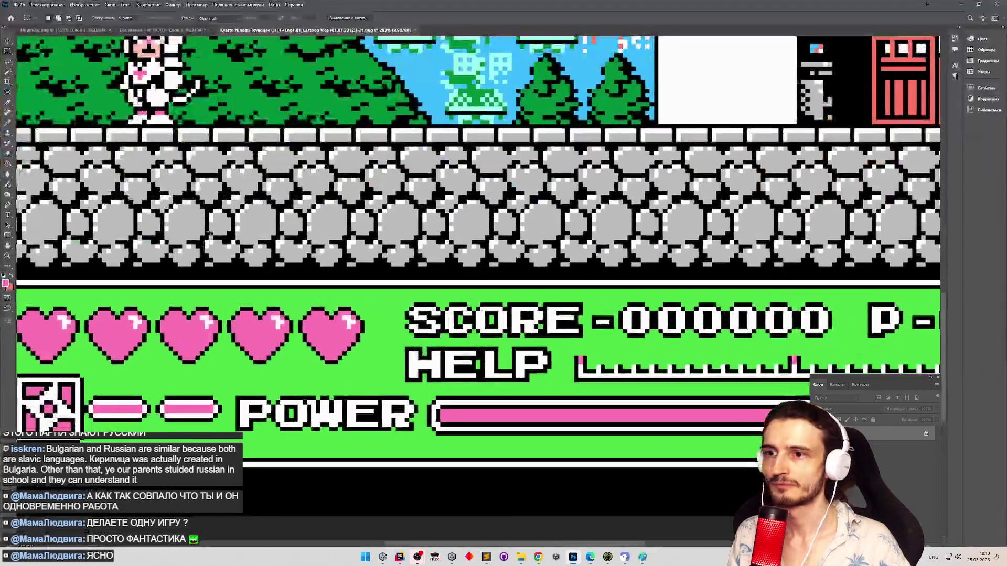
pyautogui.scroll(5, 193, 199)
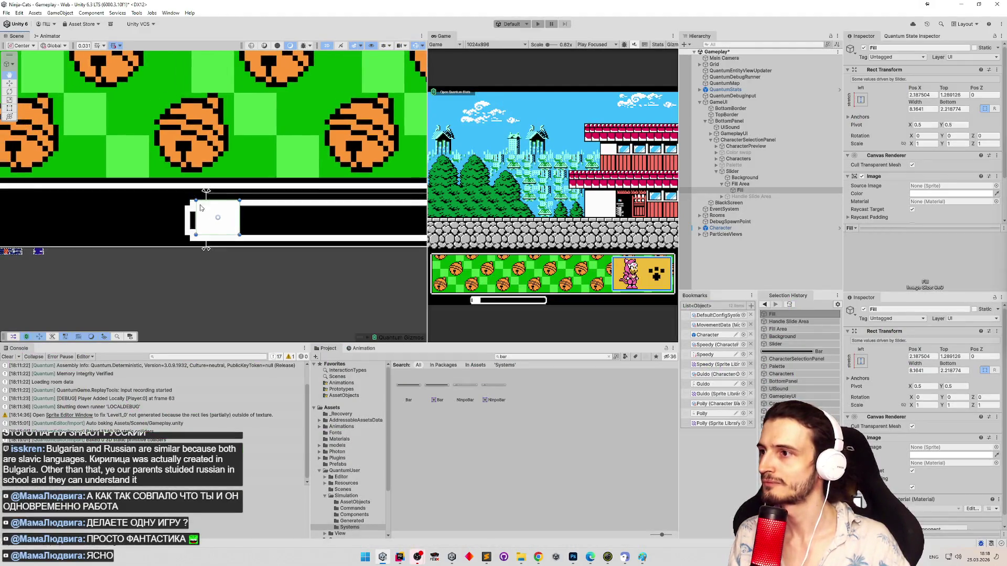
# Step: Trim Fill's top and bottom edges to fit inside the bar's white outline, and stretch it wider
pyautogui.moveTo(253, 206); pyautogui.dragTo(252, 230)
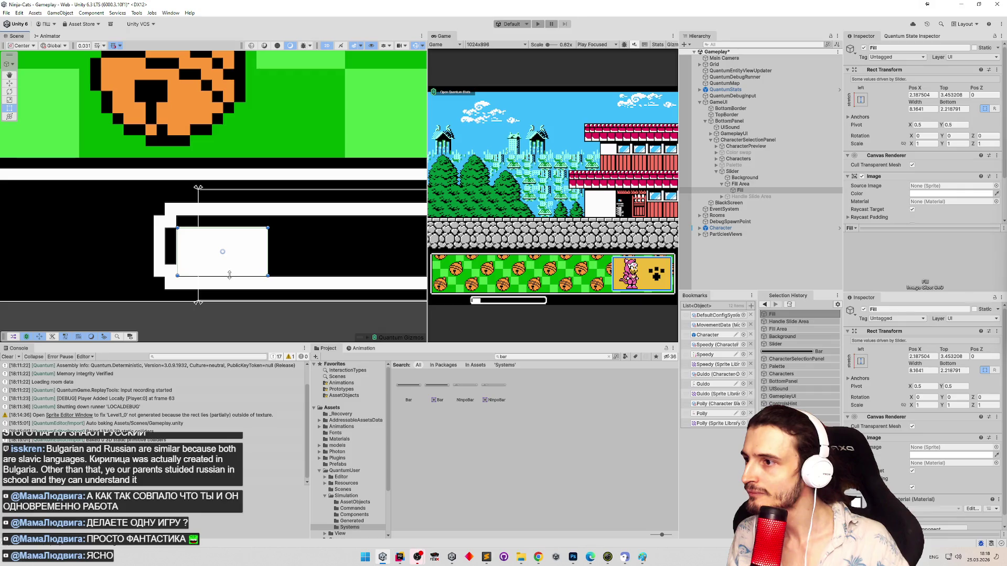
pyautogui.moveTo(231, 277); pyautogui.dragTo(232, 266)
pyautogui.click(314, 246)
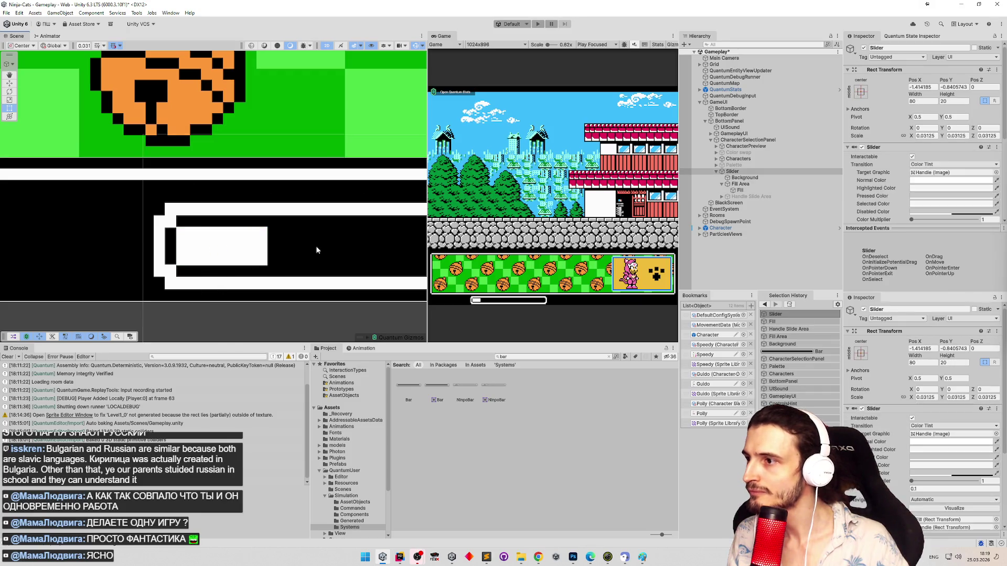
pyautogui.scroll(-10, 258, 240)
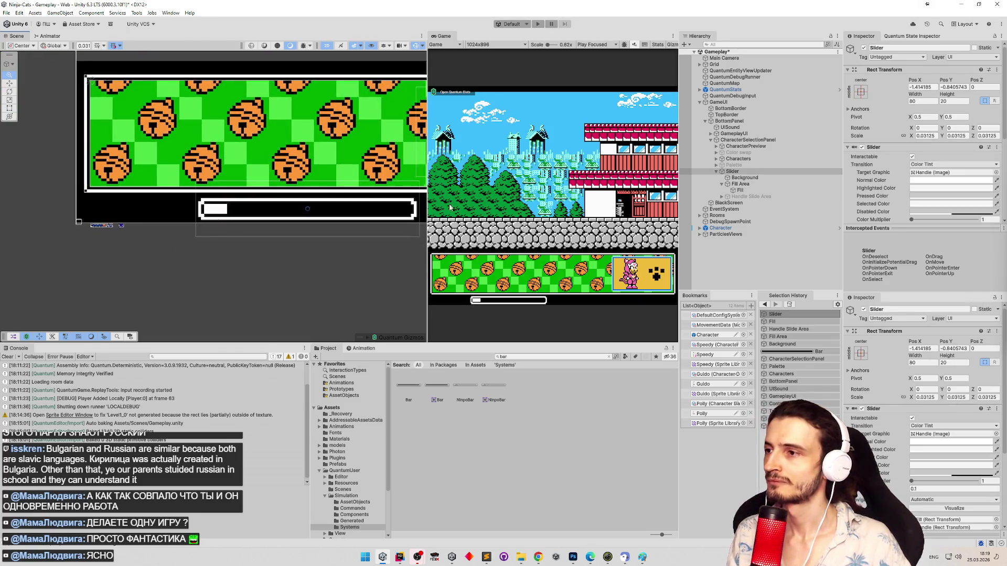
pyautogui.scroll(3, 220, 199)
pyautogui.click(739, 190)
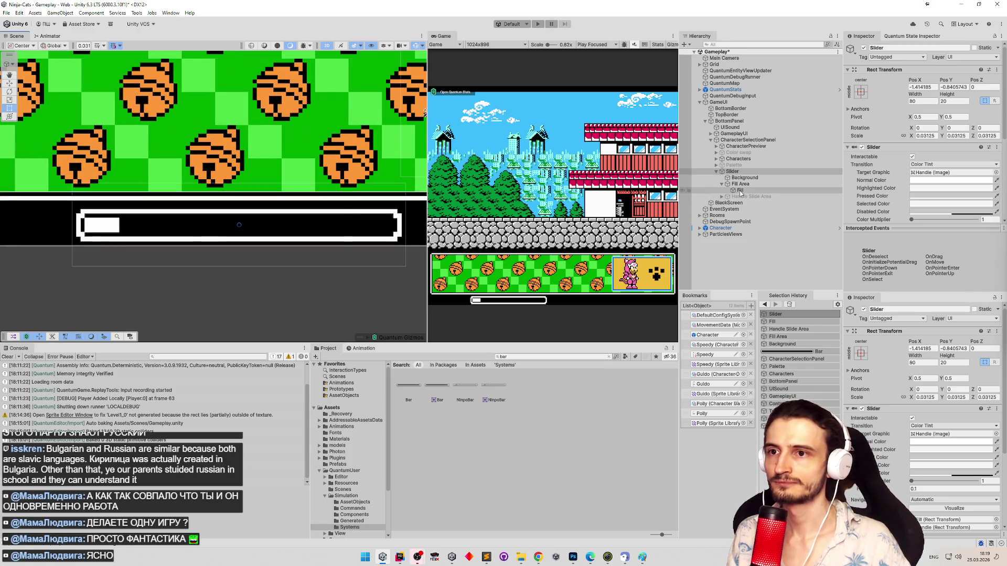
pyautogui.moveTo(120, 225); pyautogui.dragTo(367, 229)
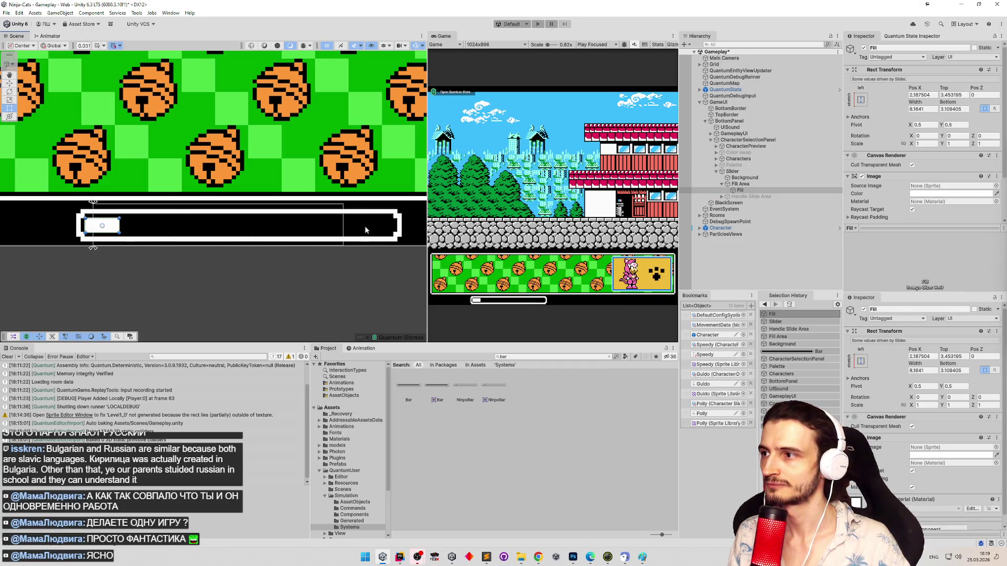
pyautogui.click(729, 184)
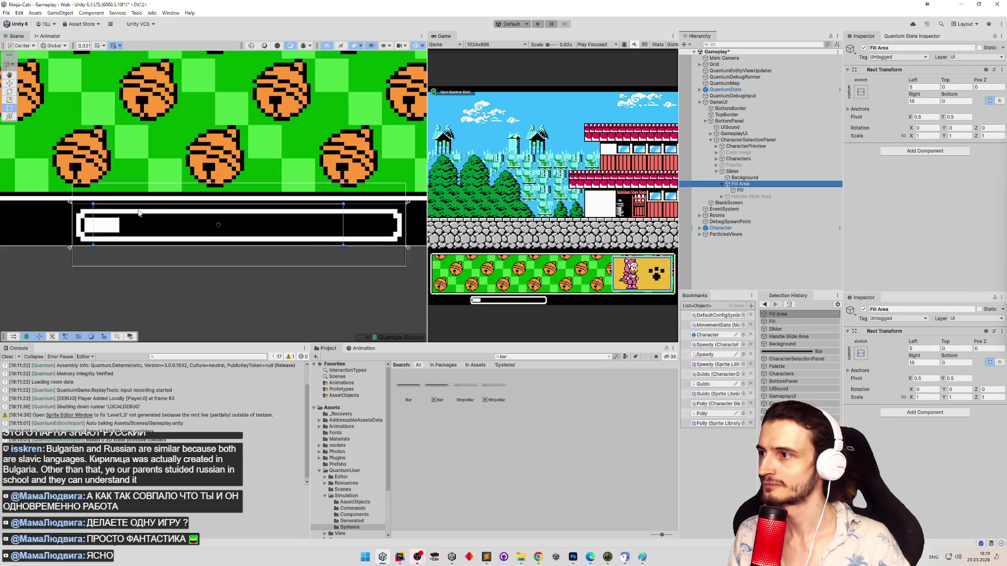
# Step: Extend the Fill Area's left and right edges outward across the bar
pyautogui.scroll(3, 201, 235)
pyautogui.moveTo(202, 235); pyautogui.dragTo(362, 231)
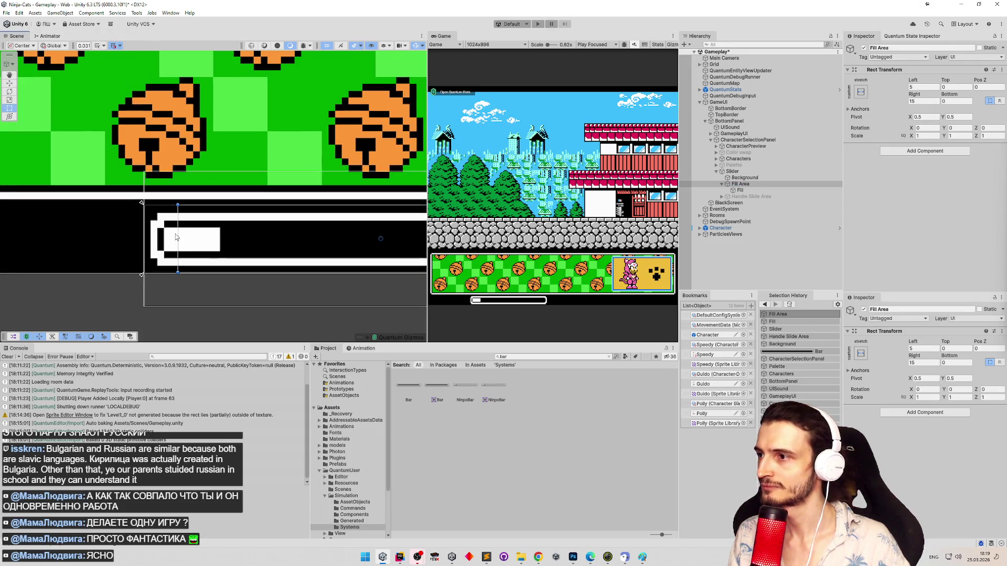
pyautogui.moveTo(176, 234); pyautogui.dragTo(164, 240)
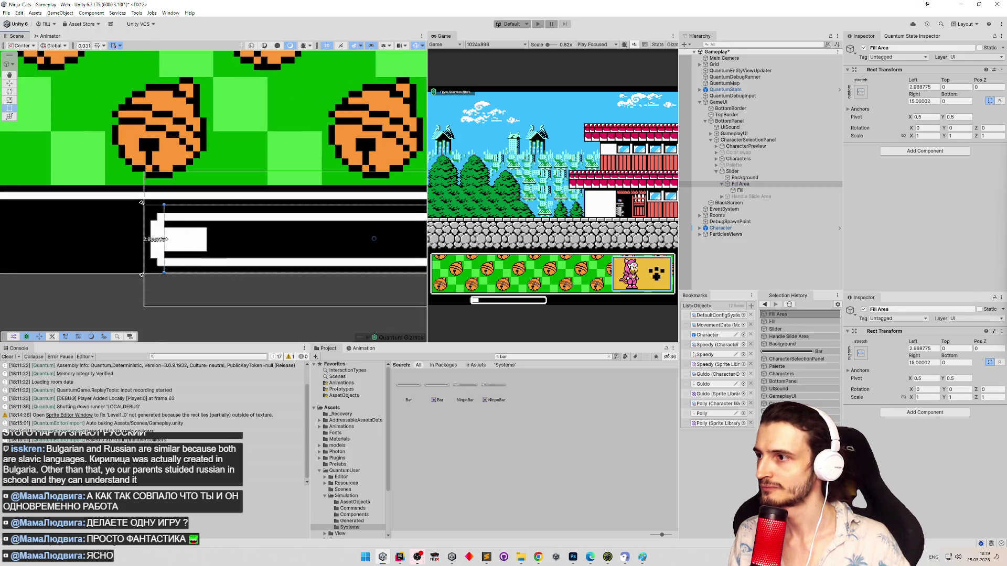
pyautogui.press('Right')
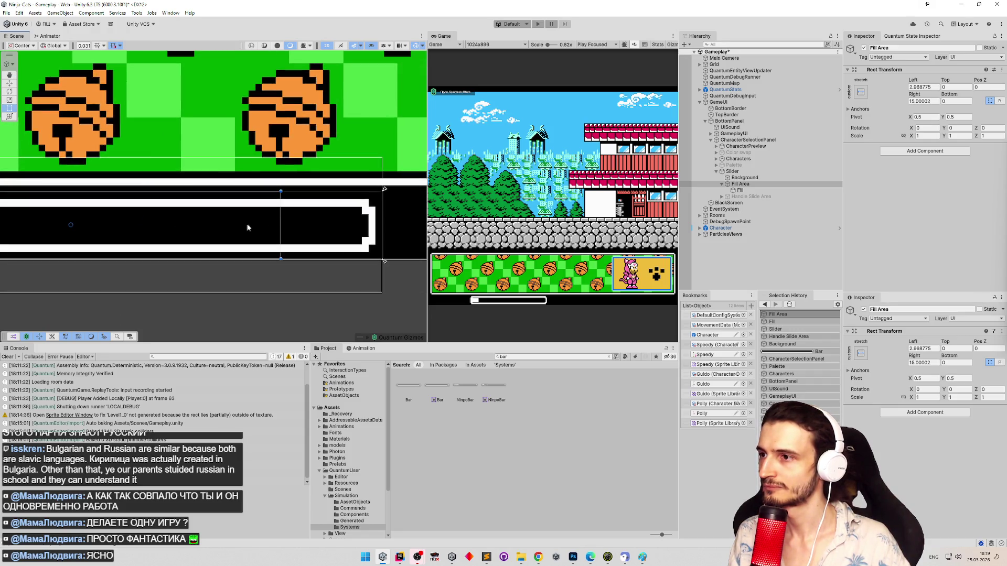
pyautogui.moveTo(281, 225); pyautogui.dragTo(362, 228)
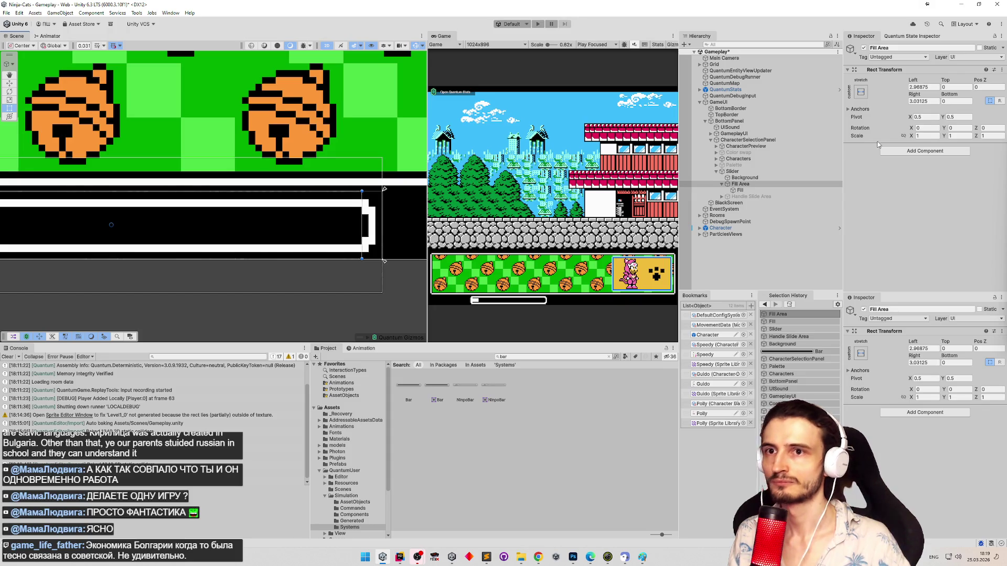
# Step: Try rounding the Fill Area's Right offset to 3, then scrub it down
pyautogui.click(928, 101)
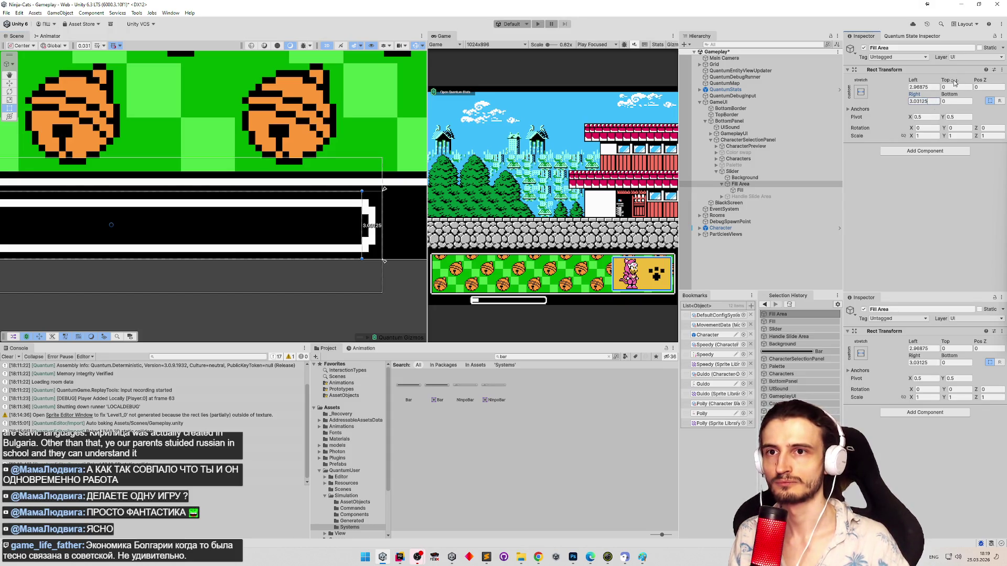
pyautogui.hotkey('ctrl', 'a')
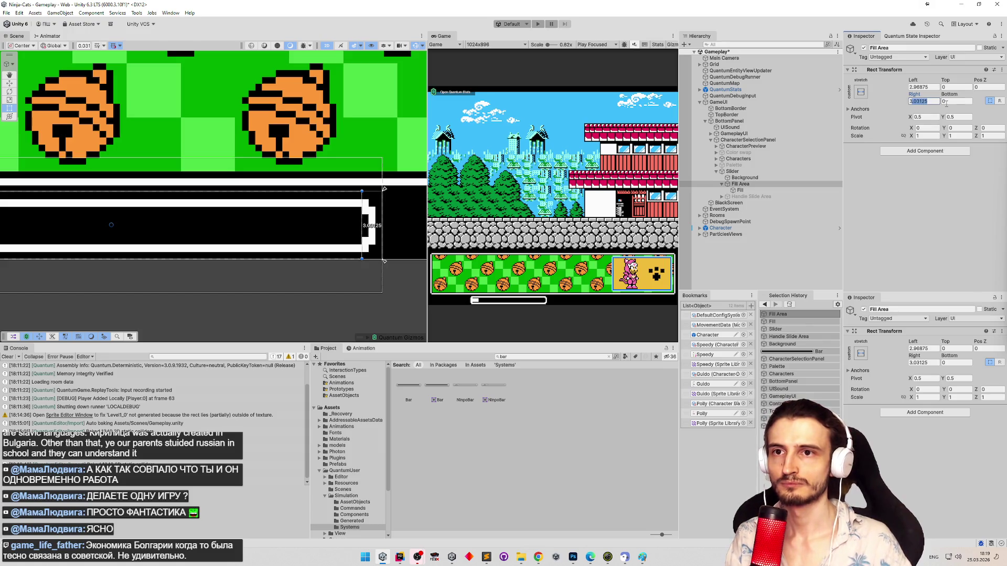
pyautogui.write('3')
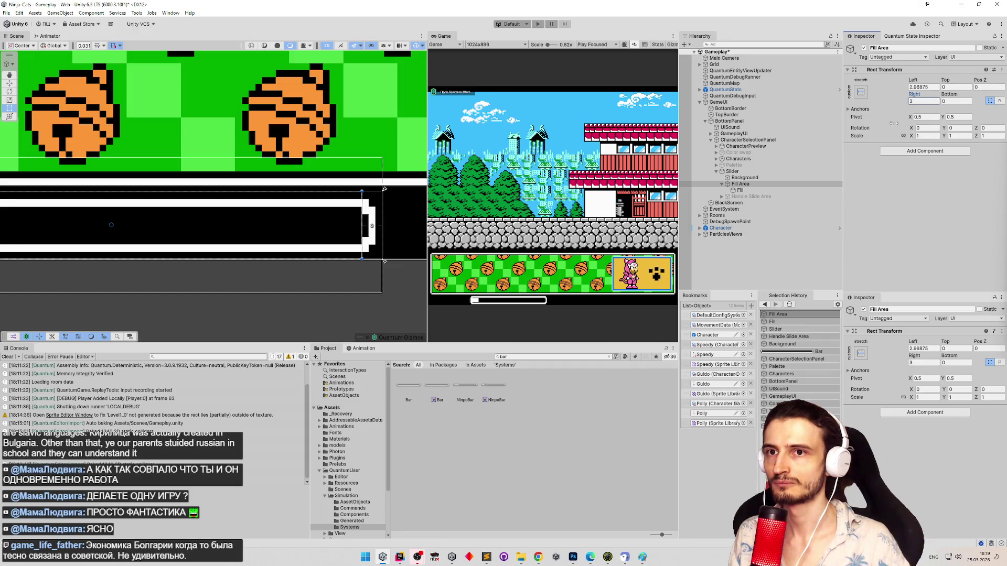
pyautogui.press('Escape')
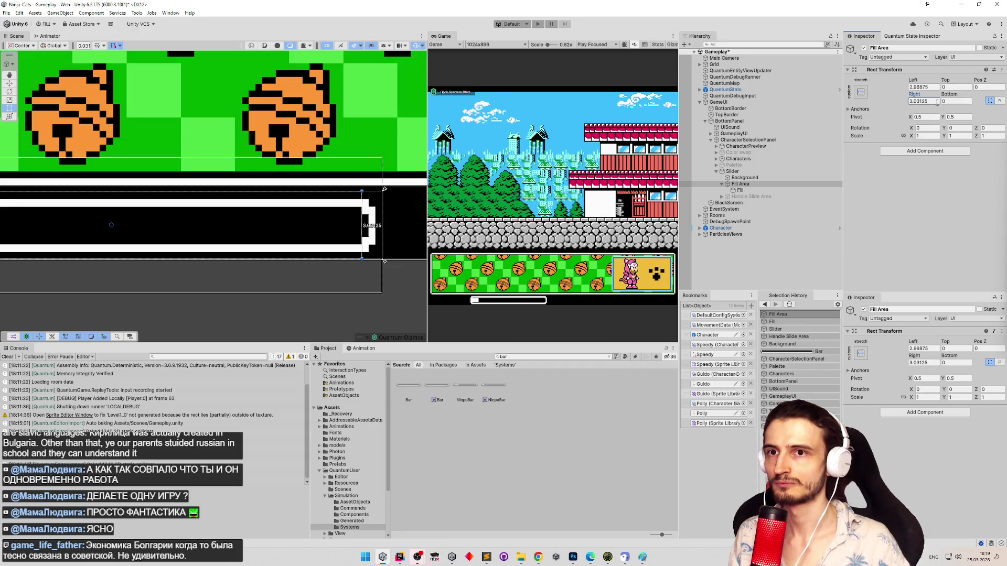
pyautogui.moveTo(935, 102); pyautogui.dragTo(911, 105)
pyautogui.write('3')
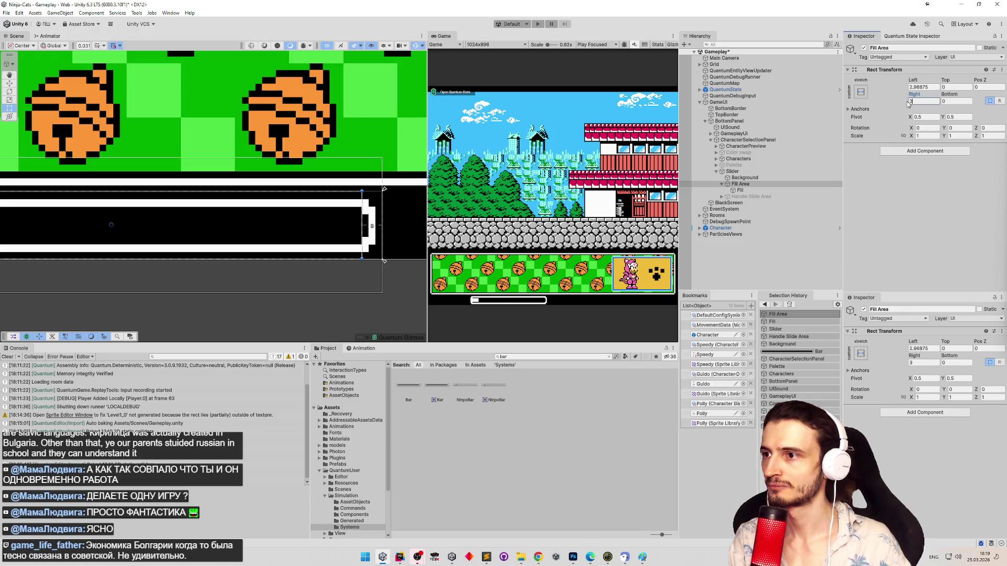
pyautogui.moveTo(915, 95); pyautogui.dragTo(931, 96)
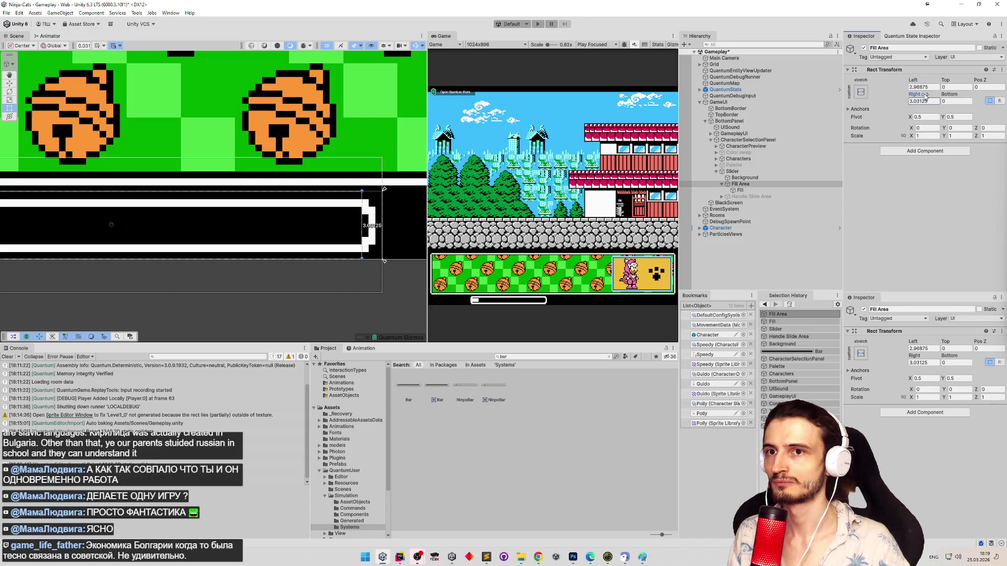
# Step: Set the Right offset to 3.34375, pull the right edge in to 4.15625, and save the scene
pyautogui.click(933, 102)
pyautogui.click(936, 101)
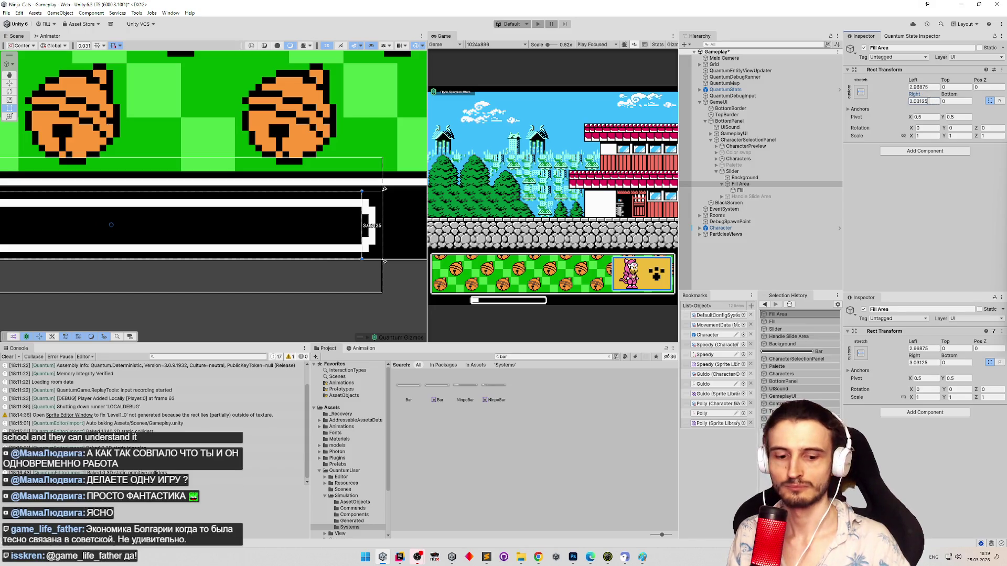
pyautogui.write('-0.03125')
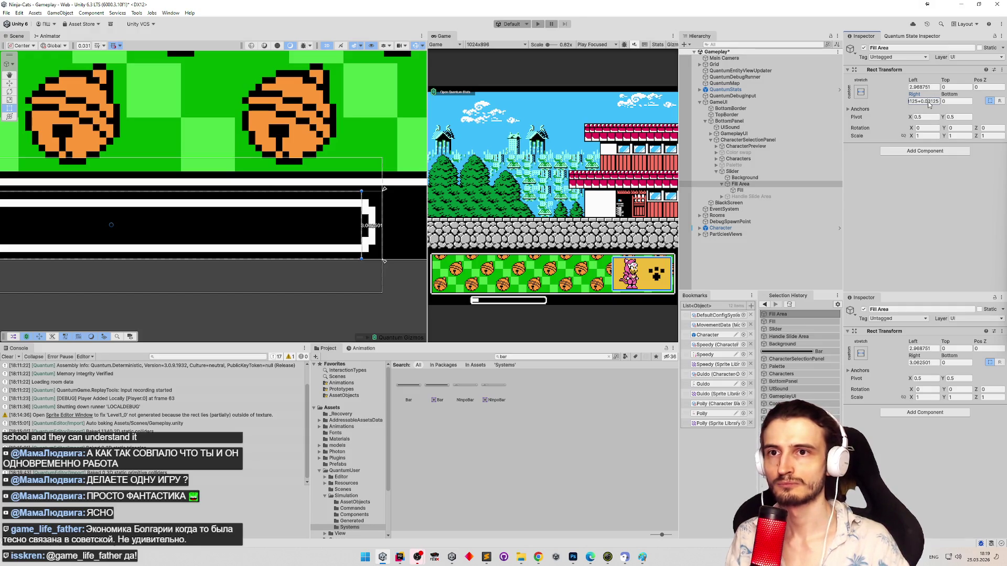
pyautogui.click(925, 102)
pyautogui.press('BackSpace')
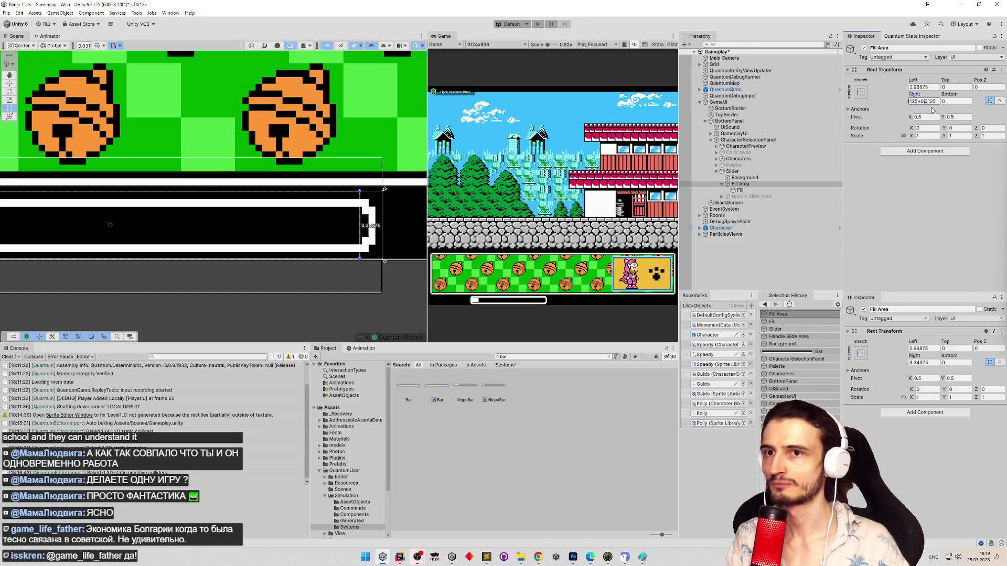
pyautogui.hotkey('ctrl', 'z')
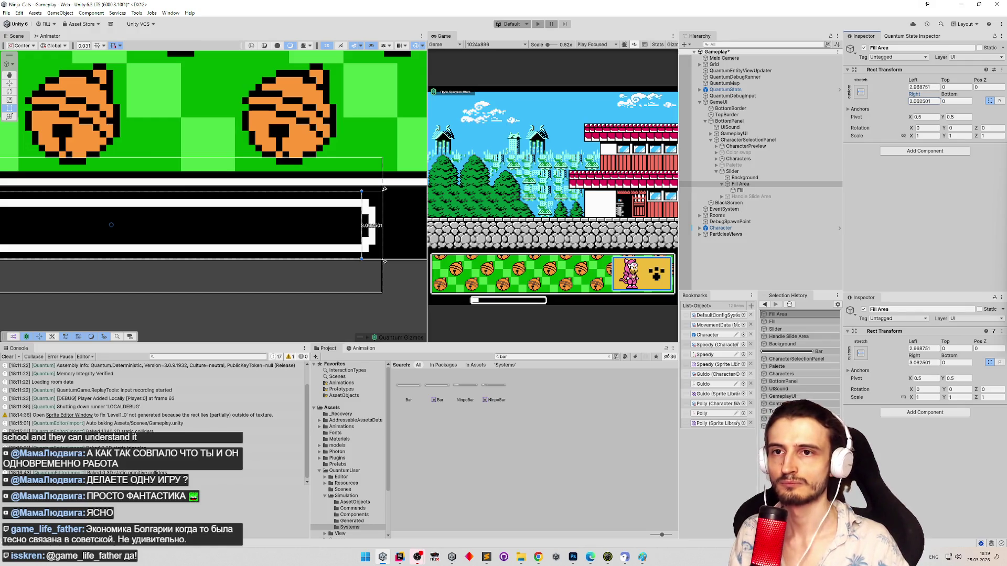
pyautogui.click(934, 102)
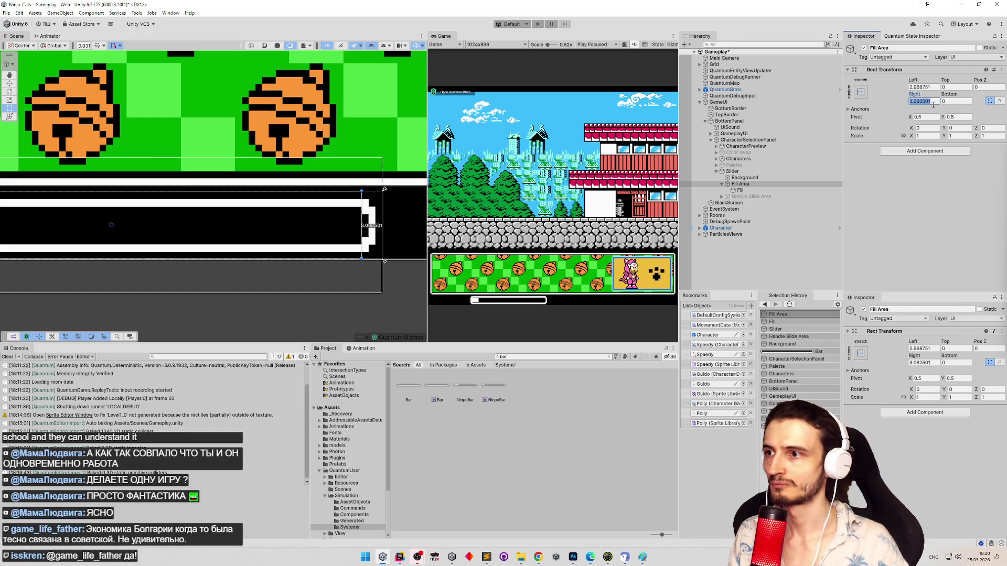
pyautogui.hotkey('ctrl', 'y')
pyautogui.moveTo(360, 214); pyautogui.dragTo(354, 217)
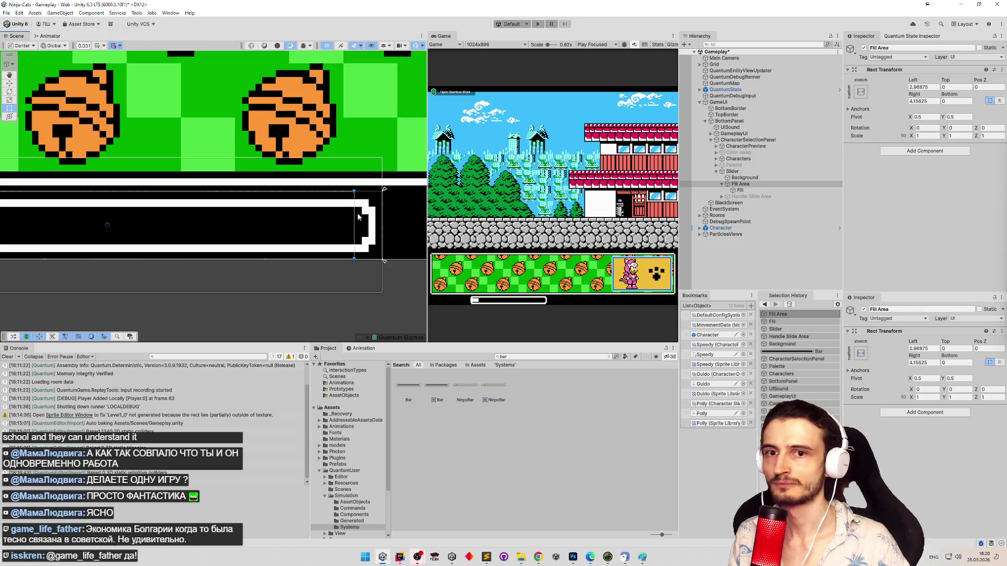
pyautogui.hotkey('ctrl', 's')
pyautogui.scroll(-5, 185, 215)
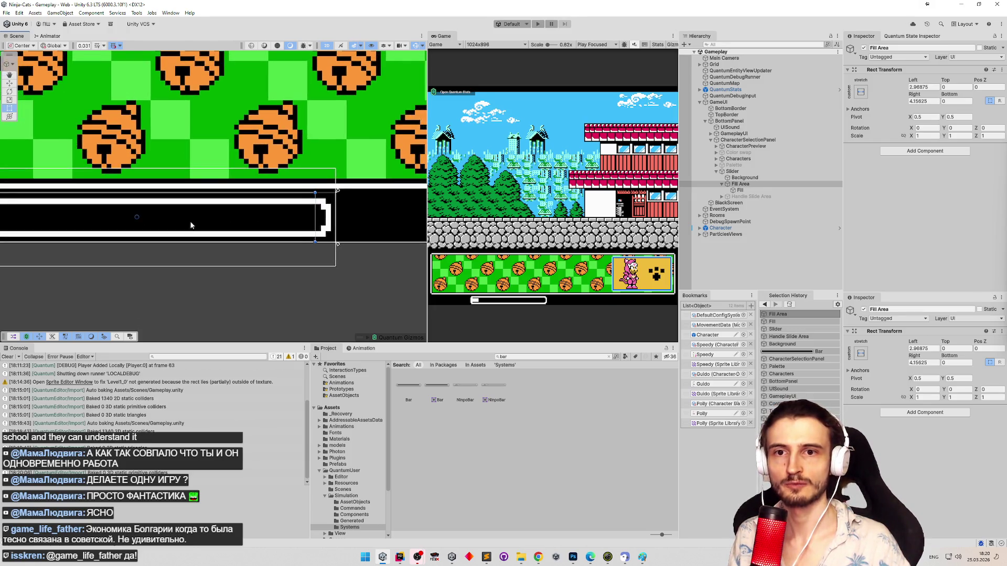
# Step: Narrow the Fill from its left edge to a width of 6.2696 and save the scene
pyautogui.scroll(-2, 184, 216)
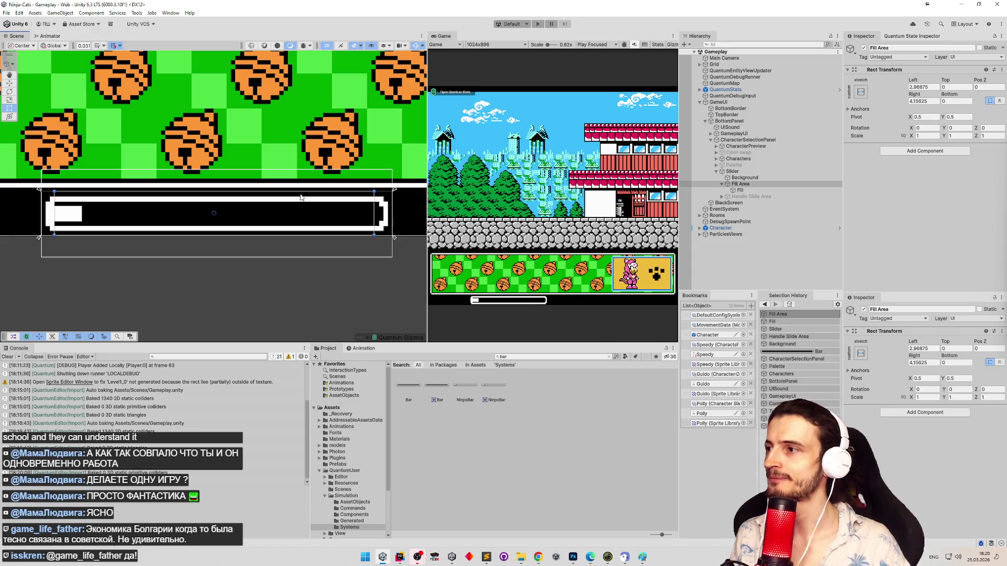
pyautogui.moveTo(215, 188)
pyautogui.mouseDown()
pyautogui.moveTo(377, 181)
pyautogui.moveTo(357, 178)
pyautogui.mouseUp()
pyautogui.click(739, 190)
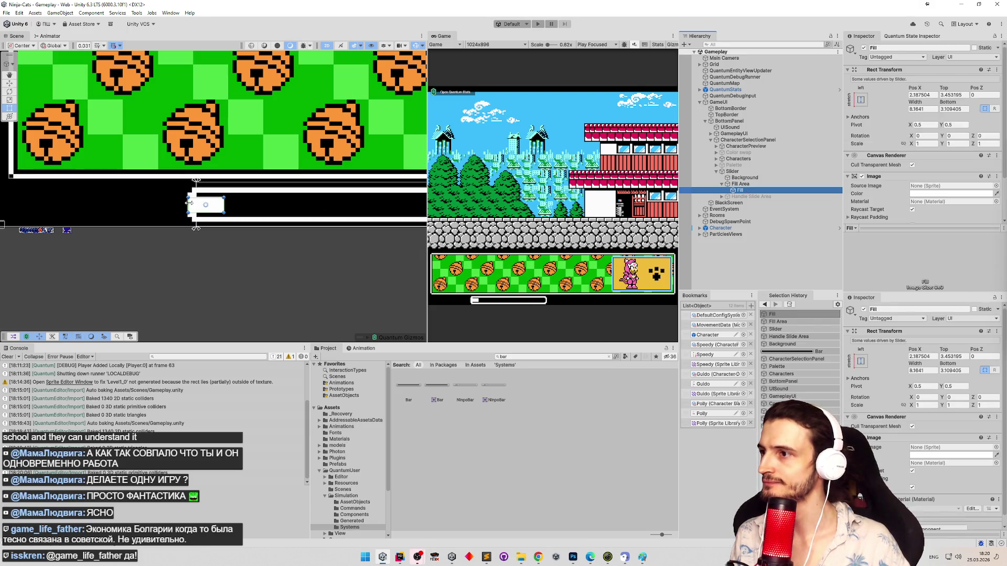
pyautogui.moveTo(189, 203); pyautogui.dragTo(197, 203)
pyautogui.moveTo(263, 196); pyautogui.dragTo(47, 192)
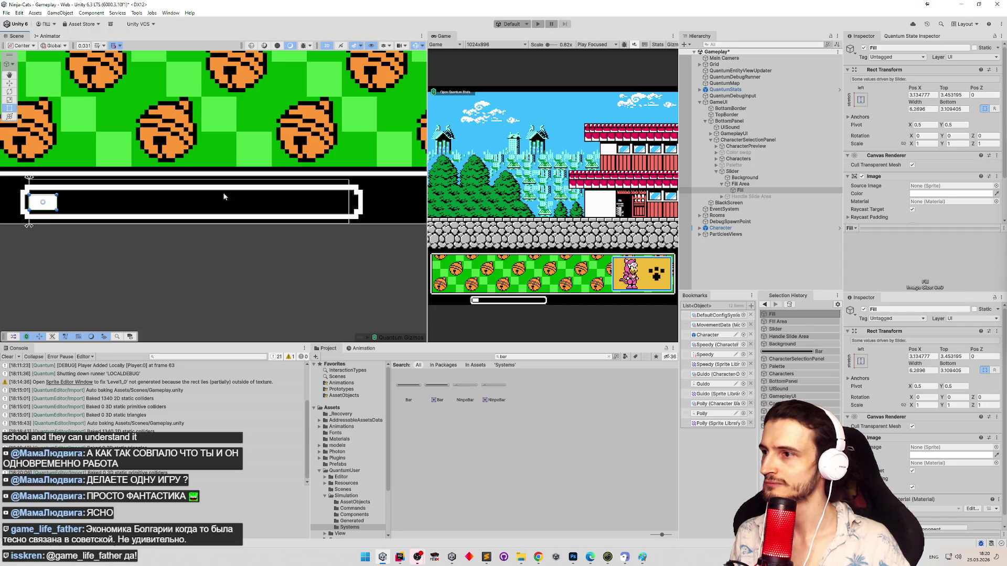
pyautogui.hotkey('ctrl', 's')
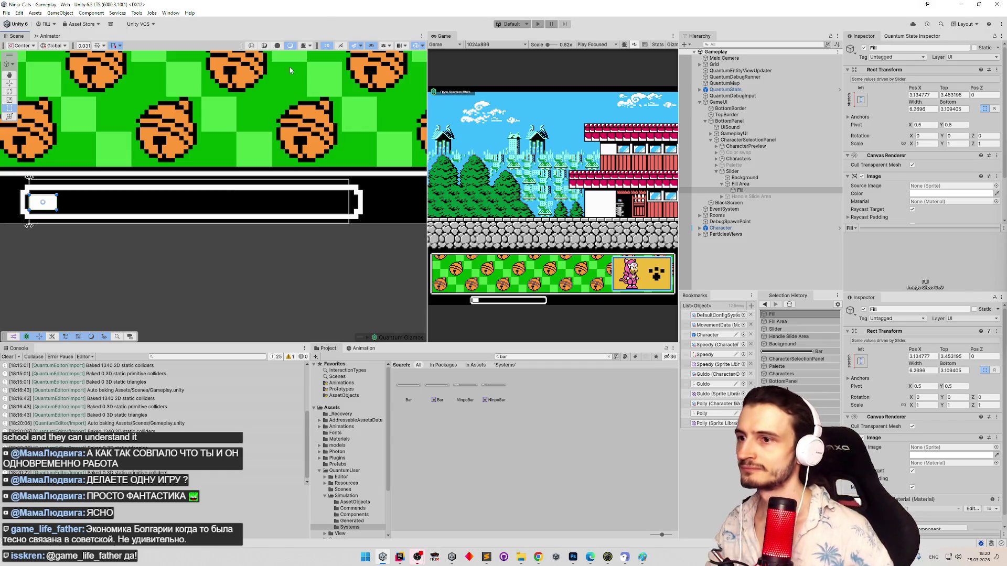
# Step: Nudge the Slider upward to Pos Y about -0.819 with the Move tool
pyautogui.click(731, 172)
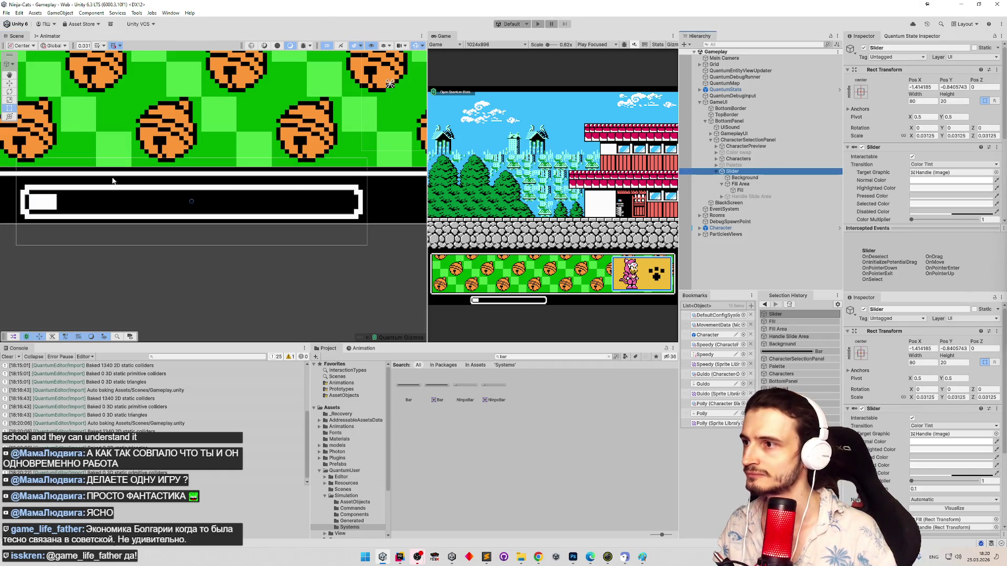
pyautogui.click(113, 181)
pyautogui.press('f')
pyautogui.press('w')
pyautogui.moveTo(186, 174); pyautogui.dragTo(185, 170)
# Step: Anchor the Slider to center-bottom and set its Pos Y to 0
pyautogui.click(856, 93)
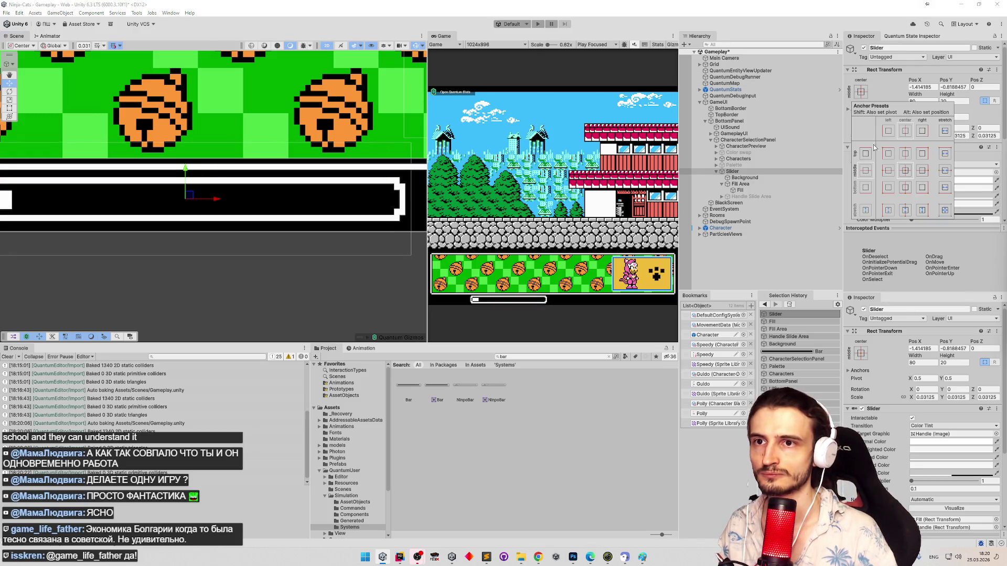
pyautogui.click(904, 189)
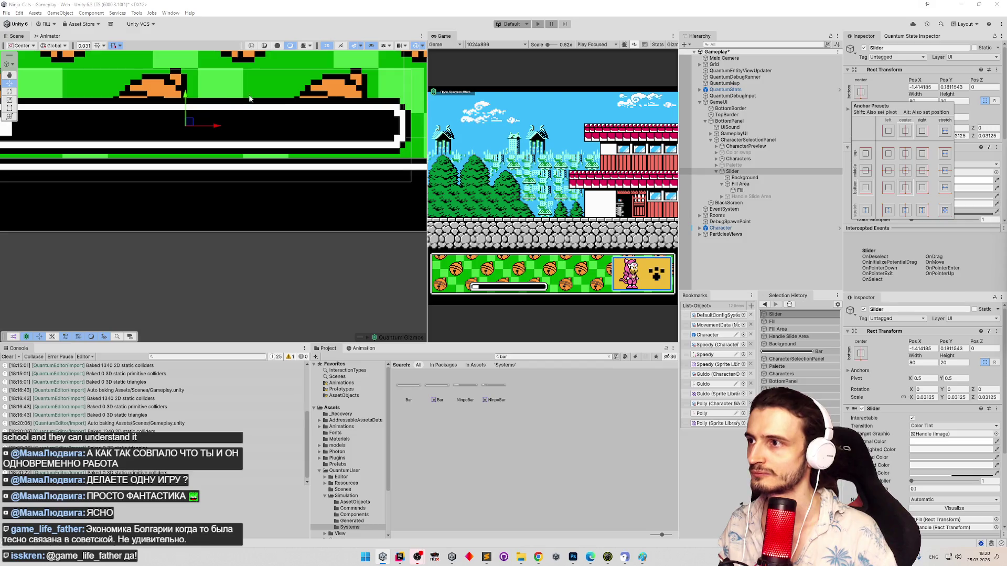
pyautogui.moveTo(189, 104); pyautogui.dragTo(185, 174)
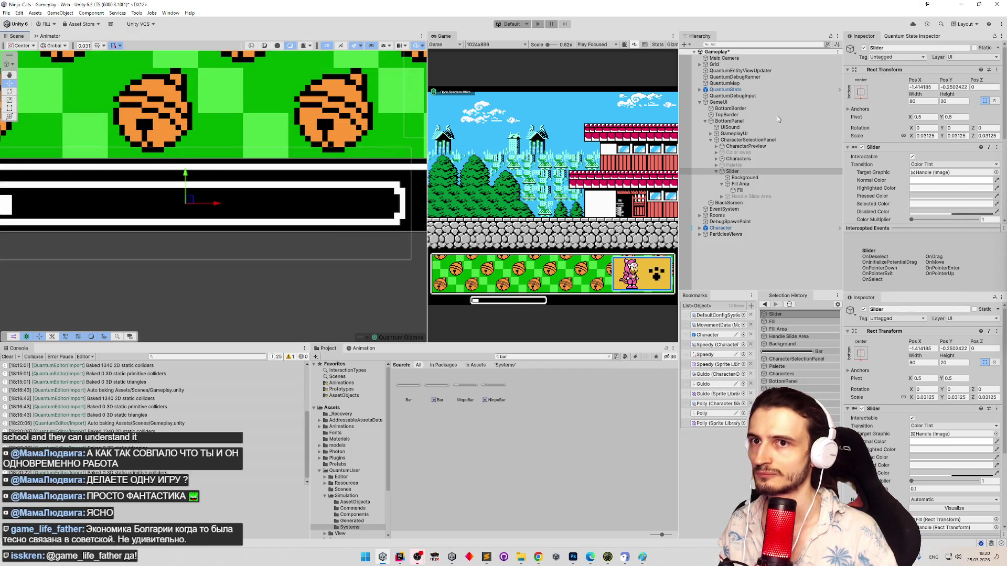
pyautogui.click(924, 87)
pyautogui.write('0')
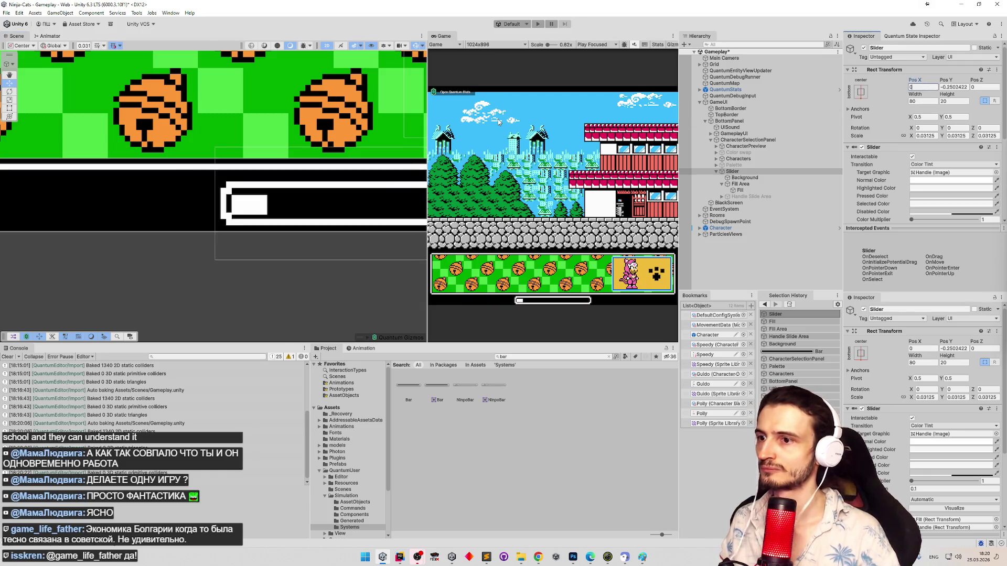
pyautogui.press('Escape')
pyautogui.click(942, 87)
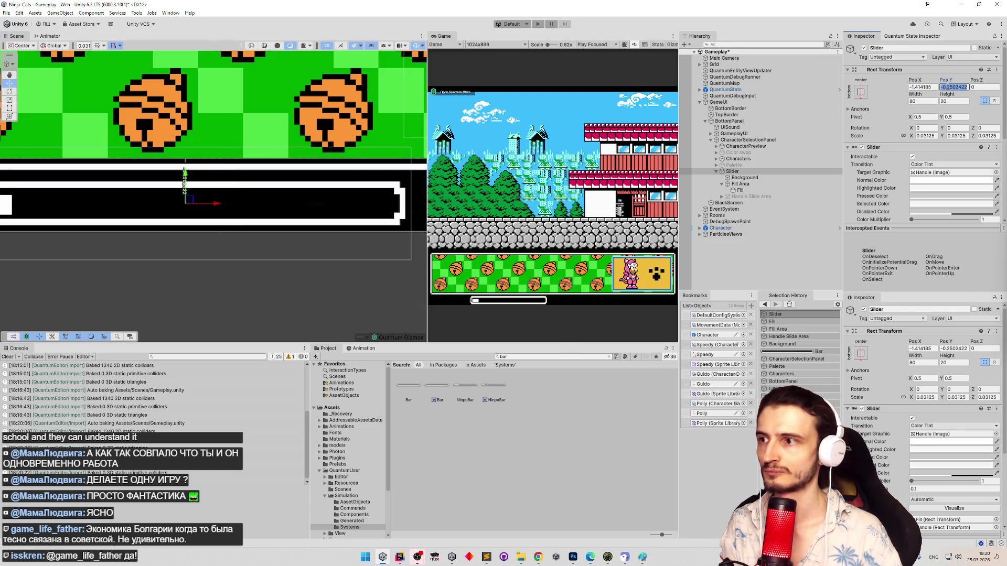
pyautogui.write('0')
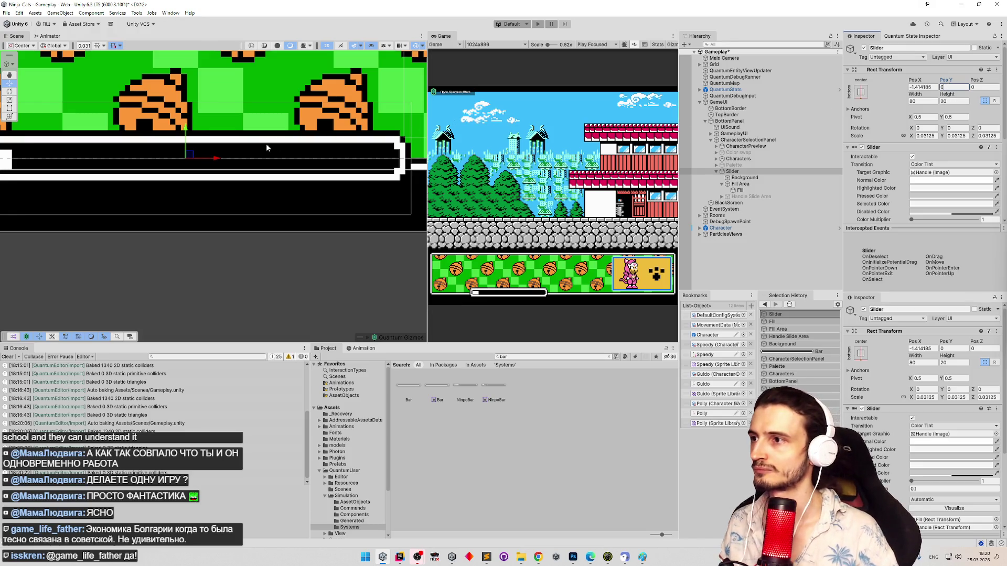
pyautogui.write('f')
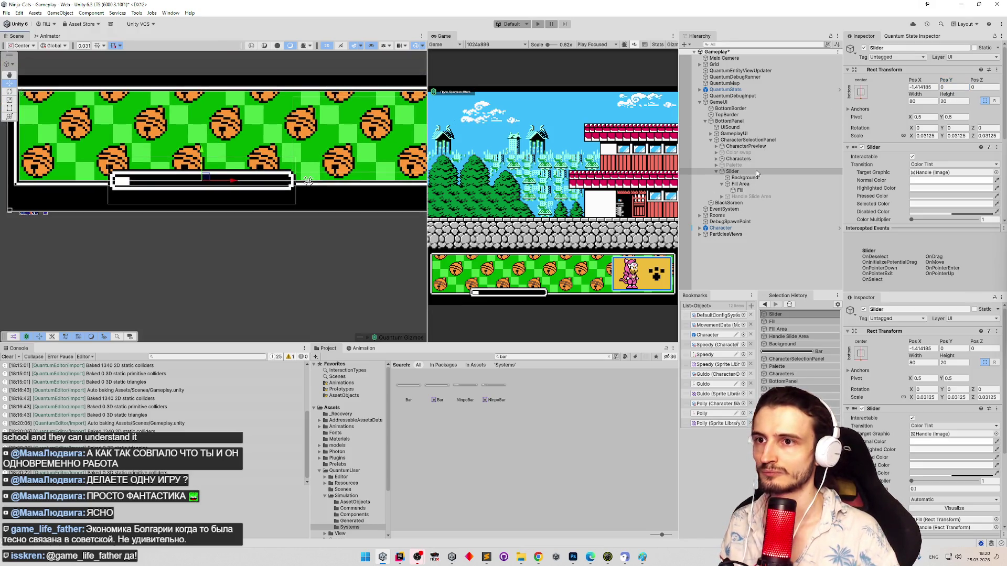
# Step: Switch to the Rect tool and frame the Slider in the Scene view
pyautogui.click(757, 173)
pyautogui.press('t')
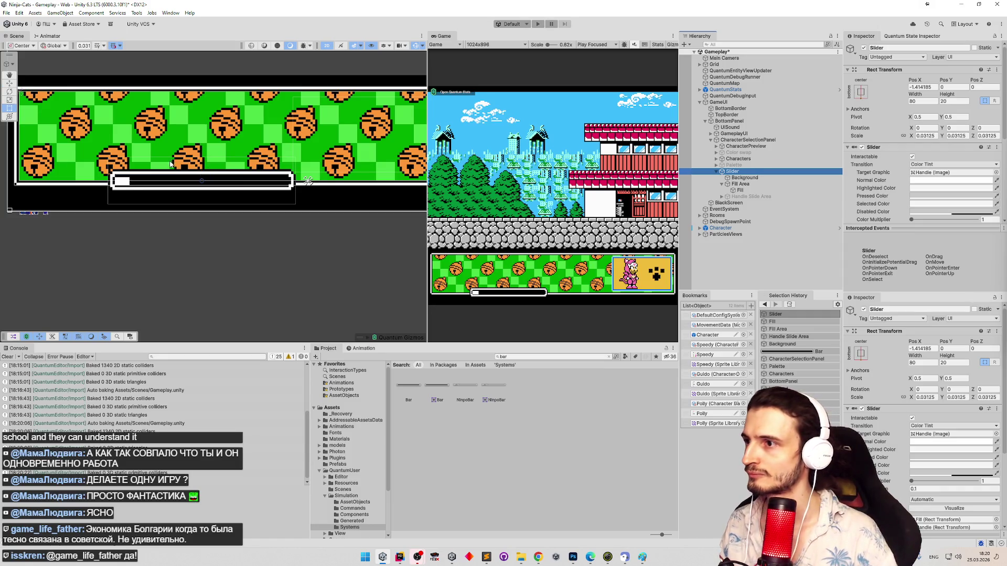
pyautogui.scroll(5, 171, 164)
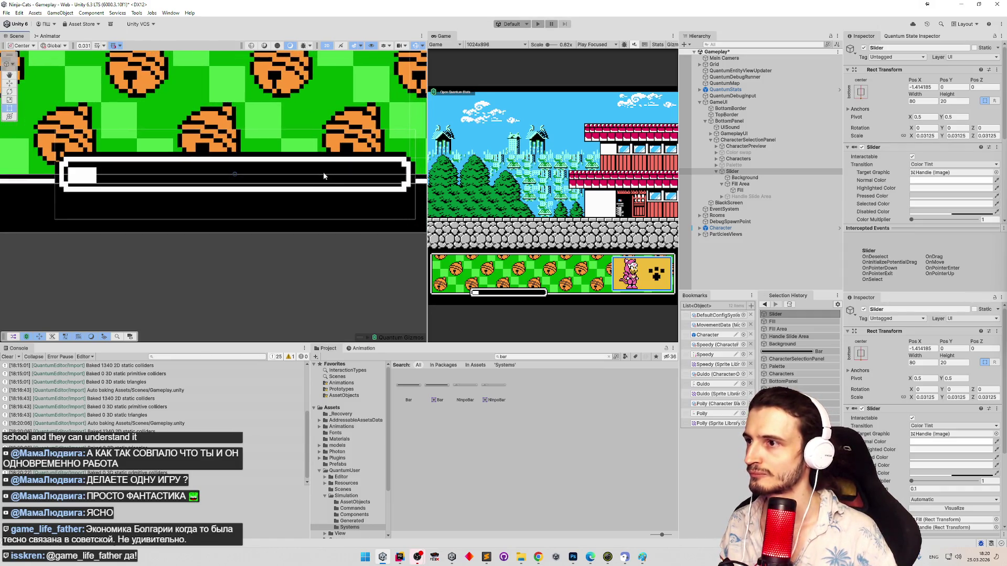
pyautogui.scroll(-3, 323, 176)
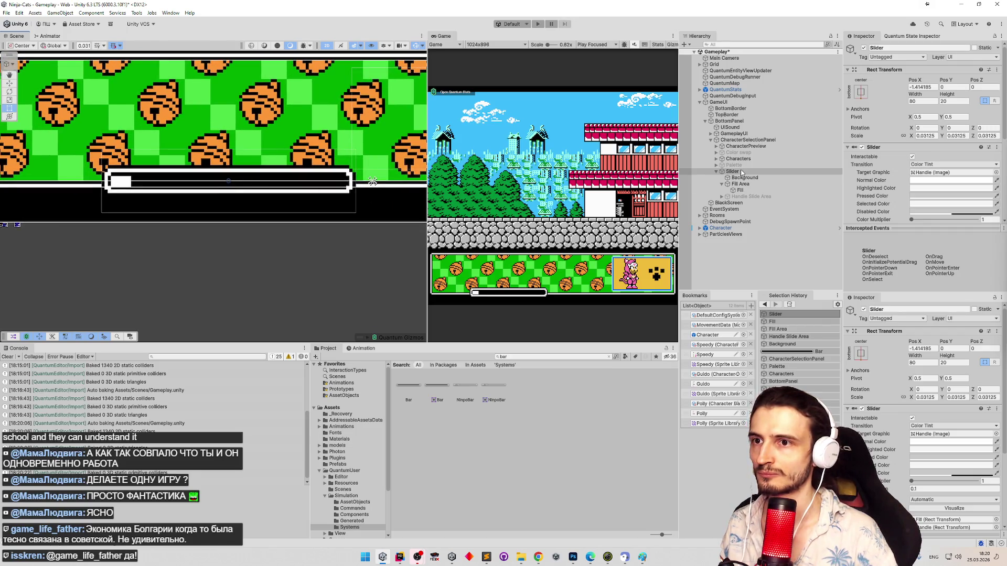
pyautogui.doubleClick(732, 171)
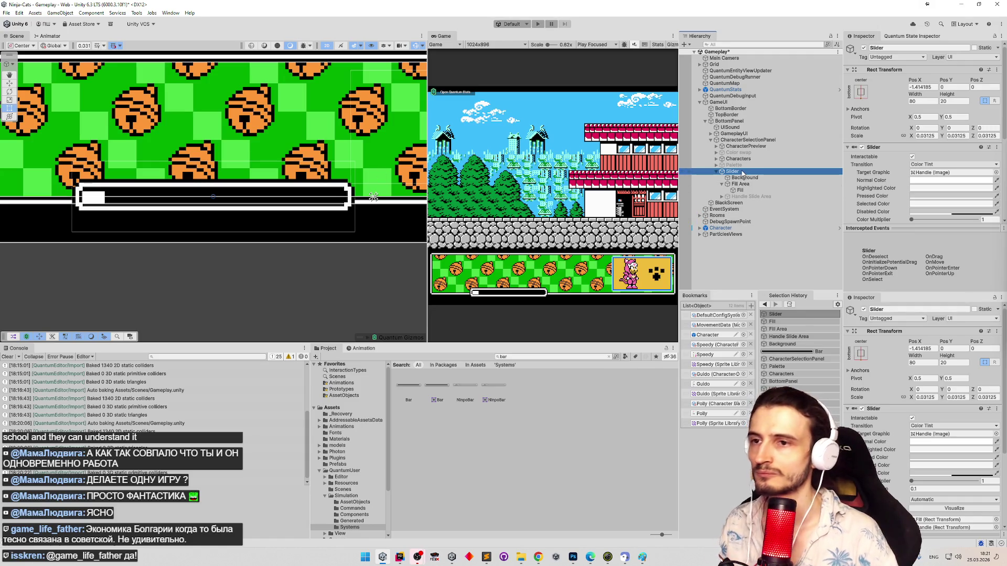
pyautogui.click(954, 117)
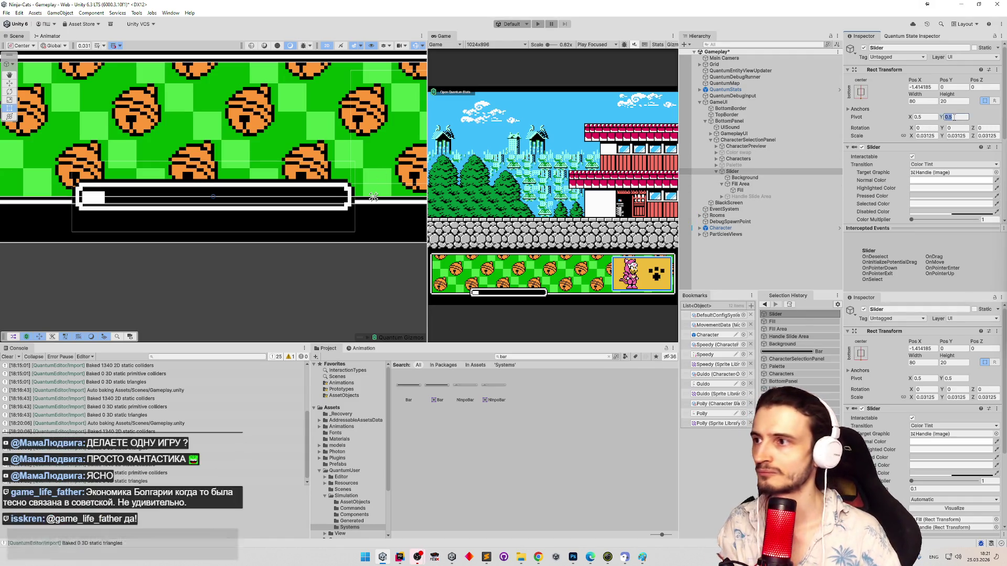
# Step: Set the Slider's pivot values to 0 and save the Gameplay scene
pyautogui.write('0')
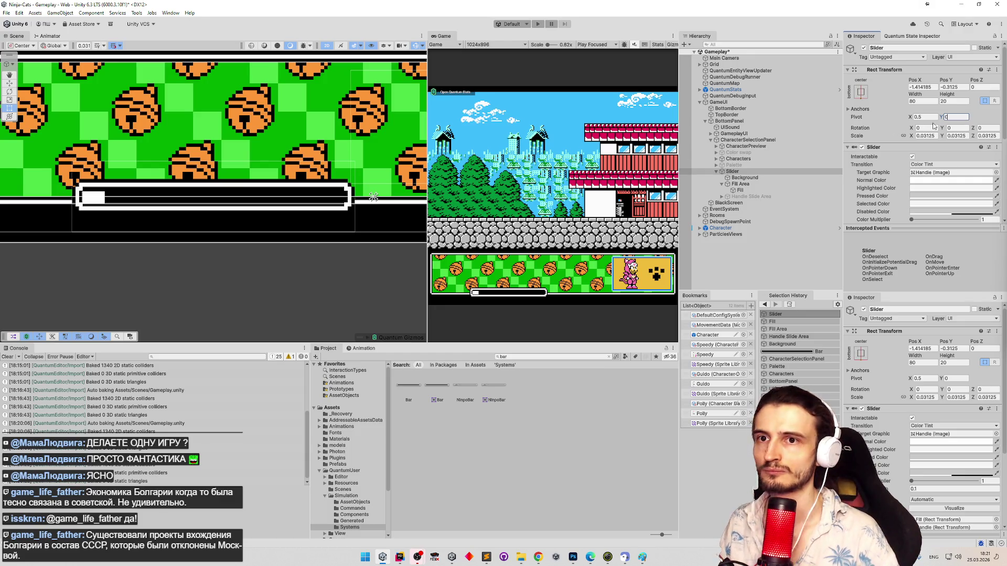
pyautogui.hotkey('ctrl', 's')
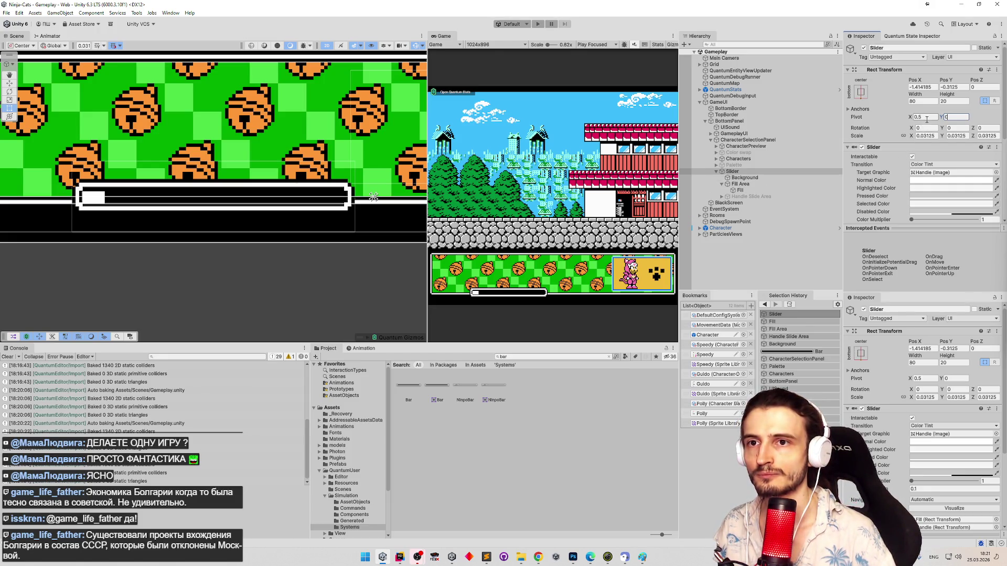
pyautogui.click(926, 117)
pyautogui.write('0')
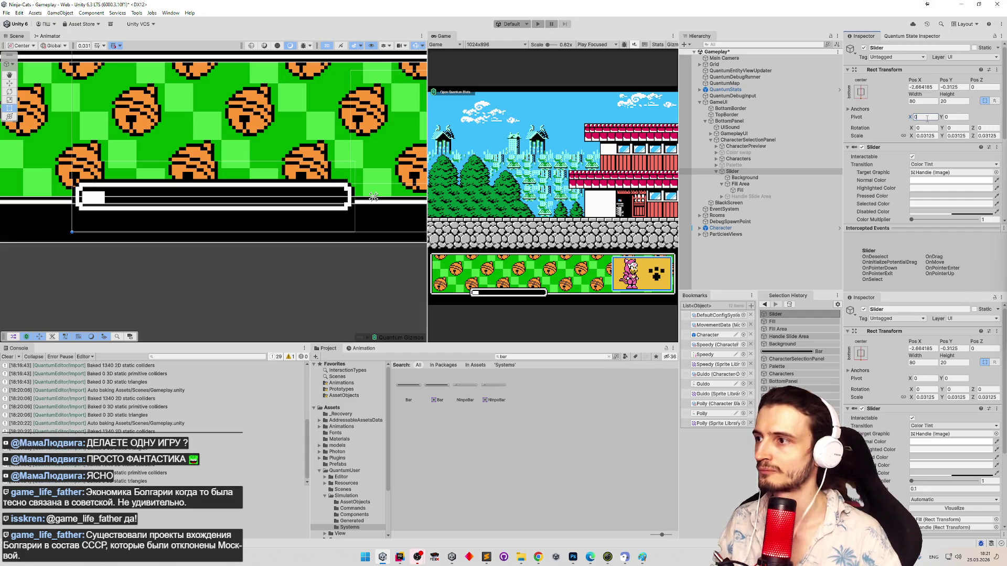
pyautogui.hotkey('ctrl', 'z')
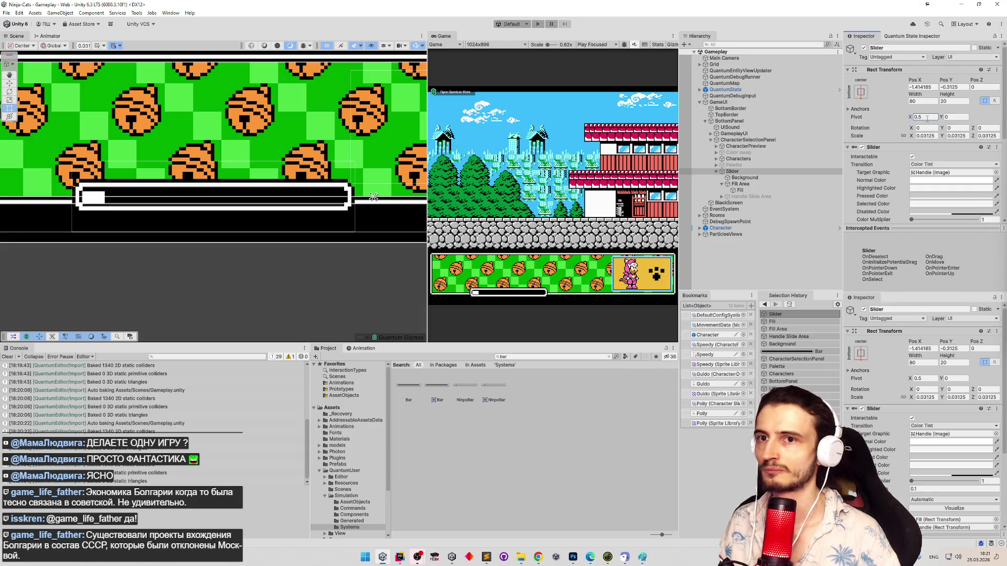
pyautogui.write('0')
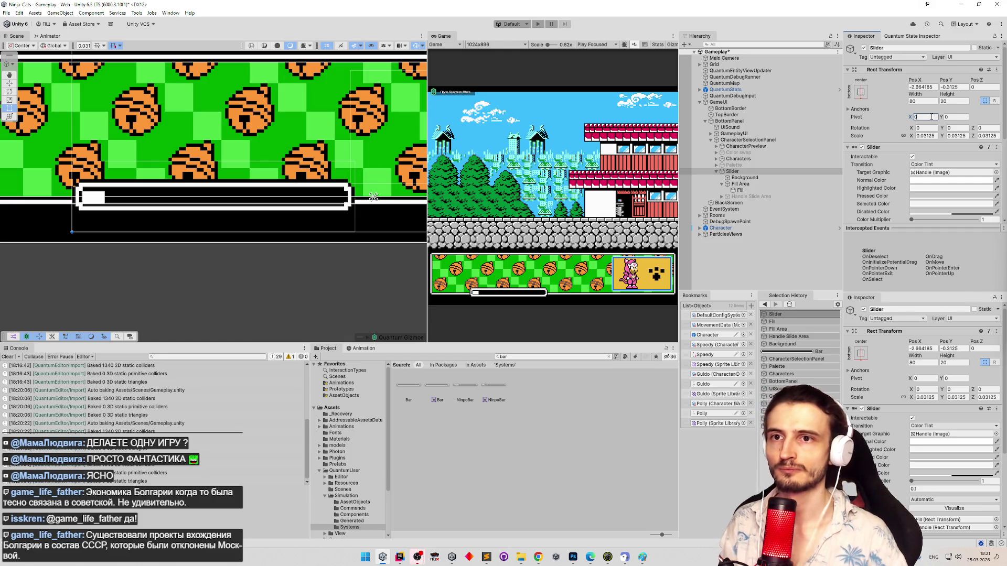
pyautogui.hotkey('shift', 'Tab')
pyautogui.hotkey('ctrl', 's')
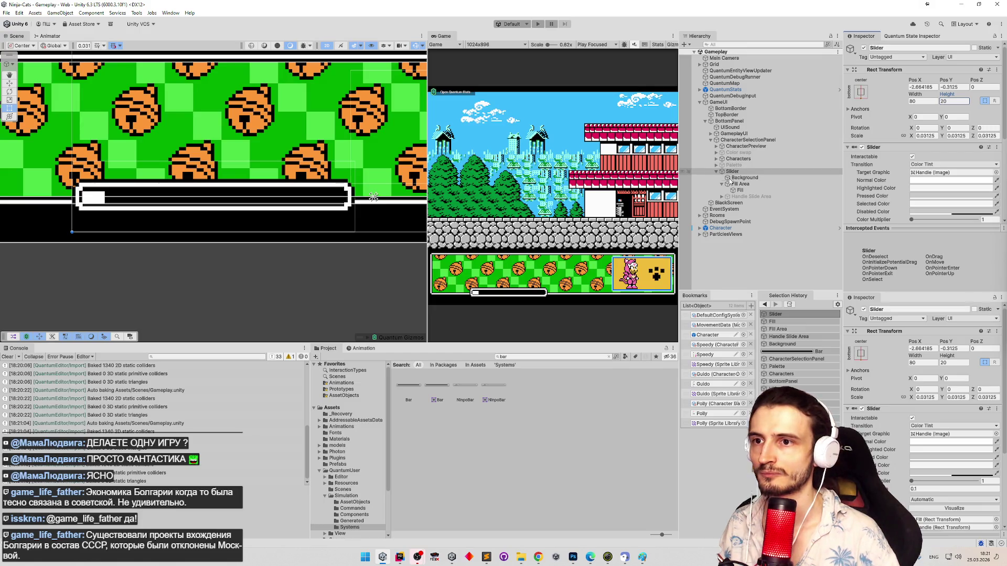
# Step: Inspect the slider's Background and Fill Area children, then reselect the Slider
pyautogui.click(744, 178)
pyautogui.click(741, 184)
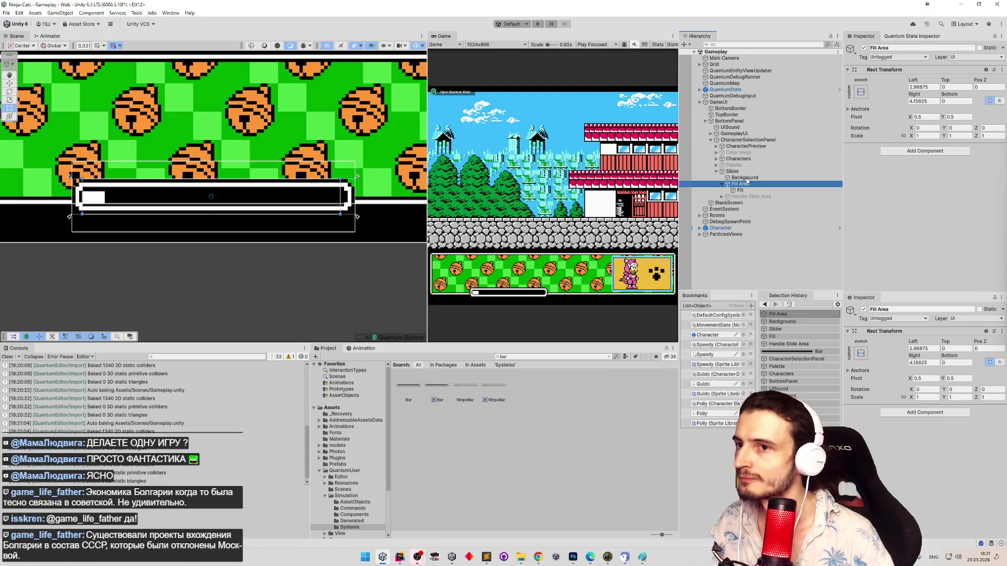
pyautogui.click(746, 178)
pyautogui.click(744, 185)
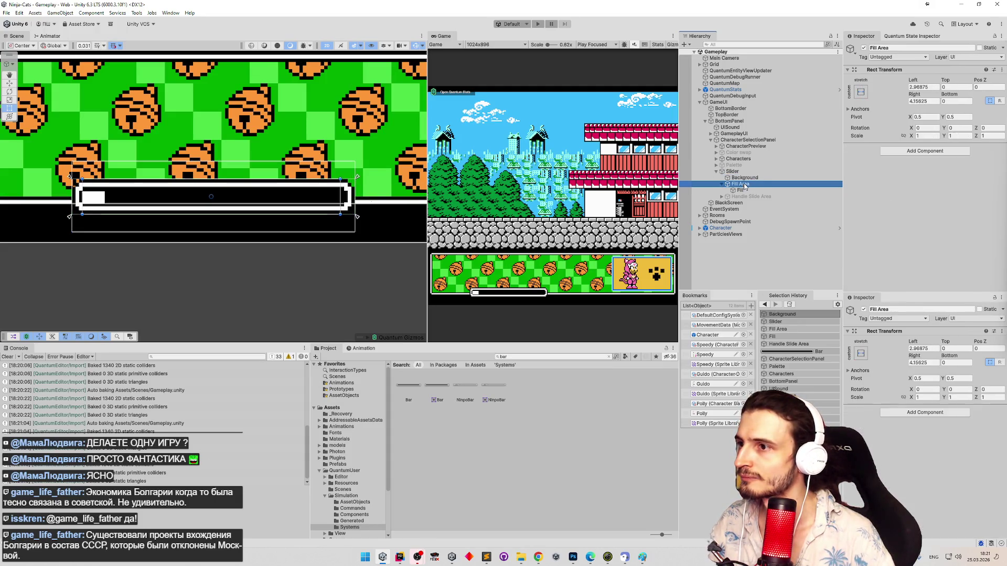
pyautogui.click(731, 172)
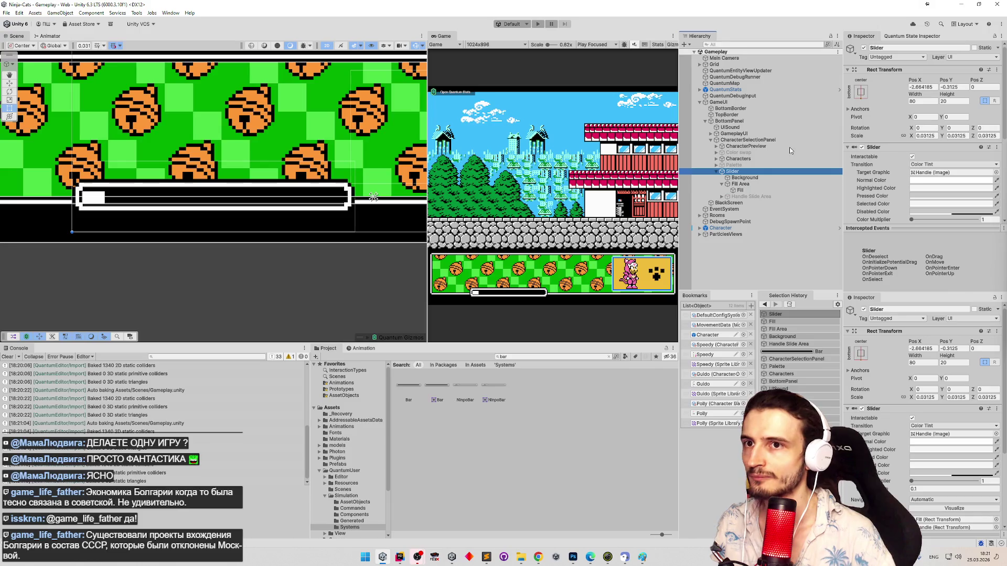
# Step: Set the Slider's Pos Y to 0 and Pivot Y to 1, pivoting it at the top-left corner
pyautogui.doubleClick(949, 87)
pyautogui.write('0')
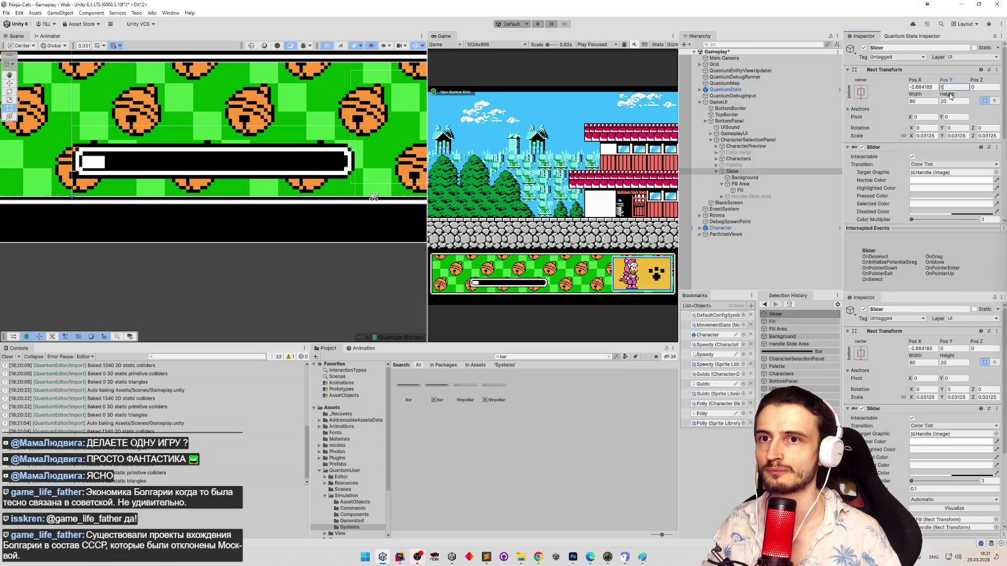
pyautogui.click(950, 117)
pyautogui.write('1')
pyautogui.press('BackSpace')
pyautogui.write('0')
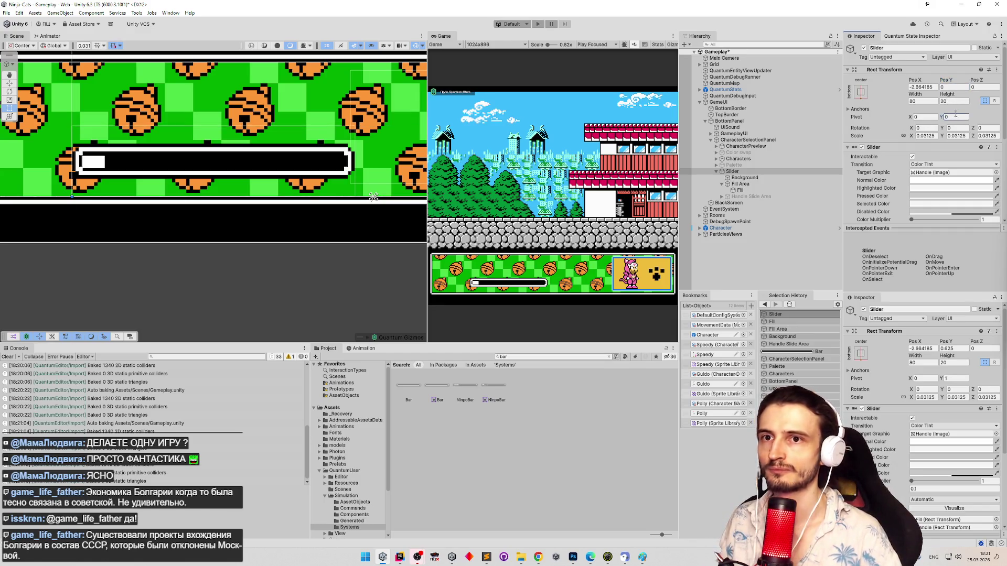
pyautogui.click(954, 87)
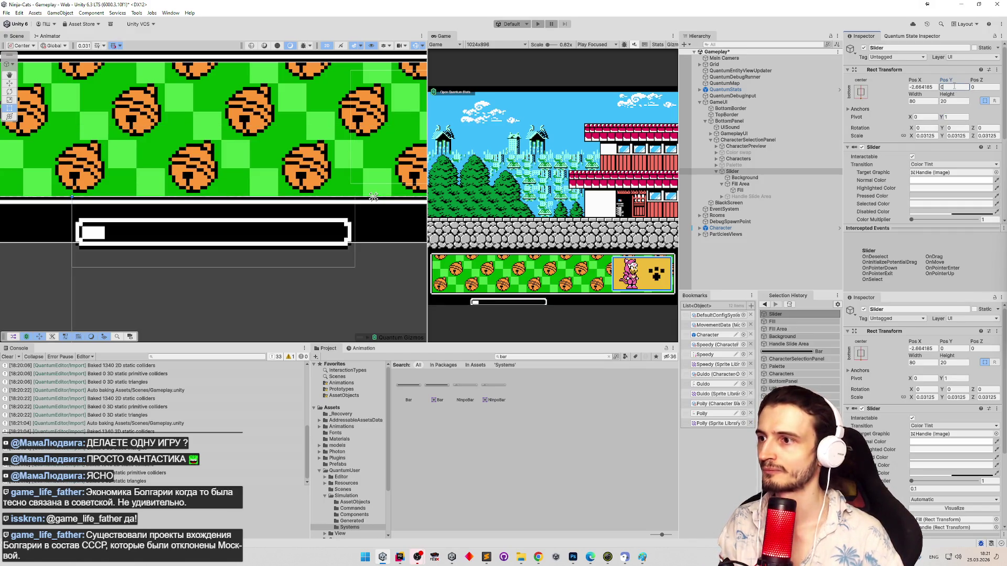
pyautogui.scroll(-5, 317, 185)
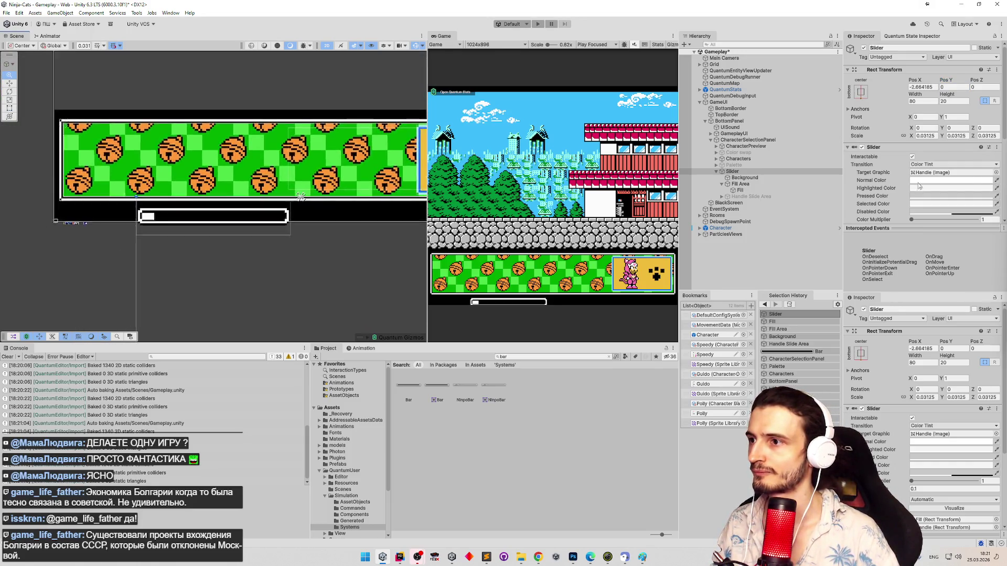
# Step: Lift the Slider to Pos Y about 0.0803, just under the CharacterSelectionPanel
pyautogui.click(747, 140)
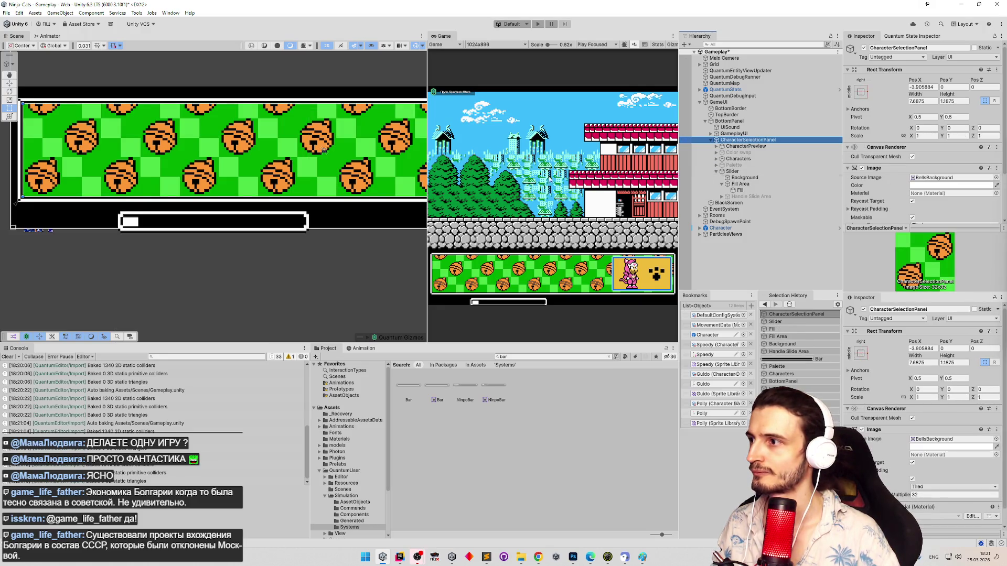
pyautogui.moveTo(226, 155)
pyautogui.mouseDown()
pyautogui.moveTo(270, 153)
pyautogui.moveTo(117, 152)
pyautogui.moveTo(210, 159)
pyautogui.mouseUp()
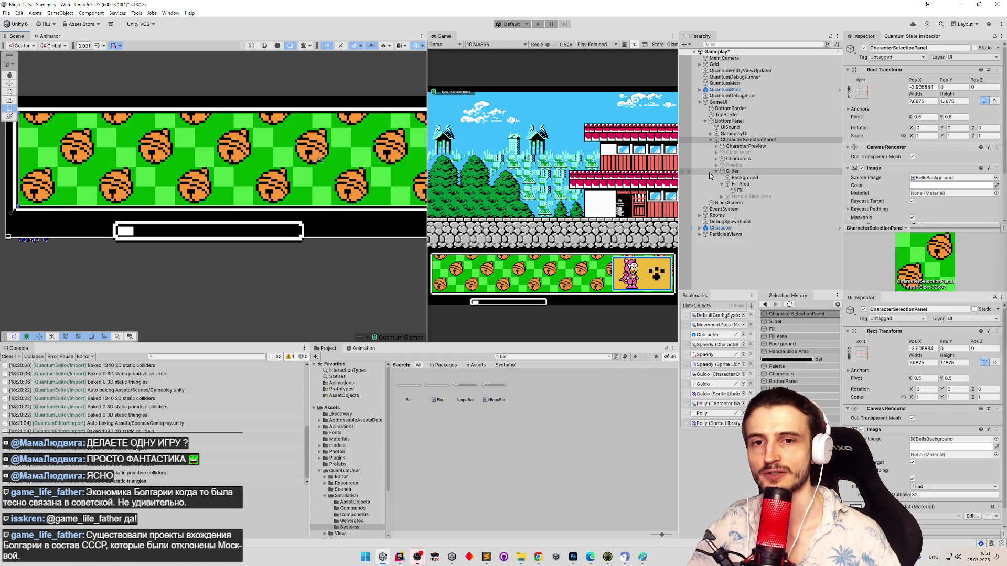
pyautogui.click(750, 140)
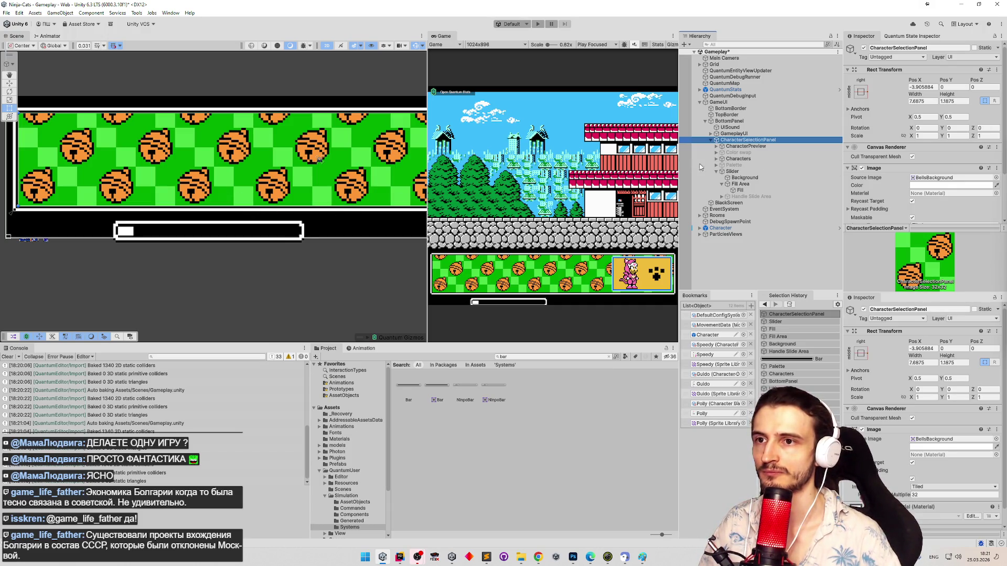
pyautogui.click(739, 191)
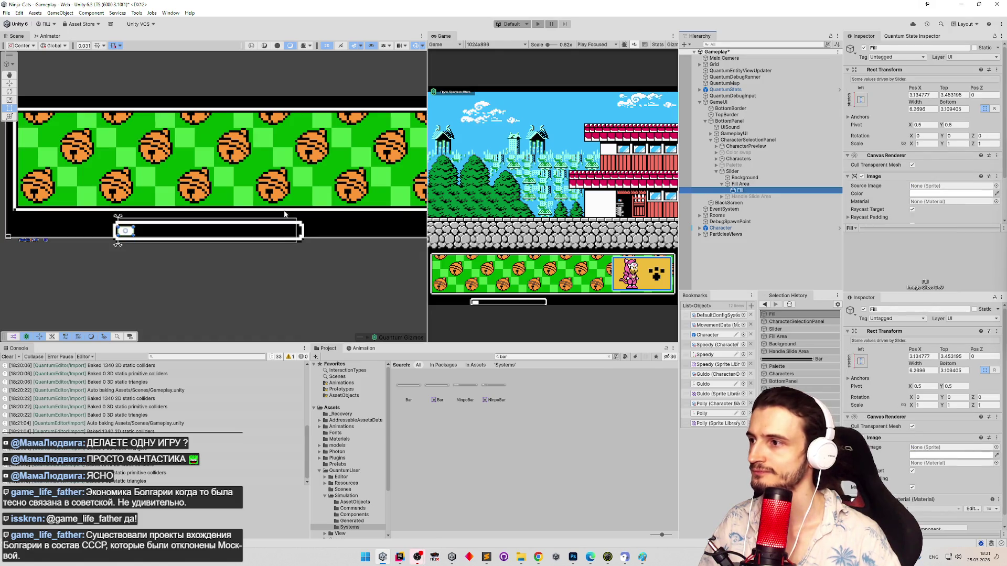
pyautogui.click(732, 172)
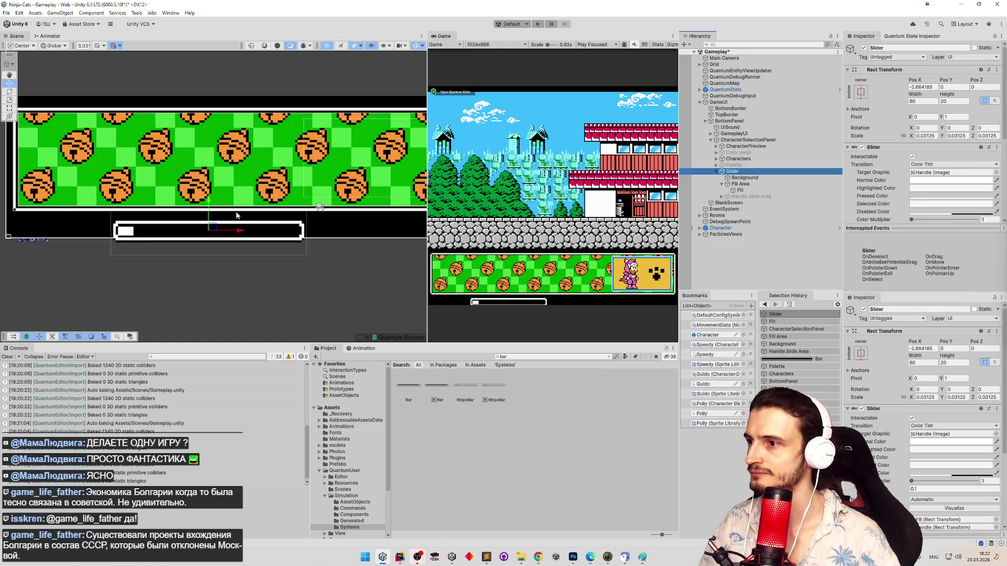
pyautogui.moveTo(212, 209); pyautogui.dragTo(209, 196)
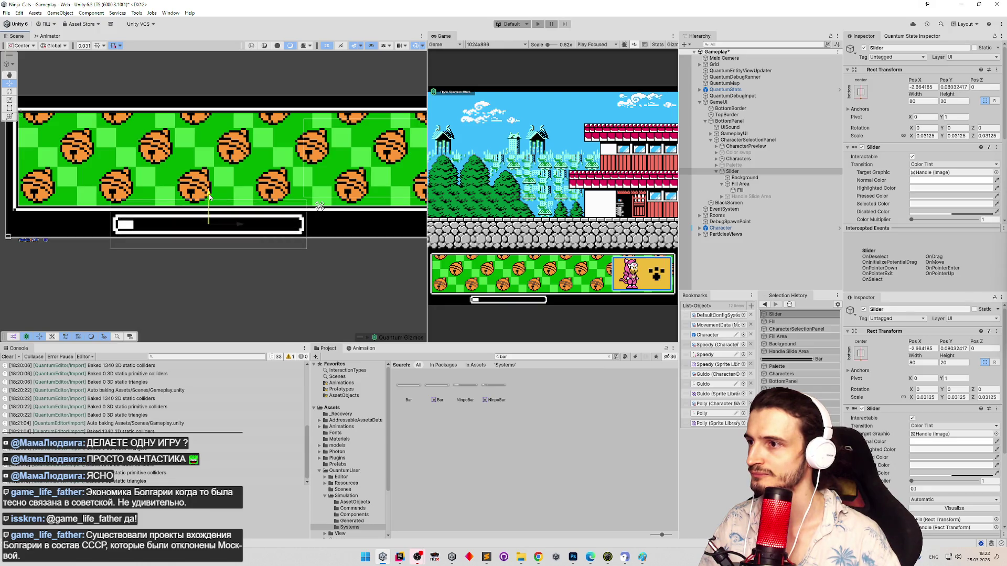
pyautogui.scroll(3, 176, 224)
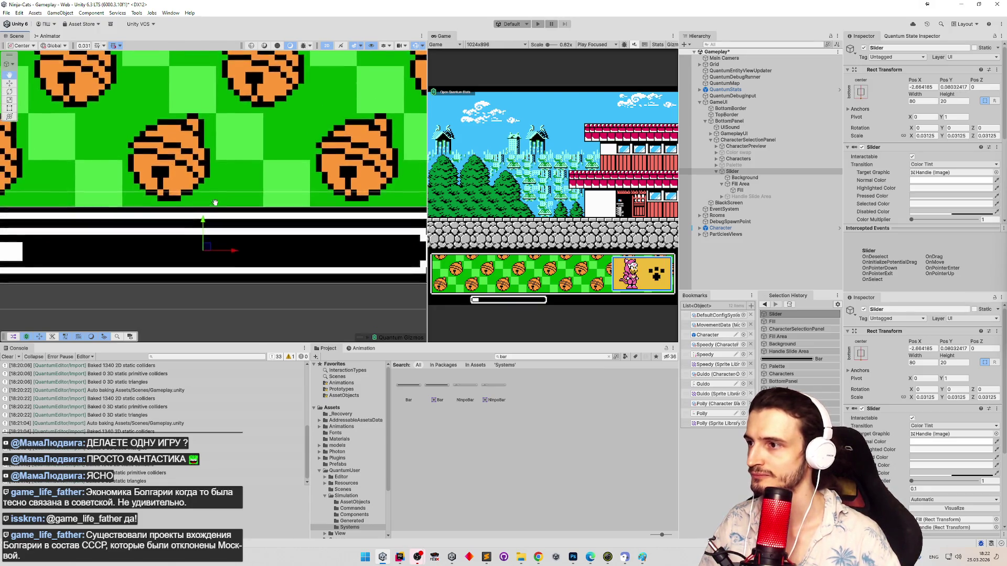
pyautogui.scroll(-5, 25, 207)
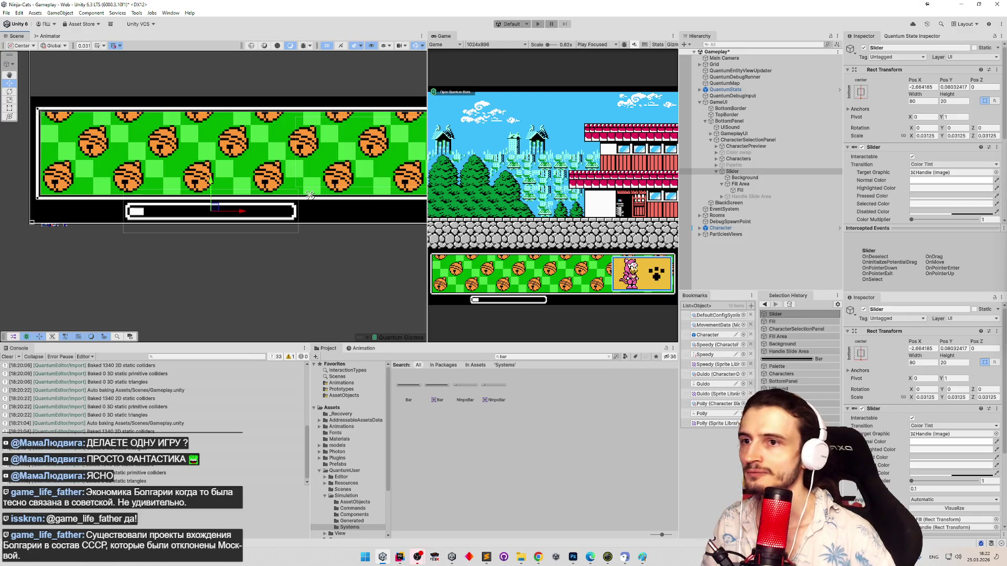
pyautogui.click(818, 197)
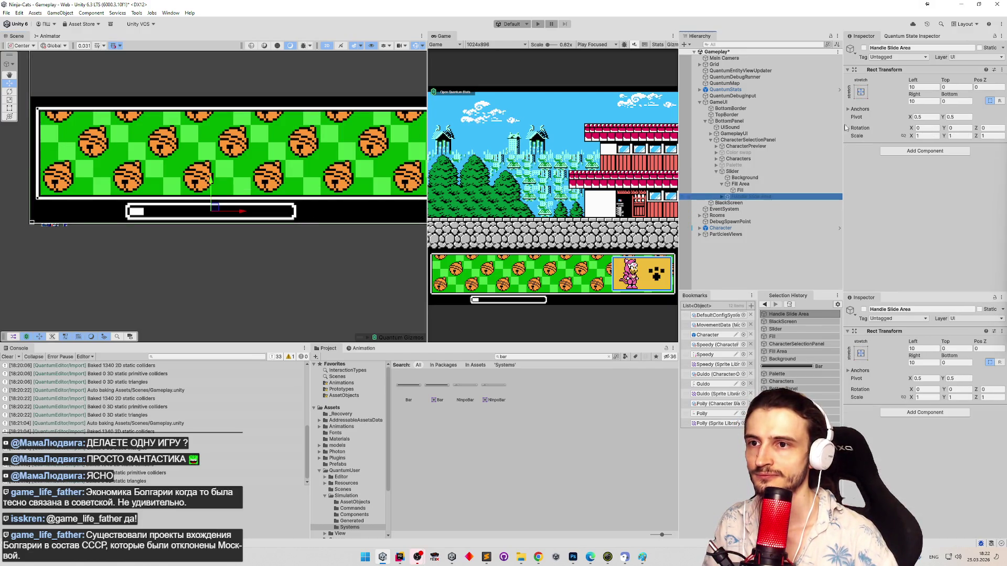
# Step: Re-enable Handle Slide Area, resize the Handle to about 9.94 by 5.03, and open its sprite picker
pyautogui.click(863, 48)
pyautogui.click(723, 197)
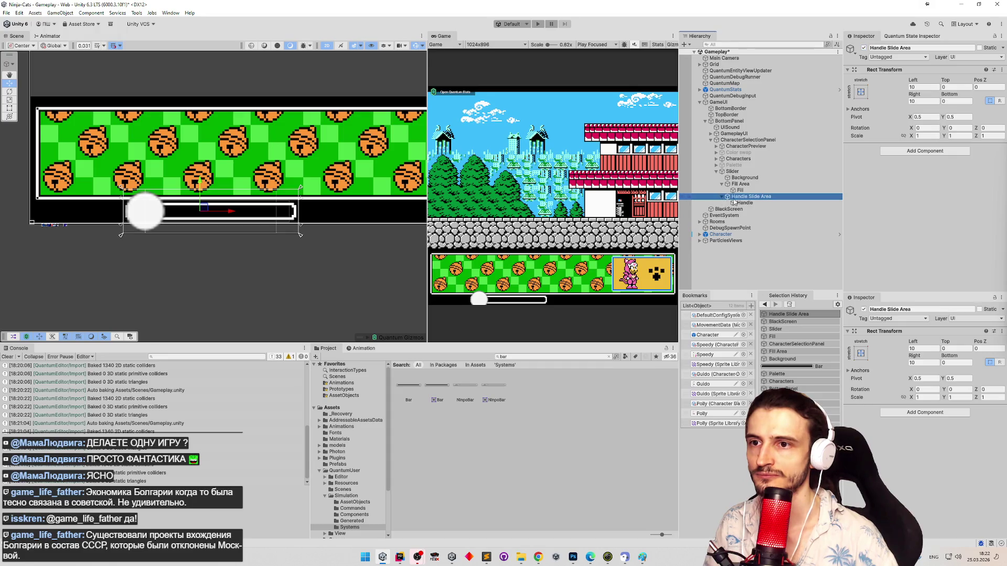
pyautogui.click(743, 203)
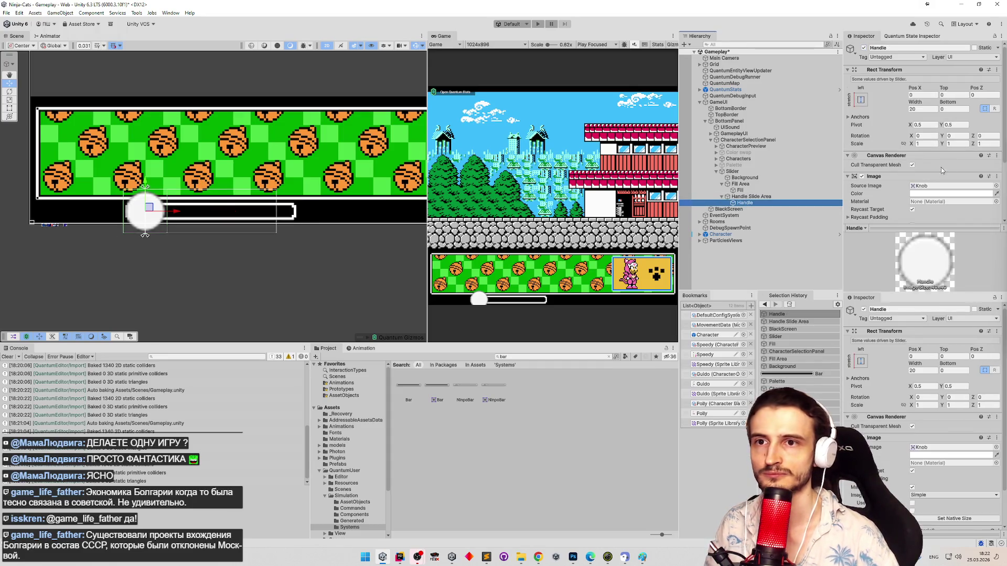
pyautogui.press('t')
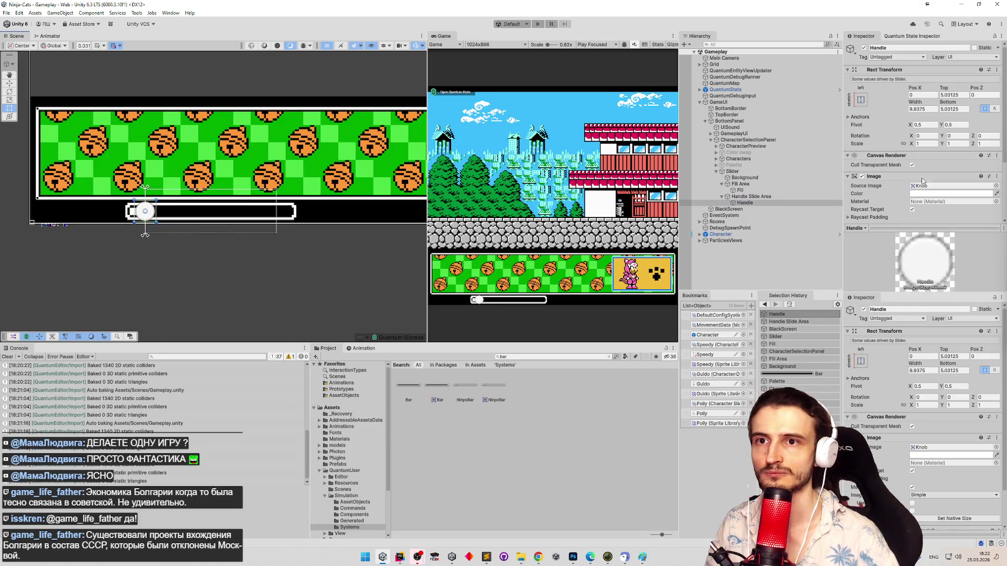
pyautogui.scroll(-3, 994, 152)
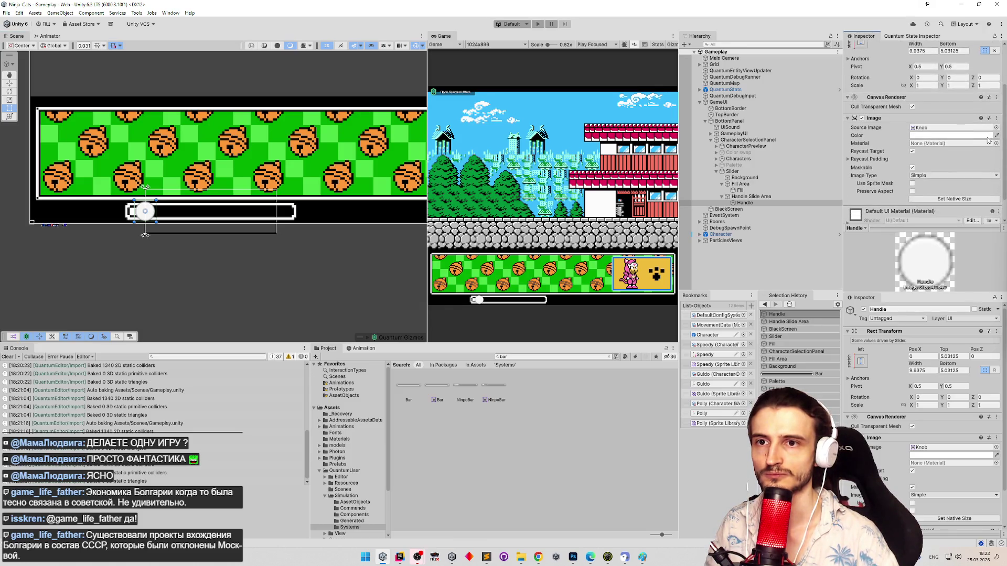
pyautogui.click(995, 128)
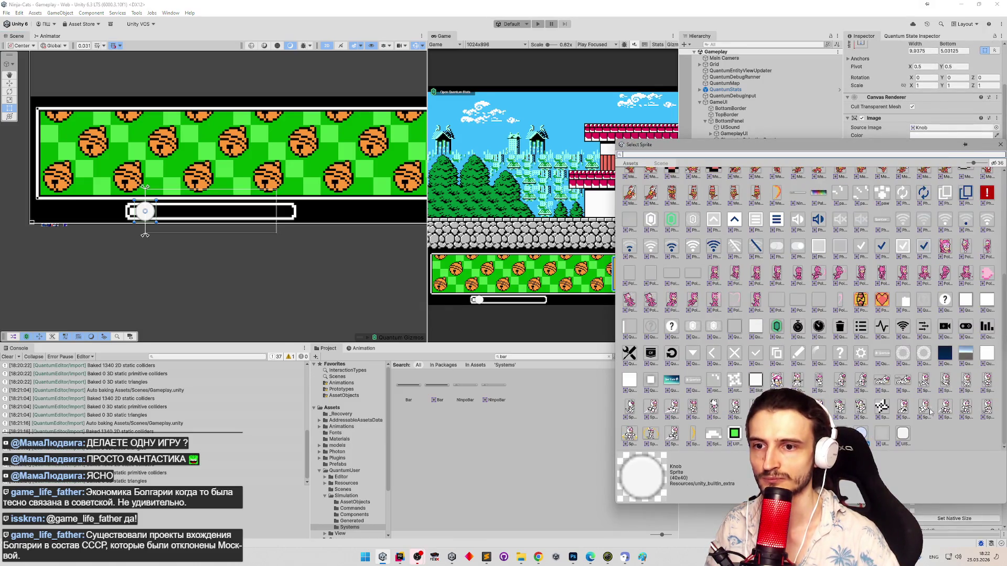
# Step: Give the handle the Speedy_23 sprite at its native 8×8 size and move it onto the bar
pyautogui.click(881, 408)
pyautogui.doubleClick(881, 408)
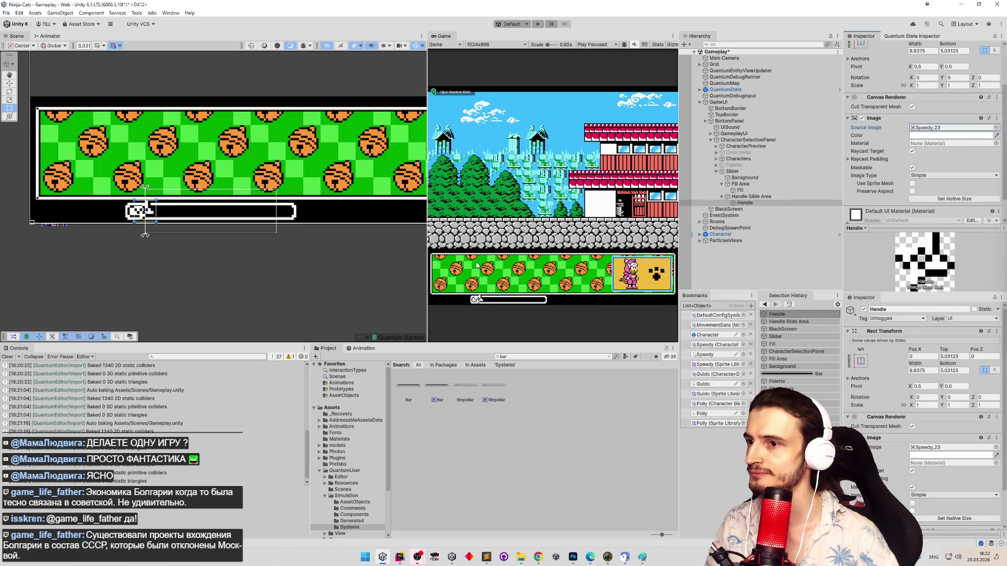
pyautogui.scroll(4, 256, 199)
pyautogui.scroll(3, 256, 199)
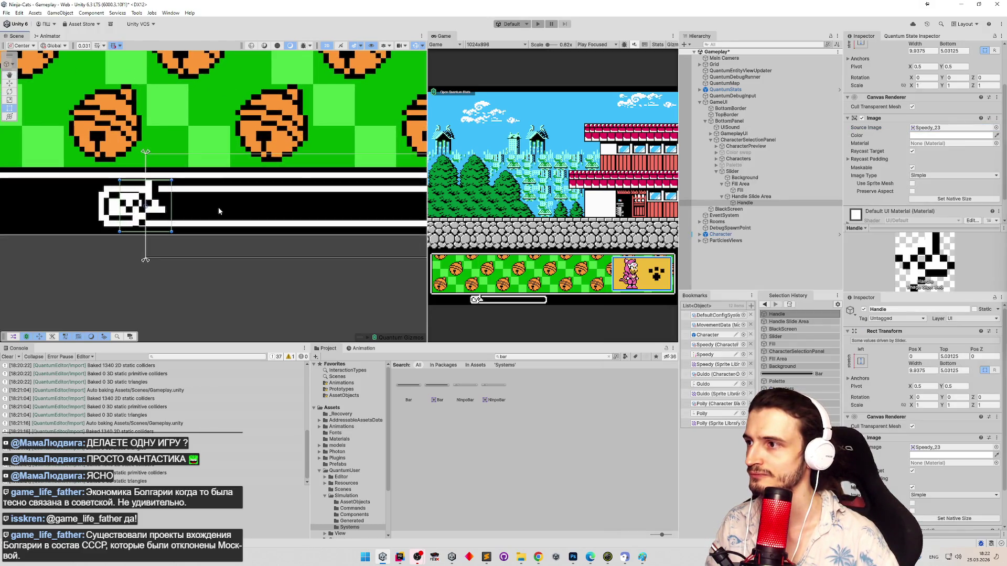
pyautogui.click(915, 201)
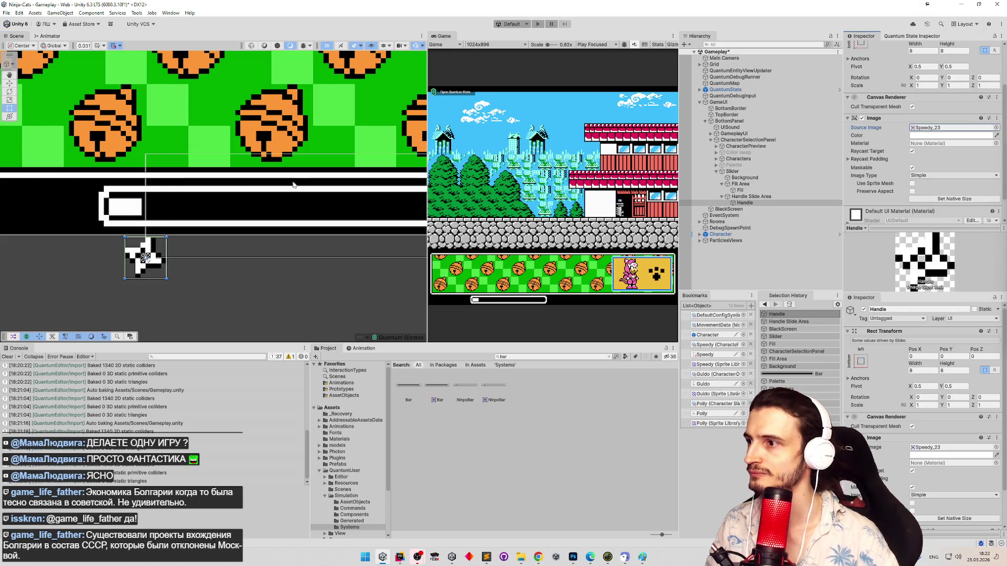
pyautogui.moveTo(150, 248); pyautogui.dragTo(152, 197)
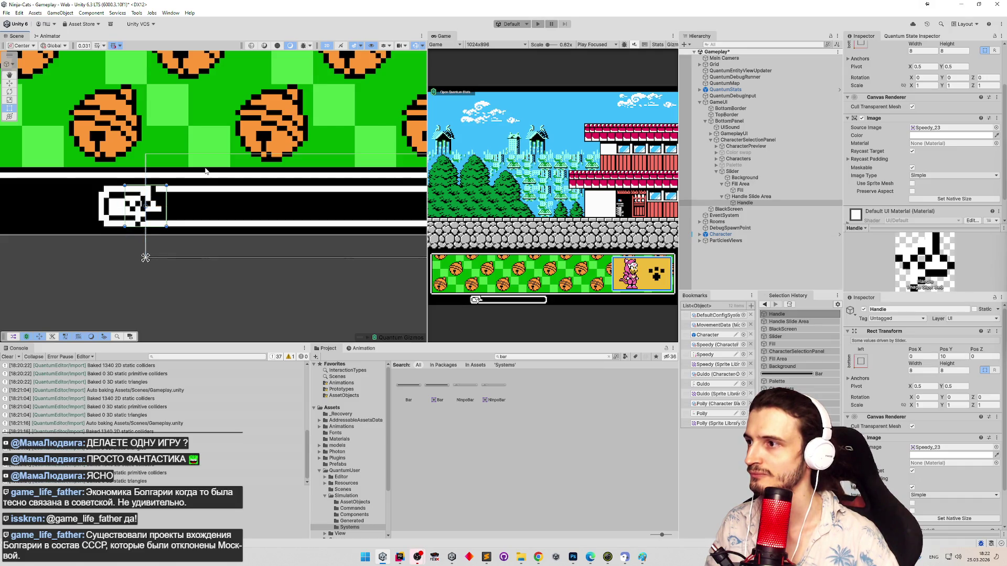
# Step: Save the scene and frame the handle in the Scene view
pyautogui.hotkey('ctrl', 's')
pyautogui.scroll(2, 197, 203)
pyautogui.press('f')
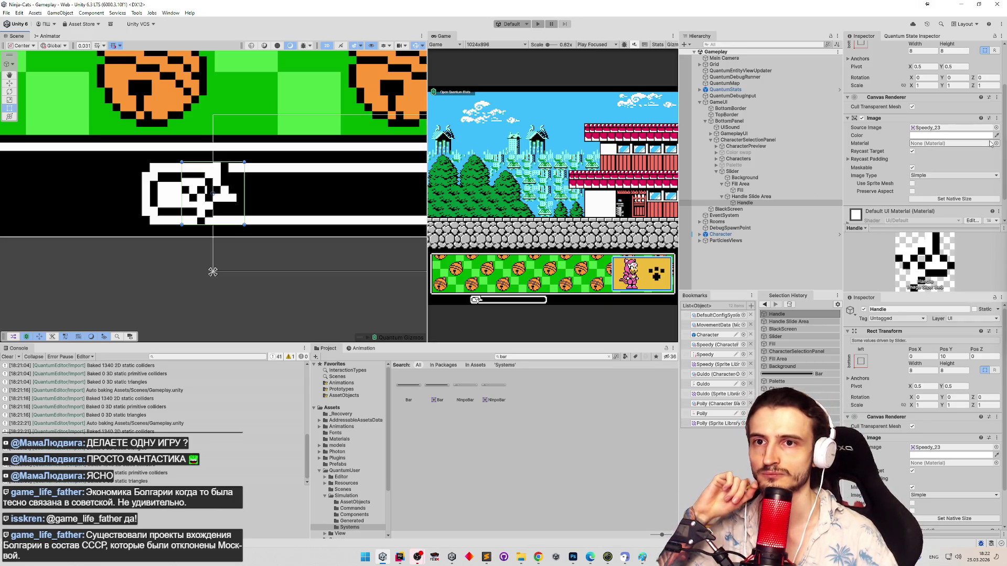
pyautogui.click(989, 136)
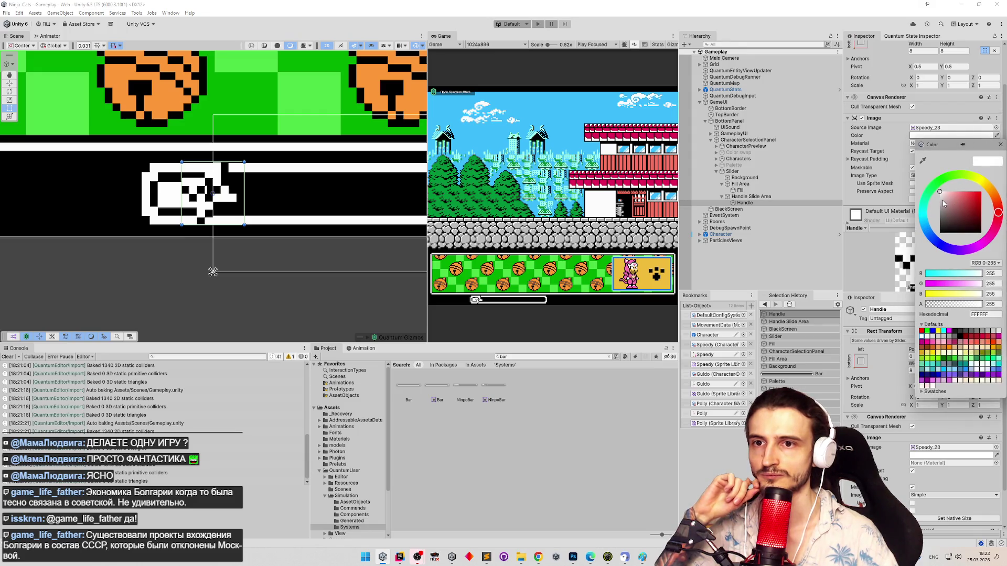
# Step: Tint the Handle image yellow-orange (FFC858) and save the Gameplay scene
pyautogui.click(939, 206)
pyautogui.click(940, 204)
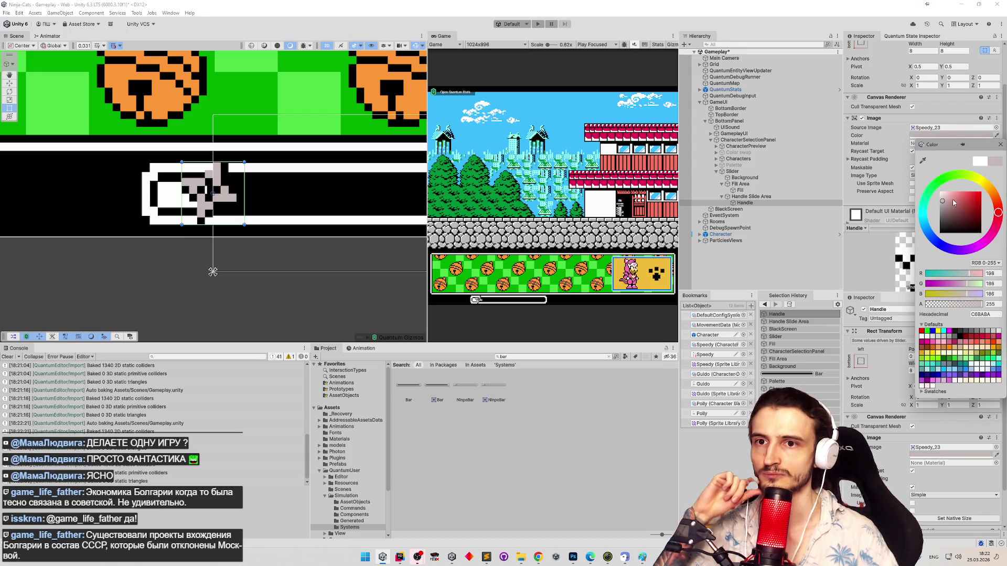
pyautogui.click(990, 188)
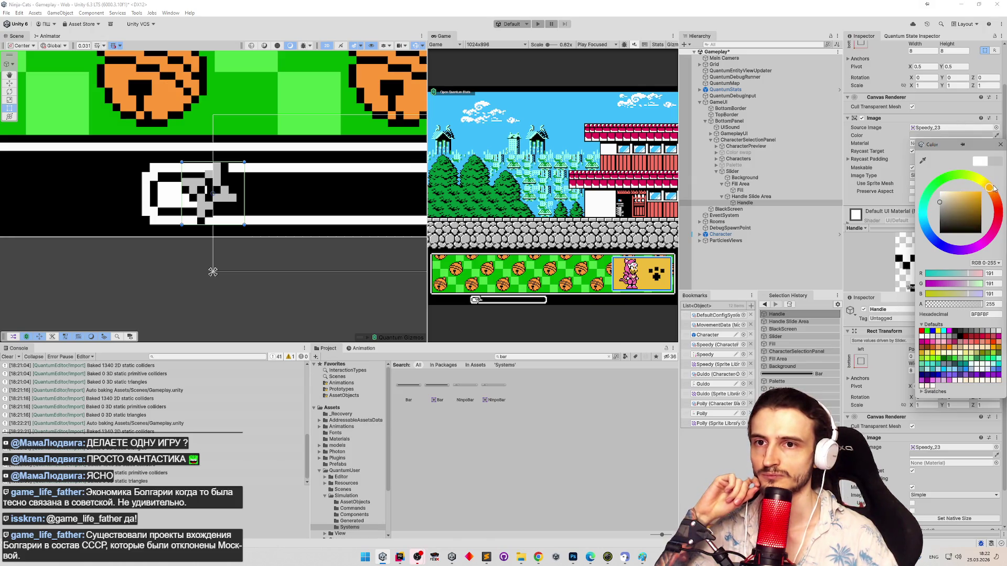
pyautogui.click(963, 194)
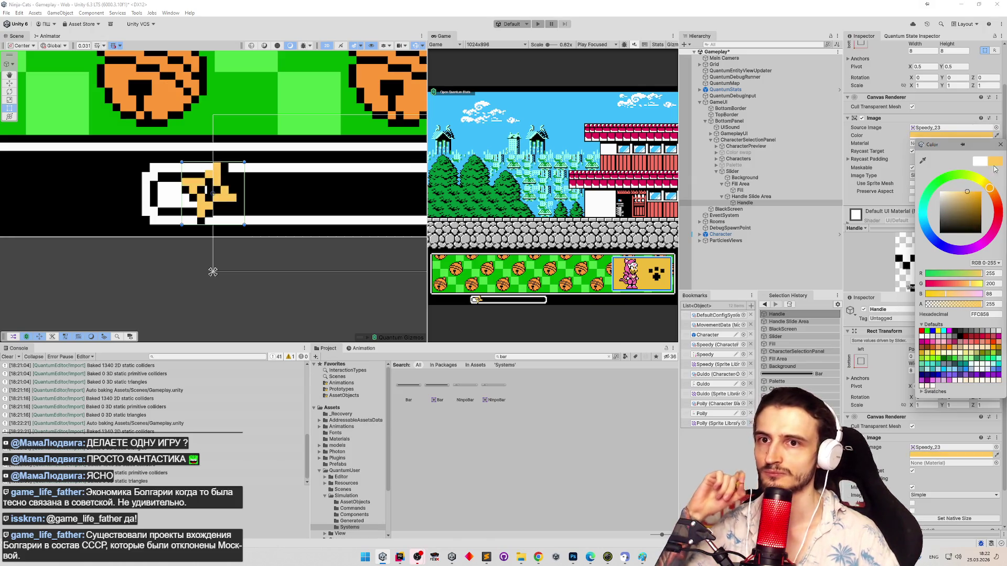
pyautogui.click(1000, 146)
pyautogui.hotkey('ctrl', 's')
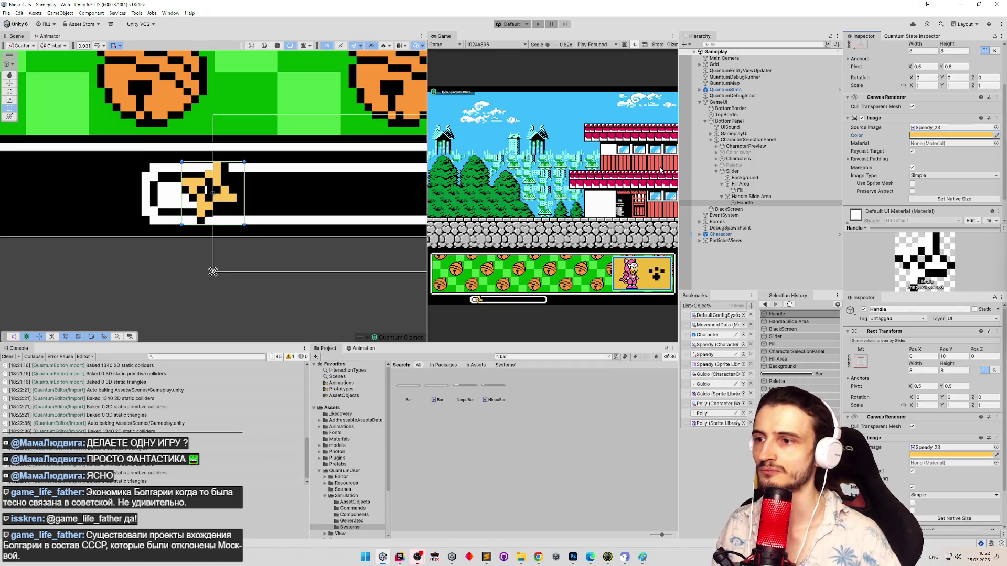
# Step: Set the slider Fill's Image colour to orange
pyautogui.click(749, 190)
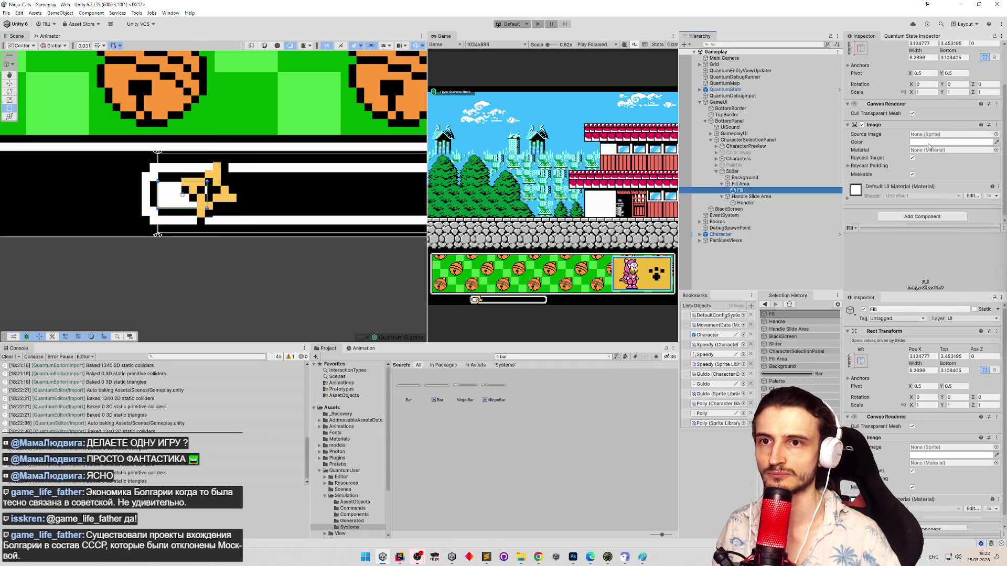
pyautogui.moveTo(274, 147); pyautogui.dragTo(279, 183)
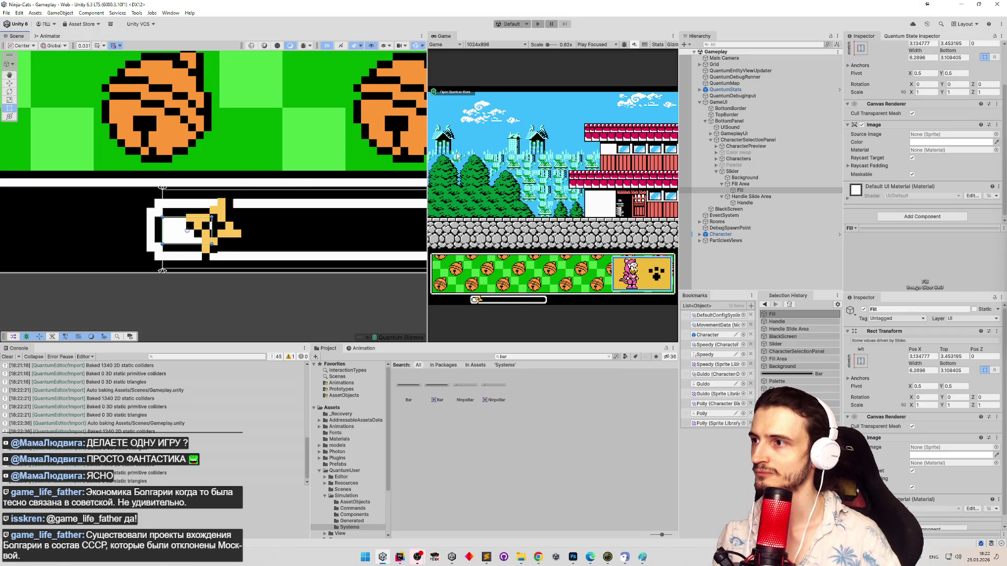
pyautogui.click(951, 142)
pyautogui.click(928, 336)
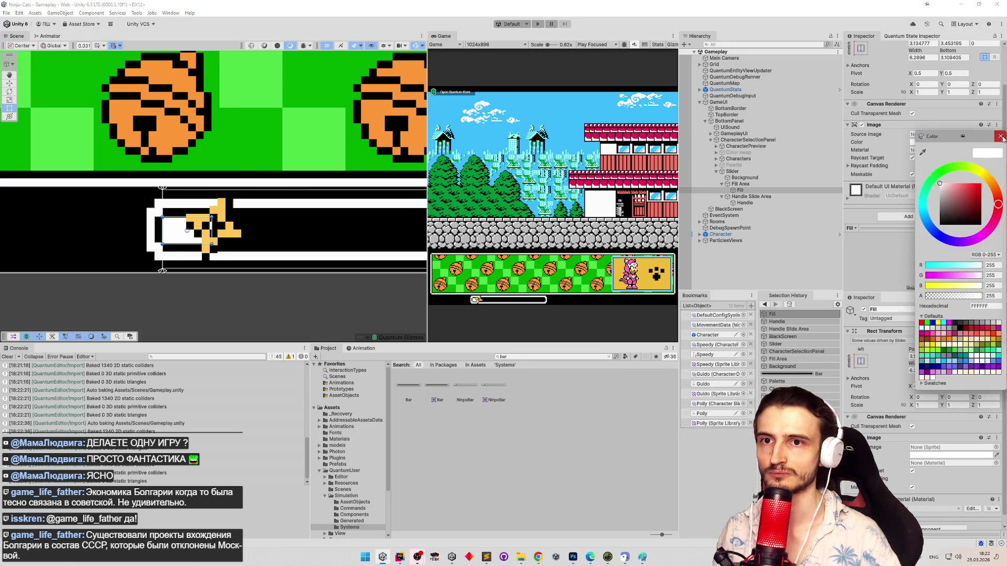
pyautogui.click(207, 156)
pyautogui.hotkey('ctrl', 'z')
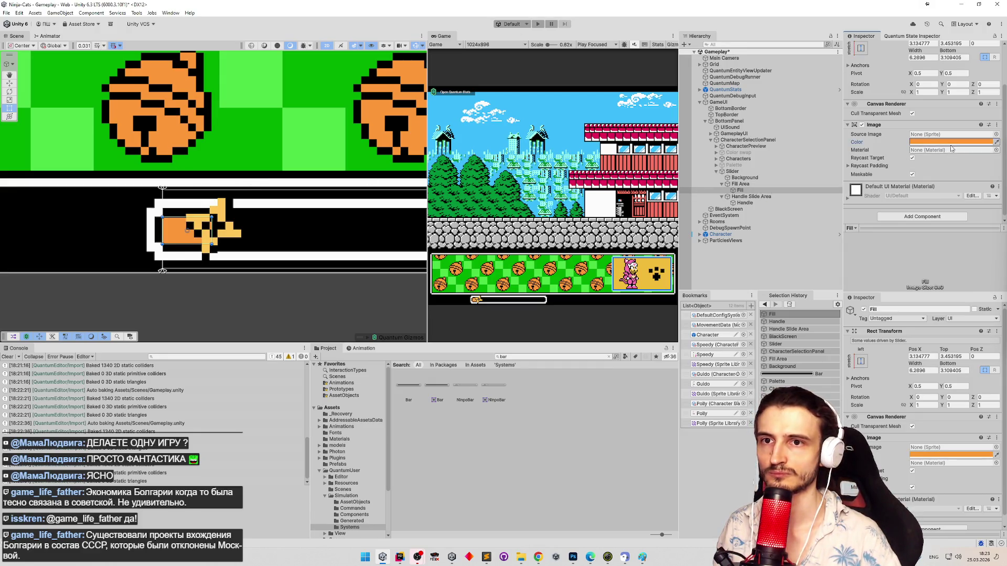
pyautogui.scroll(-5, 179, 96)
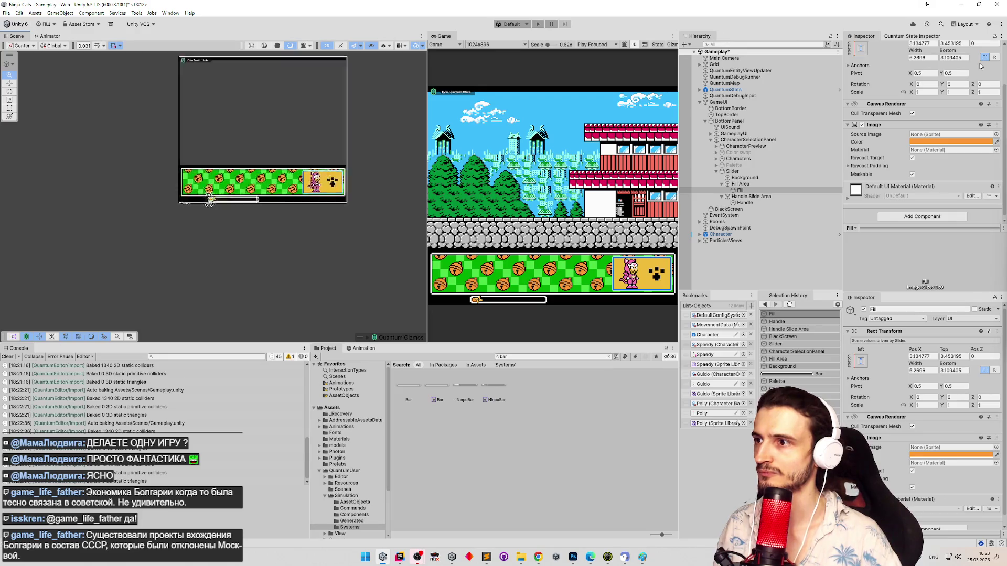
pyautogui.scroll(2, 375, 140)
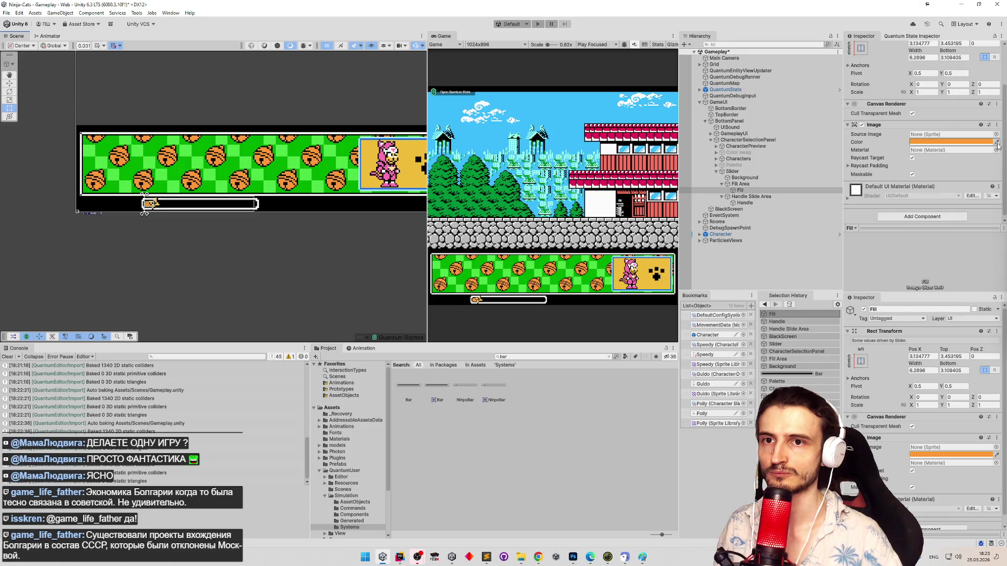
pyautogui.scroll(3, 136, 199)
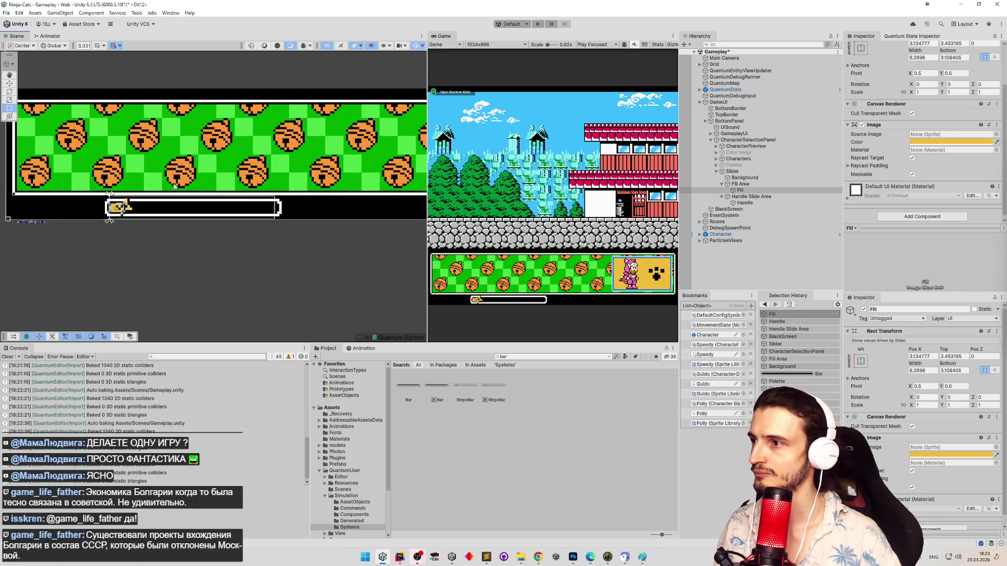
# Step: Eyedrop a tiger sprite's deeper orange onto the Handle's Image colour
pyautogui.click(744, 202)
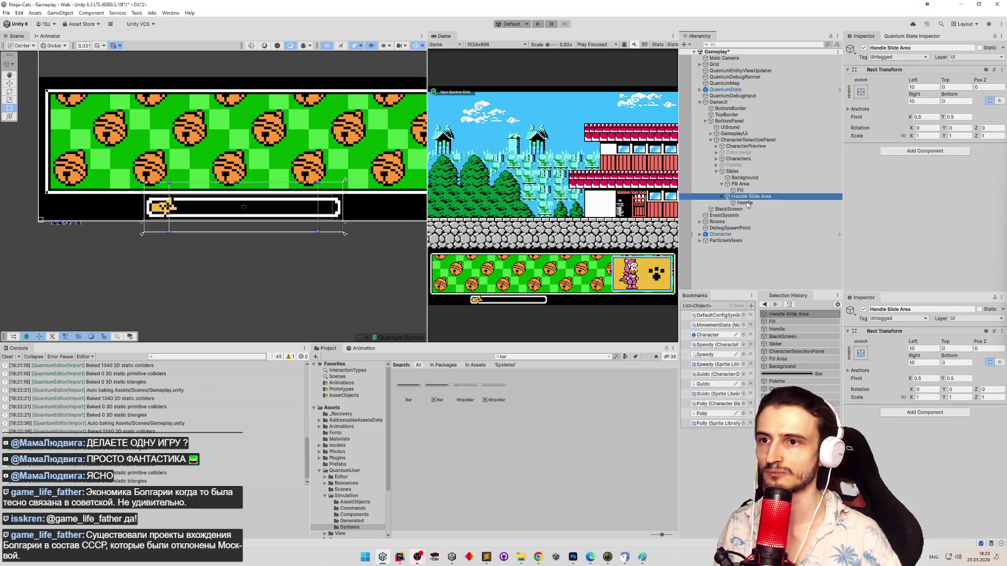
pyautogui.scroll(-2, 251, 156)
pyautogui.moveTo(251, 156); pyautogui.dragTo(166, 166)
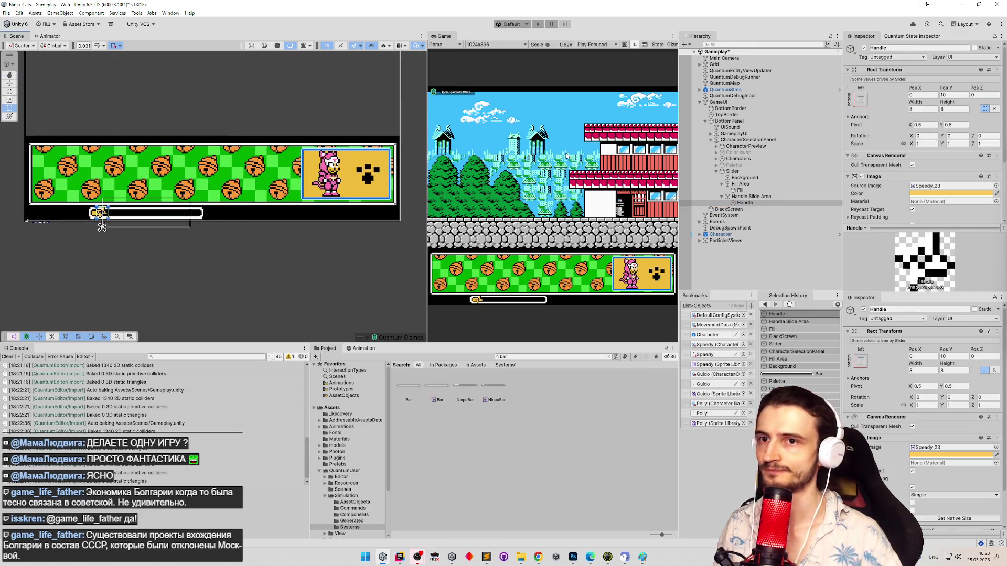
pyautogui.click(996, 194)
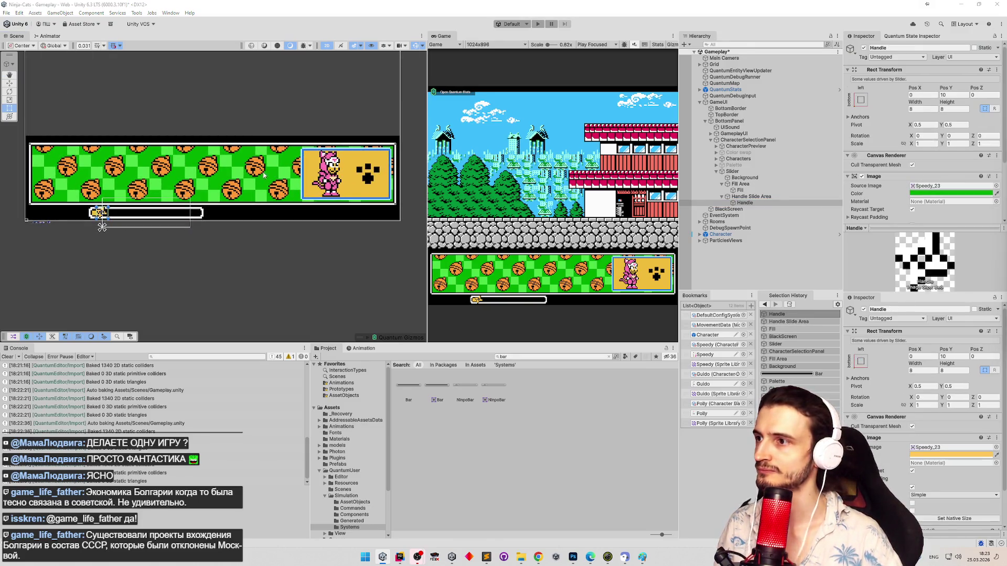
pyautogui.click(230, 197)
pyautogui.scroll(4, 215, 168)
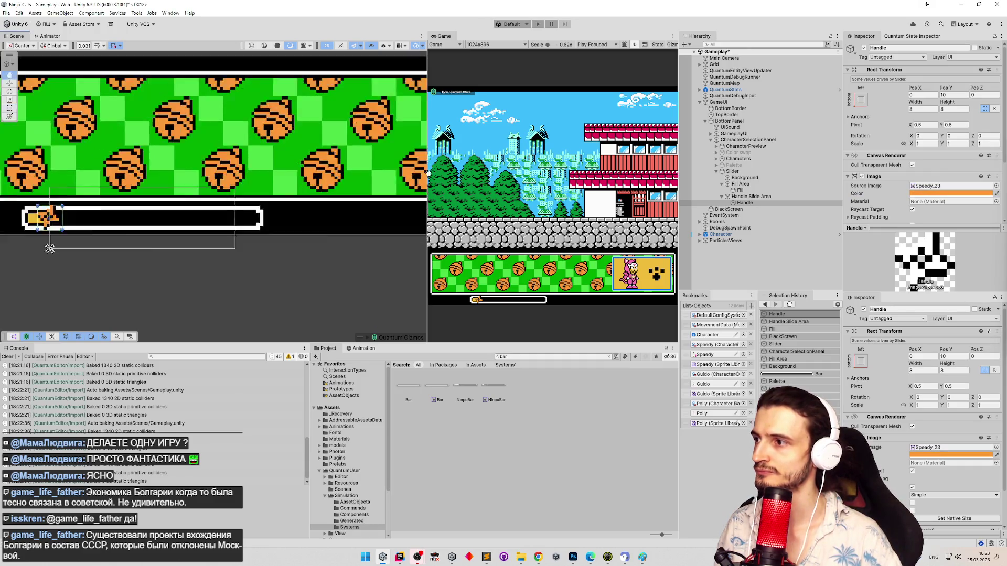
pyautogui.click(205, 163)
pyautogui.scroll(5, 181, 166)
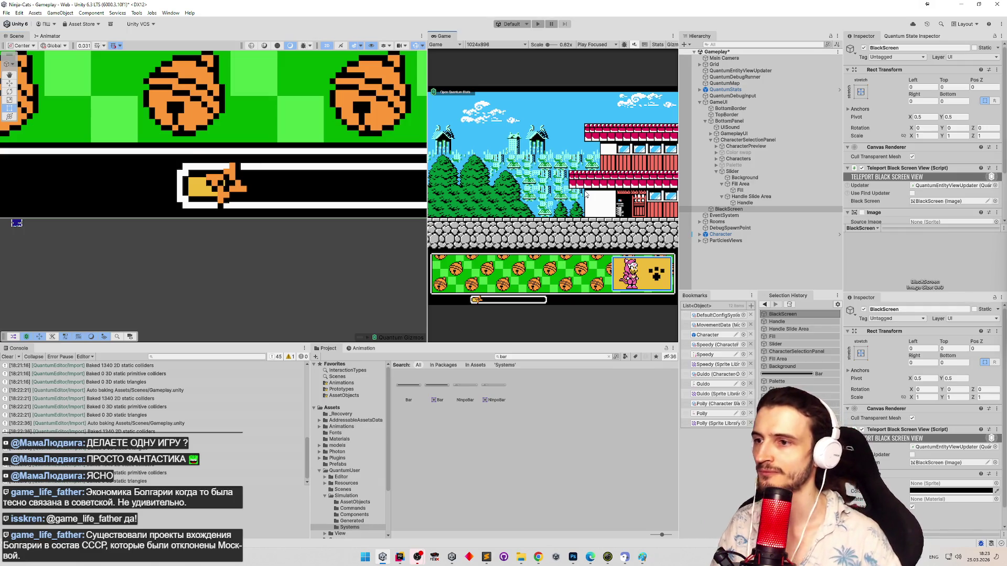
# Step: Test the slider in Play mode, then select the Handle and inspect its rect offsets
pyautogui.hotkey('ctrl', 'p')
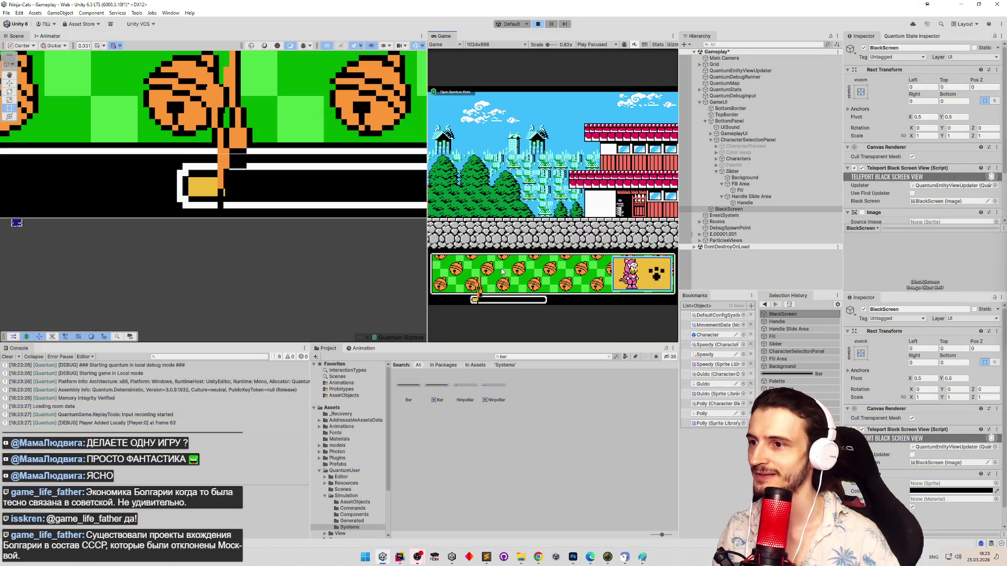
pyautogui.hotkey('ctrl', 'p')
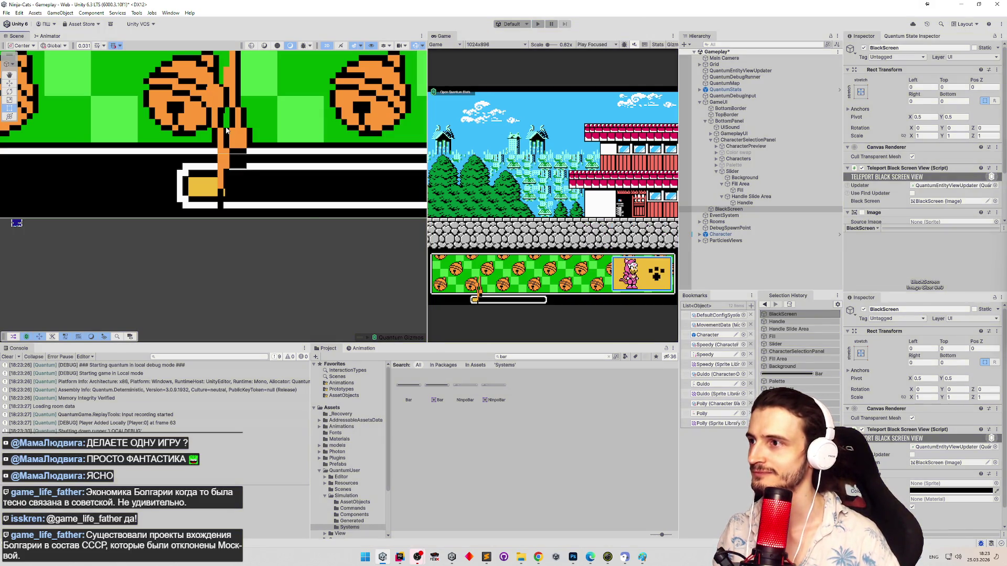
pyautogui.click(237, 134)
pyautogui.click(226, 172)
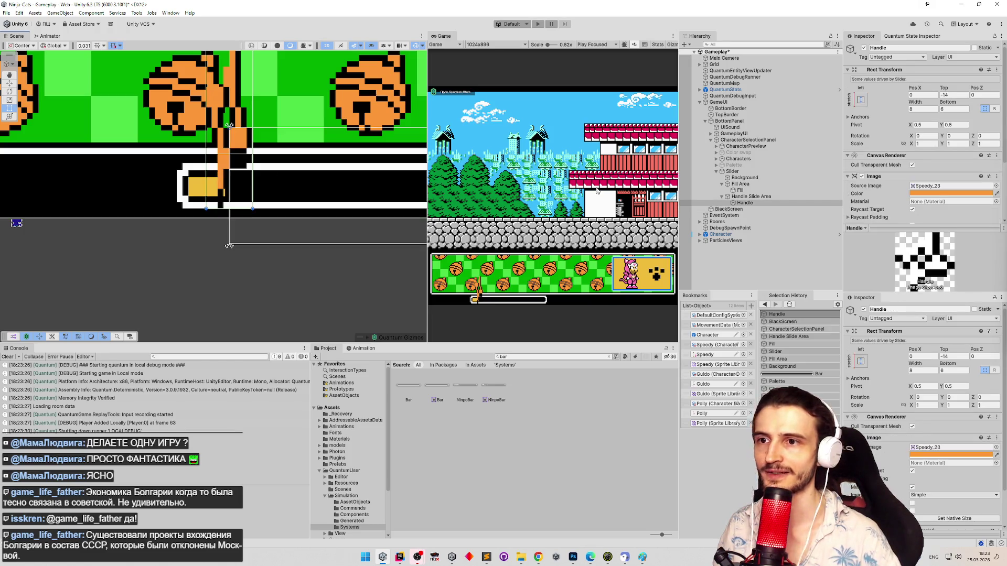
pyautogui.click(792, 205)
pyautogui.scroll(-5, 395, 156)
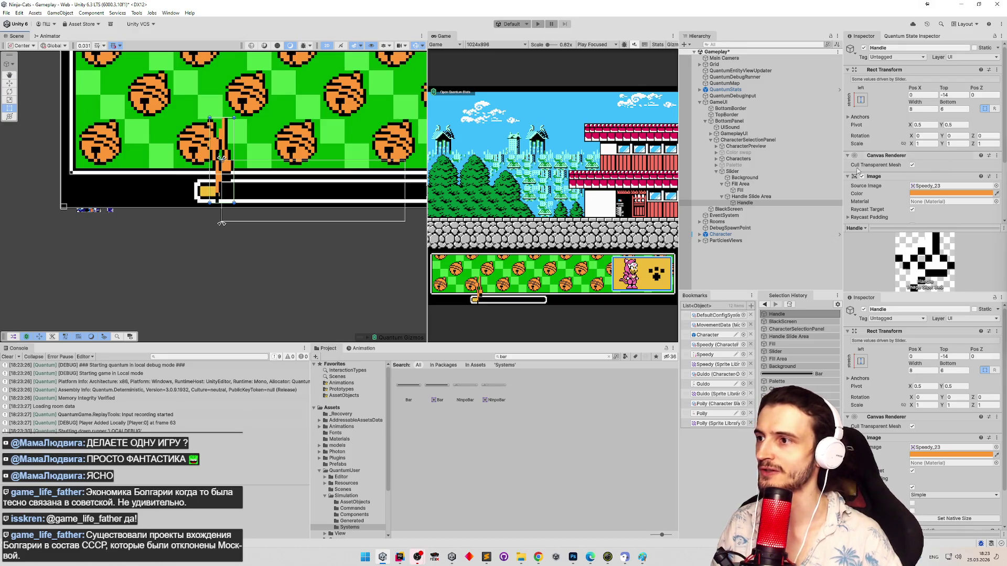
pyautogui.scroll(3, 203, 230)
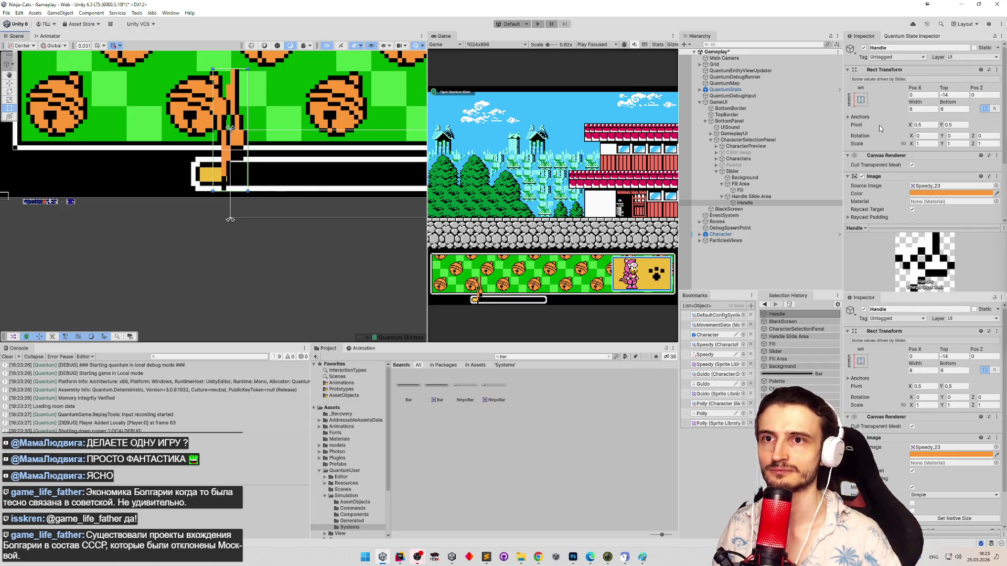
pyautogui.click(951, 103)
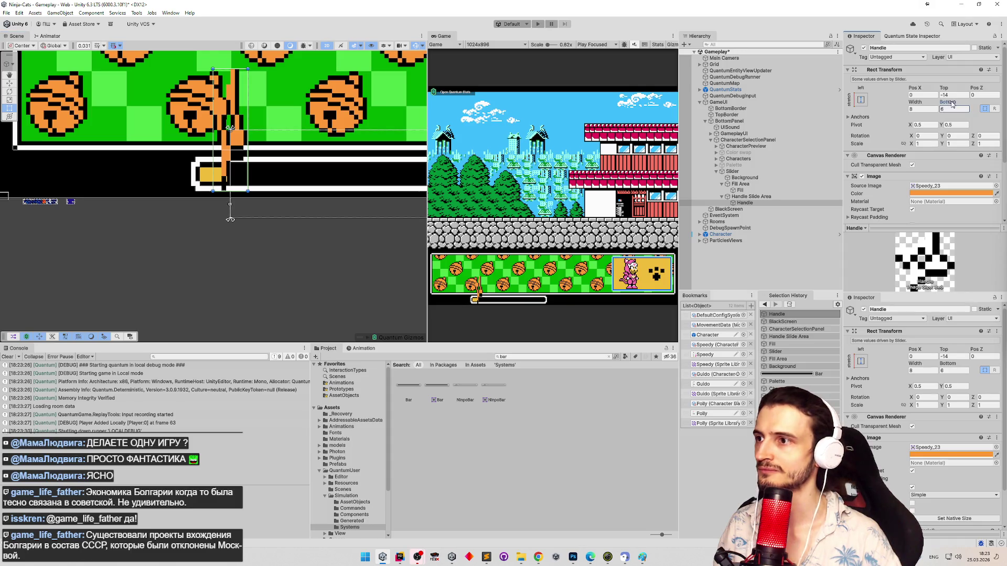
# Step: Lower the Handle's top edge to Top 3.1875, save the scene, and run the game again
pyautogui.click(751, 197)
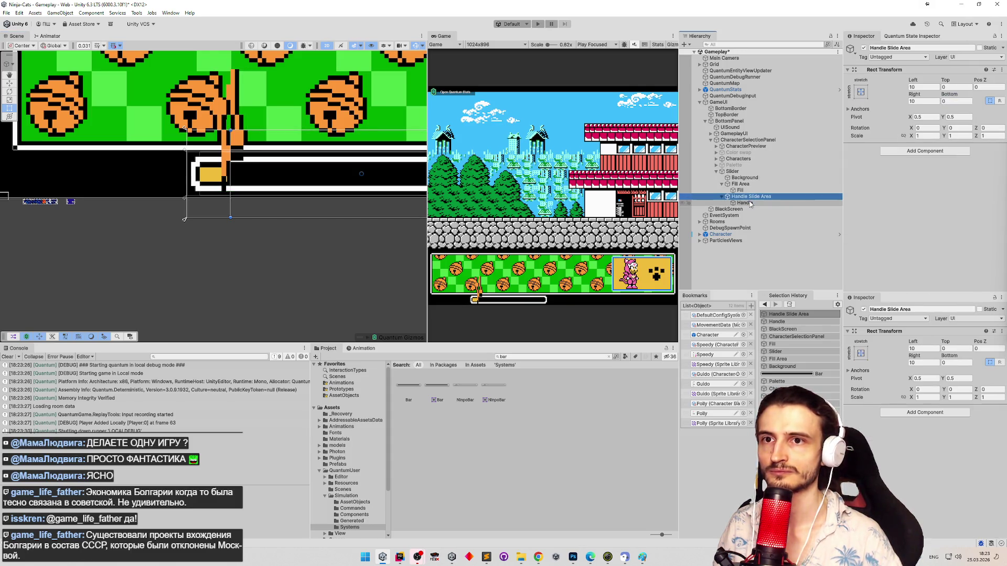
pyautogui.click(747, 203)
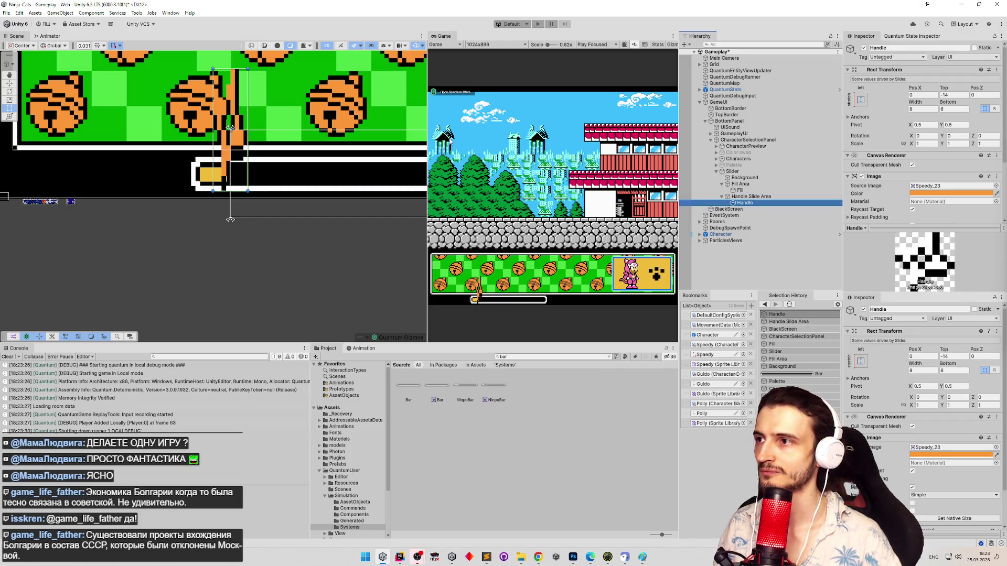
pyautogui.moveTo(293, 121); pyautogui.dragTo(273, 163)
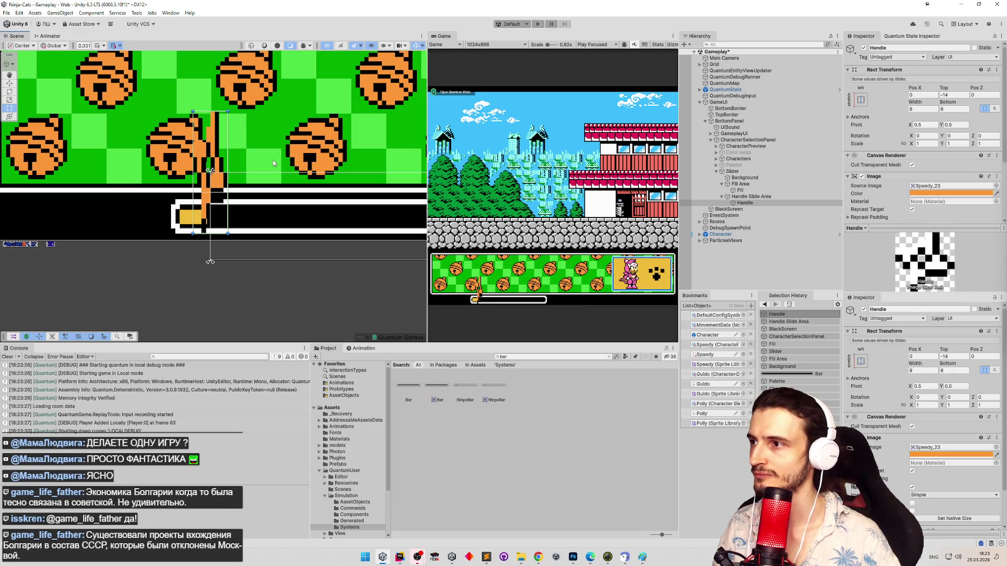
pyautogui.moveTo(221, 111); pyautogui.dragTo(215, 199)
pyautogui.hotkey('ctrl', 's')
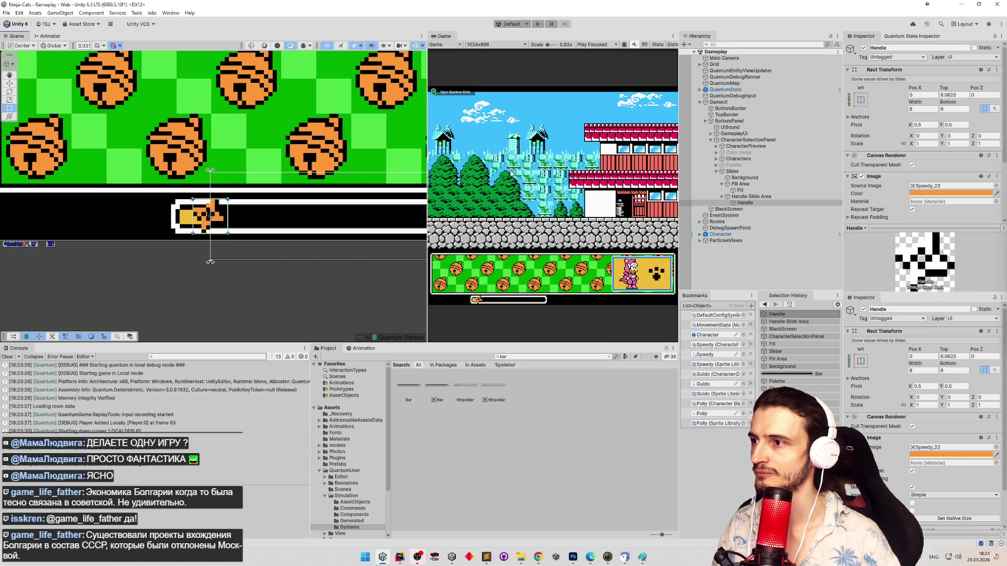
pyautogui.click(513, 173)
pyautogui.hotkey('ctrl', 'p')
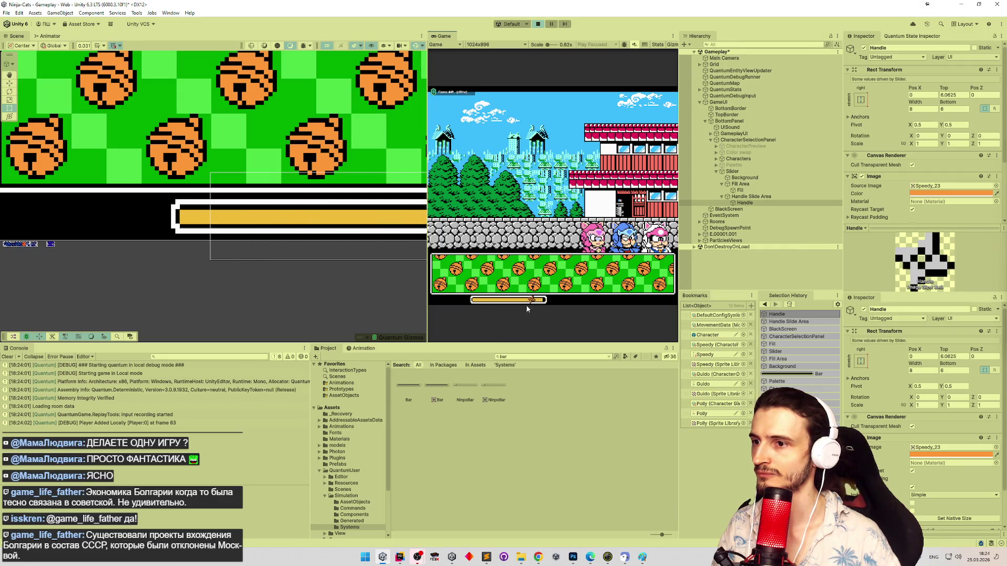
# Step: Drag the slider handle across the bar in the running game to check the fill
pyautogui.moveTo(494, 300)
pyautogui.mouseDown()
pyautogui.moveTo(517, 300)
pyautogui.moveTo(468, 303)
pyautogui.mouseUp()
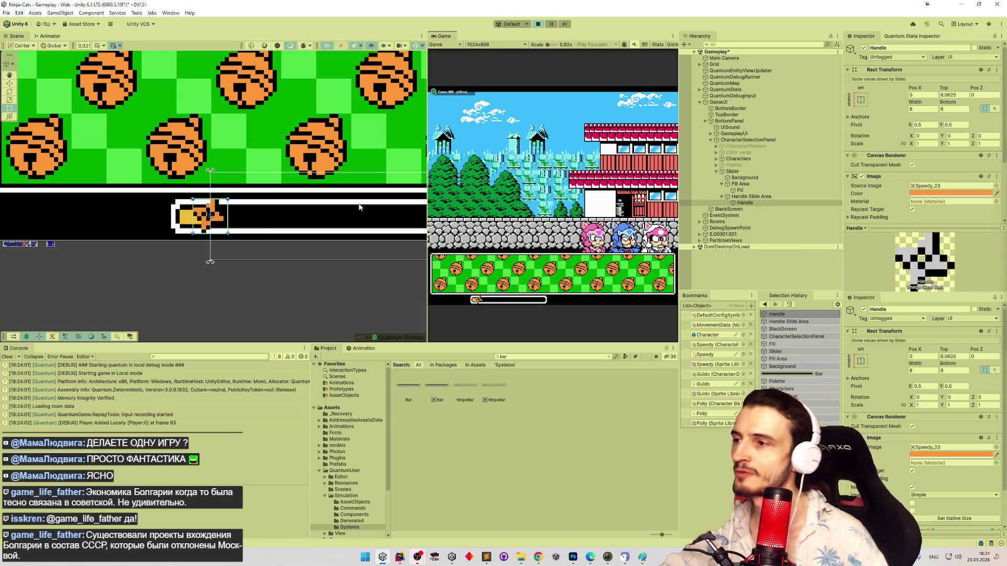
pyautogui.moveTo(324, 208); pyautogui.dragTo(229, 192)
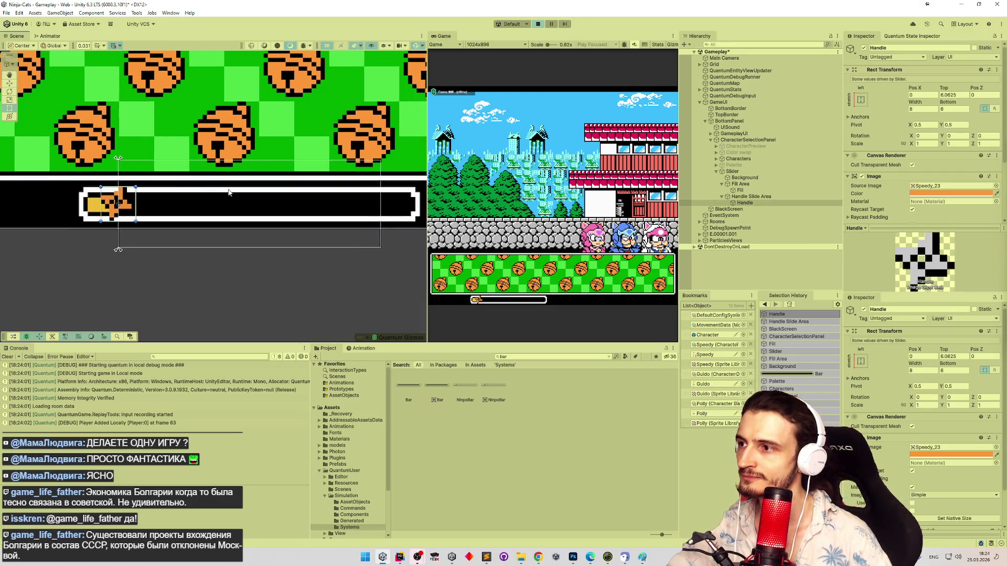
pyautogui.moveTo(128, 212)
pyautogui.mouseDown()
pyautogui.moveTo(414, 220)
pyautogui.moveTo(373, 234)
pyautogui.mouseUp()
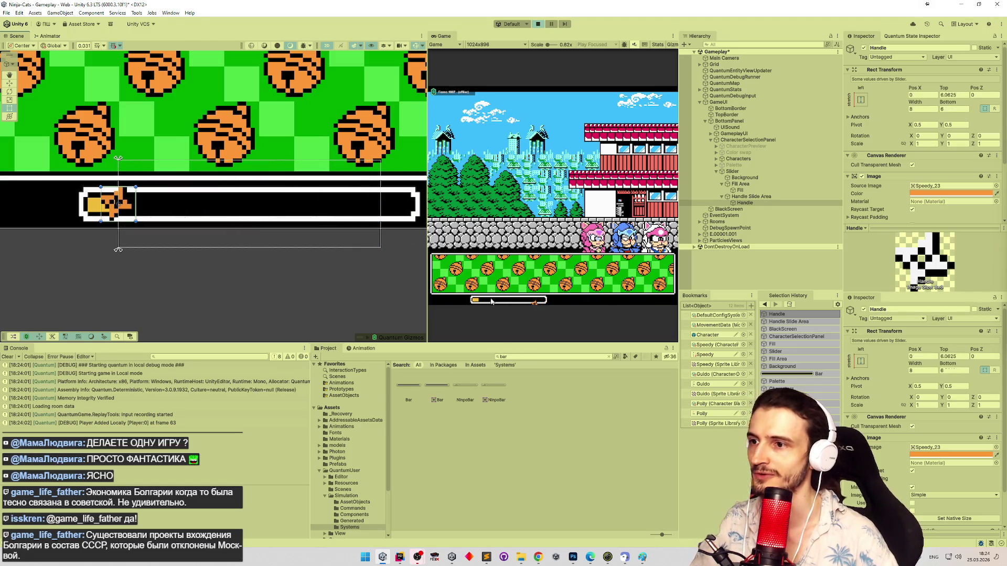
pyautogui.moveTo(481, 303); pyautogui.dragTo(569, 306)
pyautogui.moveTo(328, 176); pyautogui.dragTo(249, 174)
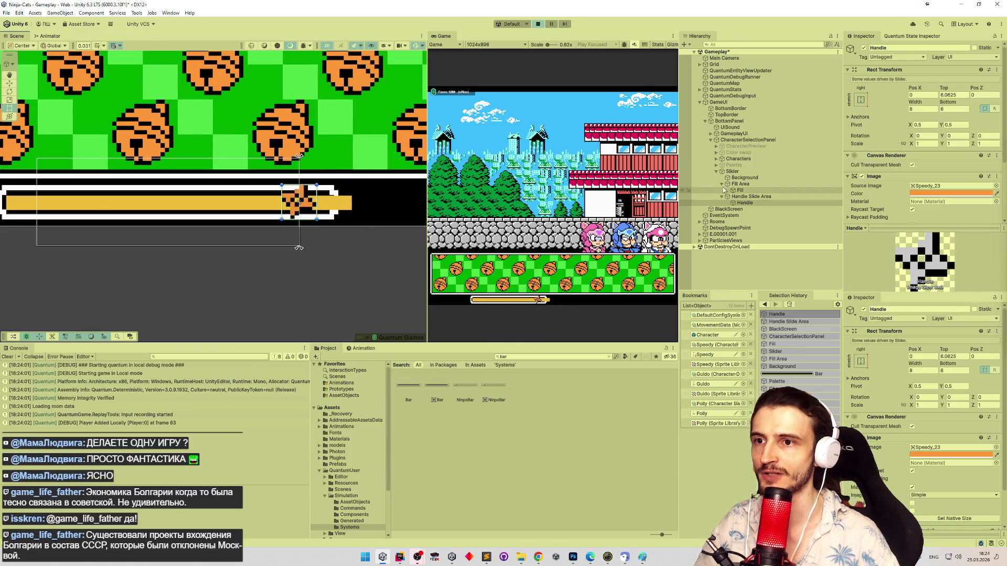
# Step: Stop the game and shrink the Fill rect to zero width
pyautogui.click(743, 184)
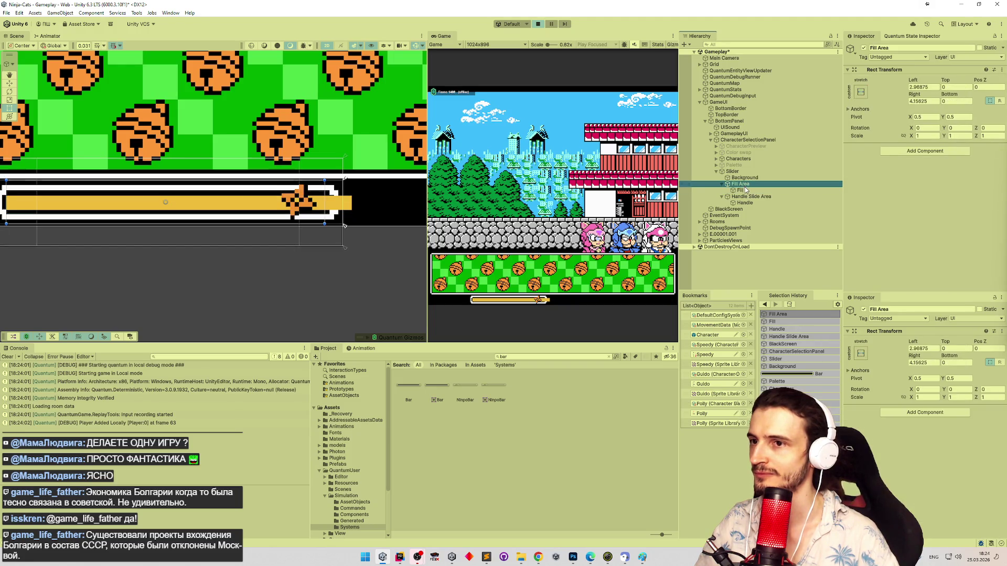
pyautogui.click(745, 189)
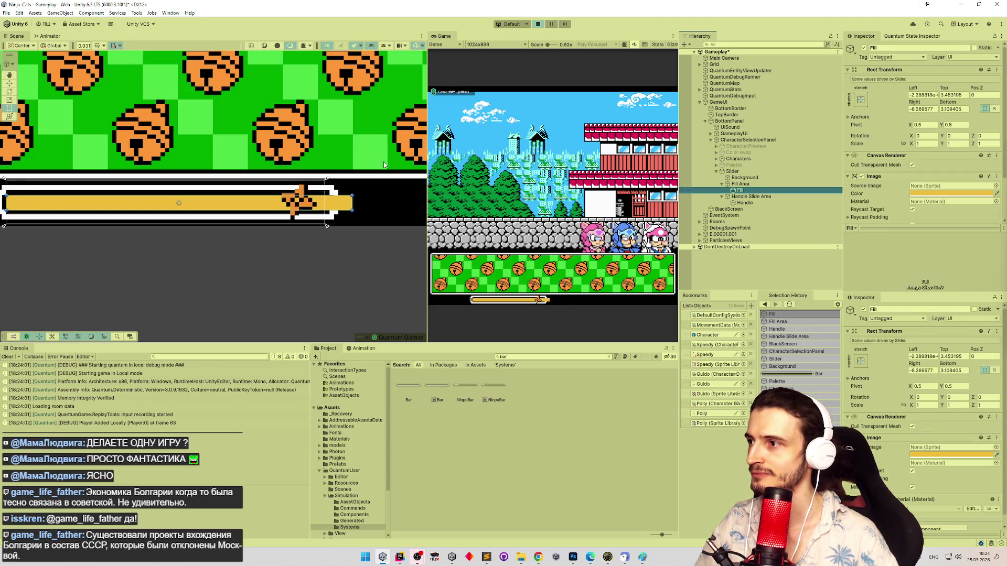
pyautogui.moveTo(303, 150); pyautogui.dragTo(344, 149)
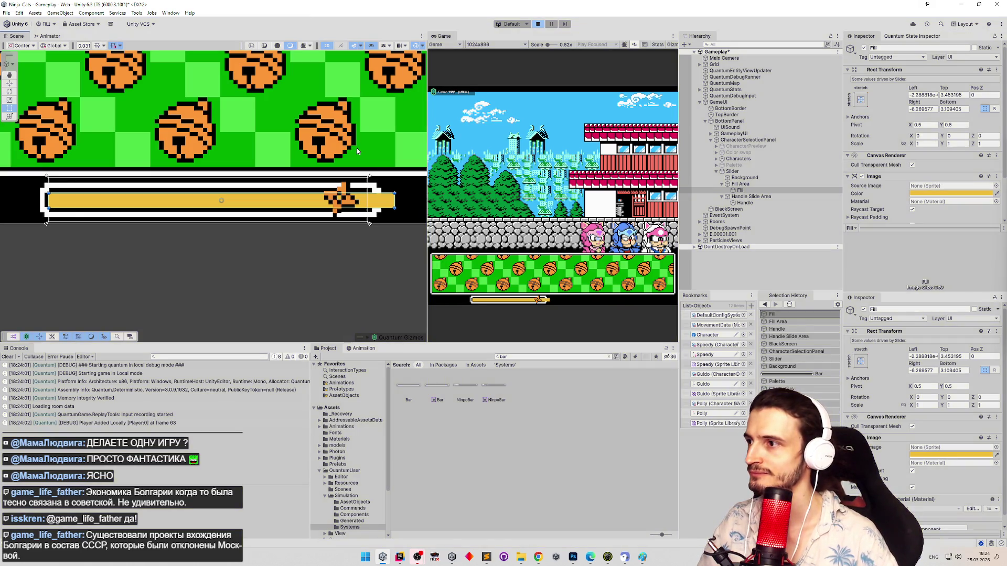
pyautogui.hotkey('ctrl', 'p')
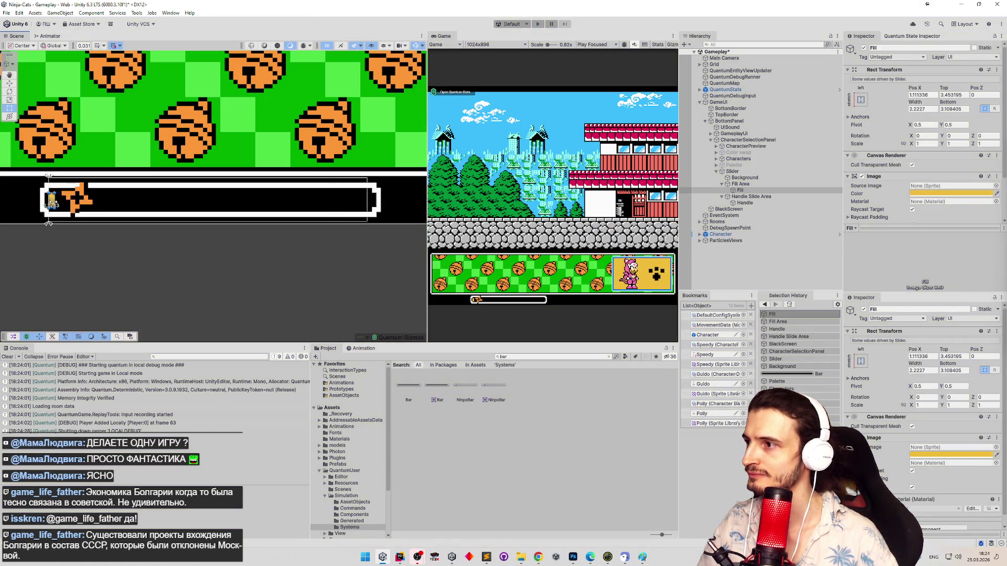
pyautogui.moveTo(52, 201); pyautogui.dragTo(51, 202)
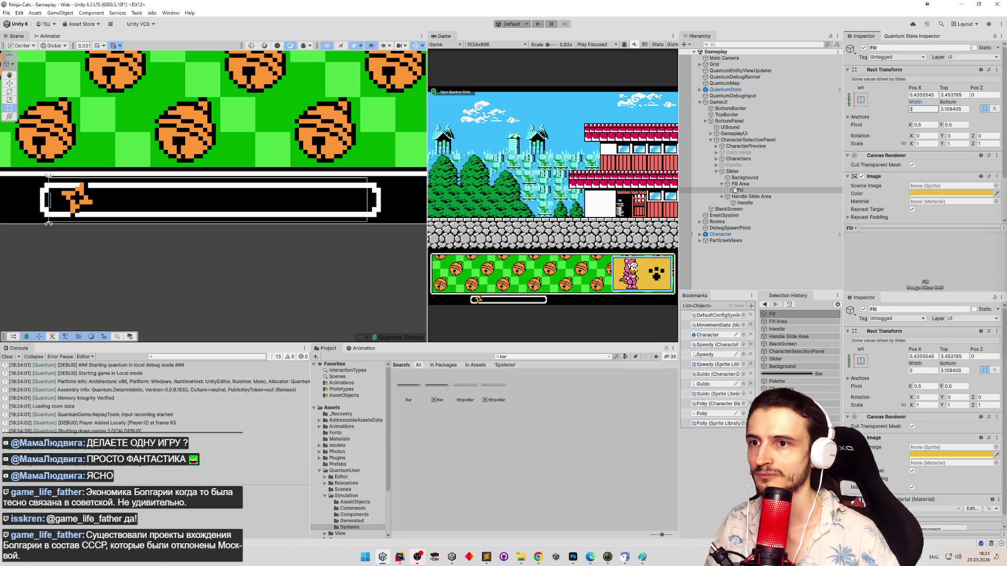
pyautogui.click(747, 197)
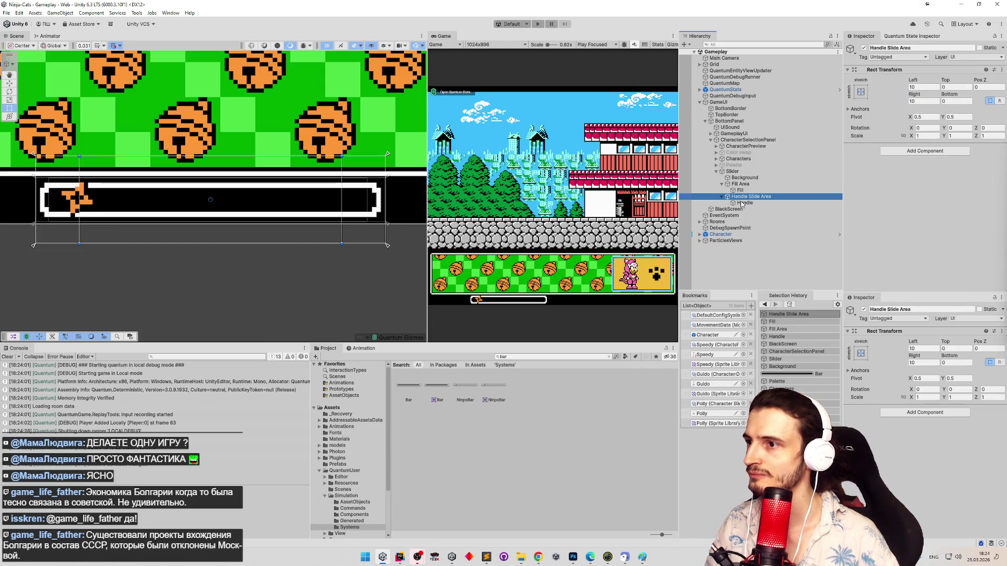
# Step: Widen the Handle Slide Area to Left 2.968761 and Right 4.158139
pyautogui.hotkey('ctrl', 'p')
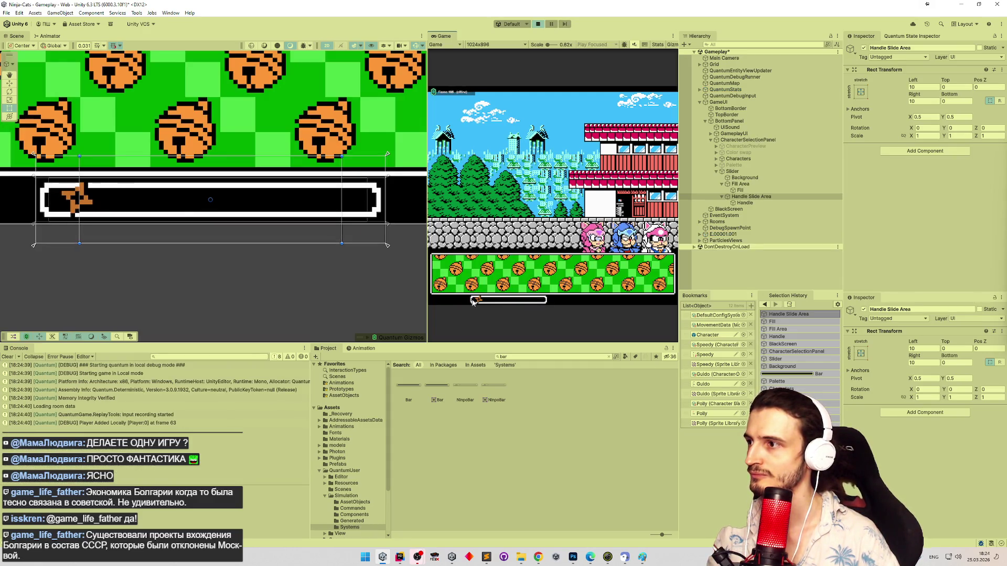
pyautogui.moveTo(477, 301); pyautogui.dragTo(555, 301)
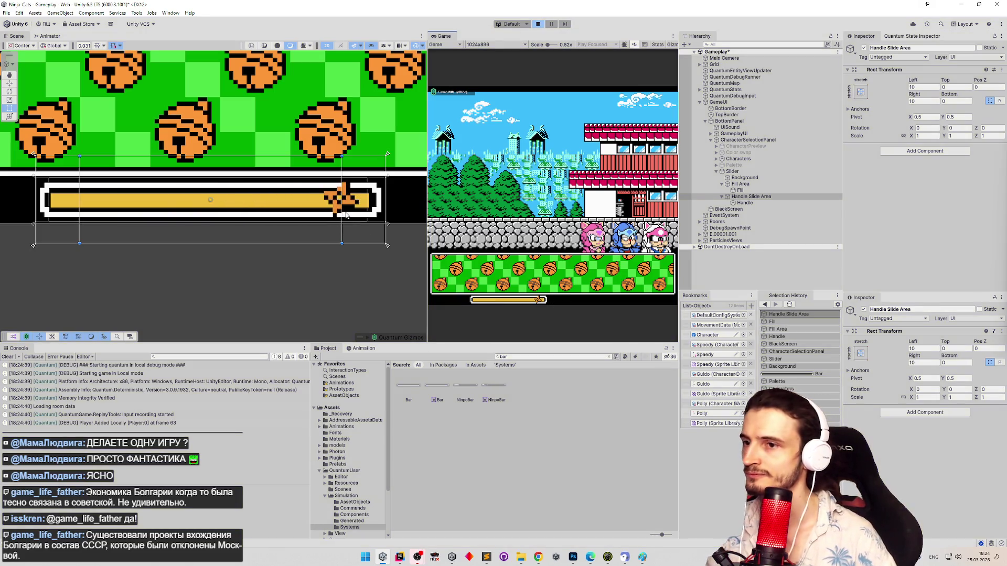
pyautogui.moveTo(340, 201); pyautogui.dragTo(365, 203)
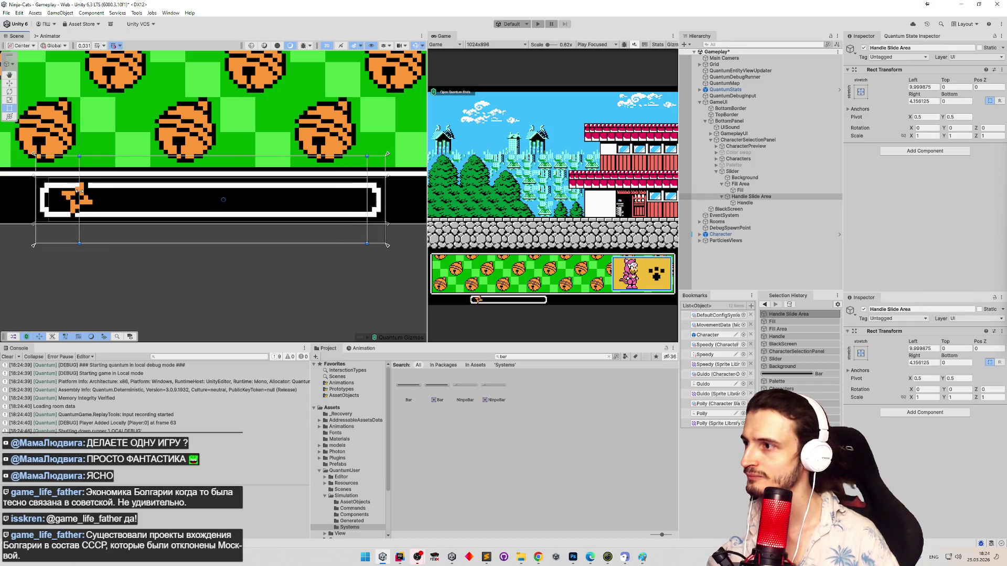
pyautogui.moveTo(79, 189); pyautogui.dragTo(49, 195)
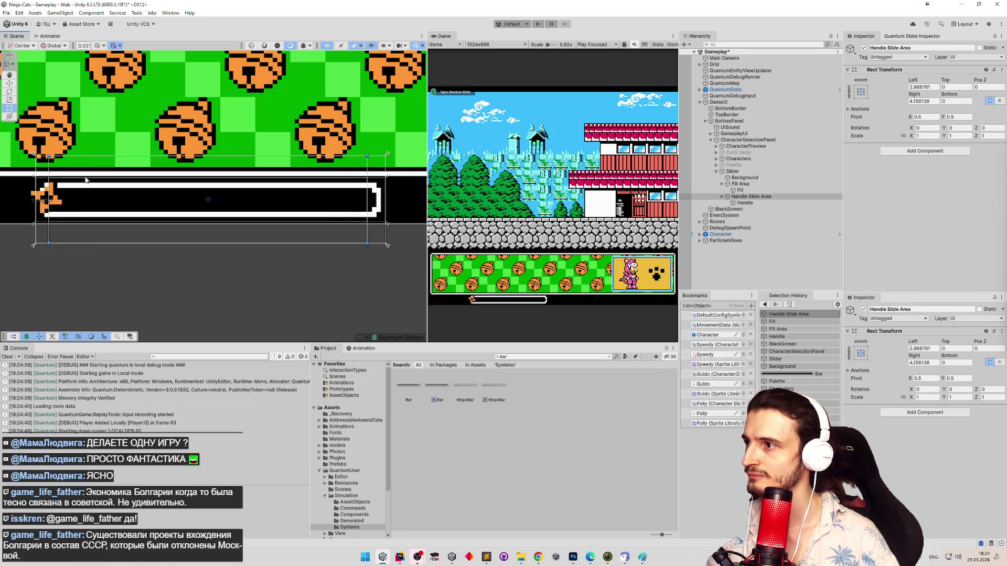
# Step: Test in Play mode by dragging the handle to the bar's right end and back
pyautogui.hotkey('ctrl', 'p')
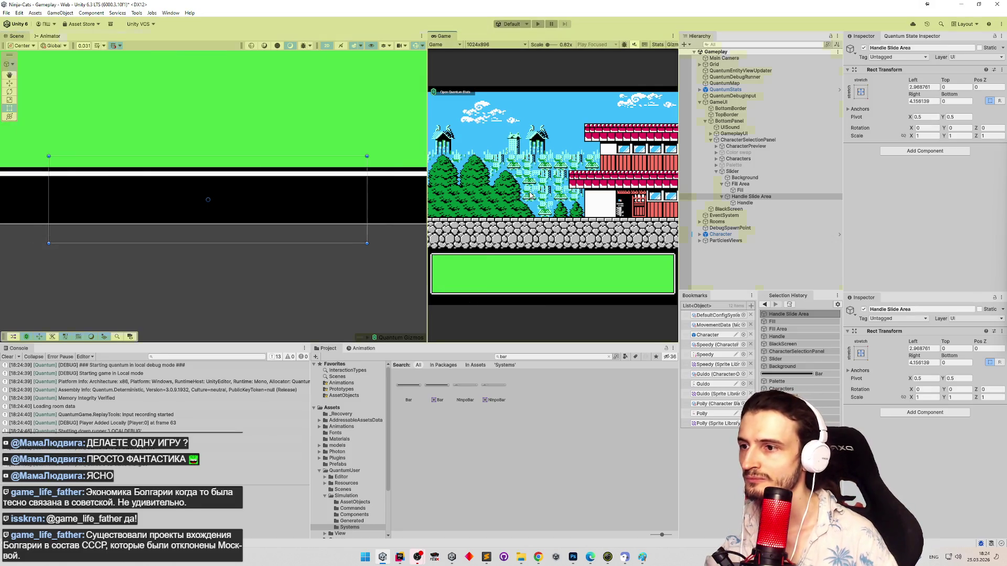
pyautogui.moveTo(470, 303)
pyautogui.mouseDown()
pyautogui.moveTo(557, 310)
pyautogui.moveTo(470, 318)
pyautogui.moveTo(567, 316)
pyautogui.moveTo(469, 313)
pyautogui.moveTo(553, 317)
pyautogui.moveTo(473, 317)
pyautogui.moveTo(542, 315)
pyautogui.moveTo(506, 316)
pyautogui.mouseUp()
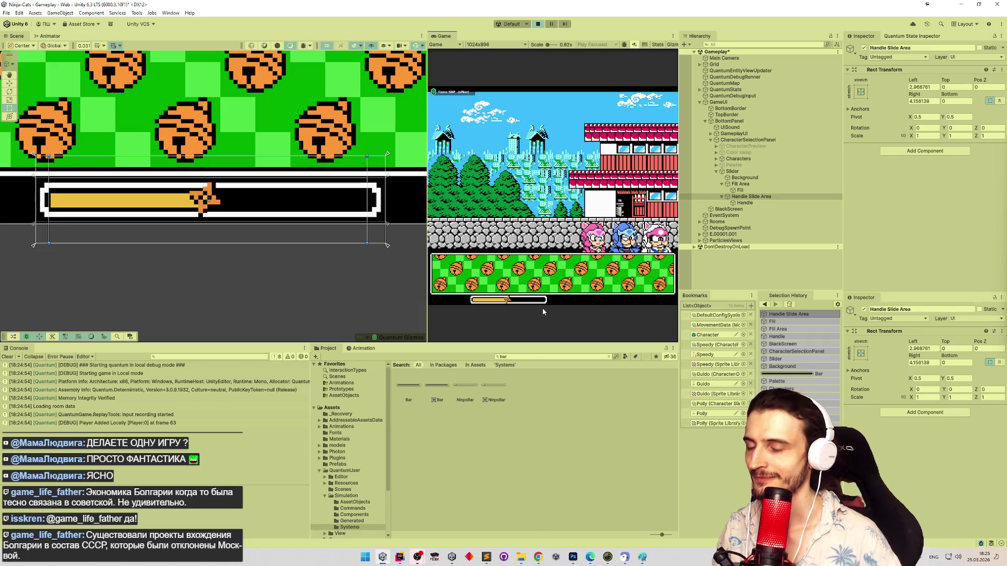
pyautogui.hotkey('shift', 'space')
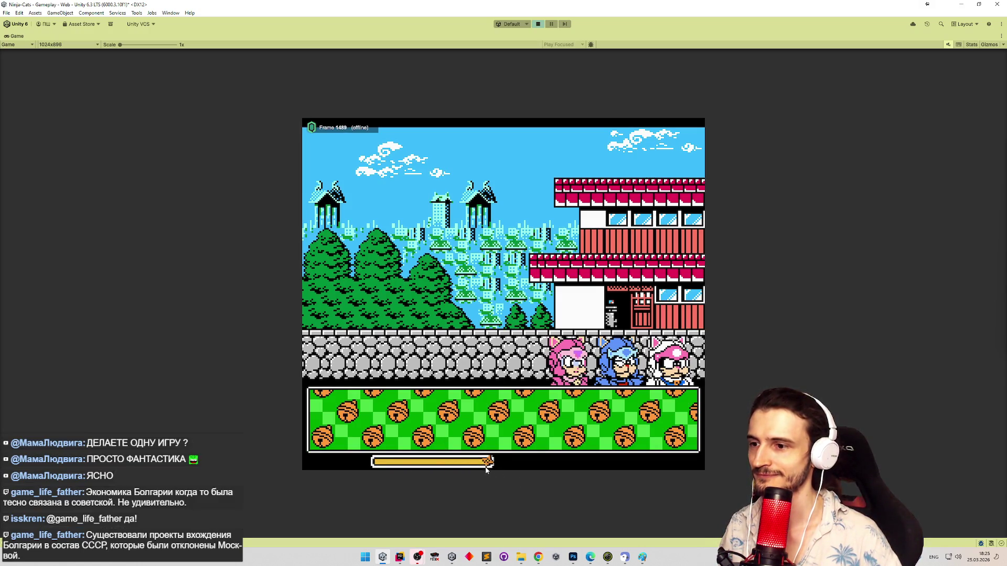
pyautogui.moveTo(486, 466); pyautogui.dragTo(373, 460)
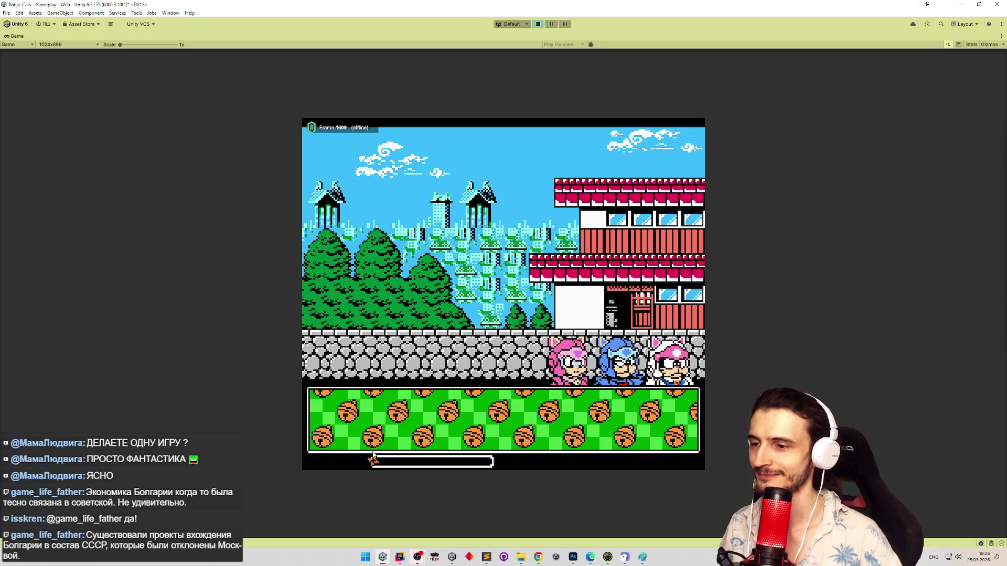
pyautogui.hotkey('ctrl', 'p')
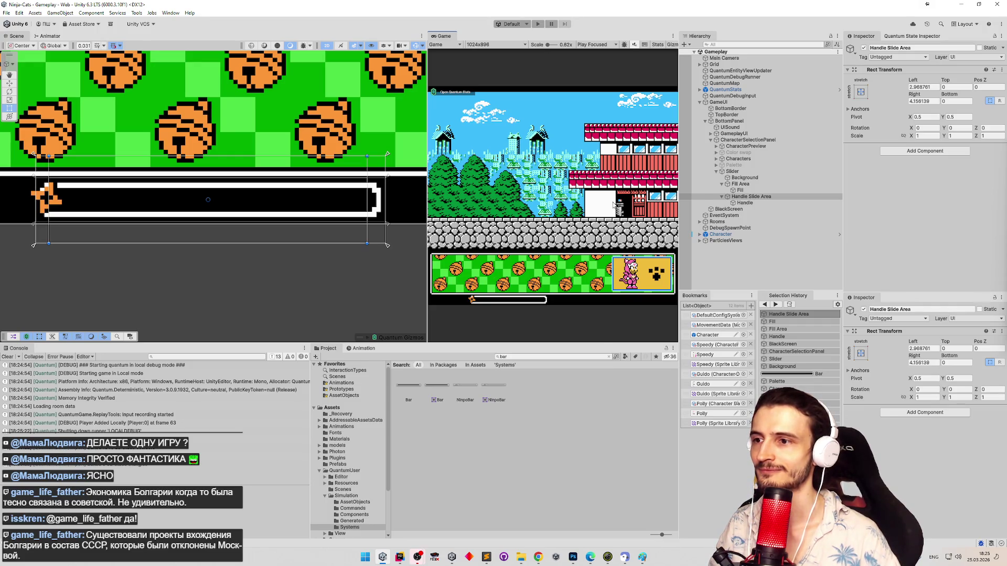
pyautogui.click(734, 171)
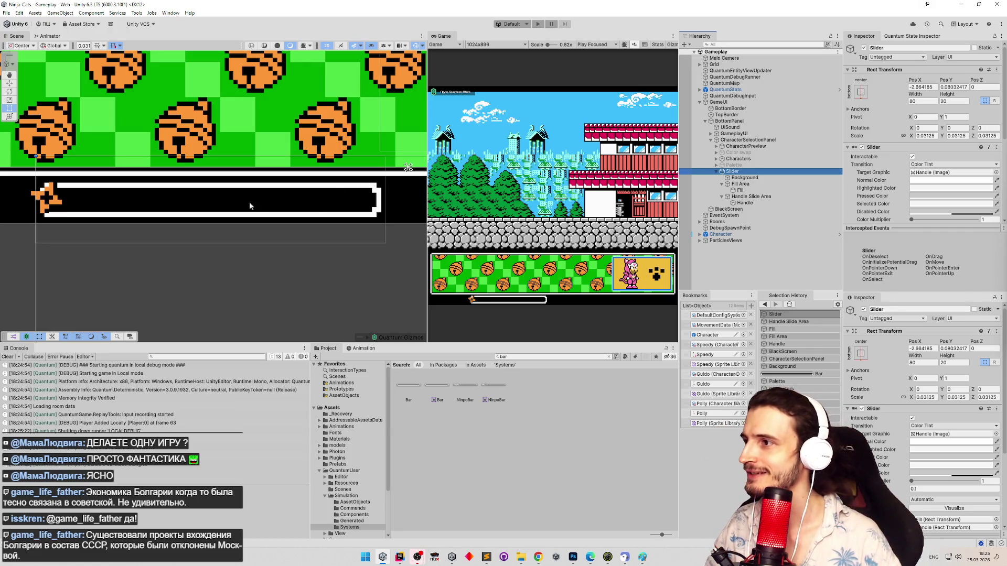
pyautogui.scroll(-10, 249, 205)
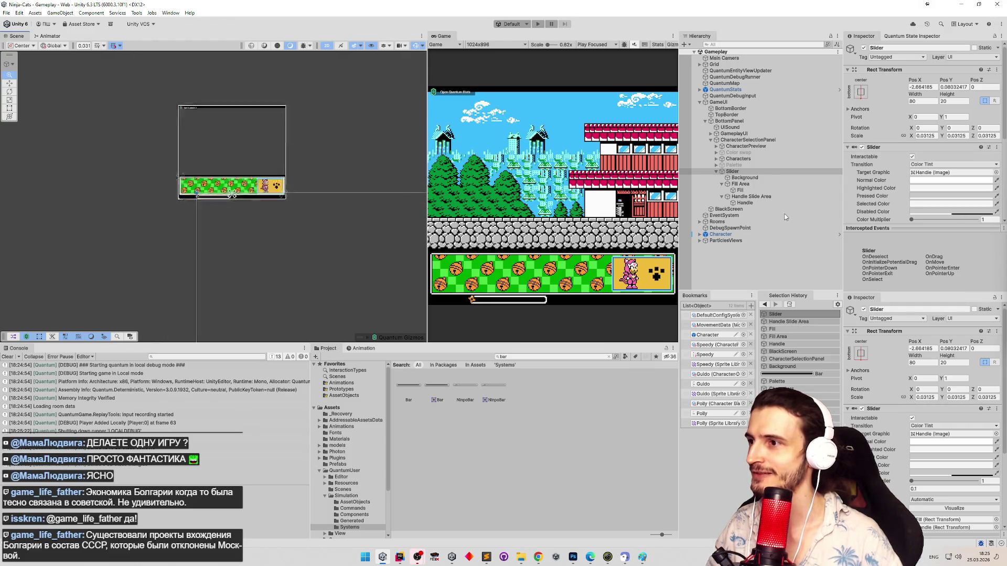
# Step: Frame the Slider in the Scene view, trying and undoing a width change
pyautogui.press('f')
pyautogui.scroll(-5, 310, 234)
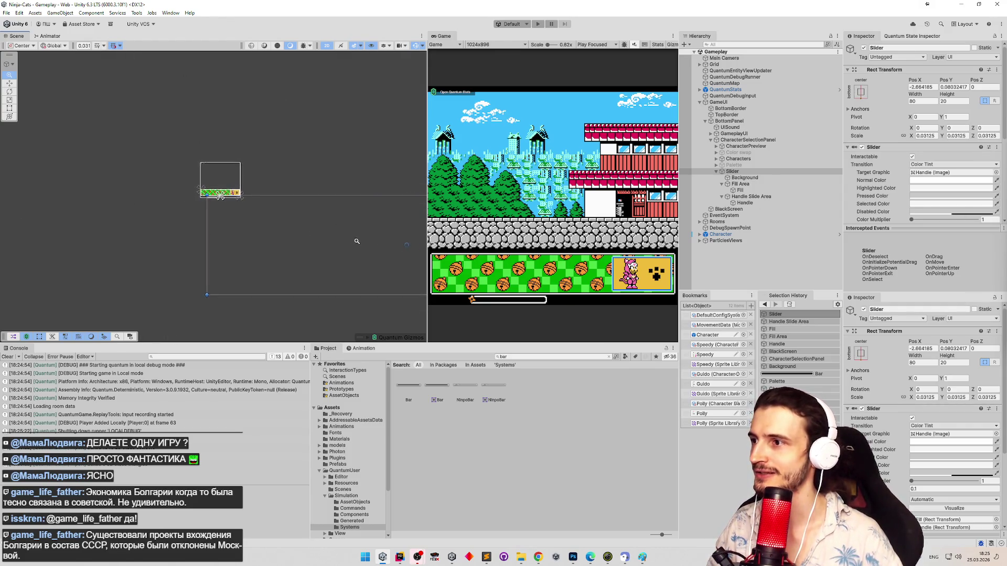
pyautogui.moveTo(369, 240); pyautogui.dragTo(212, 234)
pyautogui.press('f')
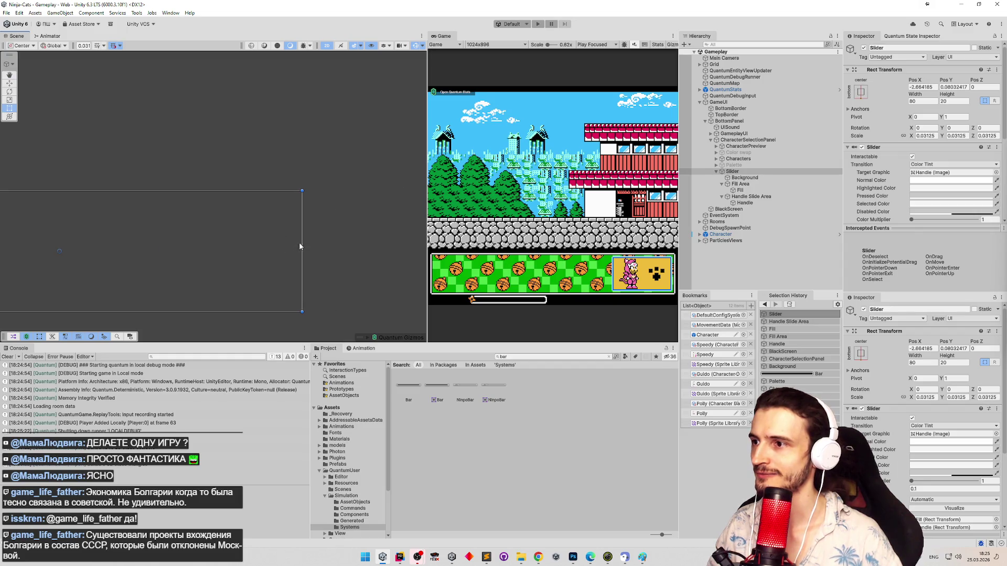
pyautogui.moveTo(300, 246); pyautogui.dragTo(133, 250)
pyautogui.hotkey('ctrl', 'z')
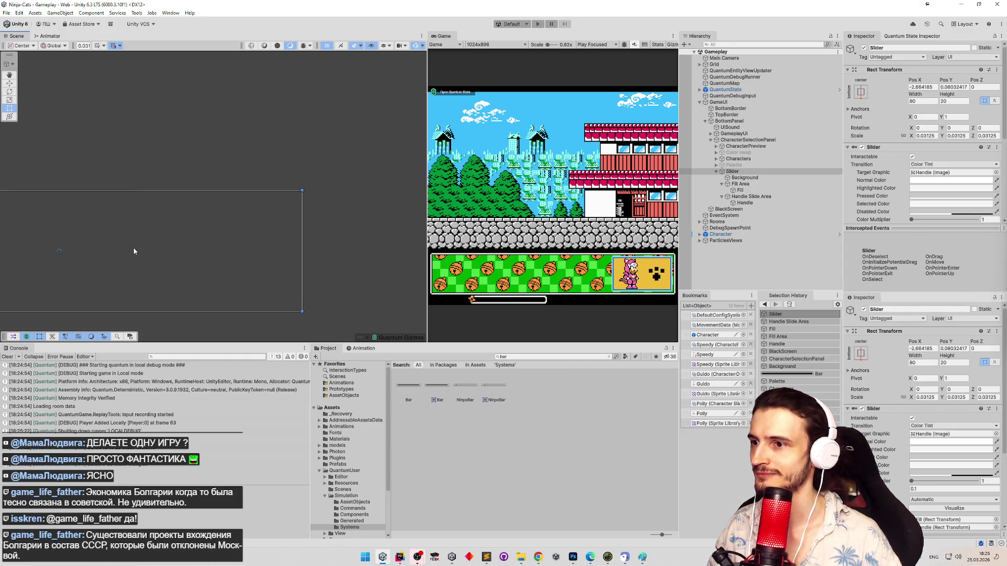
pyautogui.scroll(-8, 133, 251)
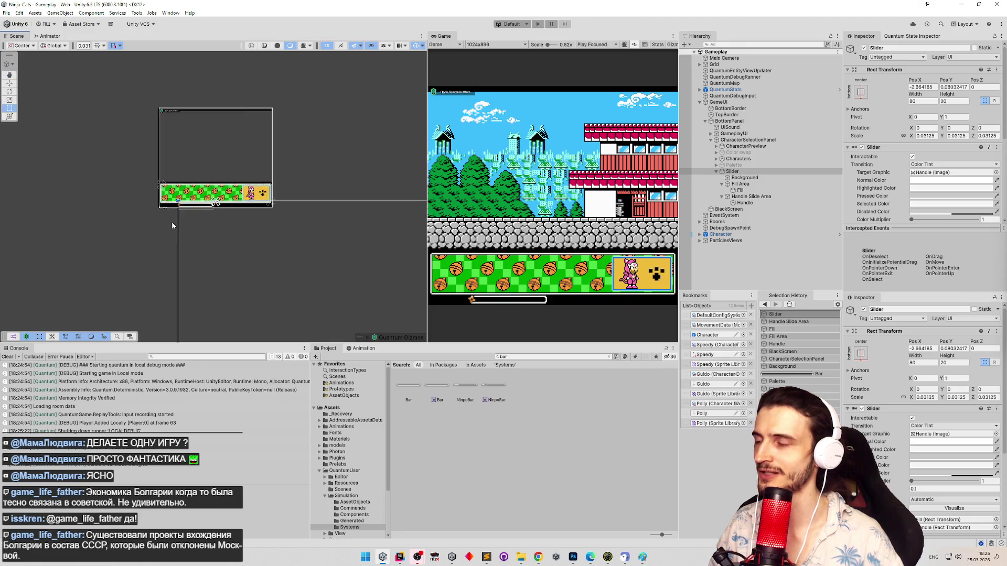
pyautogui.scroll(10, 172, 225)
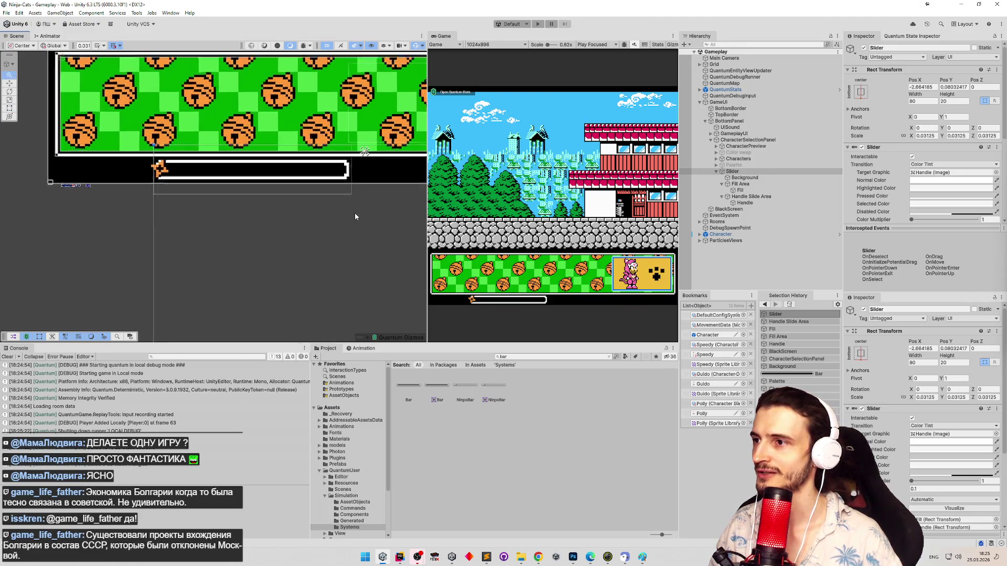
pyautogui.moveTo(262, 209); pyautogui.dragTo(253, 232)
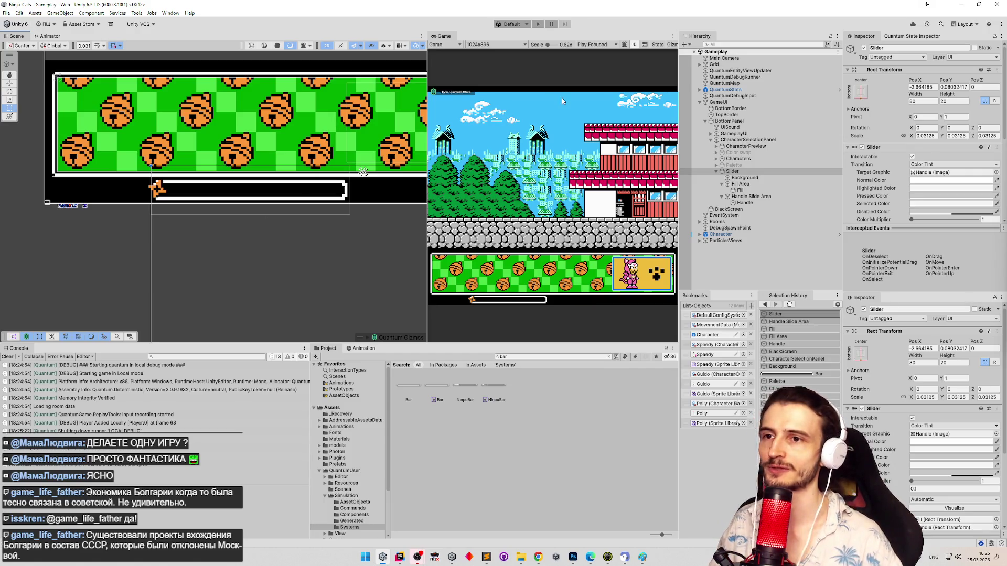
# Step: Create an empty child named Icon, resize it to 8×8, and save the scene
pyautogui.click(727, 184)
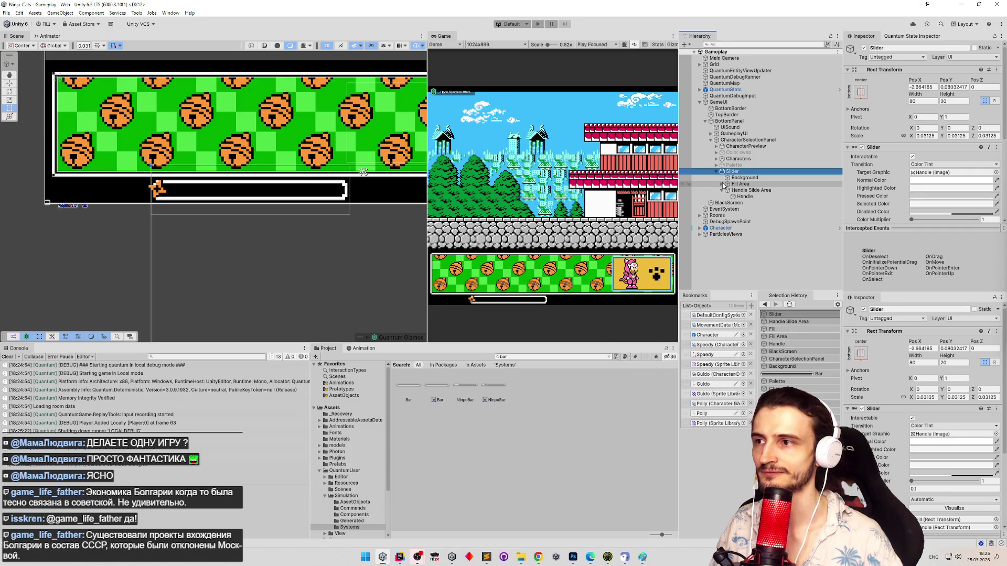
pyautogui.click(740, 179)
pyautogui.rightClick(744, 172)
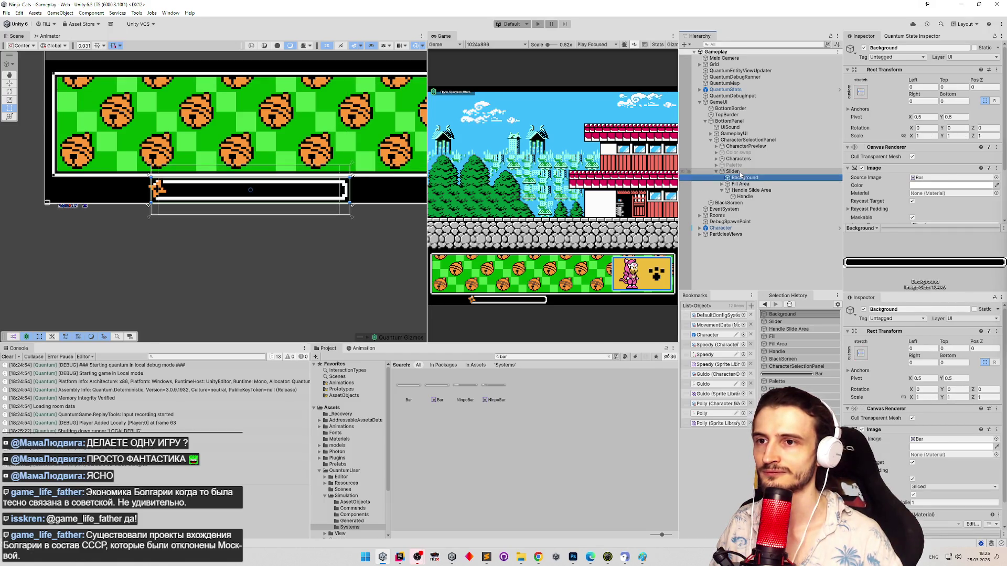
pyautogui.click(775, 316)
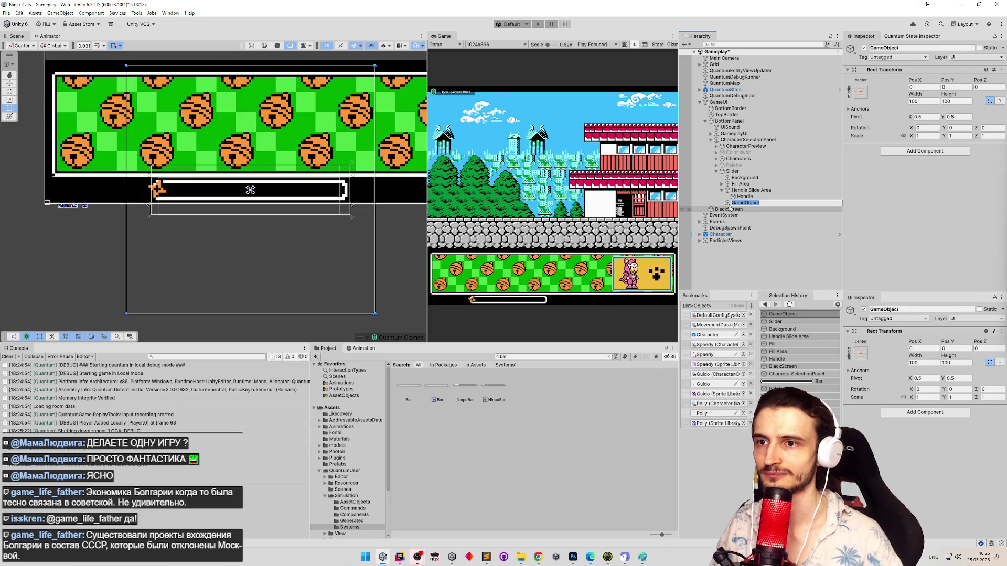
pyautogui.write('Icon')
pyautogui.press('Return')
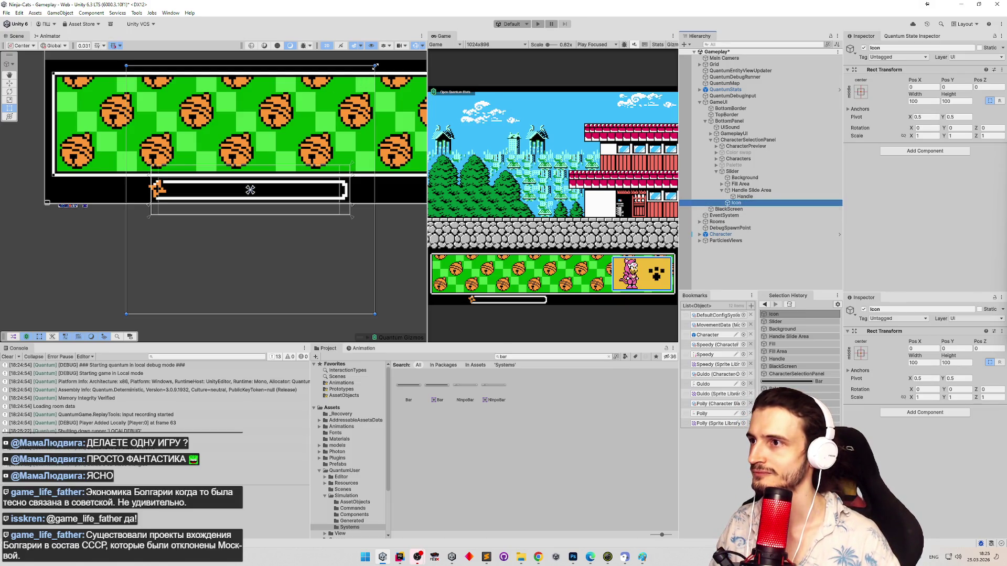
pyautogui.moveTo(375, 67)
pyautogui.mouseDown()
pyautogui.moveTo(247, 177)
pyautogui.moveTo(154, 179)
pyautogui.mouseUp()
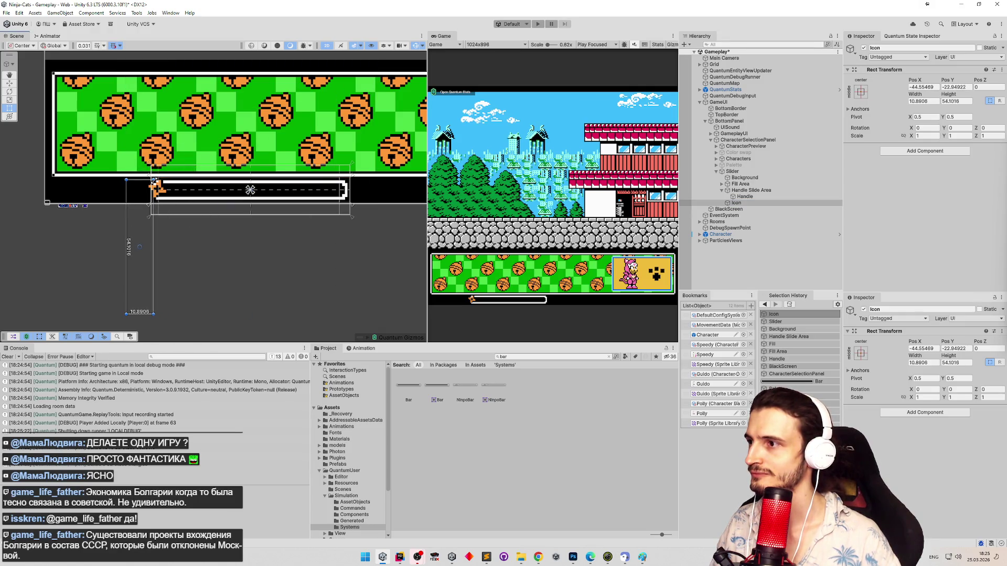
pyautogui.moveTo(152, 310); pyautogui.dragTo(146, 199)
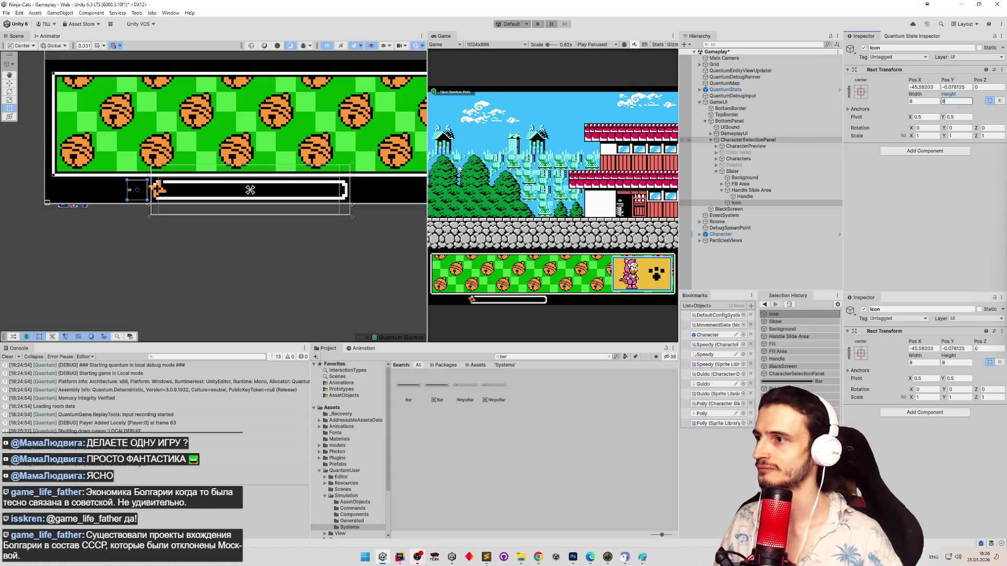
pyautogui.hotkey('ctrl', 's')
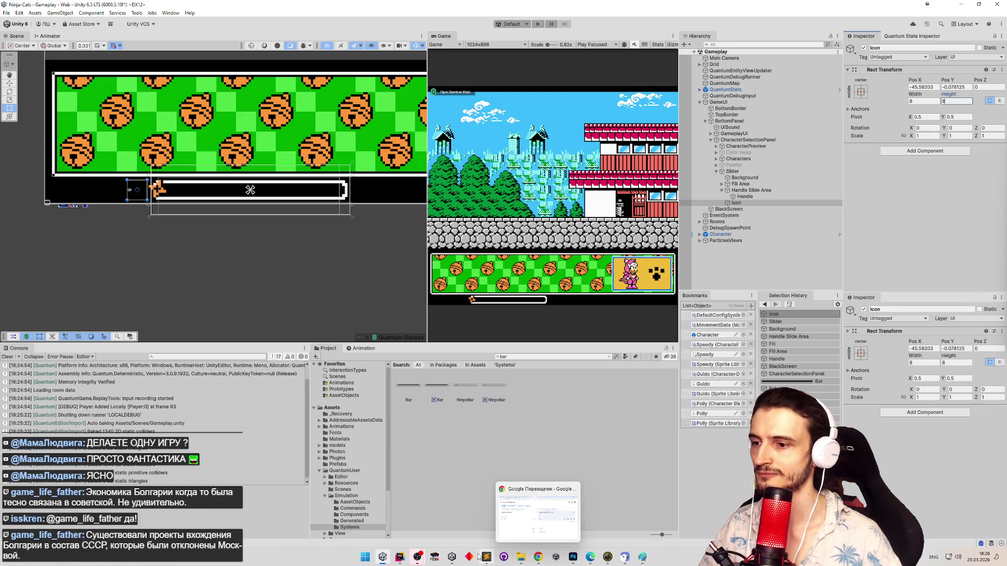
# Step: Open the Kyatto Ninden Teyandee sprite page in a new tab and briefly visit its Sounds page
pyautogui.moveTo(452, 557)
pyautogui.click(540, 557)
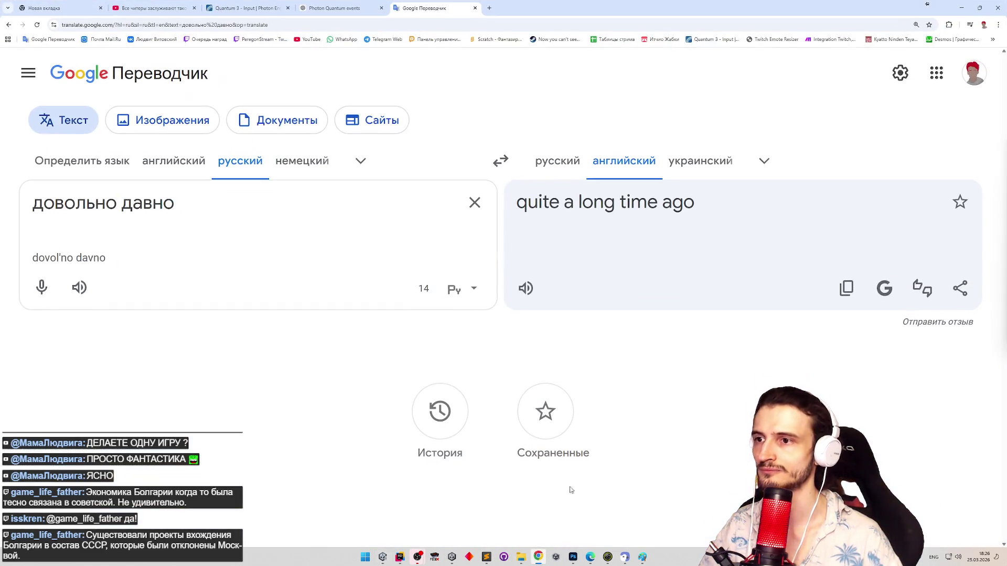
pyautogui.middleClick(913, 41)
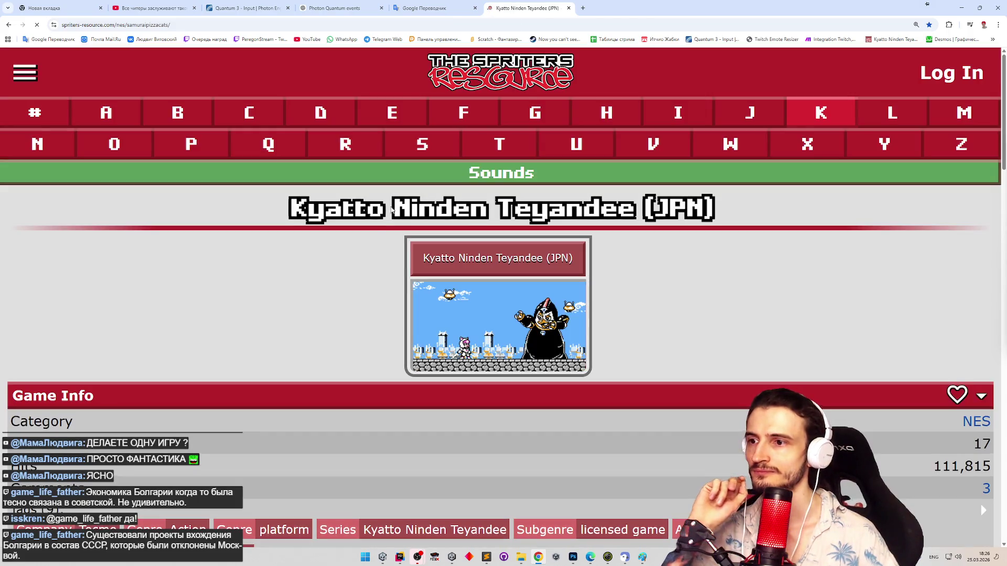
pyautogui.scroll(-12, 331, 367)
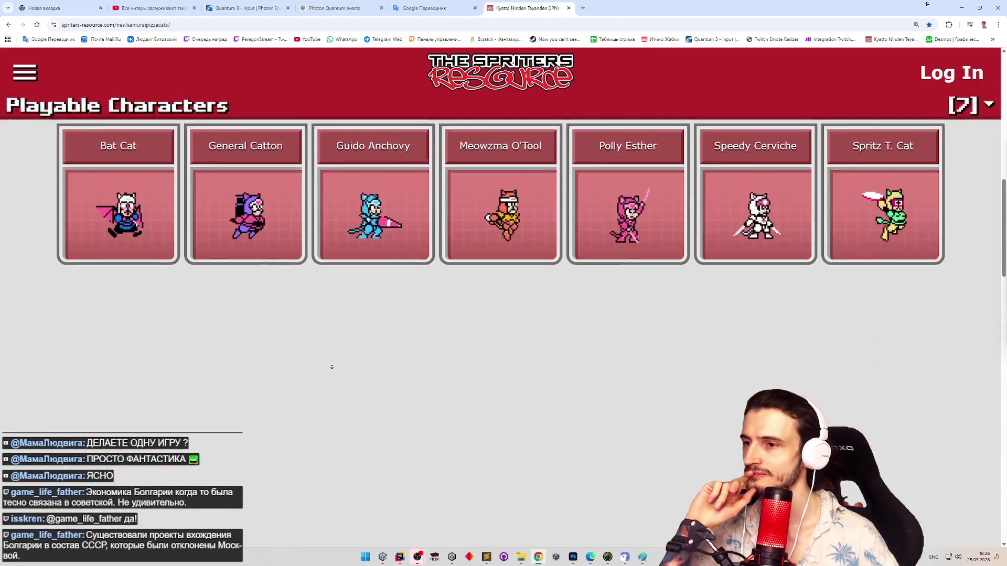
pyautogui.scroll(12, 373, 220)
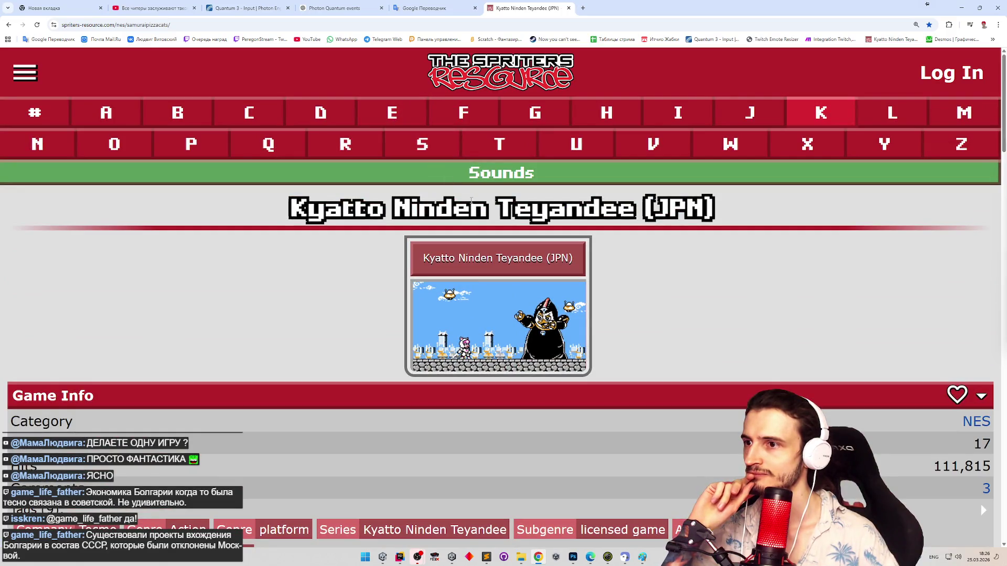
pyautogui.click(482, 175)
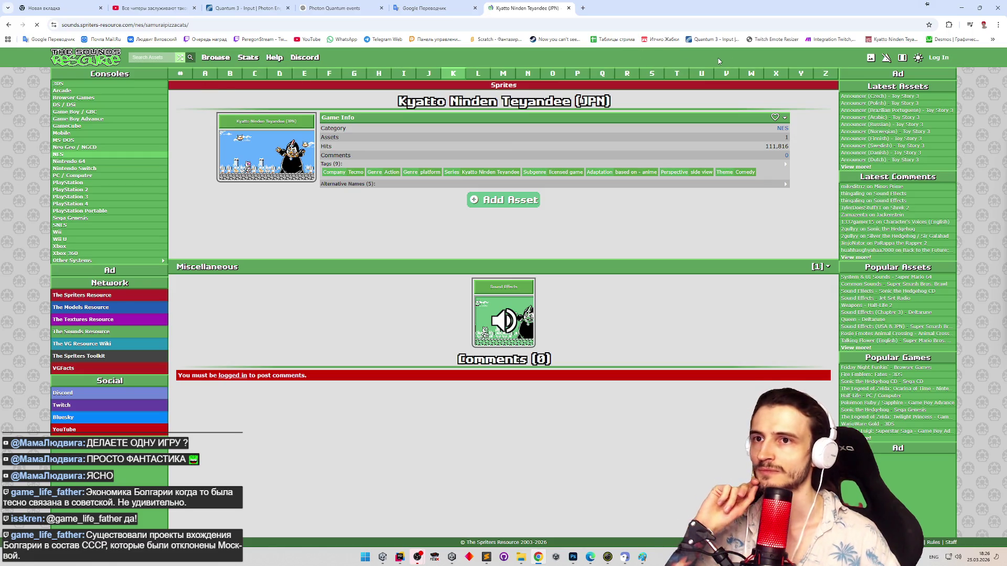
pyautogui.click(891, 39)
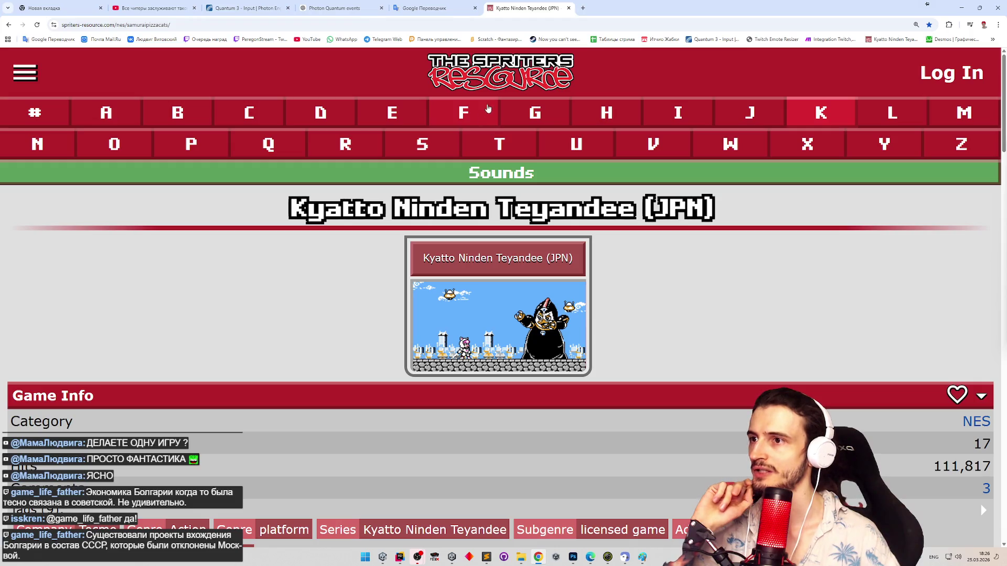
# Step: Scroll to the Bosses section and open the Bosses sprite sheet image
pyautogui.scroll(-2, 669, 371)
pyautogui.scroll(-8, 669, 372)
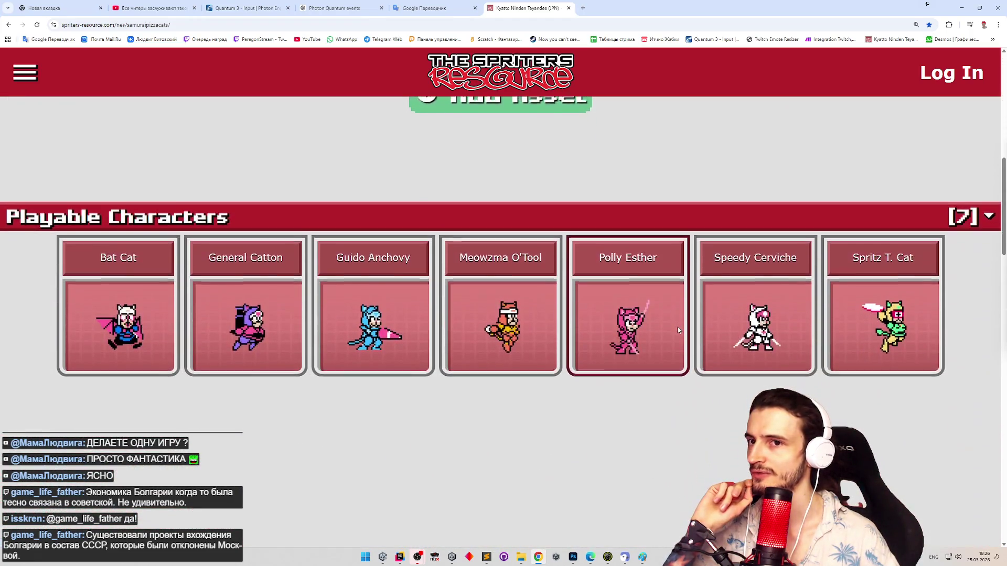
pyautogui.middleClick(681, 333)
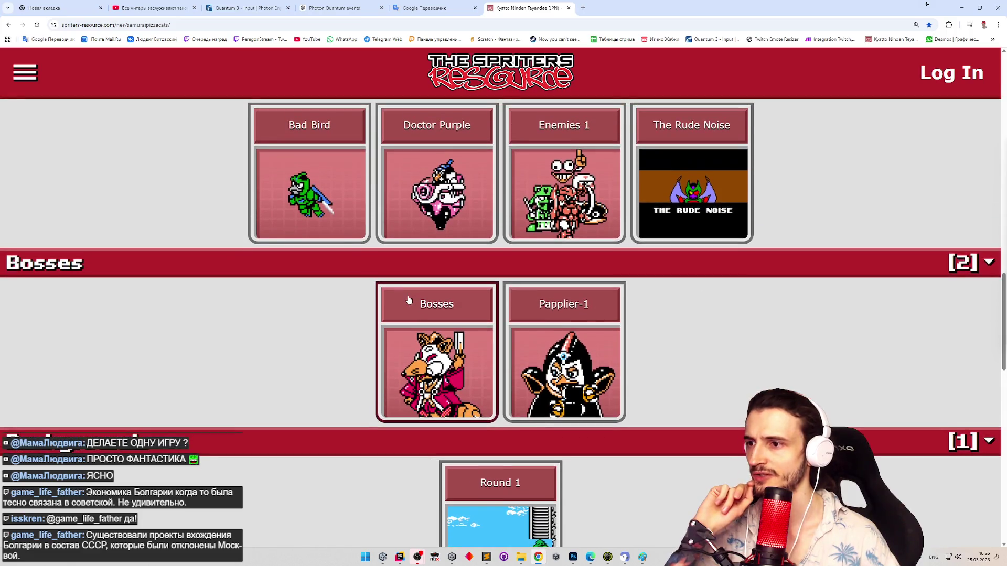
pyautogui.click(408, 296)
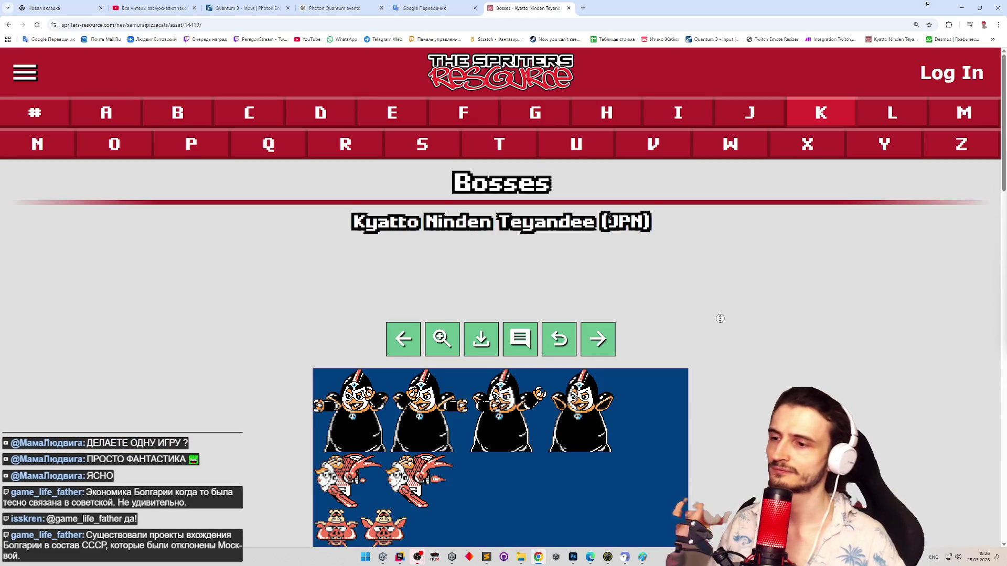
pyautogui.middleClick(720, 317)
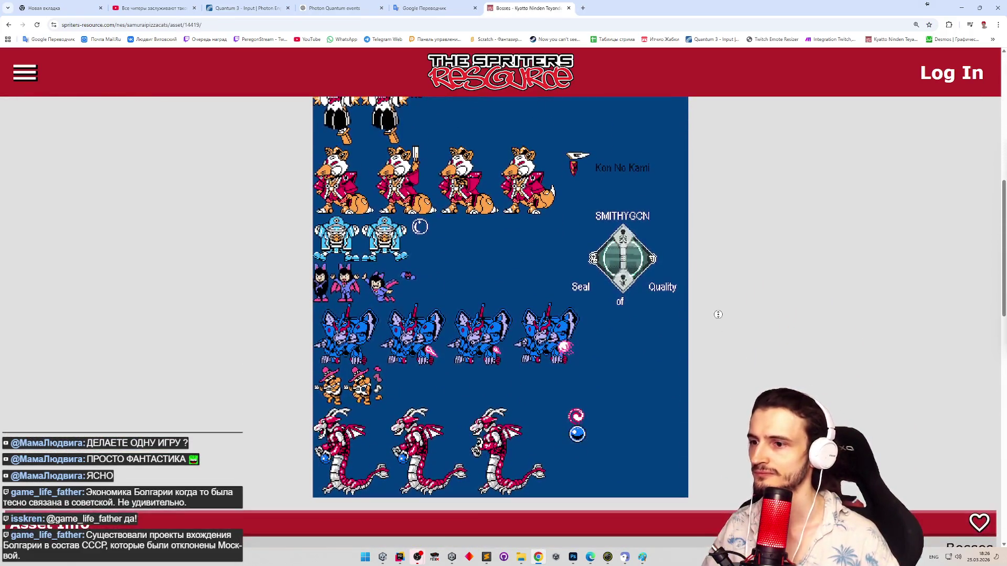
pyautogui.rightClick(520, 239)
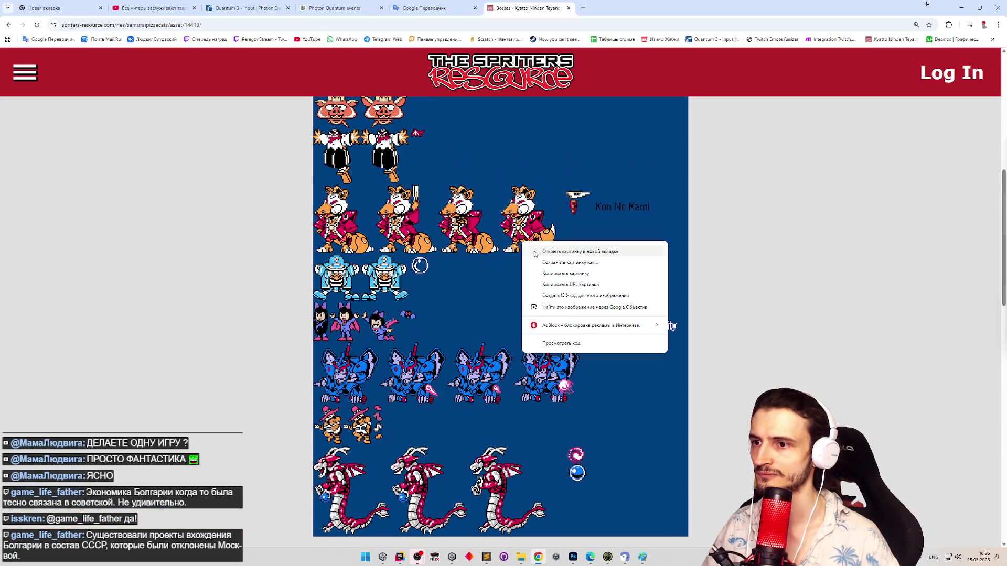
# Step: Save the sprite sheet as Bosses.png in Assets\Sprites\Characters
pyautogui.click(542, 262)
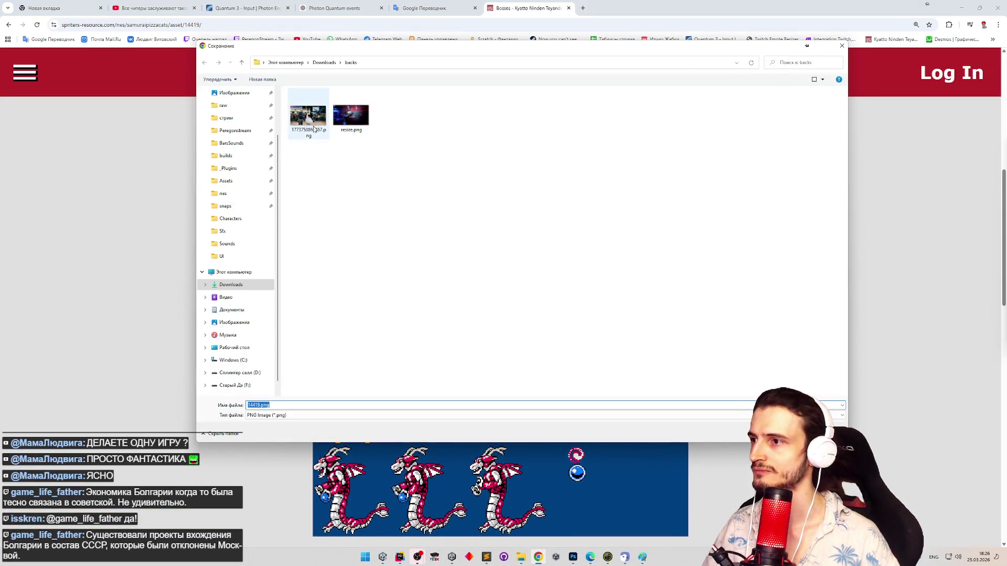
pyautogui.click(239, 181)
pyautogui.doubleClick(304, 288)
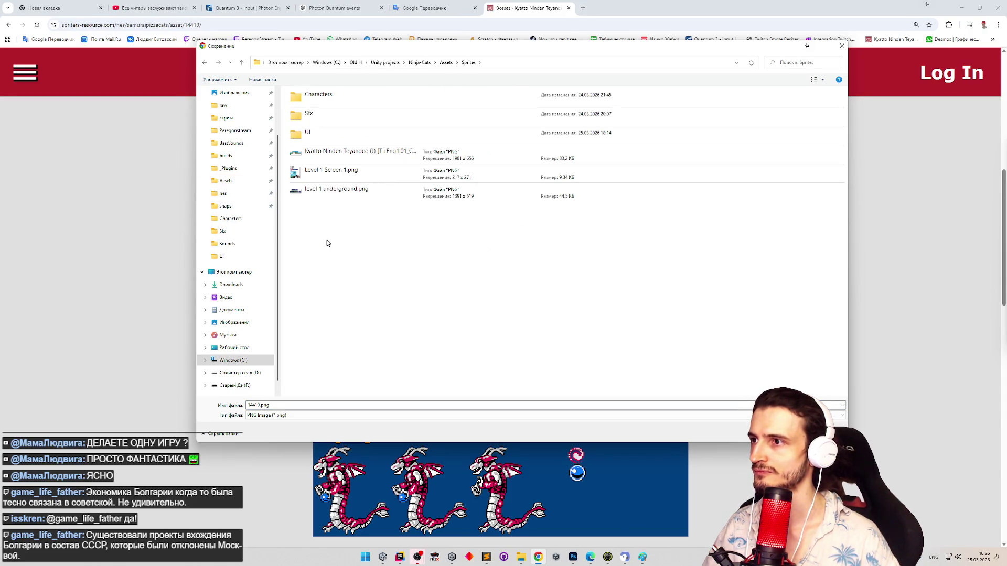
pyautogui.doubleClick(329, 98)
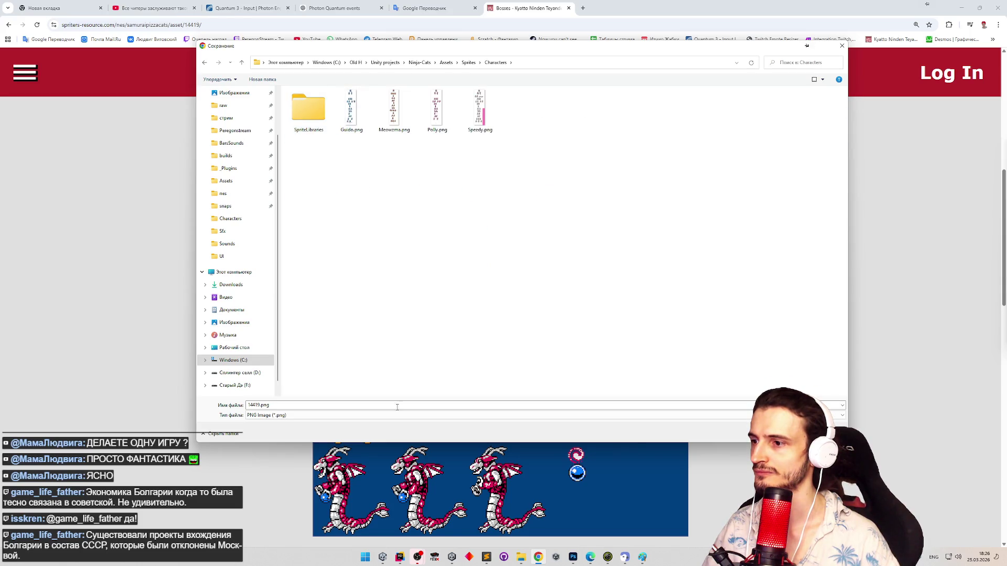
pyautogui.write('Bosses')
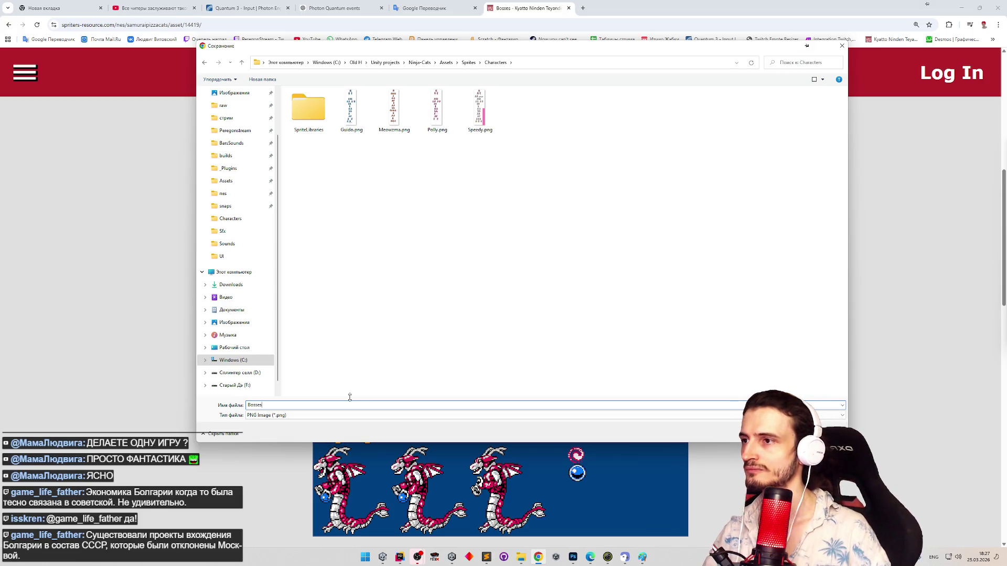
pyautogui.press('Return')
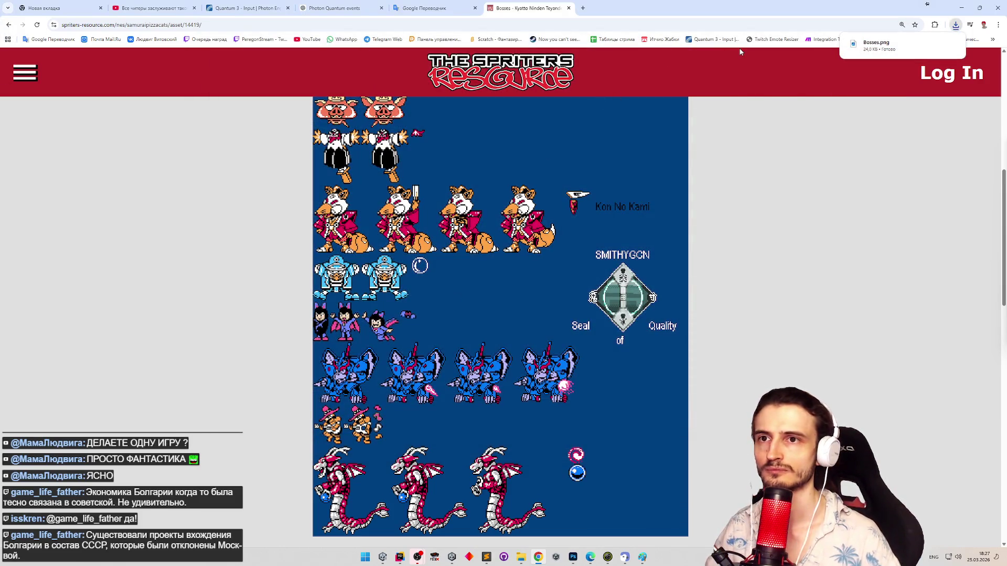
# Step: Show Bosses.png in File Explorer and open it in Adobe Photoshop
pyautogui.click(925, 49)
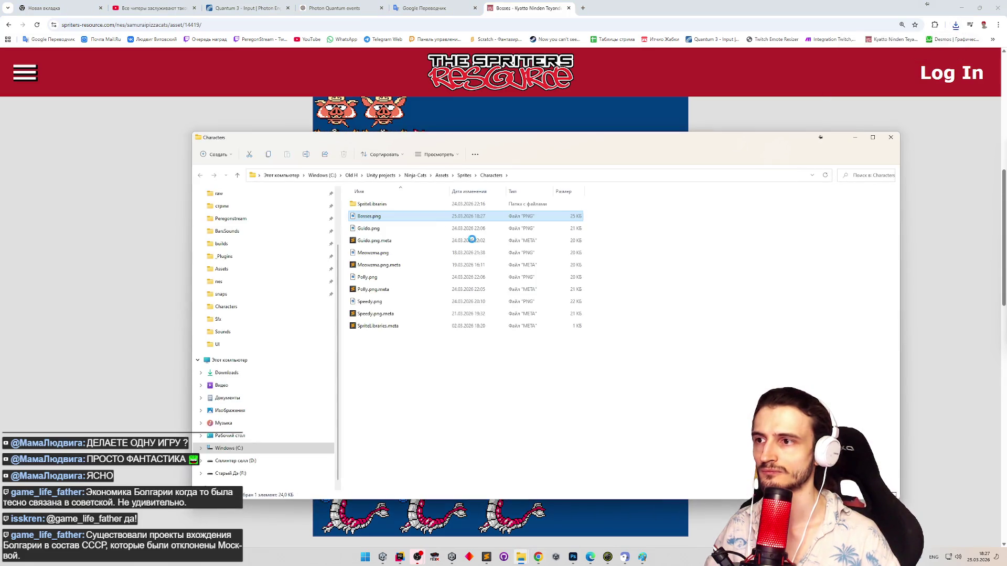
pyautogui.rightClick(398, 219)
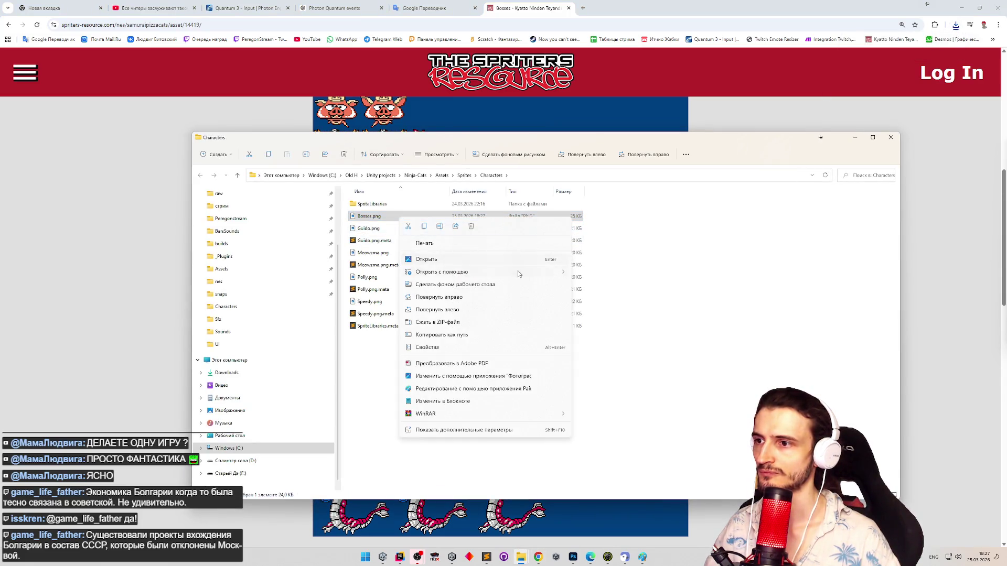
pyautogui.moveTo(518, 270)
pyautogui.click(592, 279)
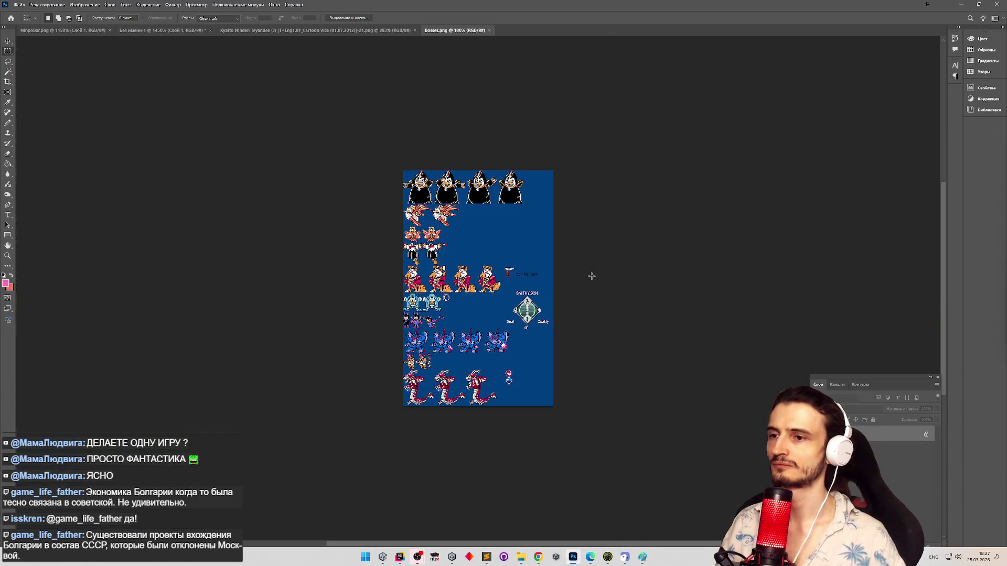
# Step: Duplicate the image layer and erase the Kon No Kami text to transparency
pyautogui.press('m')
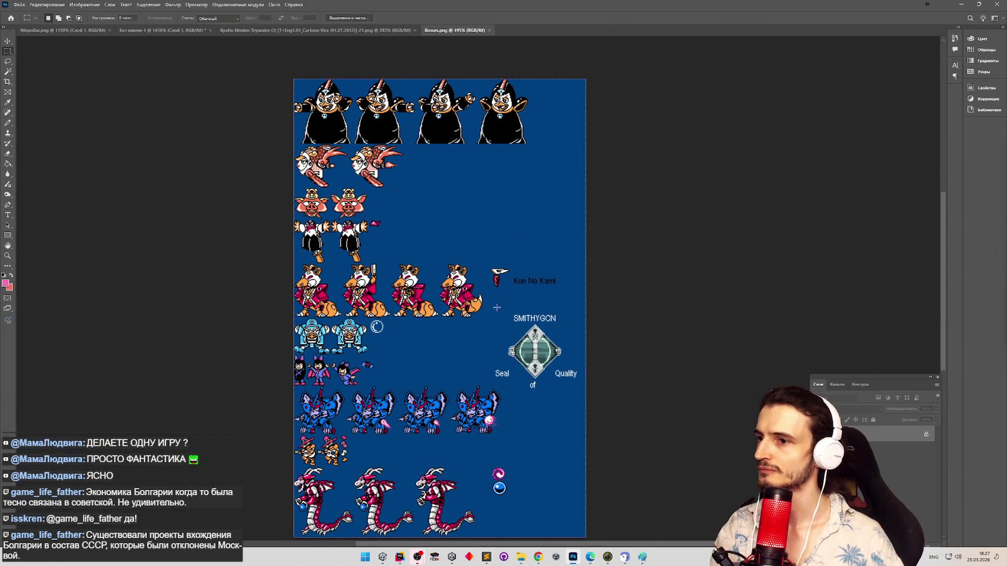
pyautogui.moveTo(564, 316); pyautogui.dragTo(567, 322)
pyautogui.hotkey('shift', 'BackSpace')
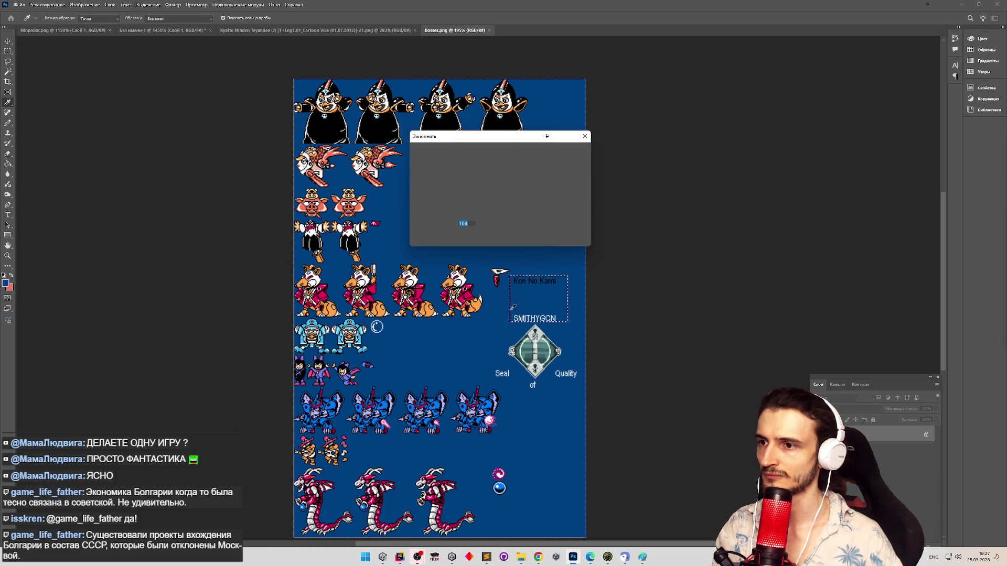
pyautogui.press('Escape')
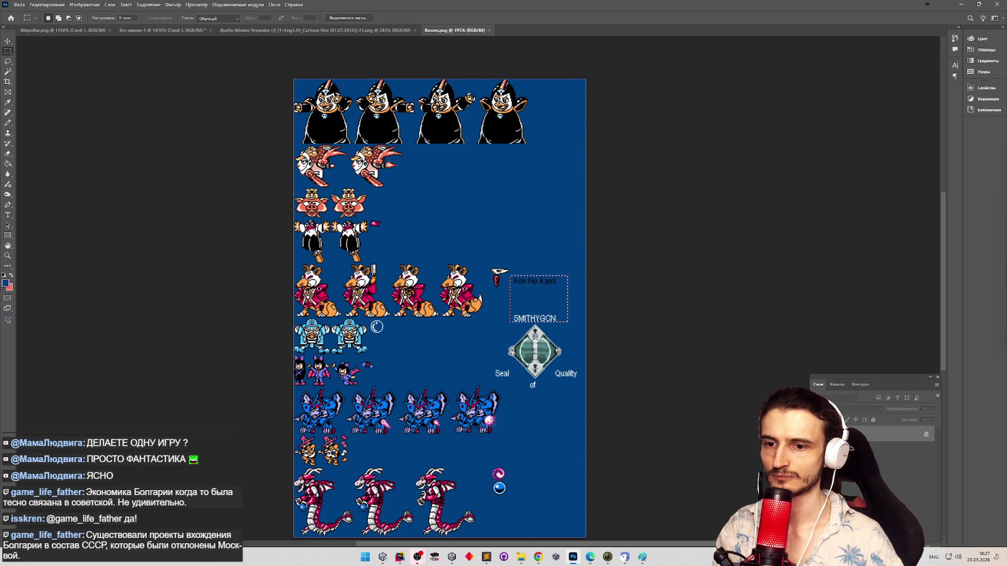
pyautogui.rightClick(893, 435)
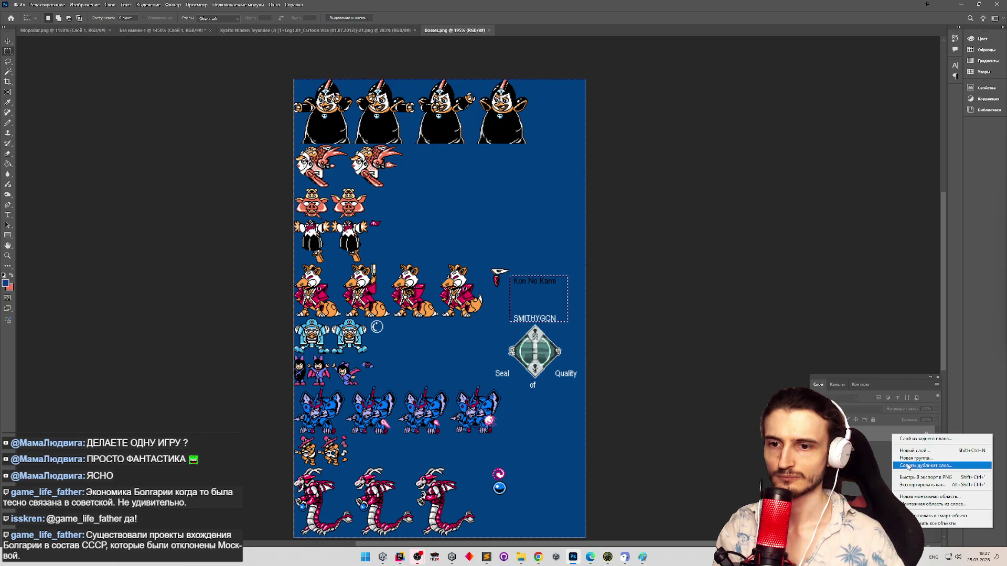
pyautogui.click(908, 466)
pyautogui.click(598, 271)
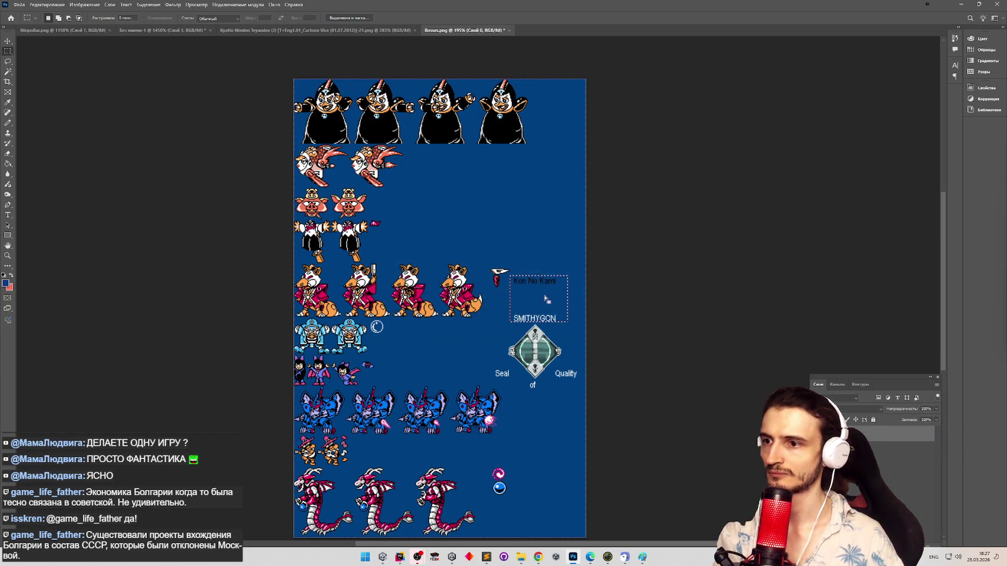
pyautogui.press('Delete')
# Step: Erase the seal emblem, the word 'of', and the blue background to transparency
pyautogui.moveTo(483, 322); pyautogui.dragTo(589, 382)
pyautogui.press('Delete')
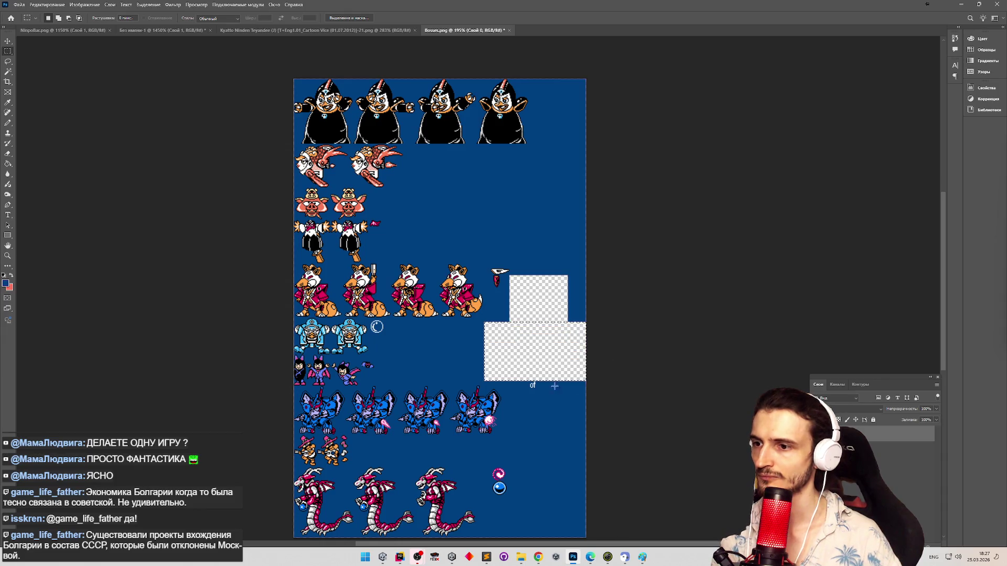
pyautogui.moveTo(522, 382); pyautogui.dragTo(549, 397)
pyautogui.press('Delete')
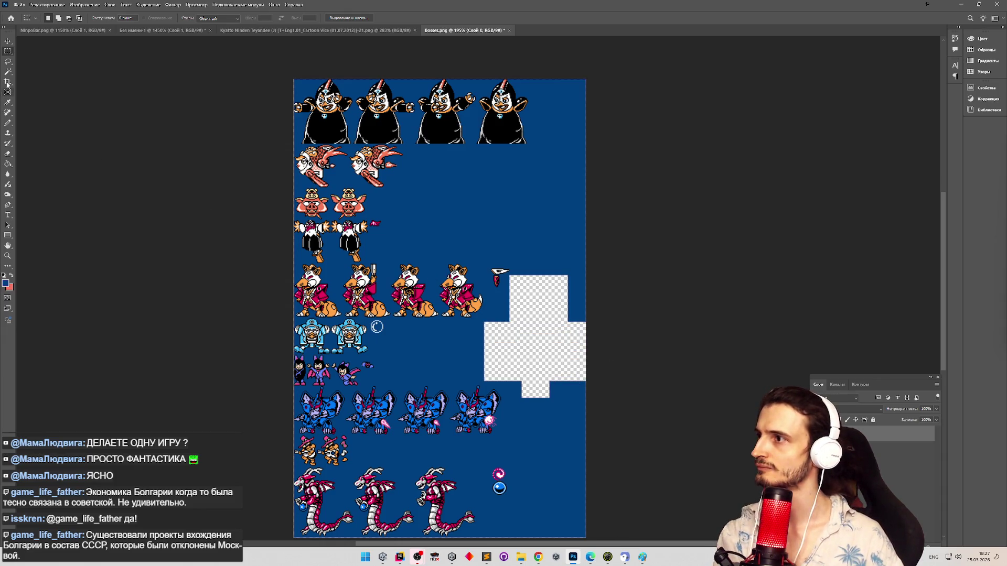
pyautogui.click(8, 71)
pyautogui.click(425, 162)
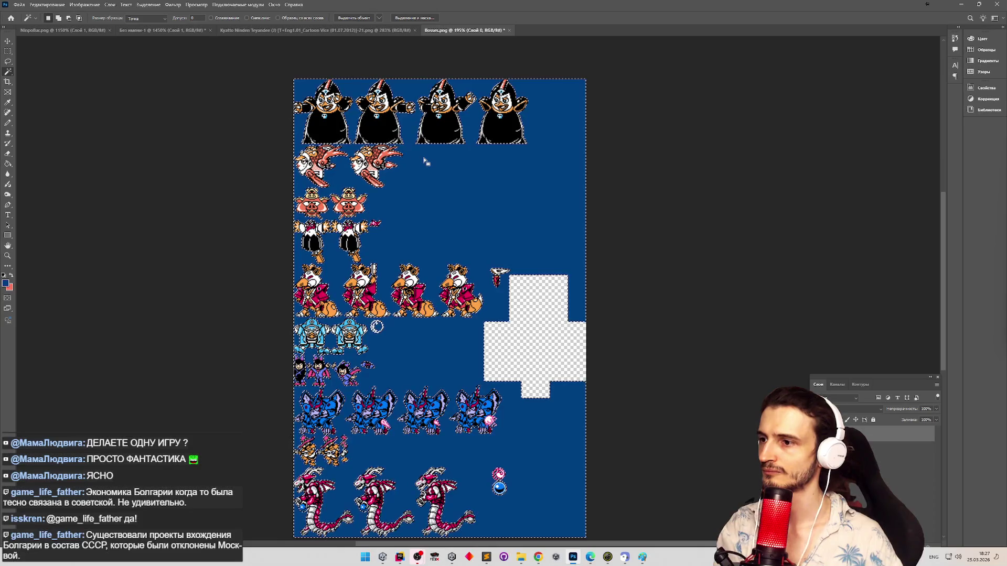
pyautogui.press('Delete')
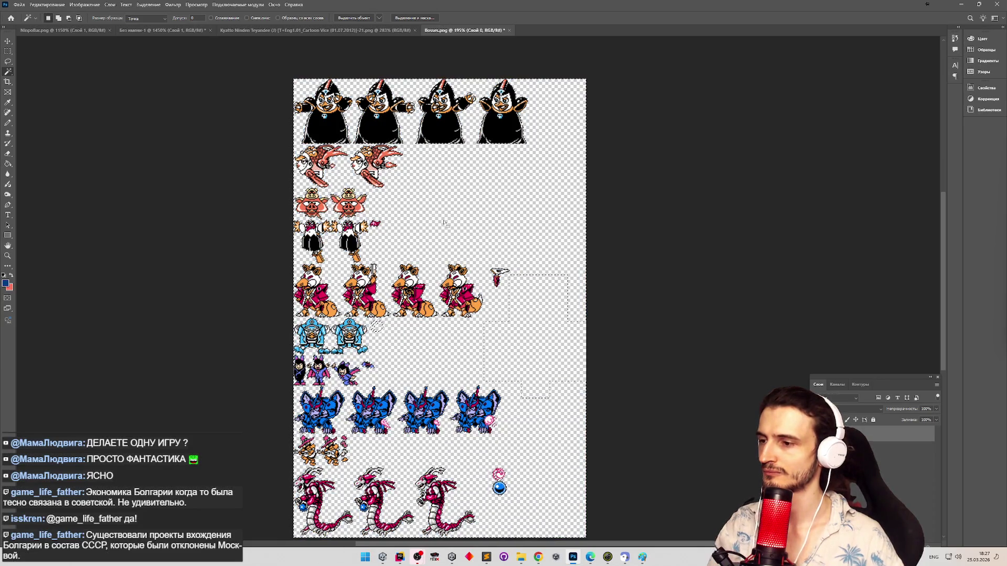
# Step: Zoom in on the lower sprites to check the cleaned-up sprite sheet
pyautogui.press('z')
pyautogui.scroll(8, 406, 446)
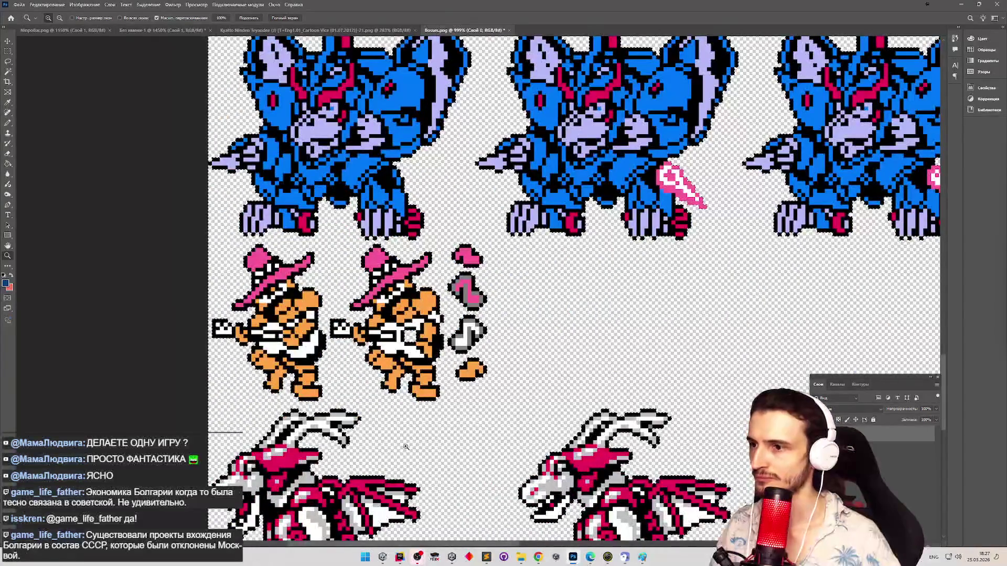
pyautogui.moveTo(405, 446); pyautogui.dragTo(458, 404)
pyautogui.scroll(-2, 489, 401)
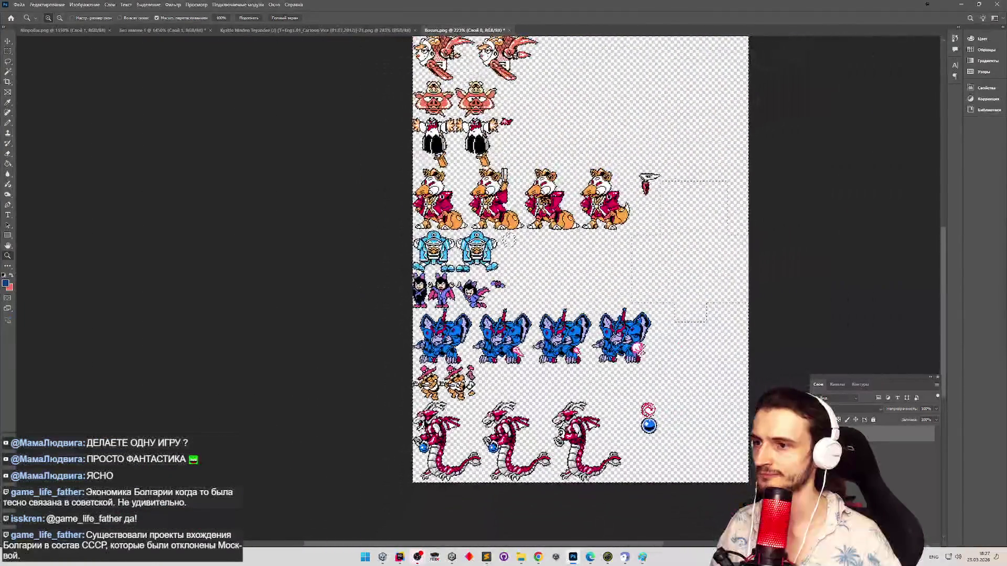
pyautogui.scroll(4, 489, 402)
pyautogui.scroll(5, 489, 401)
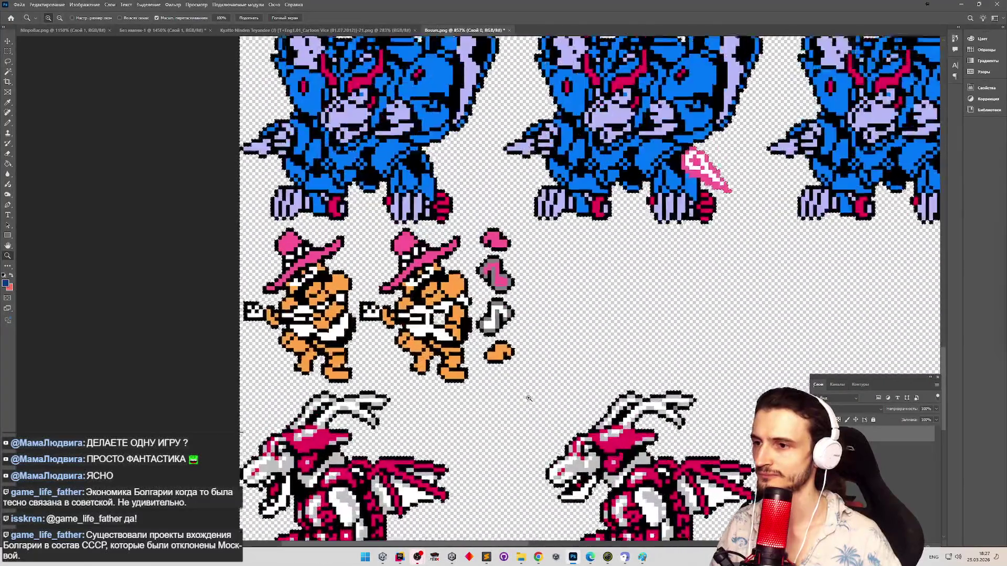
pyautogui.press('w')
pyautogui.press('z')
pyautogui.scroll(-8, 564, 198)
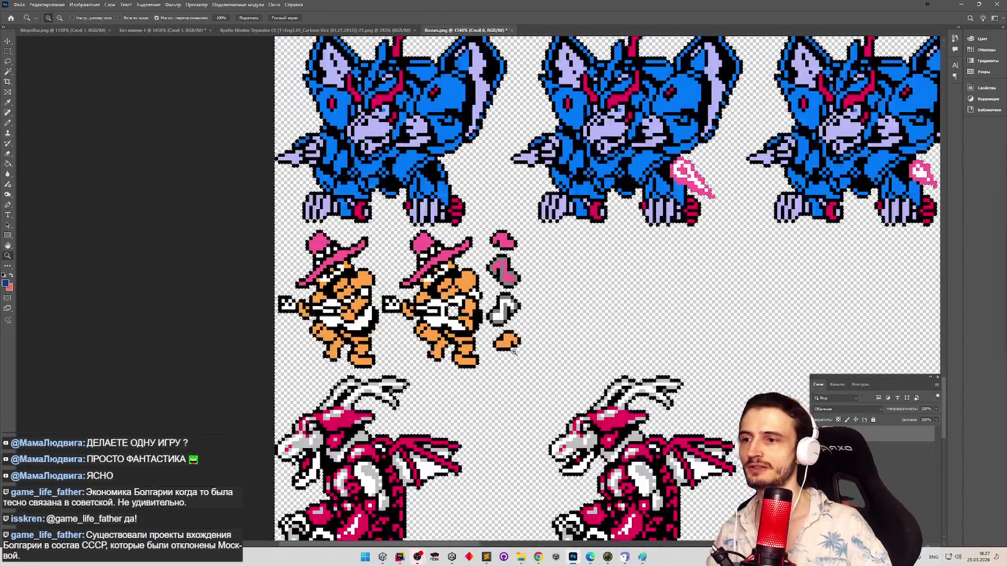
pyautogui.scroll(-5, 477, 466)
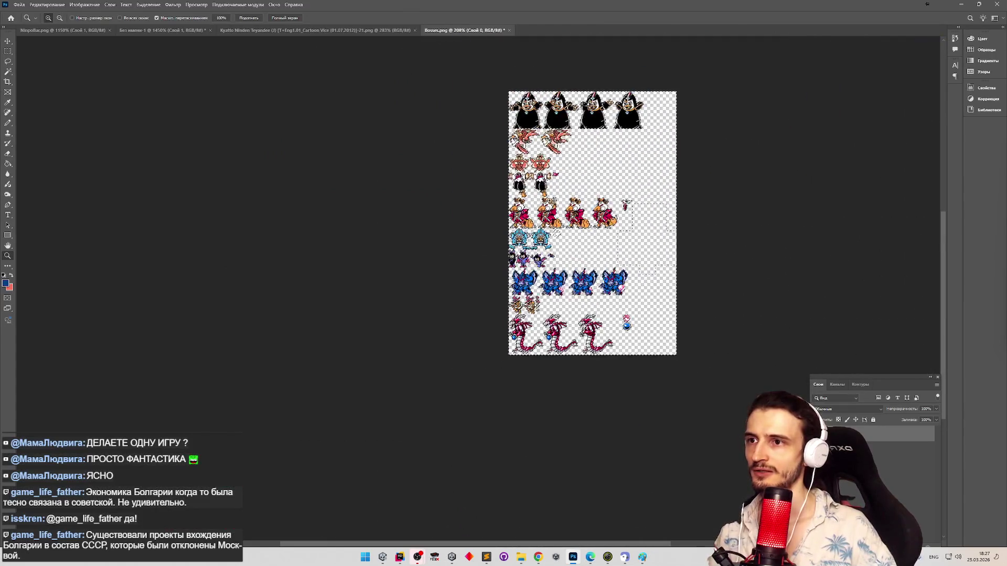
pyautogui.scroll(6, 477, 466)
pyautogui.scroll(1, 477, 466)
pyautogui.scroll(-1, 477, 466)
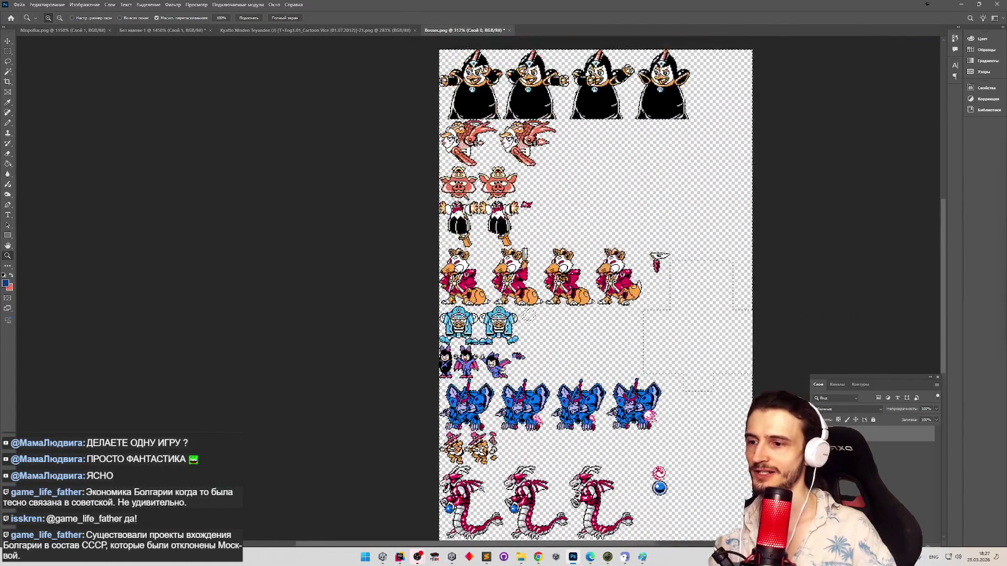
pyautogui.scroll(6, 488, 456)
pyautogui.press('m')
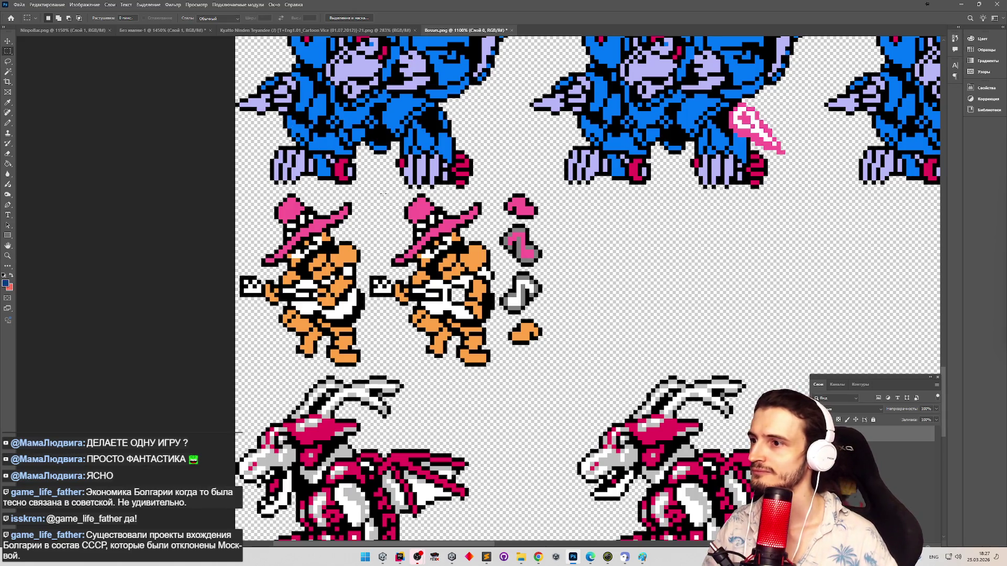
pyautogui.press('z')
pyautogui.scroll(-5, 489, 239)
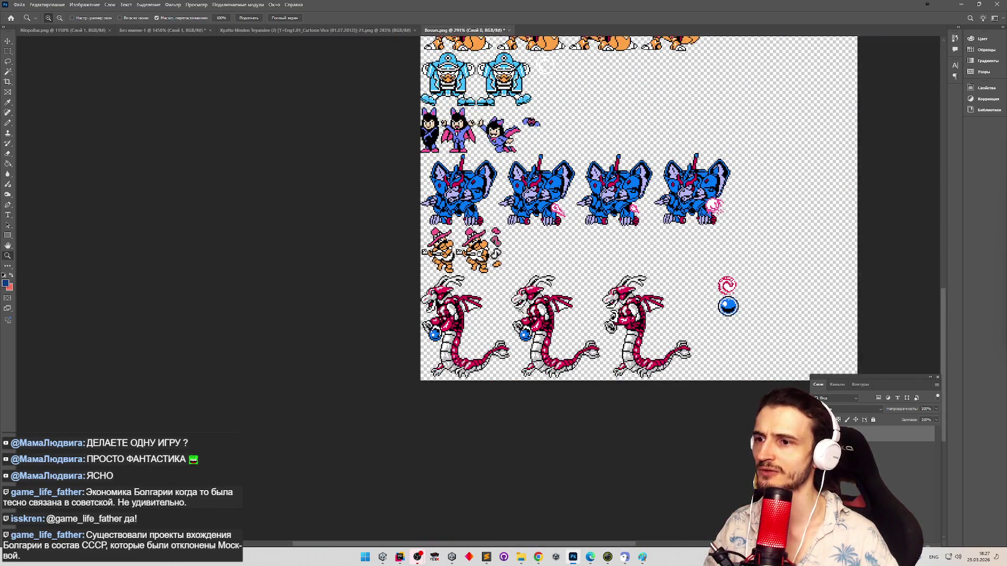
pyautogui.scroll(-5, 519, 309)
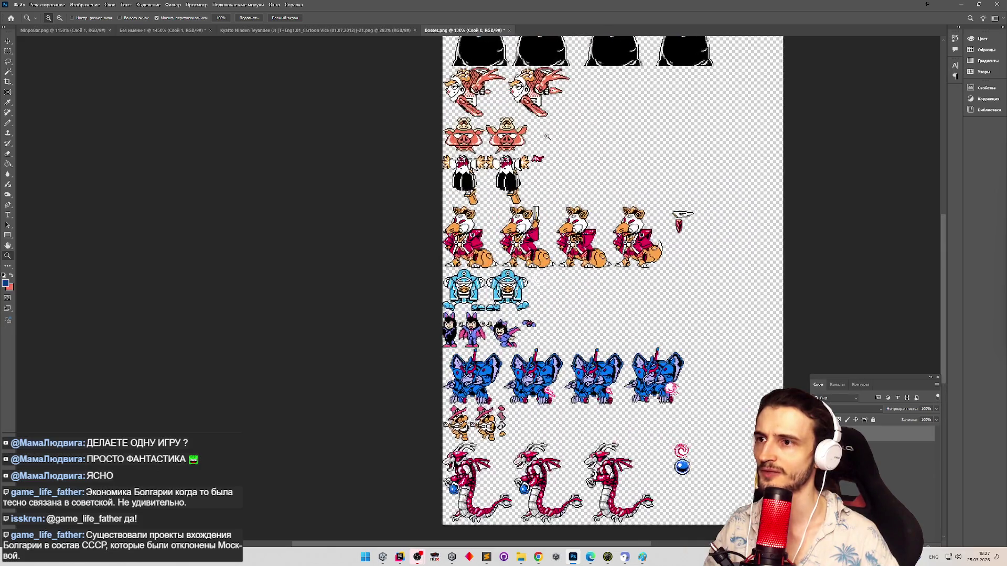
pyautogui.scroll(-5, 547, 137)
pyautogui.scroll(4, 546, 136)
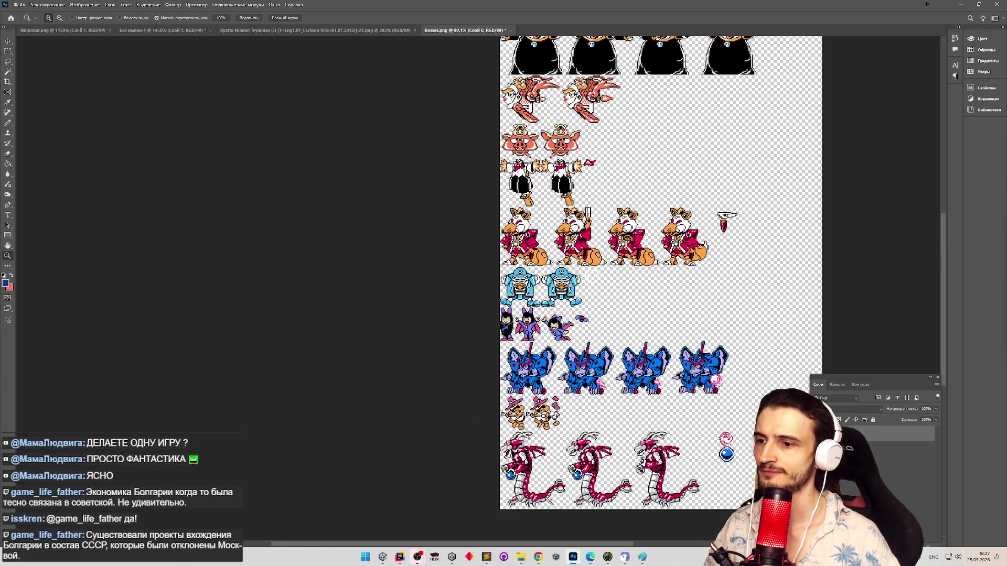
pyautogui.scroll(10, 587, 459)
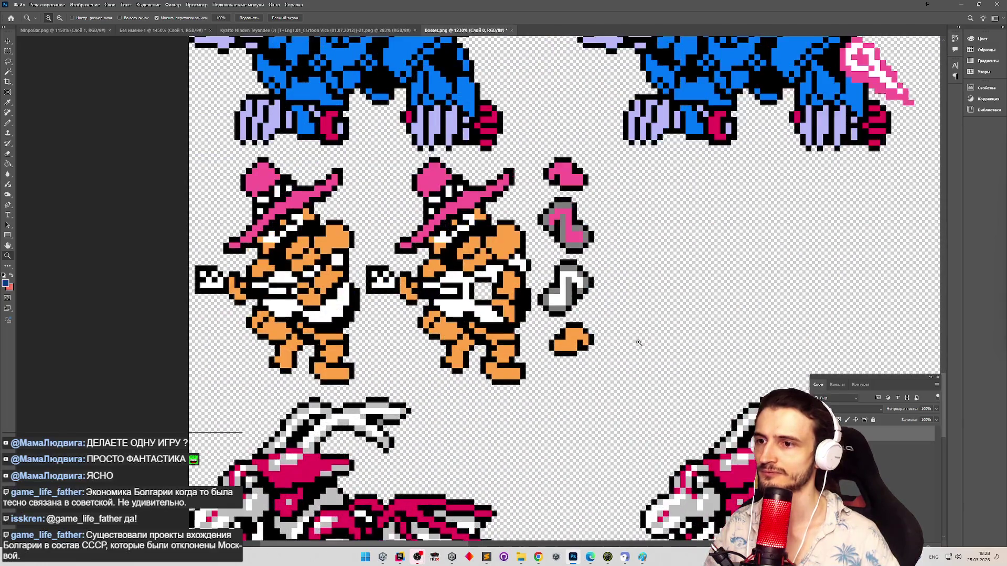
pyautogui.scroll(2, 639, 342)
pyautogui.scroll(1, 653, 336)
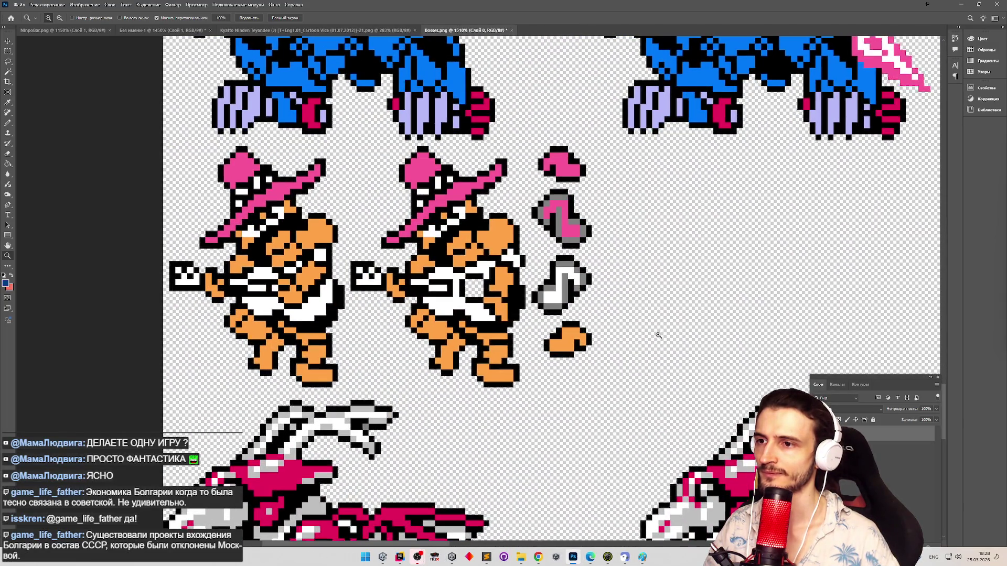
pyautogui.press('m')
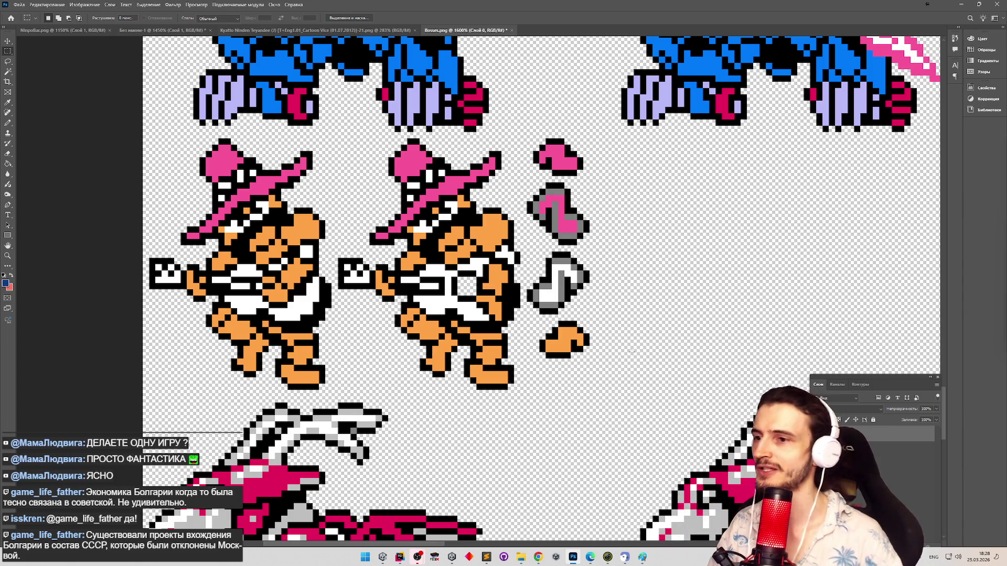
# Step: Save Bosses.png and return to the Characters folder window
pyautogui.hotkey('ctrl', 's')
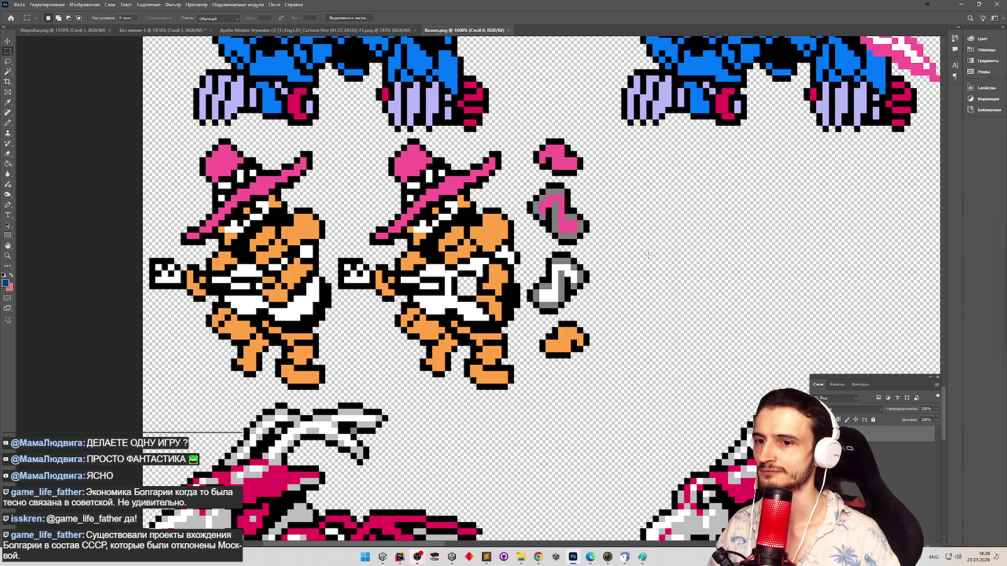
pyautogui.moveTo(520, 557)
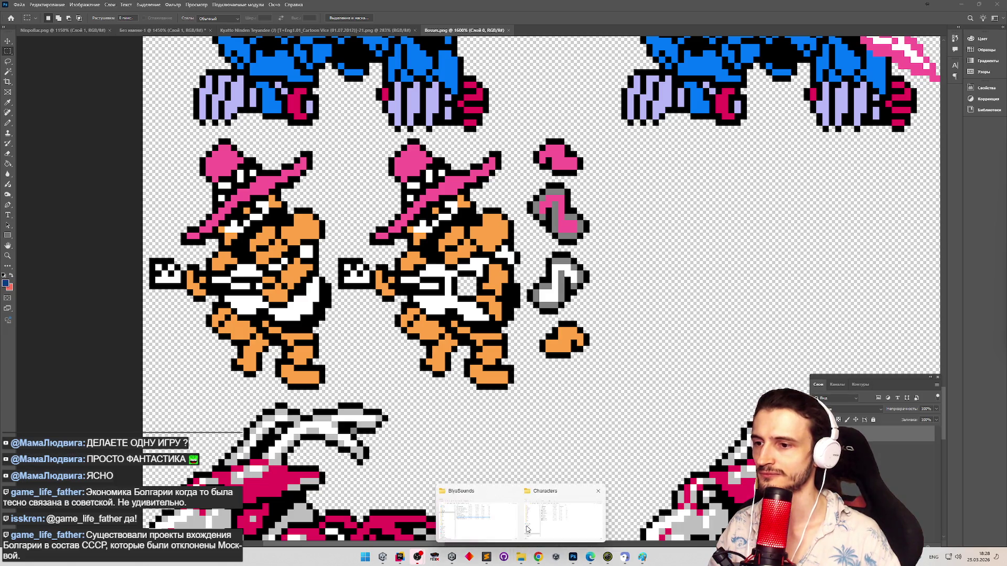
pyautogui.click(527, 530)
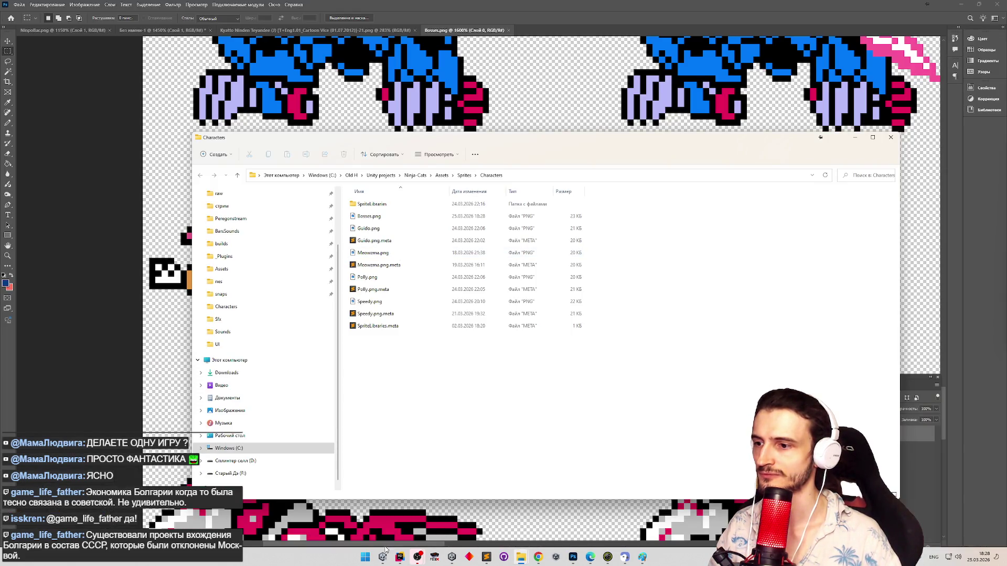
# Step: Search the Project for 'boss' and open the Bosses texture in the Sprite Editor
pyautogui.click(383, 556)
pyautogui.click(540, 358)
pyautogui.write('b')
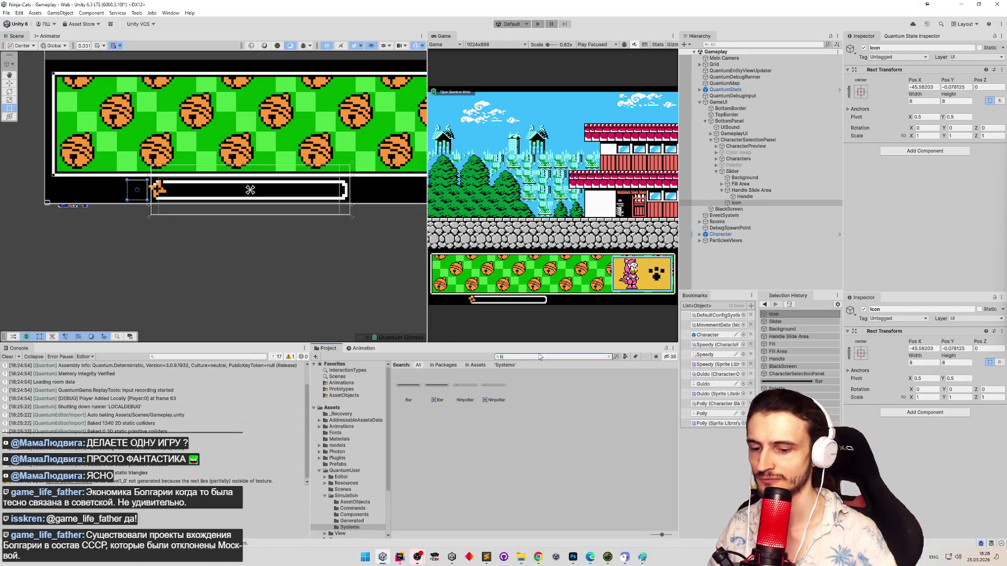
pyautogui.write('oss')
pyautogui.click(465, 386)
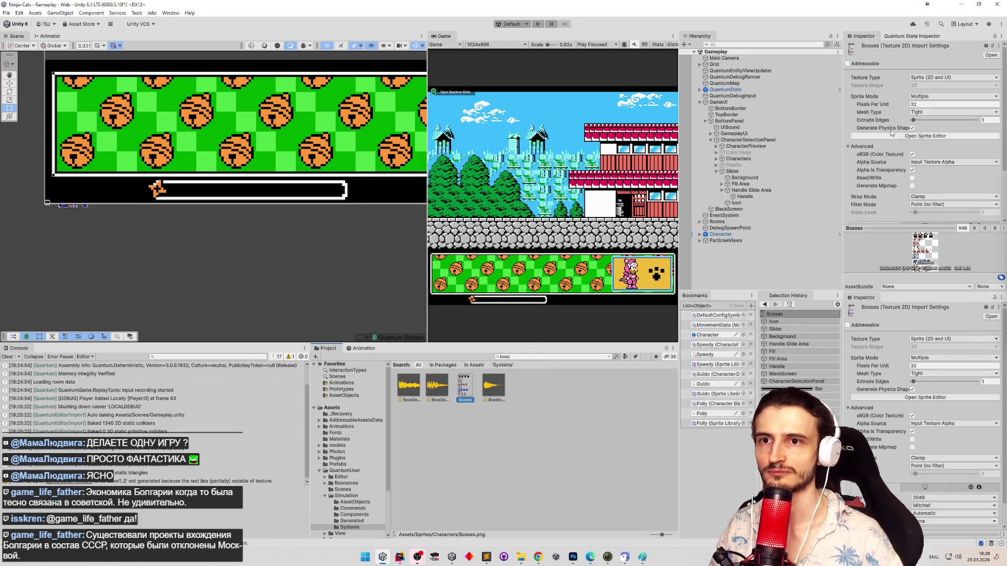
pyautogui.click(925, 136)
pyautogui.click(491, 290)
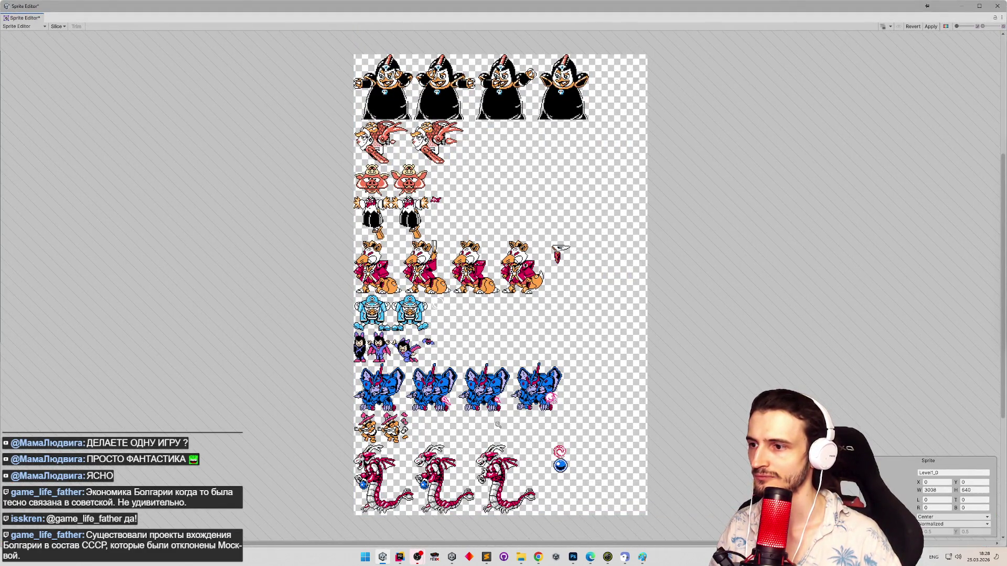
# Step: Slice a rectangle around the music note beside the tiger musicians and apply it
pyautogui.scroll(5, 490, 398)
pyautogui.scroll(5, 462, 304)
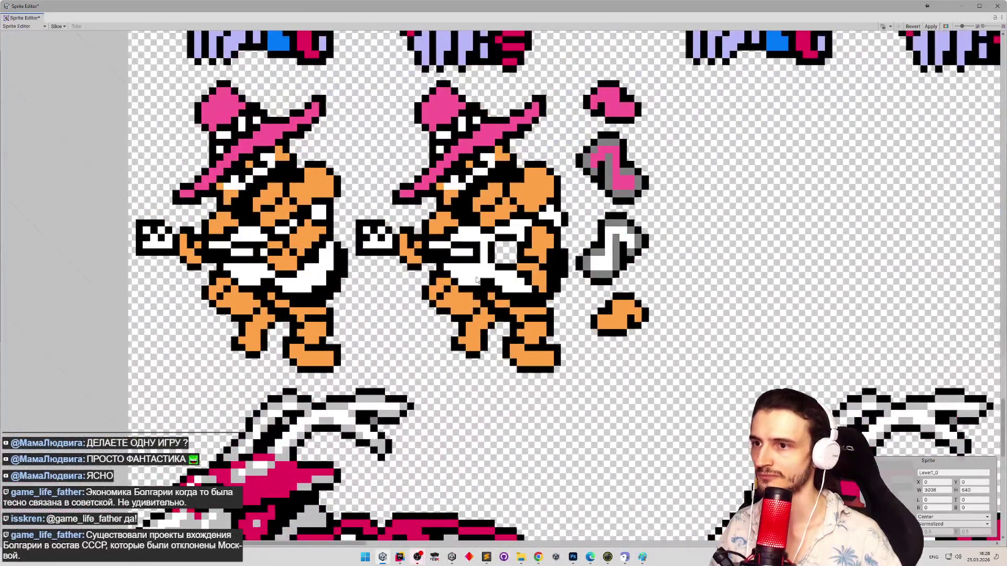
pyautogui.moveTo(476, 279); pyautogui.dragTo(96, 127)
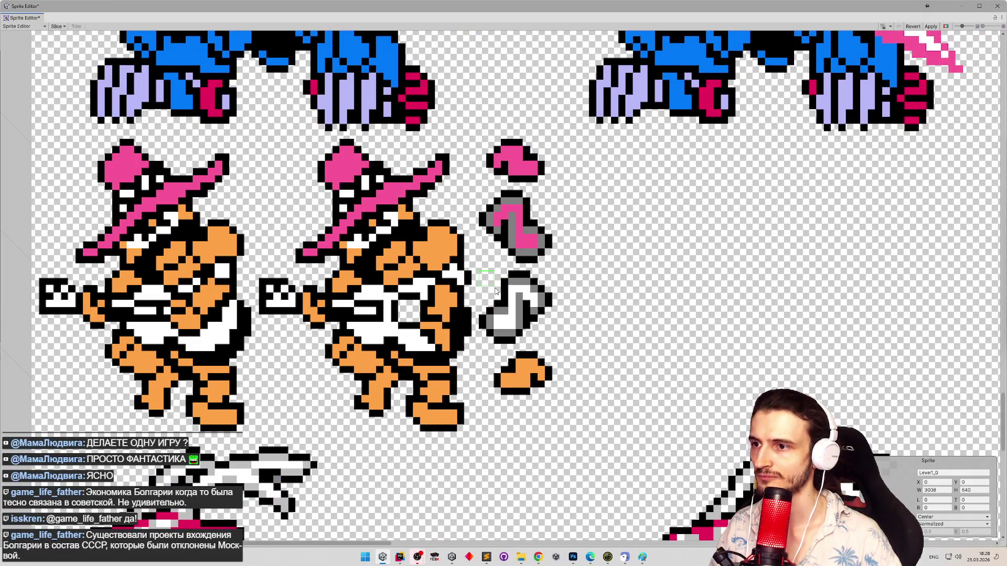
pyautogui.moveTo(496, 291); pyautogui.dragTo(551, 344)
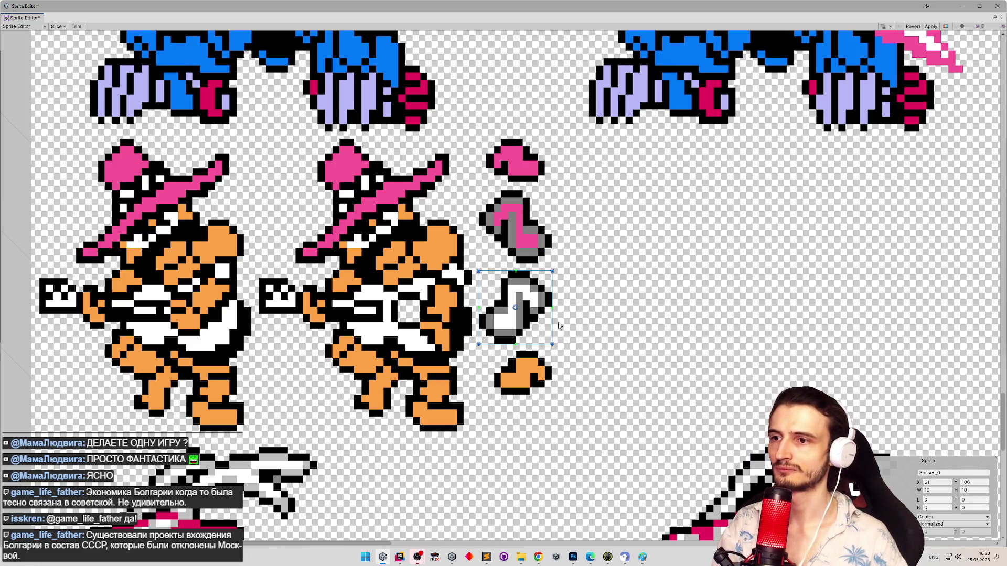
pyautogui.click(930, 27)
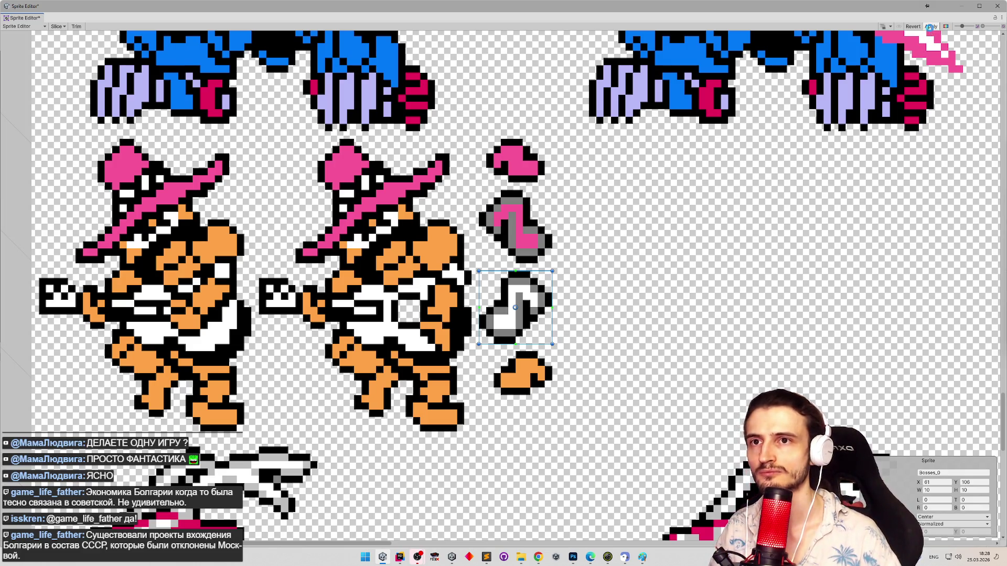
# Step: Add an 8-pixel-tall slice around the orange piece, apply, and close keeping changes
pyautogui.moveTo(494, 352); pyautogui.dragTo(552, 395)
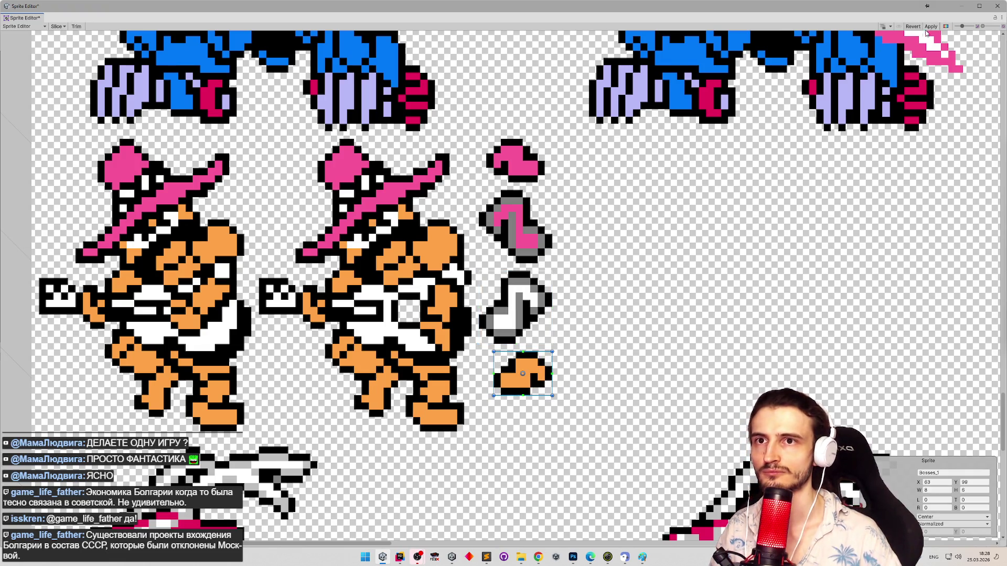
pyautogui.click(930, 27)
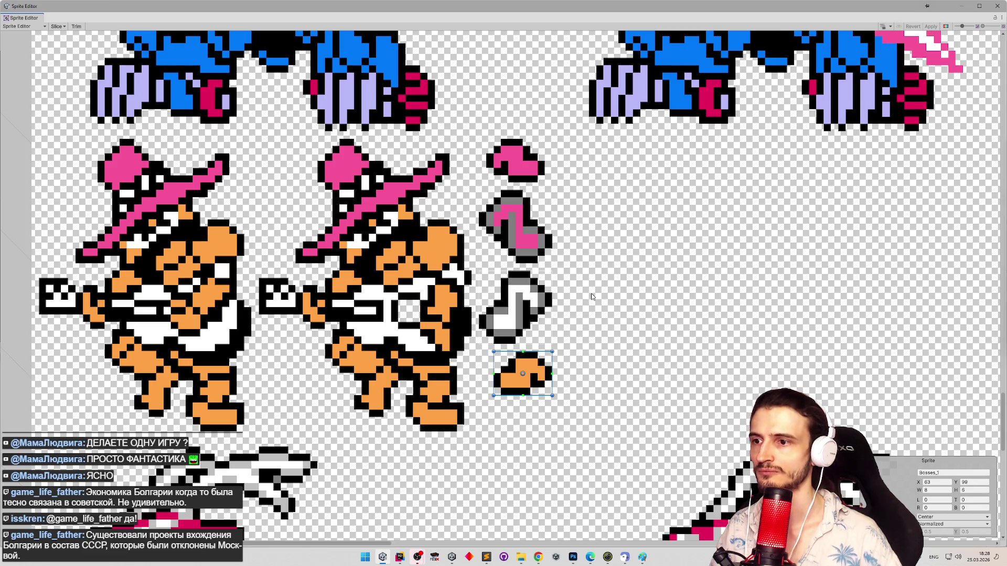
pyautogui.moveTo(534, 352); pyautogui.dragTo(533, 344)
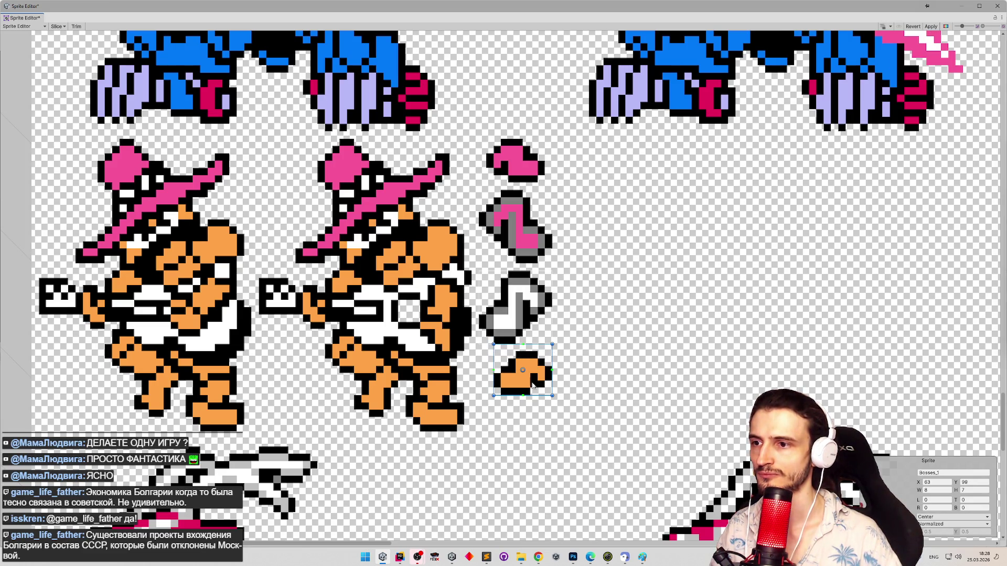
pyautogui.moveTo(533, 396); pyautogui.dragTo(533, 401)
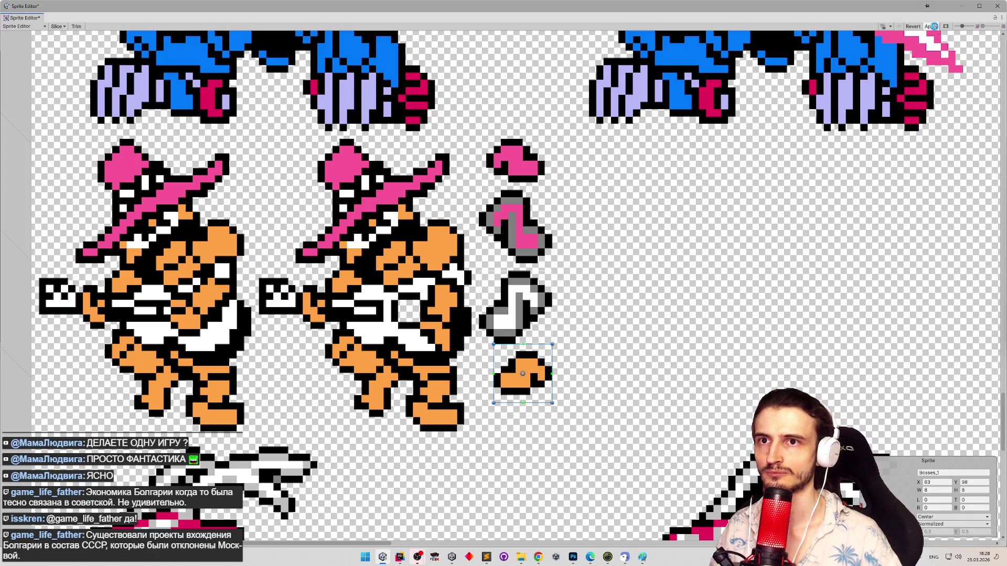
pyautogui.click(931, 26)
pyautogui.click(534, 313)
pyautogui.moveTo(535, 321)
pyautogui.mouseDown()
pyautogui.moveTo(523, 369)
pyautogui.moveTo(532, 320)
pyautogui.mouseUp()
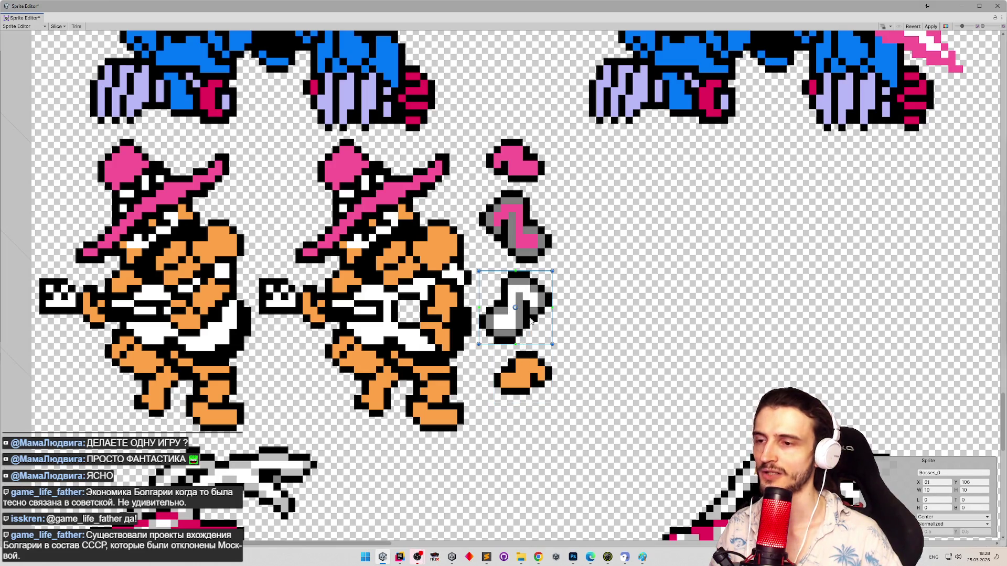
pyautogui.click(531, 369)
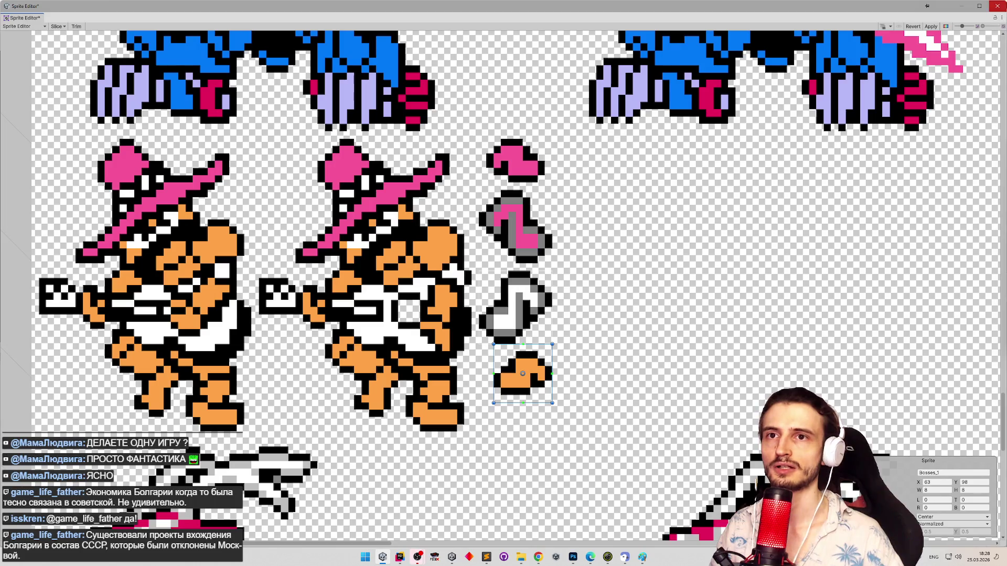
pyautogui.click(1002, 7)
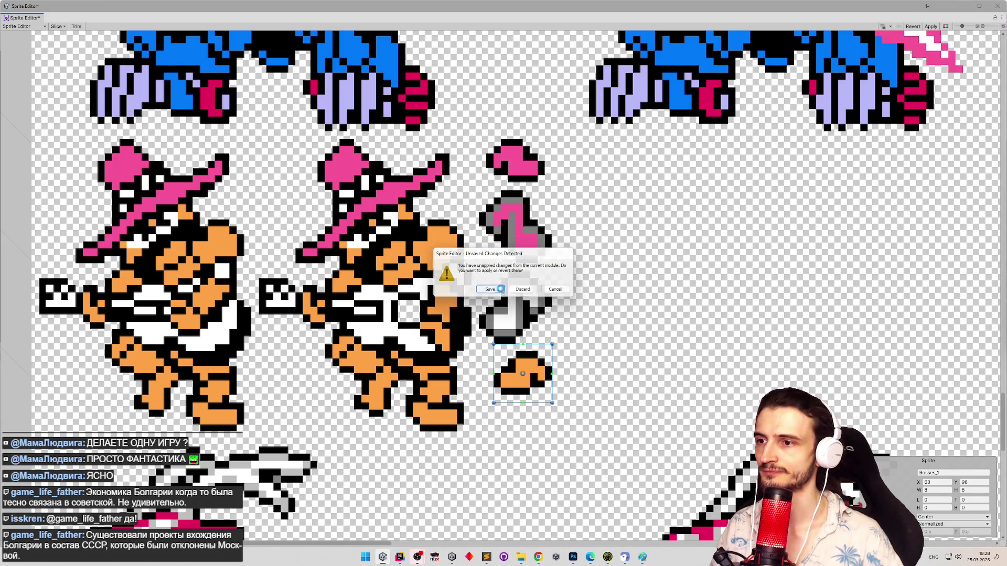
pyautogui.click(500, 288)
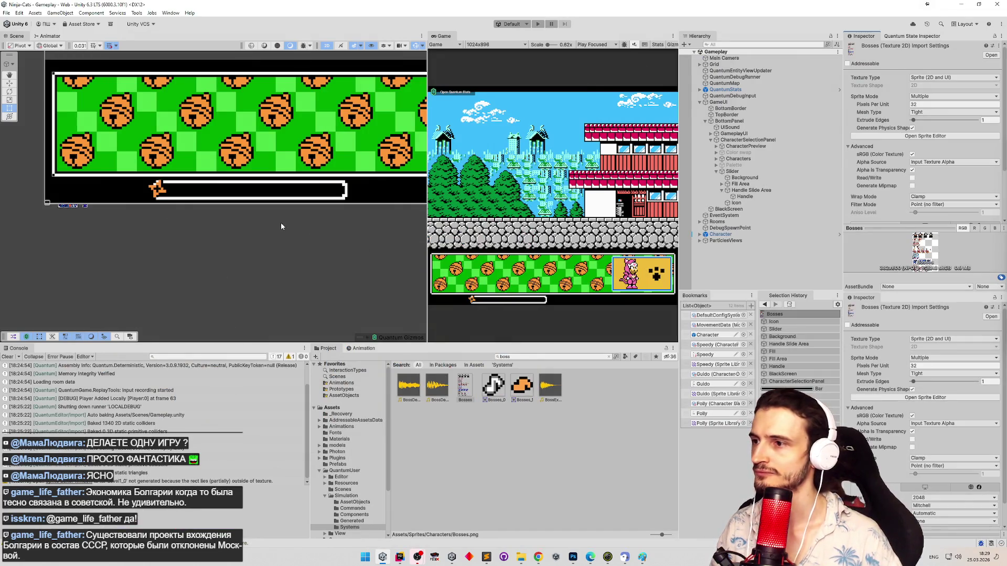
pyautogui.click(736, 203)
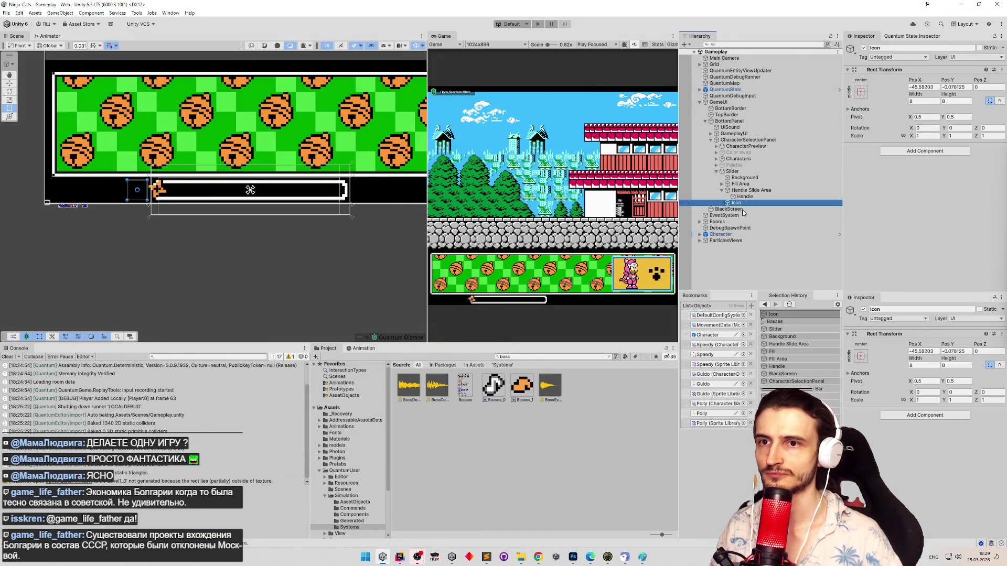
pyautogui.click(911, 151)
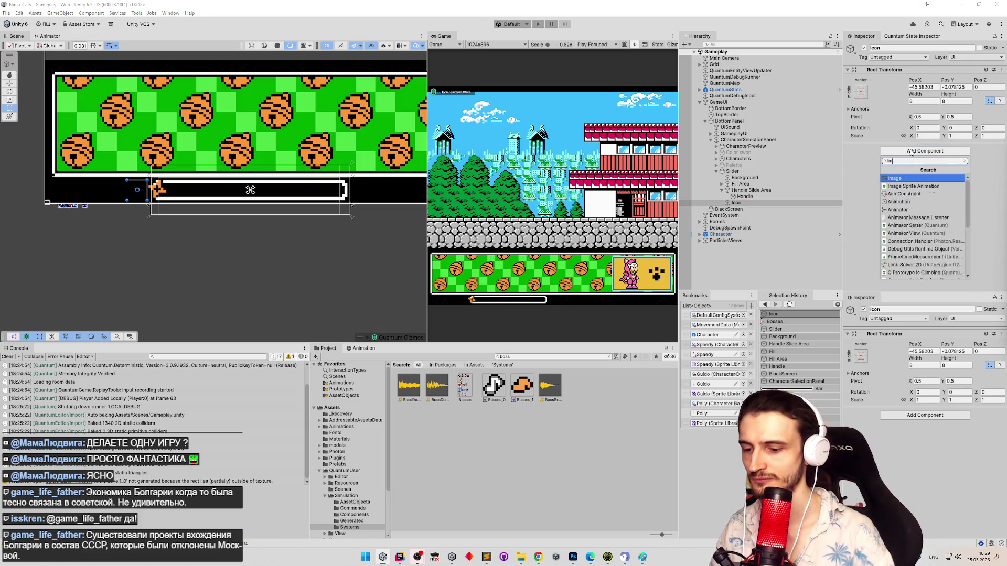
pyautogui.press('Escape')
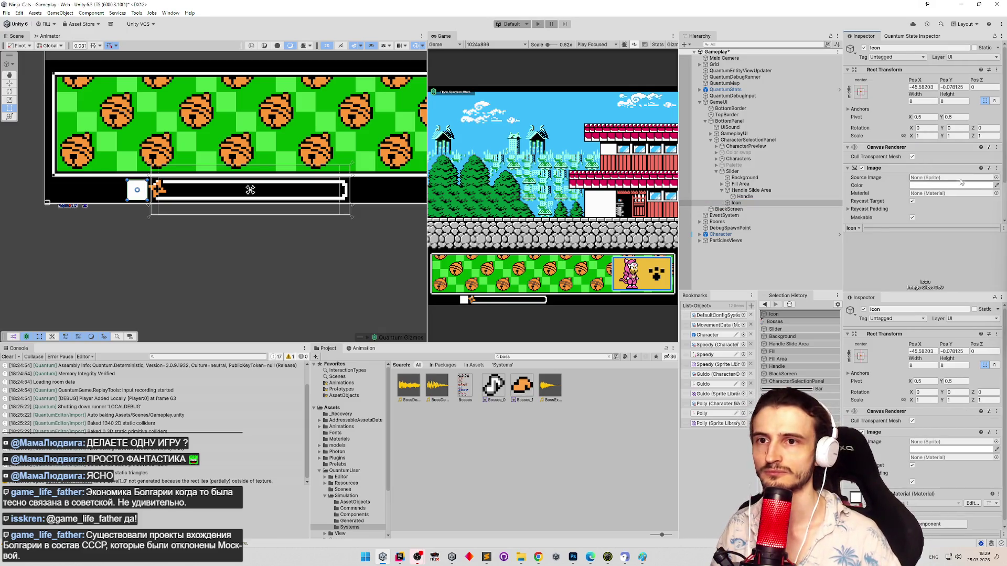
pyautogui.moveTo(522, 396)
pyautogui.mouseDown()
pyautogui.moveTo(782, 281)
pyautogui.moveTo(942, 179)
pyautogui.moveTo(942, 158)
pyautogui.mouseUp()
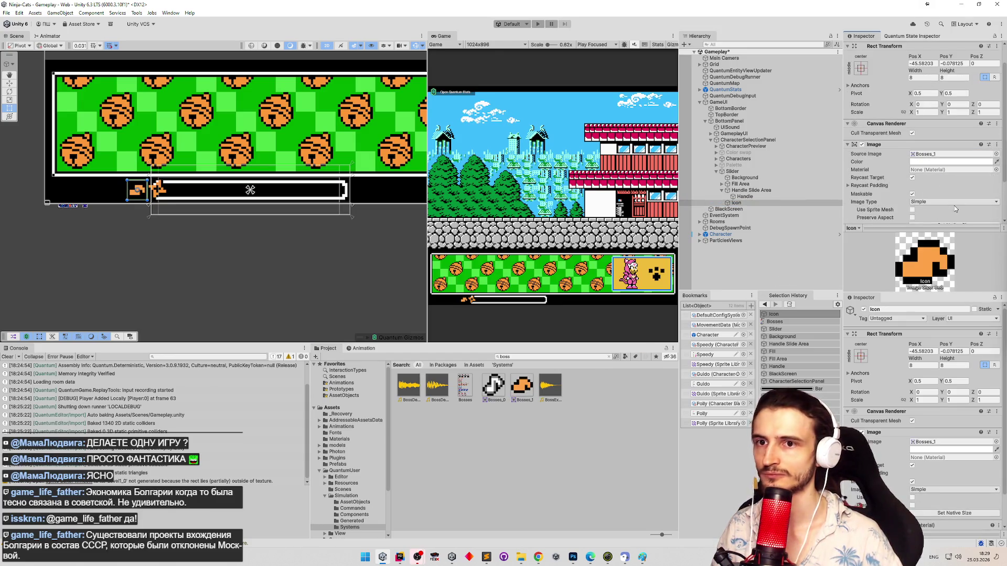
pyautogui.scroll(-1, 954, 205)
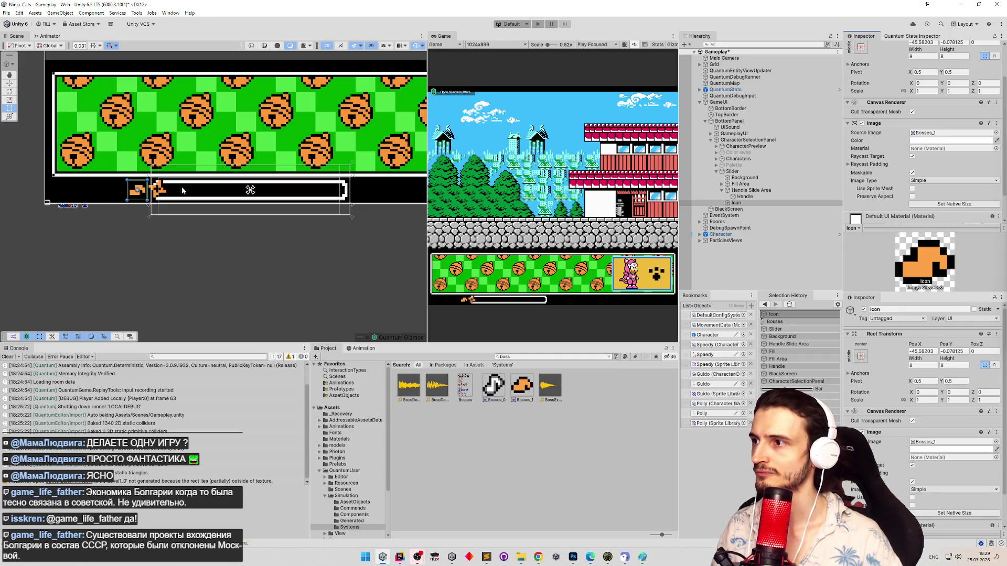
pyautogui.scroll(5, 181, 187)
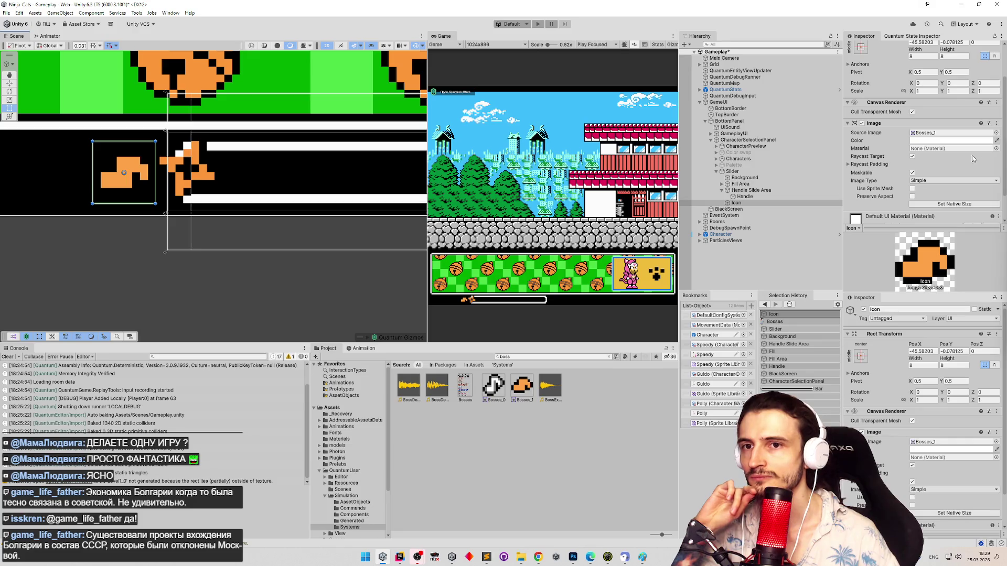
pyautogui.scroll(-2, 985, 160)
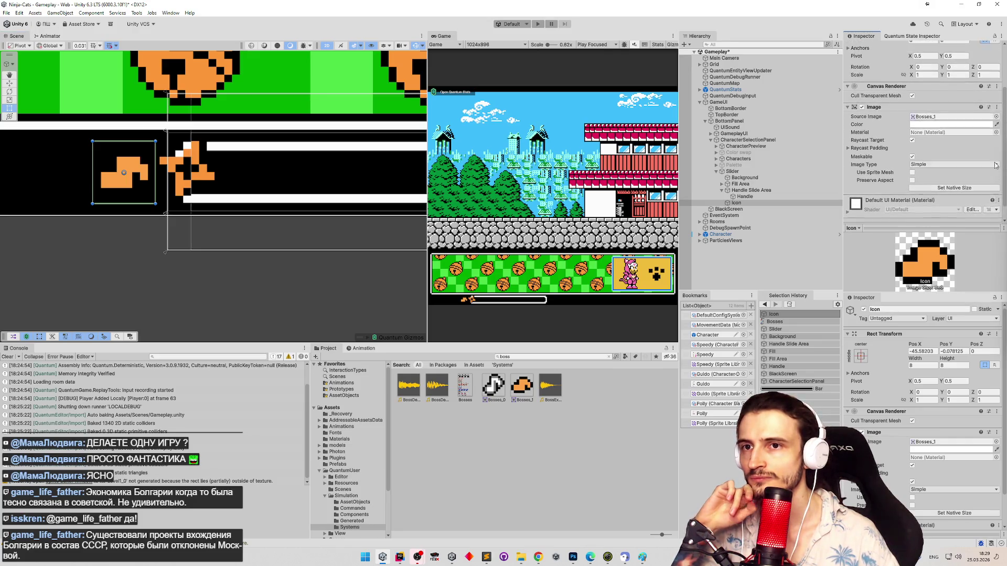
pyautogui.scroll(1, 996, 166)
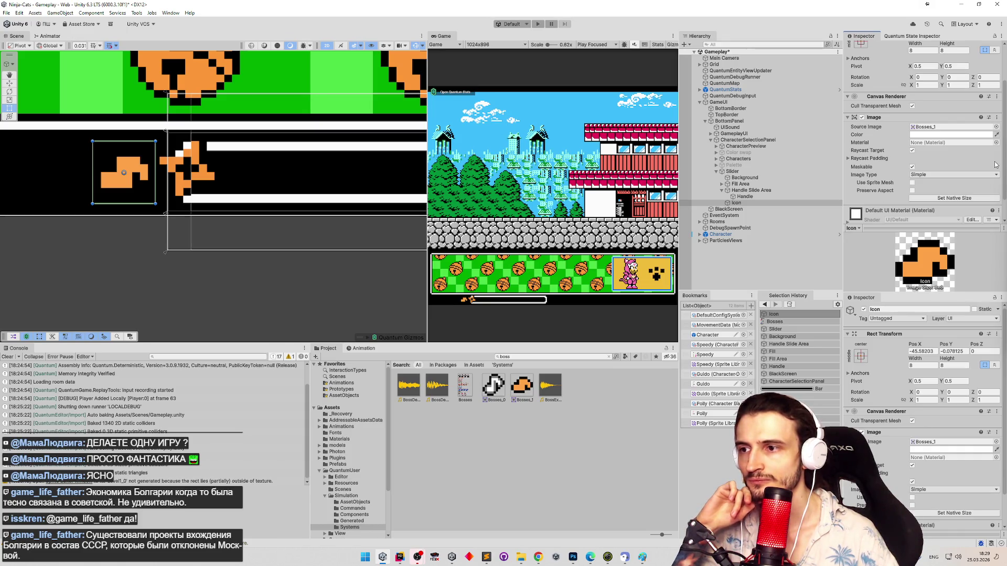
# Step: Assign Bosses_0 as the handle Icon's Source Image and save the scene
pyautogui.rightClick(504, 386)
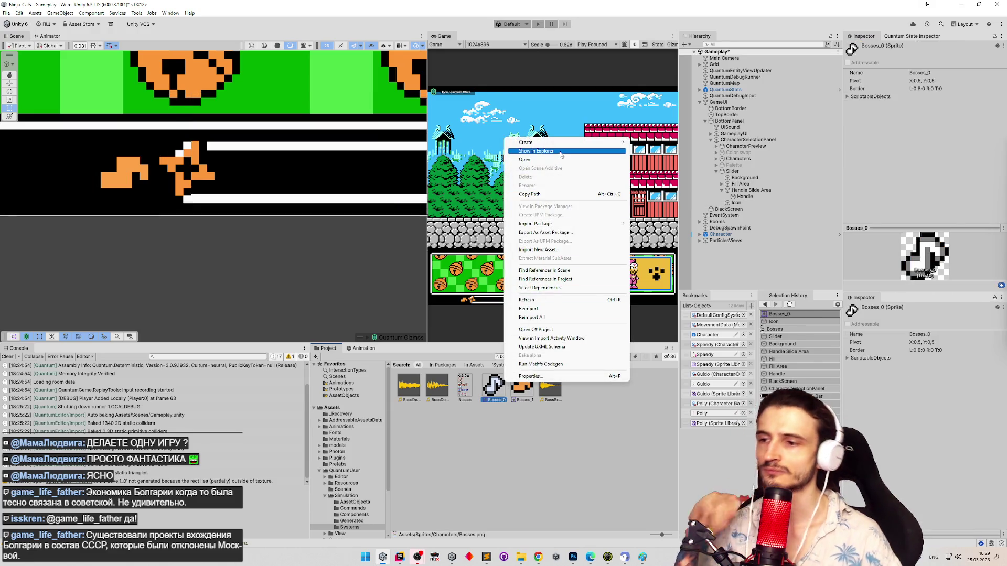
pyautogui.click(482, 359)
pyautogui.click(743, 202)
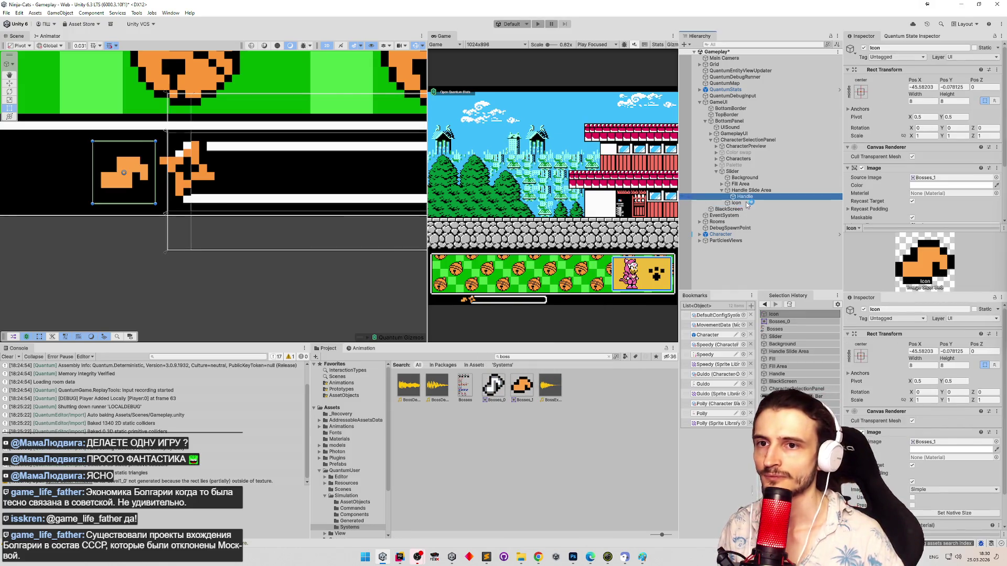
pyautogui.click(744, 196)
pyautogui.click(745, 202)
pyautogui.moveTo(489, 389)
pyautogui.mouseDown()
pyautogui.moveTo(682, 262)
pyautogui.moveTo(928, 157)
pyautogui.moveTo(933, 134)
pyautogui.mouseUp()
pyautogui.scroll(-2, 928, 157)
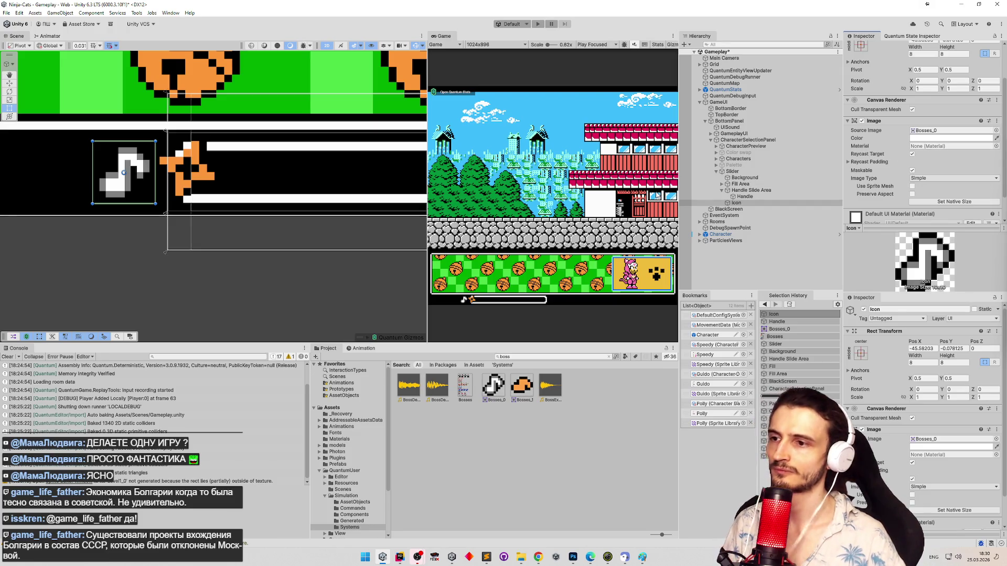
pyautogui.hotkey('ctrl', 's')
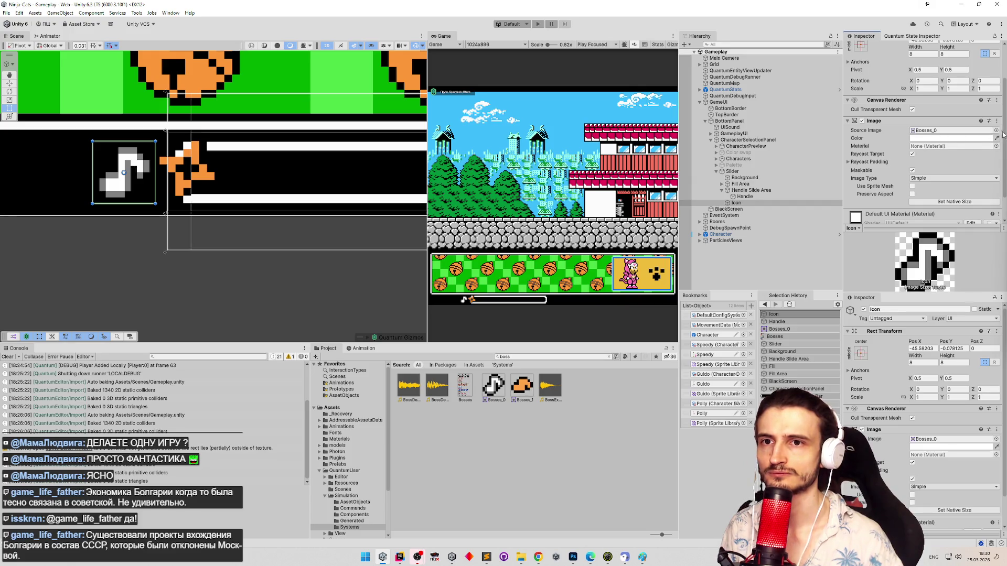
# Step: Tint the Icon yellow using a colour picked from the Game view
pyautogui.scroll(-2, 999, 133)
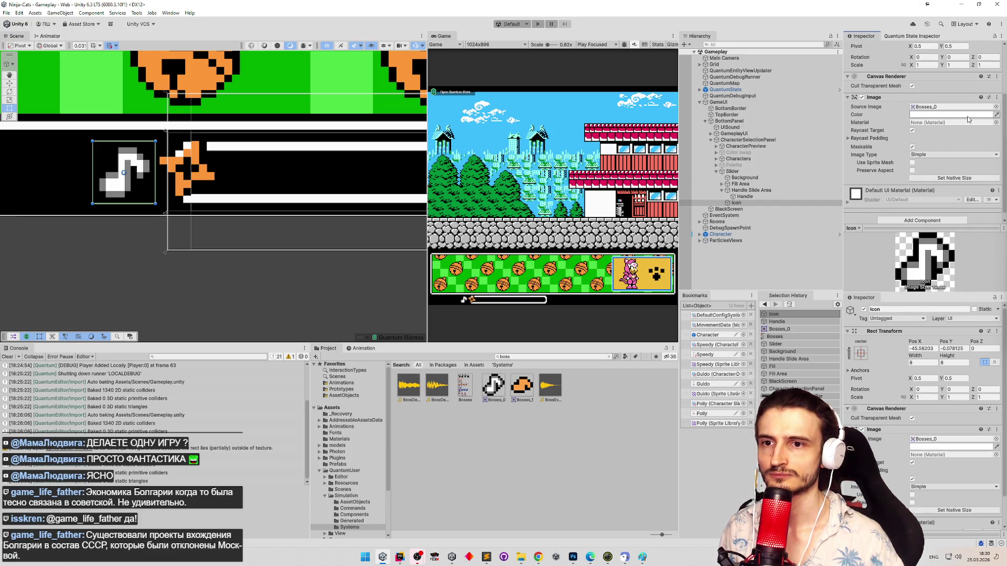
pyautogui.click(996, 115)
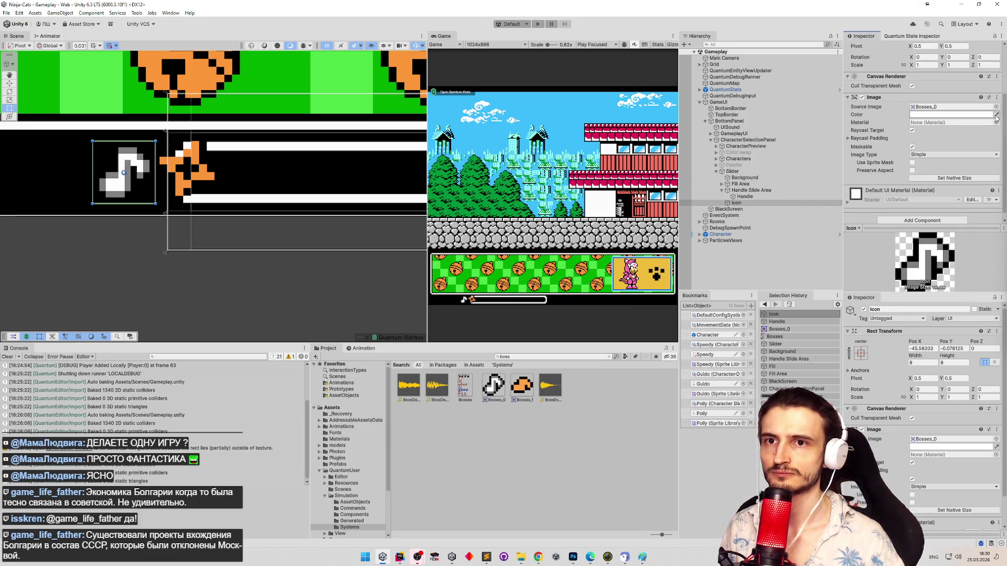
pyautogui.click(646, 284)
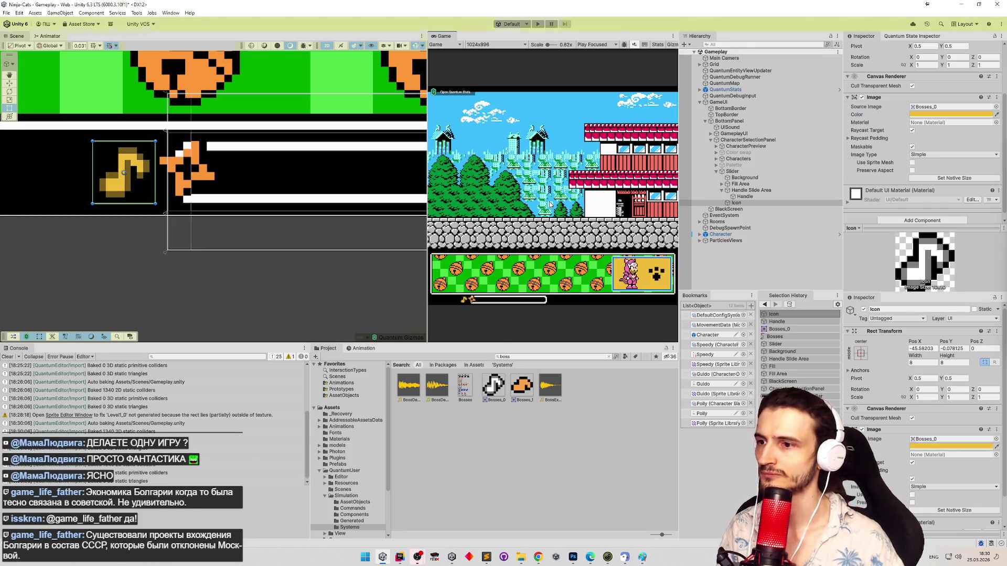
# Step: Run the game in Play mode to test the slider, then stop it
pyautogui.hotkey('ctrl', 'p')
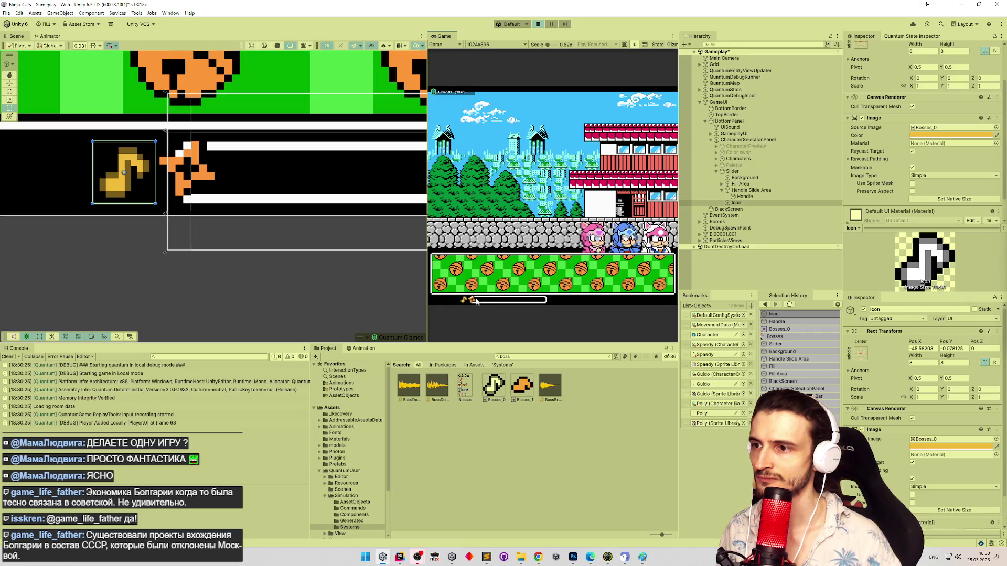
pyautogui.hotkey('ctrl', 's')
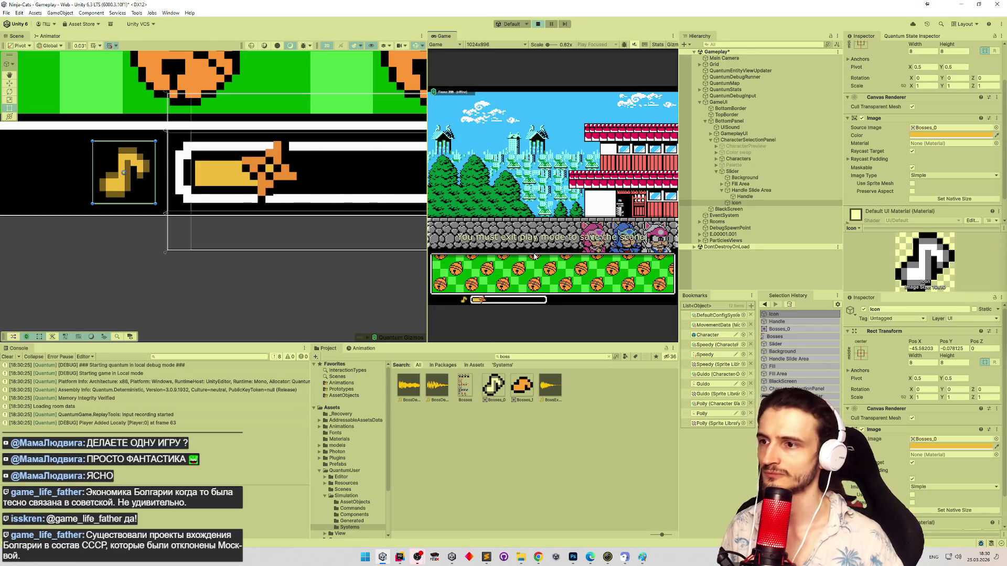
pyautogui.hotkey('ctrl', 'p')
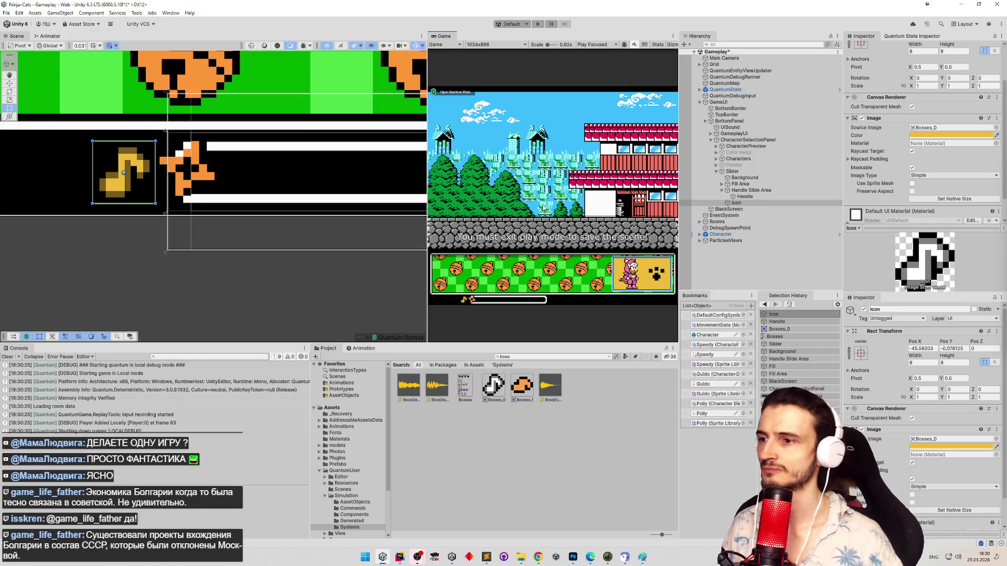
# Step: Set Background Left to -0.65, move the Slider to Pos X -3.64, and save
pyautogui.click(745, 178)
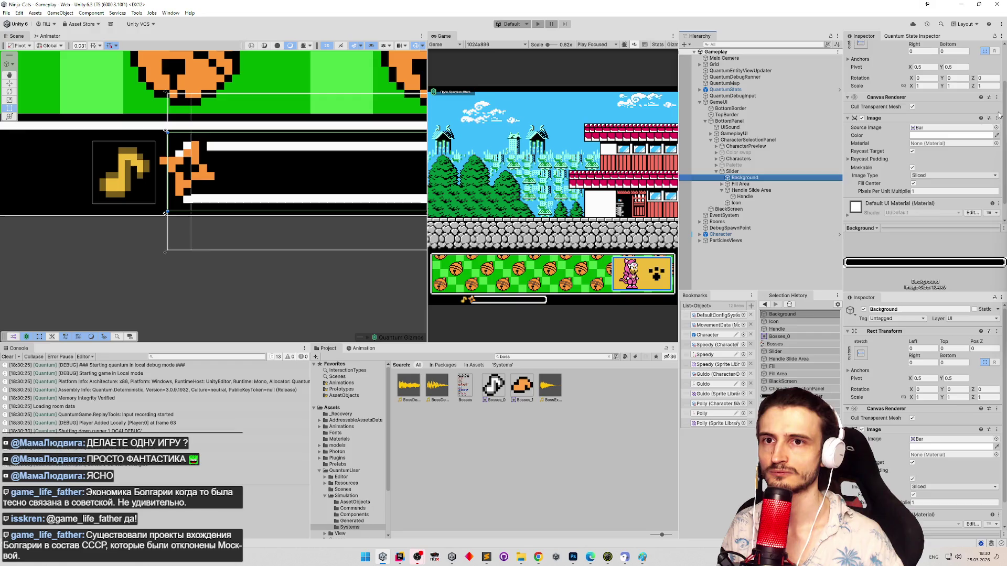
pyautogui.scroll(3, 1001, 115)
pyautogui.moveTo(912, 80); pyautogui.dragTo(806, 137)
pyautogui.click(732, 172)
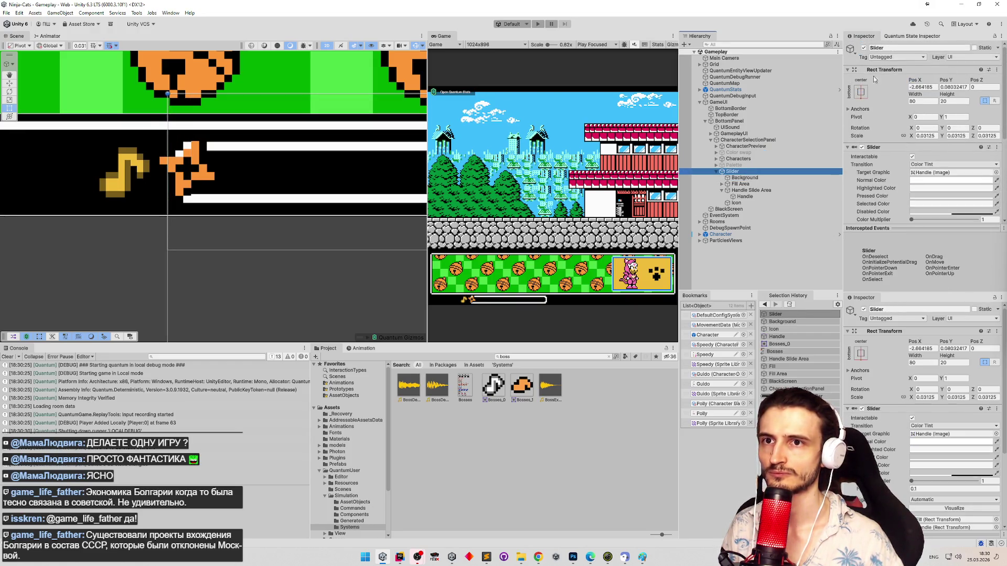
pyautogui.moveTo(913, 80); pyautogui.dragTo(900, 80)
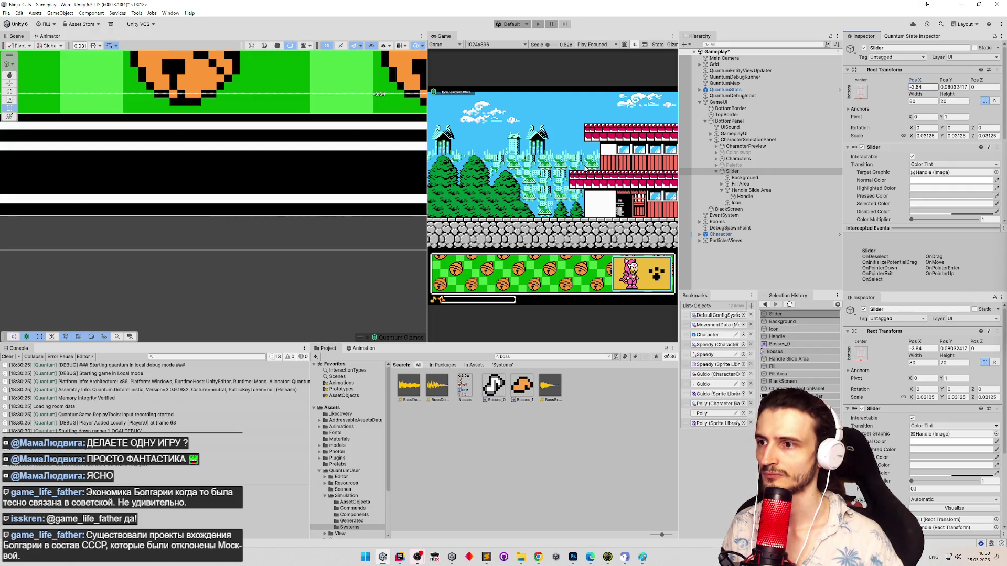
pyautogui.press('f')
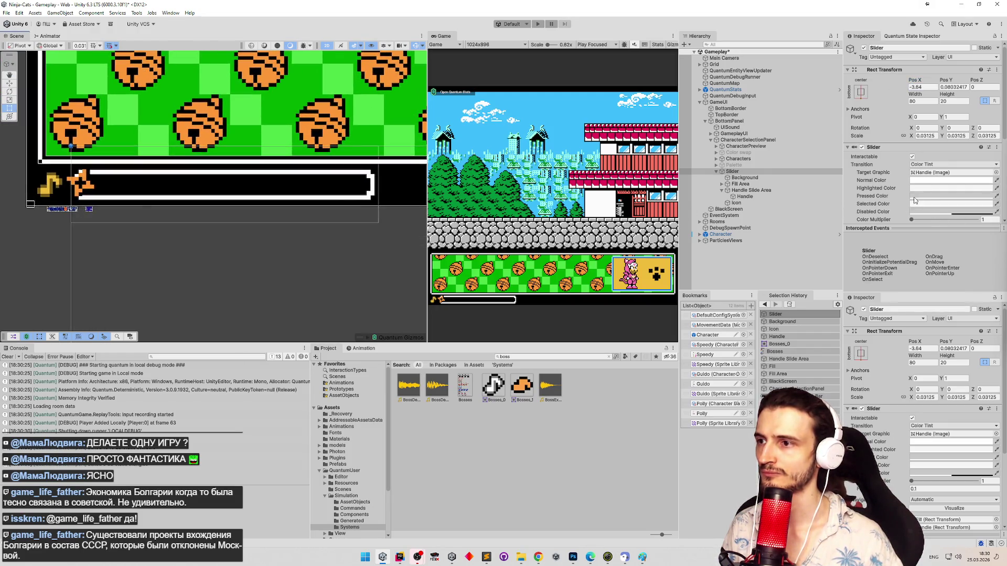
pyautogui.hotkey('ctrl', 's')
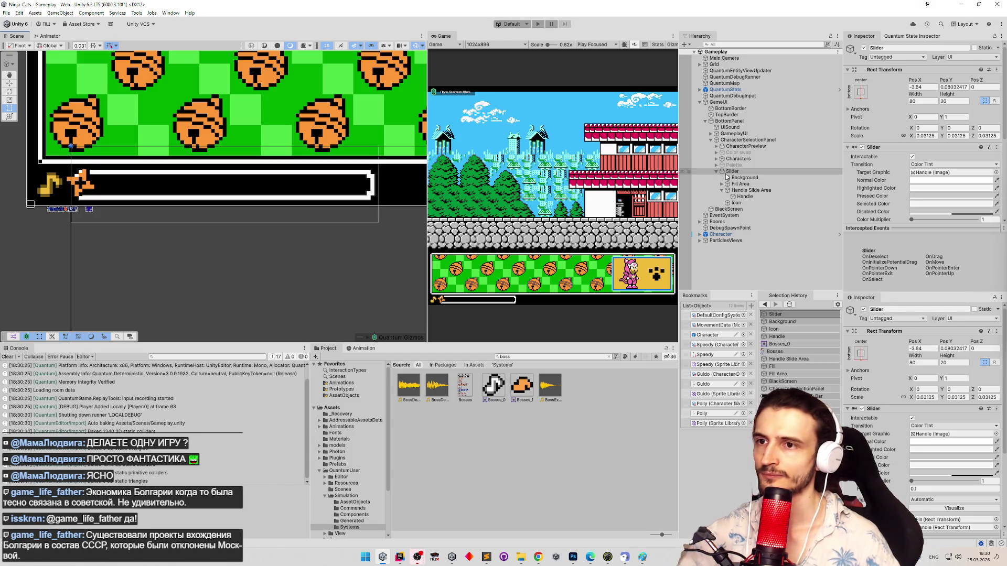
pyautogui.click(713, 171)
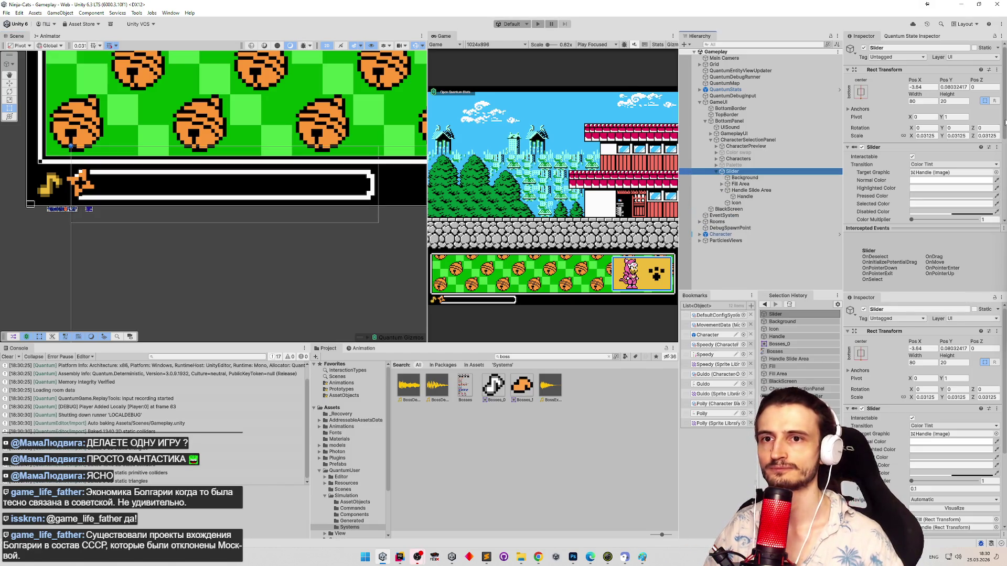
pyautogui.scroll(-5, 996, 184)
pyautogui.scroll(-3, 998, 185)
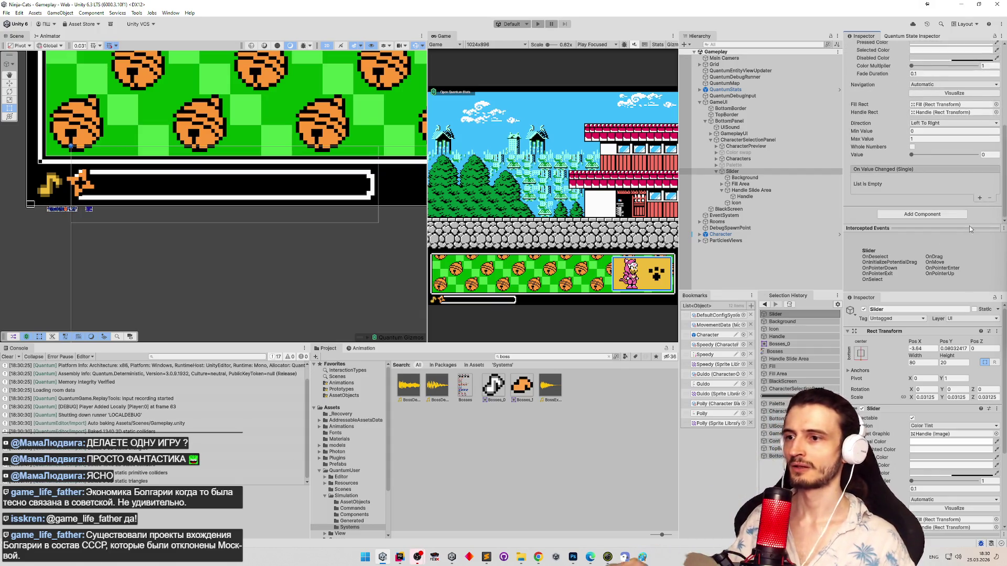
# Step: Clear the Project search, browse the Sounds folder's audio clips, then return to Assets
pyautogui.click(608, 357)
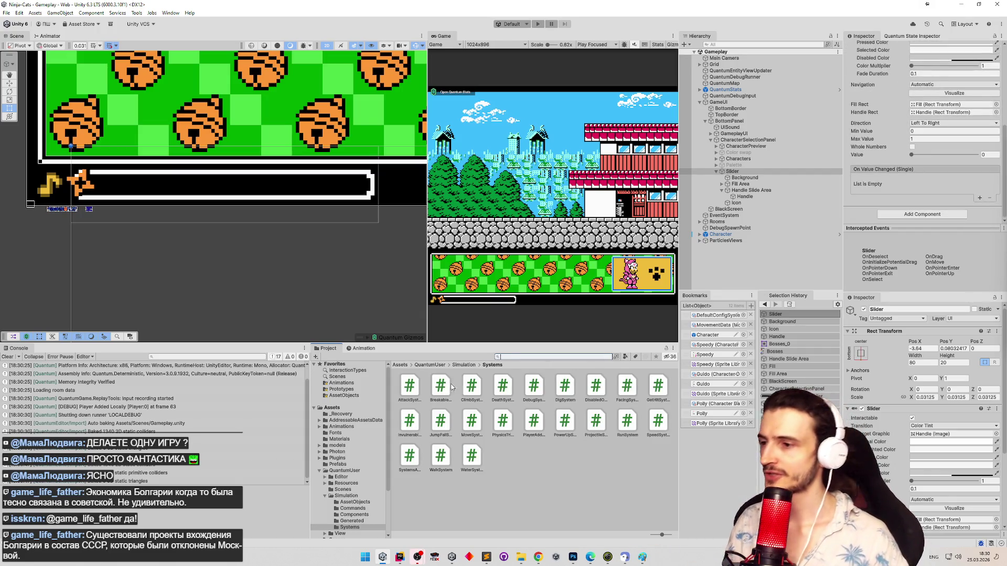
pyautogui.scroll(-3, 389, 407)
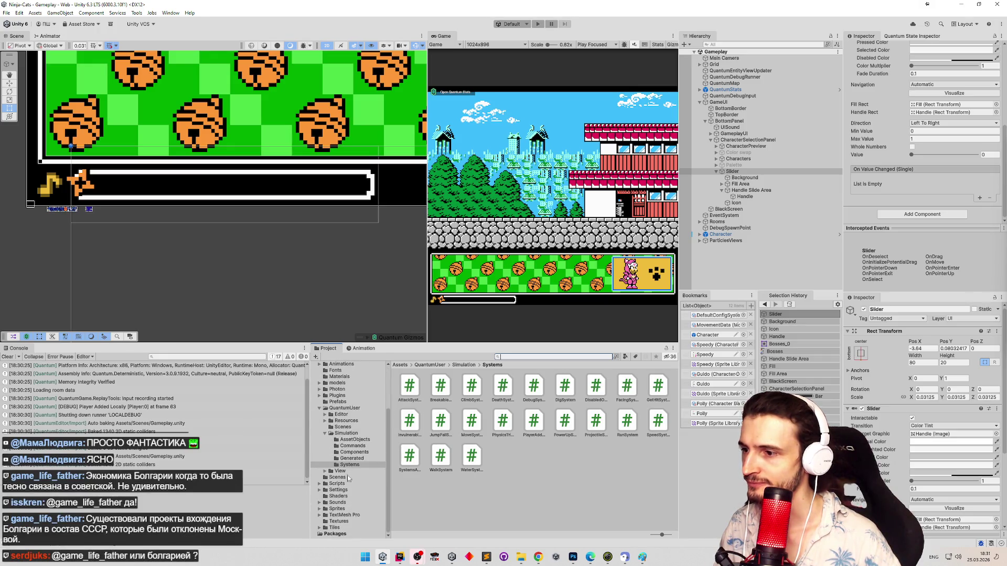
pyautogui.click(345, 505)
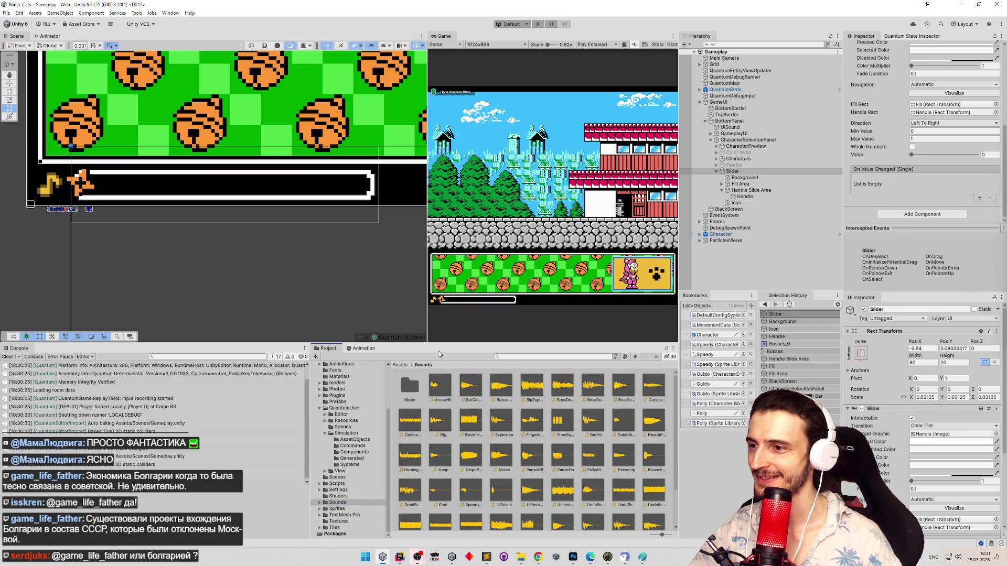
pyautogui.click(407, 367)
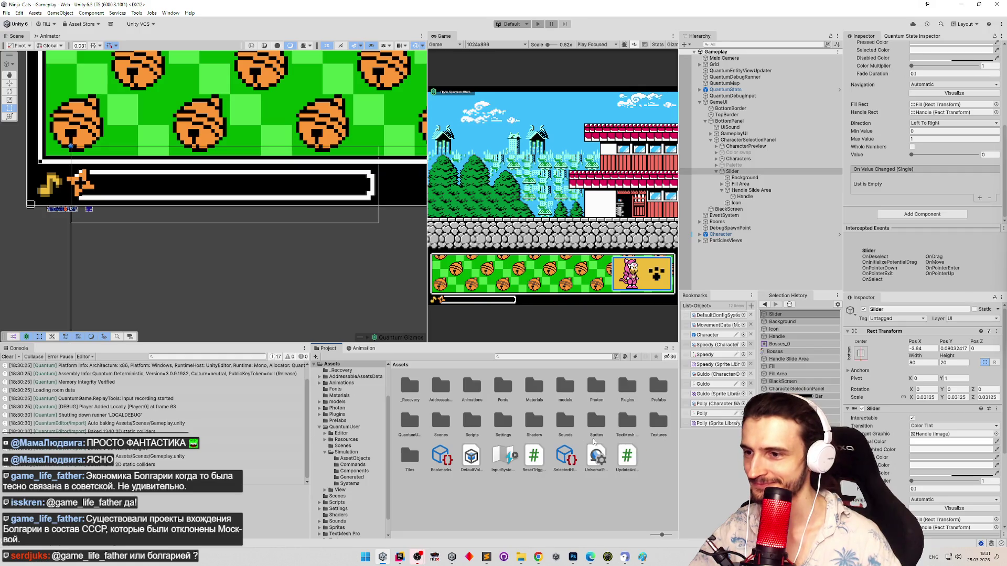
# Step: Open the Sounds folder and look into its Music subfolder
pyautogui.doubleClick(571, 429)
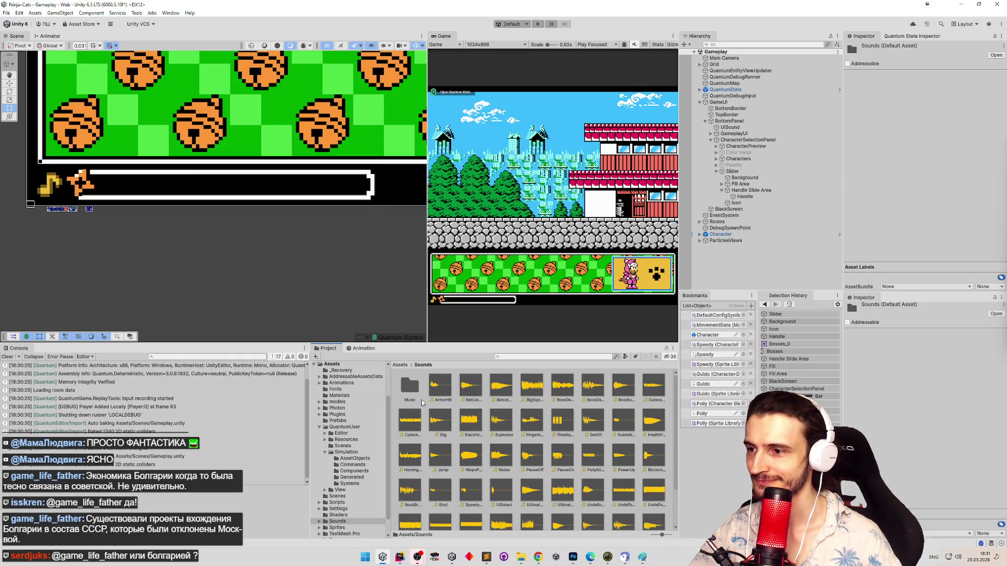
pyautogui.rightClick(423, 404)
pyautogui.press('Escape')
pyautogui.click(400, 364)
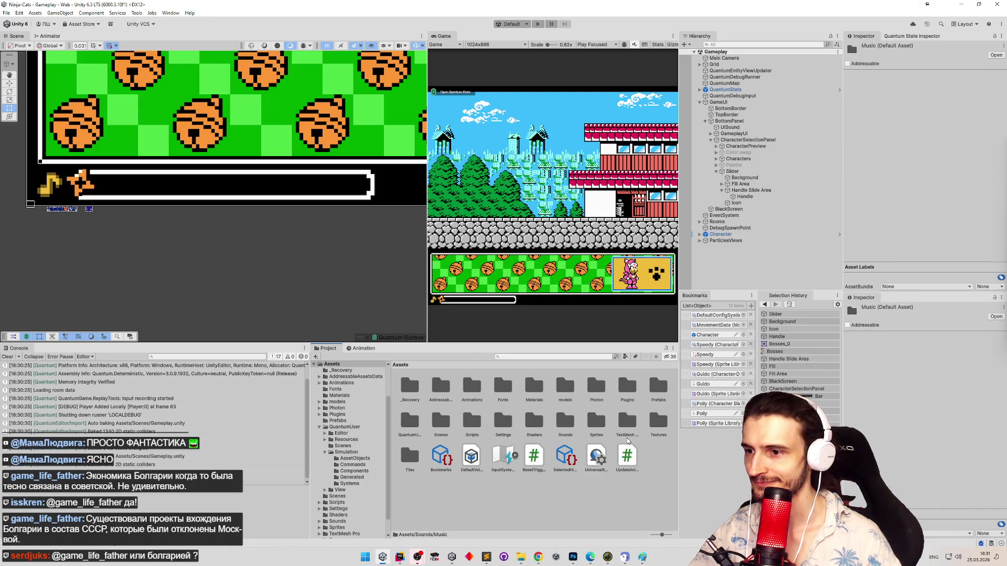
pyautogui.doubleClick(564, 429)
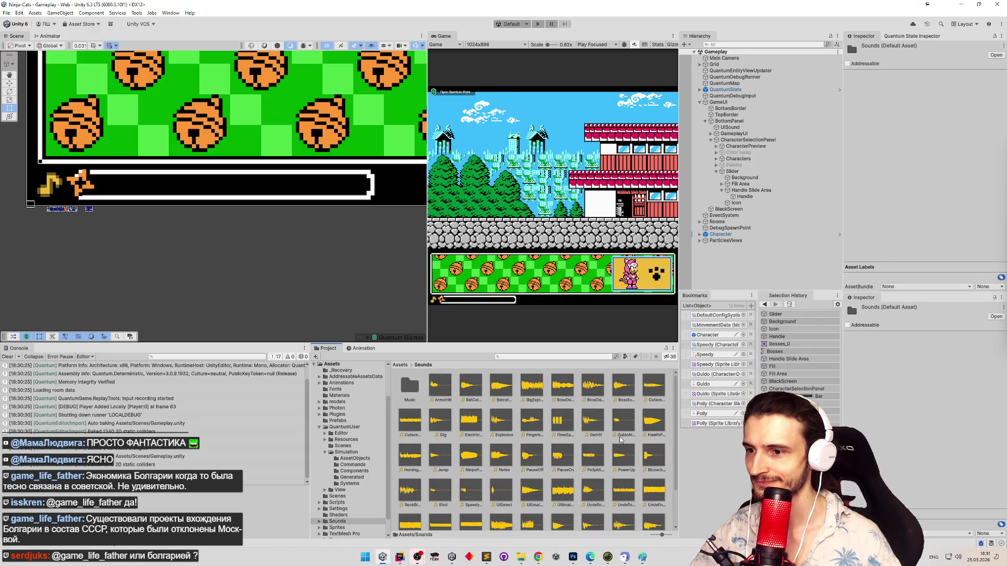
# Step: Create an Audio Mixer named Sounds and duplicate it as Music
pyautogui.rightClick(669, 440)
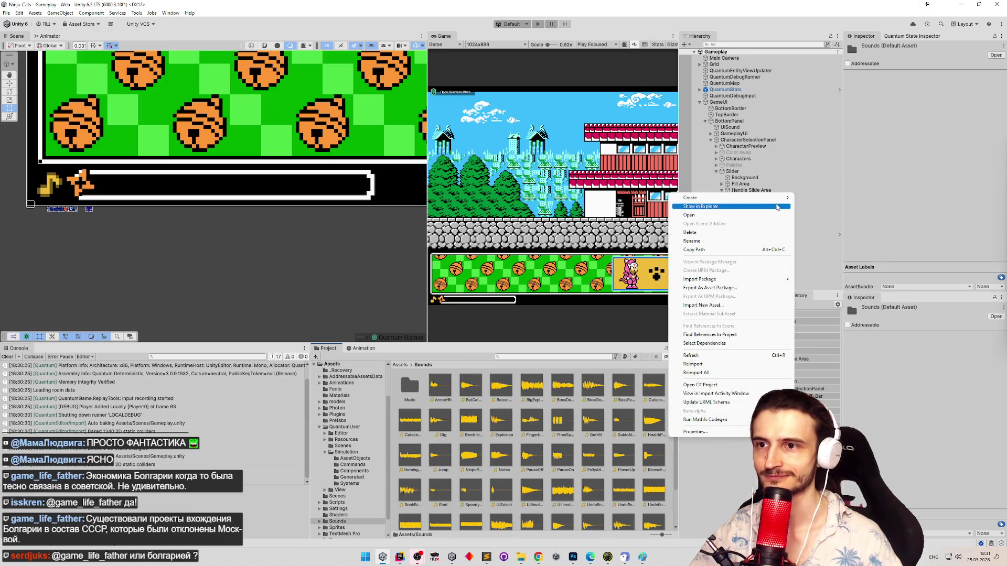
pyautogui.moveTo(776, 198)
pyautogui.moveTo(858, 373)
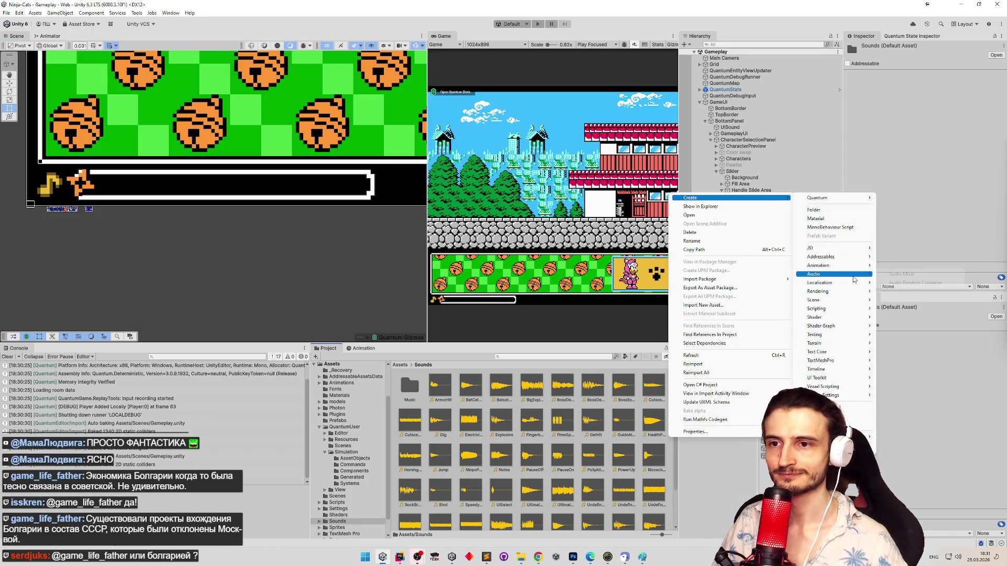
pyautogui.moveTo(853, 276)
pyautogui.click(901, 274)
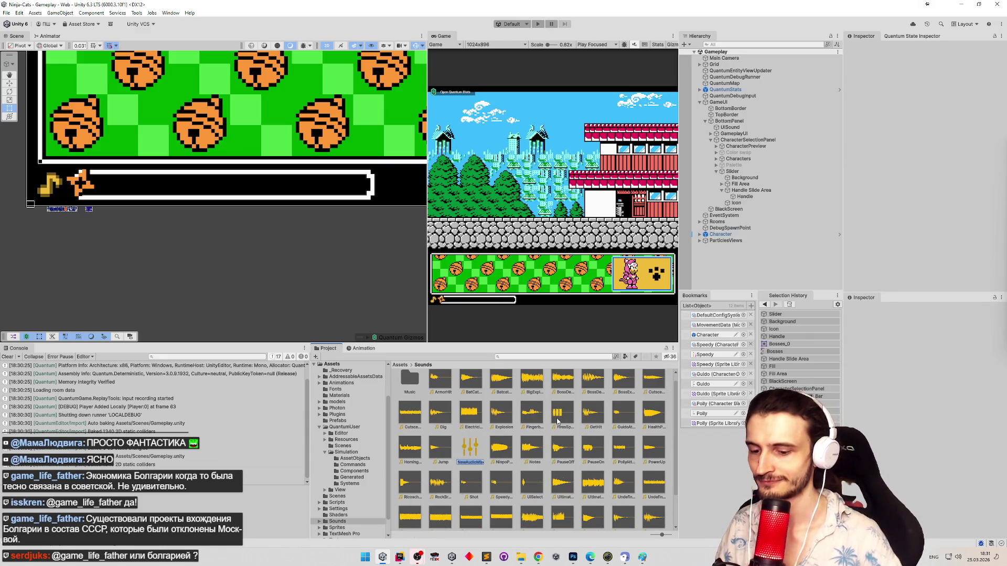
pyautogui.write('Sounds')
pyautogui.press('Return')
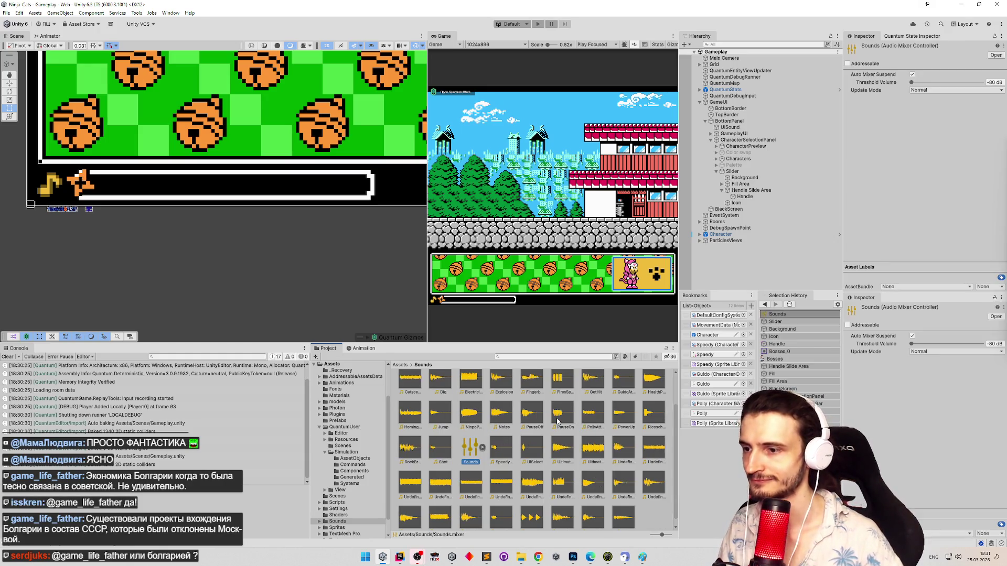
pyautogui.hotkey('ctrl', 'd')
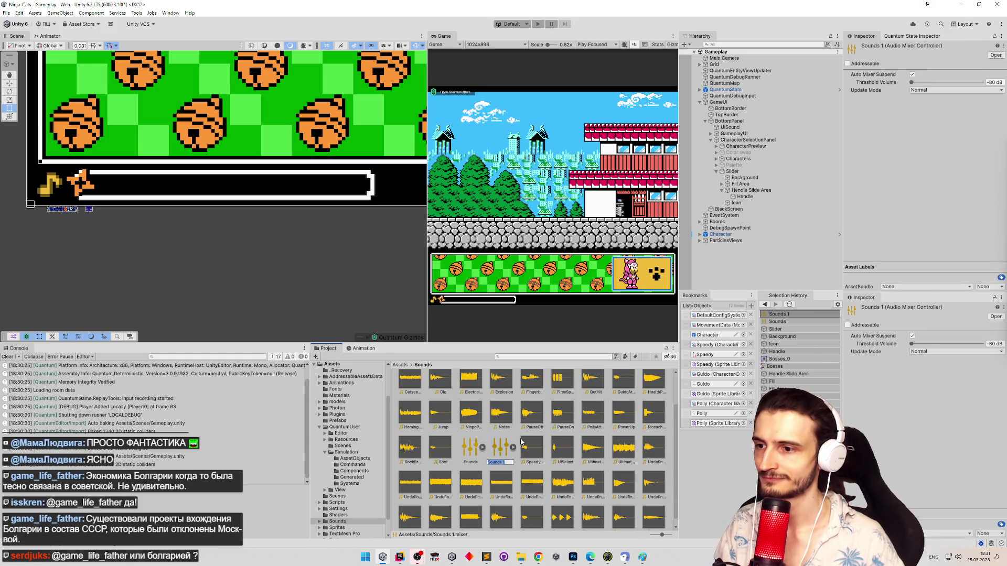
pyautogui.write('Music')
pyautogui.press('Return')
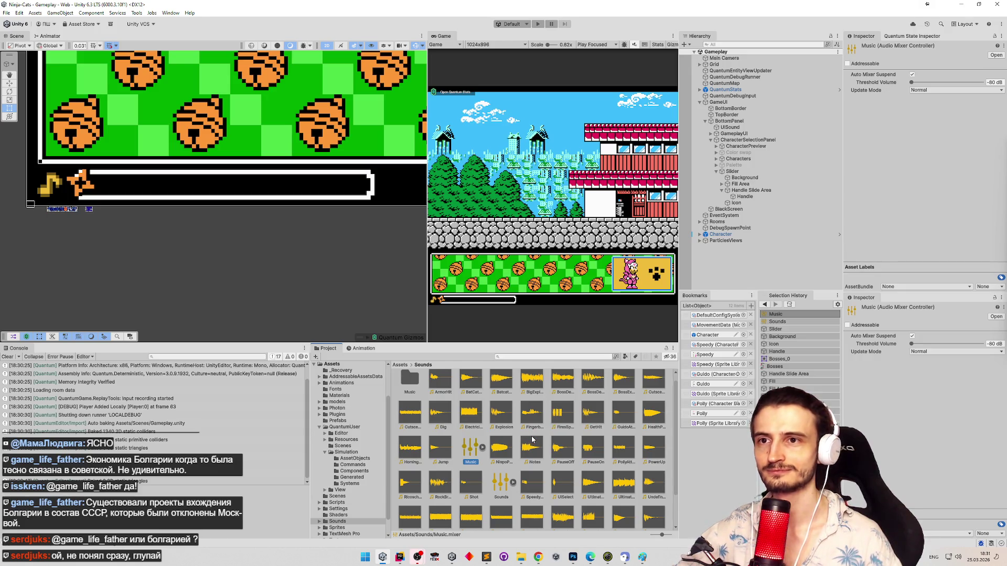
# Step: Inspect the Sounds mixer's -80 dB Threshold Volume and Normal Update Mode
pyautogui.click(493, 482)
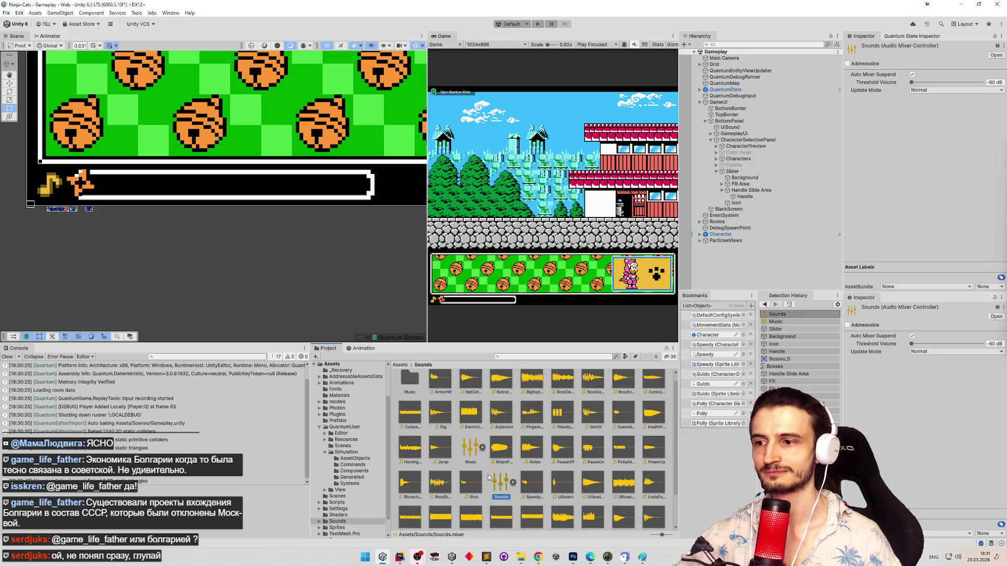
pyautogui.moveTo(912, 82); pyautogui.dragTo(943, 83)
pyautogui.click(924, 91)
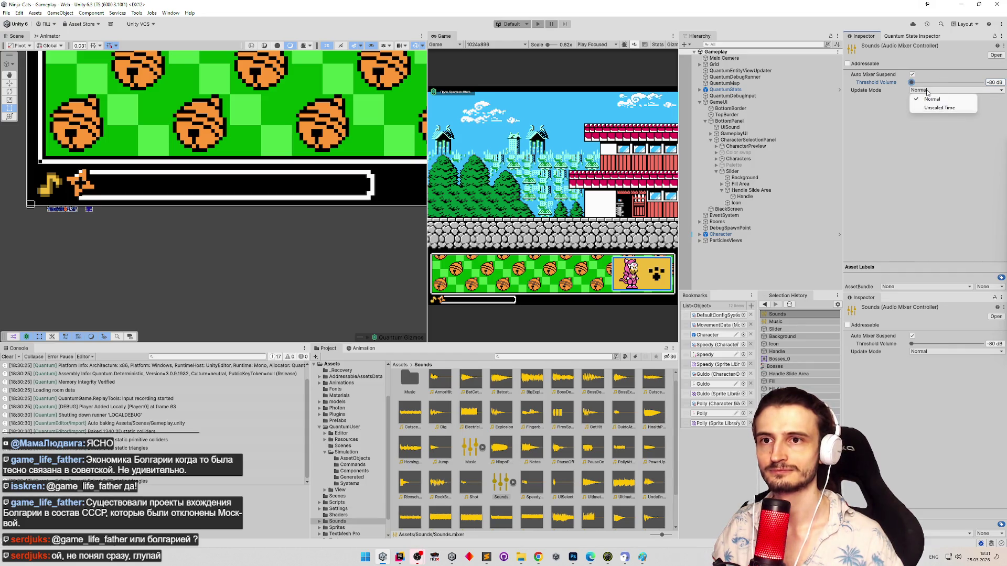
pyautogui.click(651, 325)
pyautogui.click(480, 449)
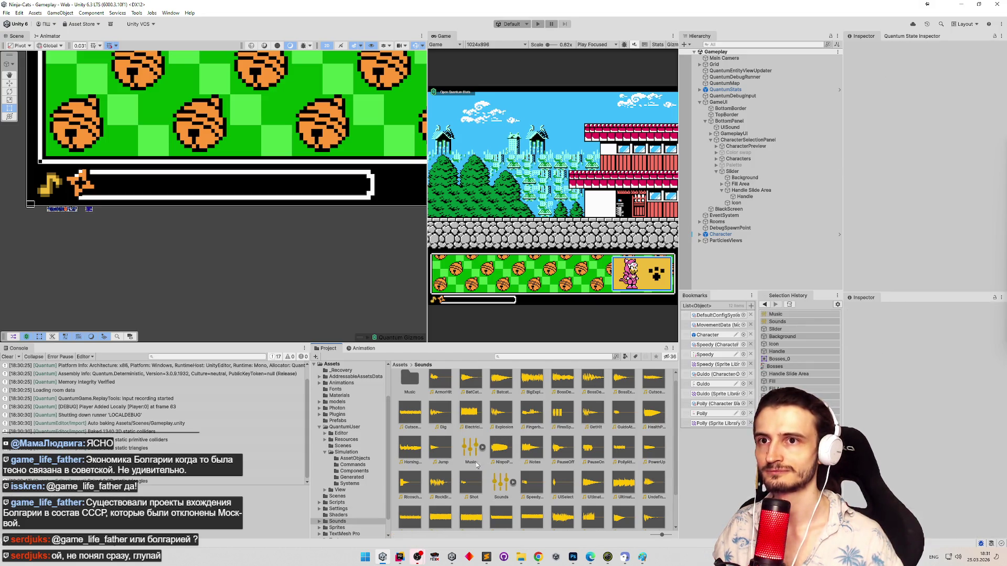
# Step: Open the Music mixer in the Audio Mixer and delete the Sounds mixer asset
pyautogui.click(494, 476)
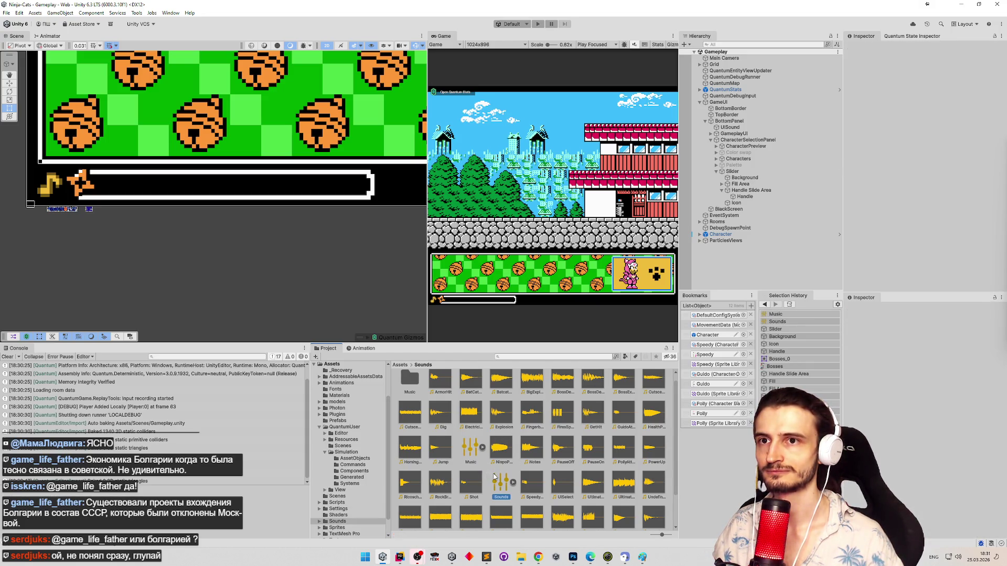
pyautogui.click(474, 452)
pyautogui.doubleClick(474, 454)
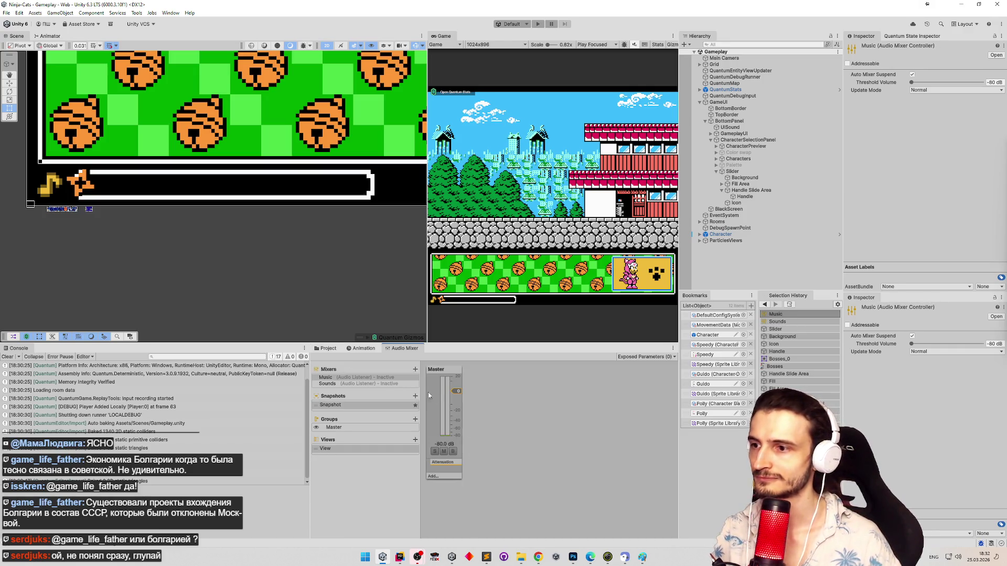
pyautogui.click(329, 348)
pyautogui.click(500, 483)
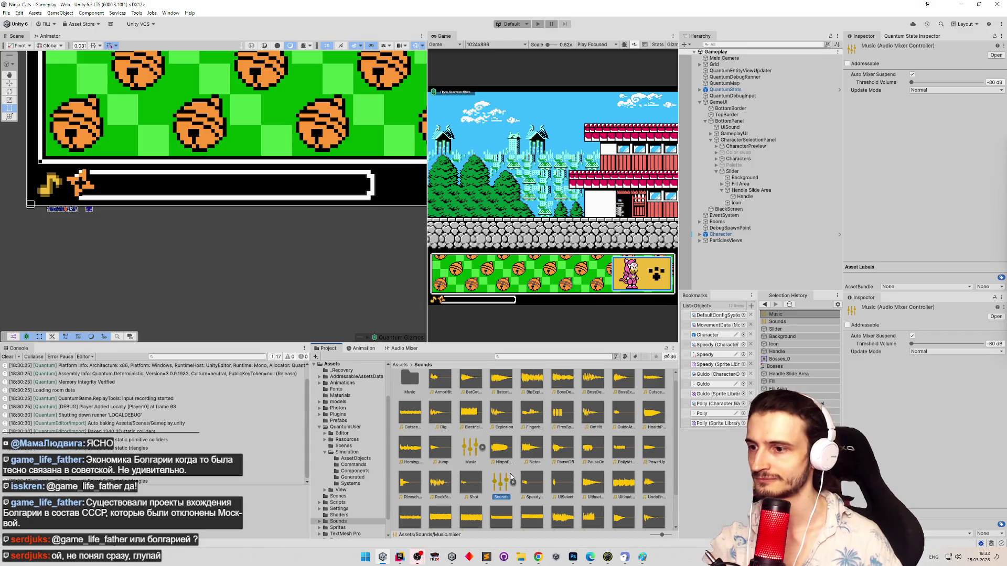
pyautogui.press('Delete')
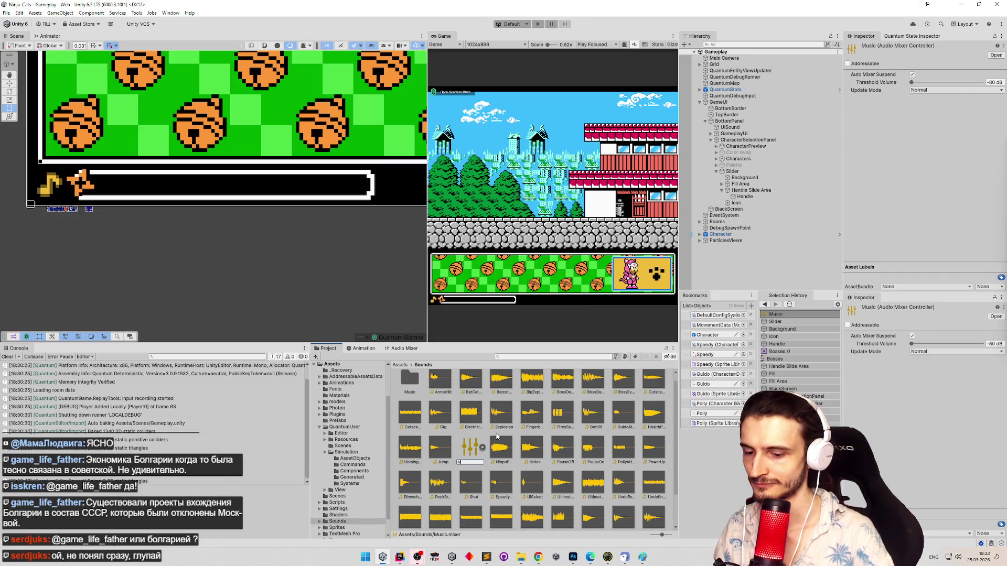
# Step: Rename the Music mixer to Mixer, select its Master group, and toggle Play mode
pyautogui.write('r')
pyautogui.press('Return')
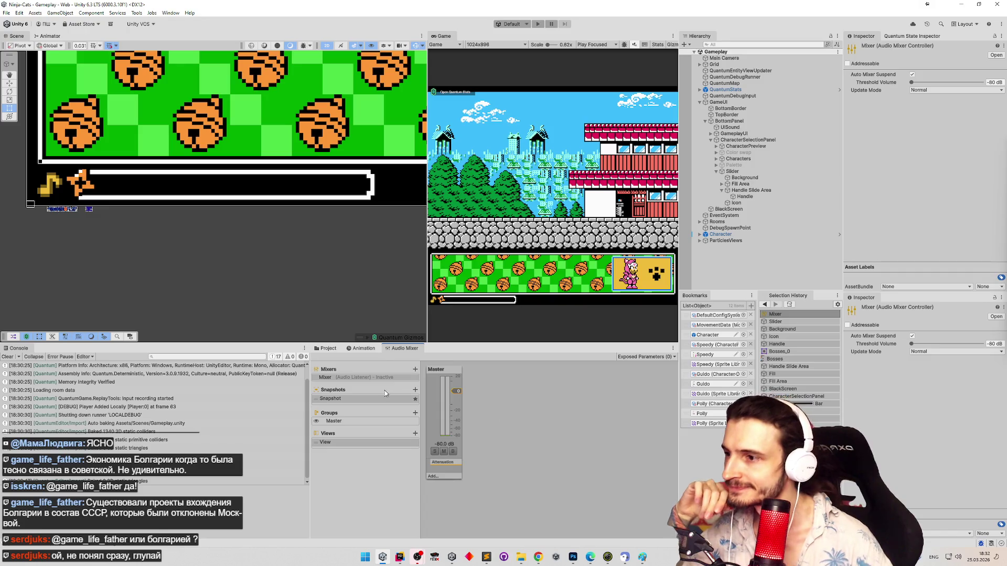
pyautogui.click(375, 376)
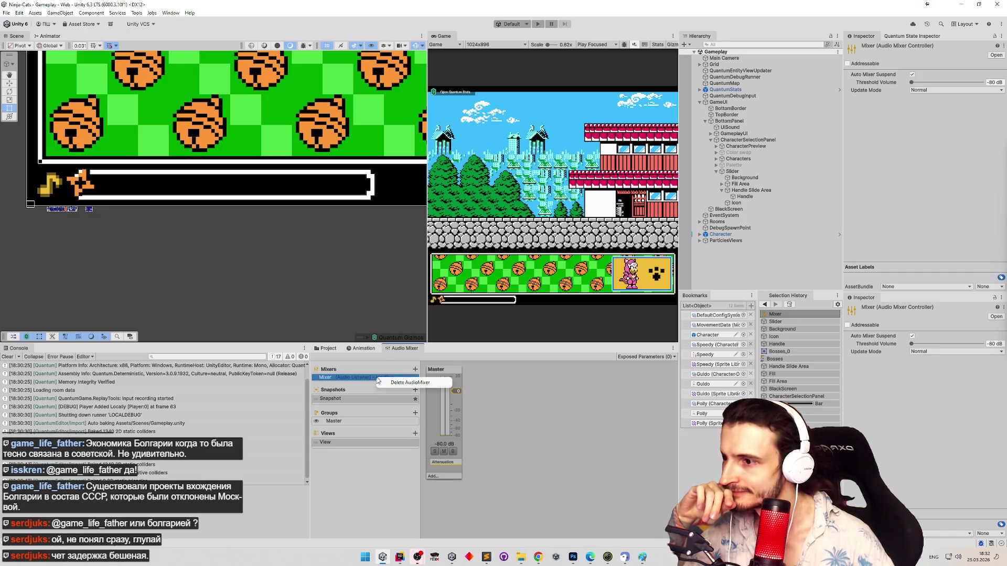
pyautogui.click(339, 422)
pyautogui.hotkey('ctrl', 'p')
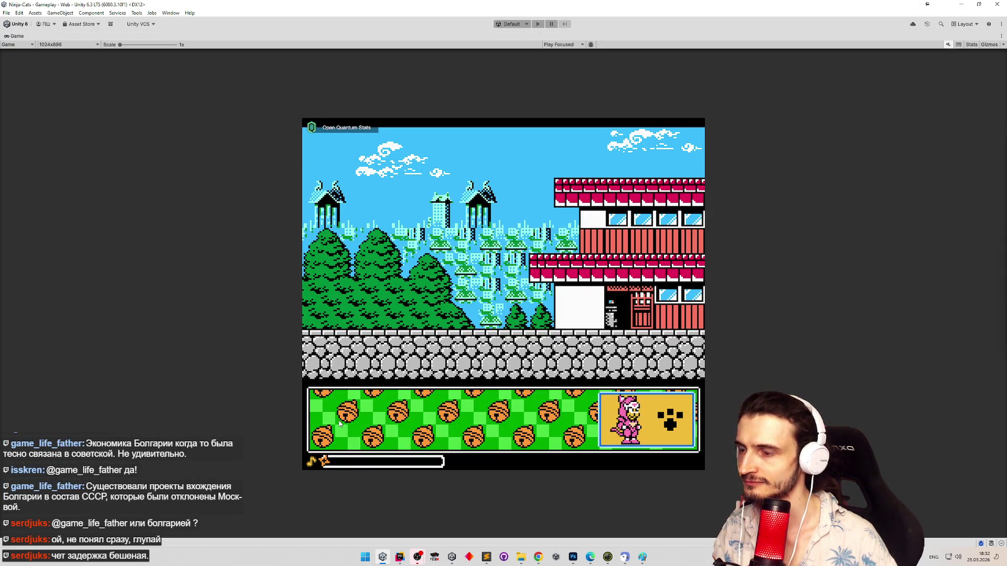
pyautogui.hotkey('ctrl', 'p')
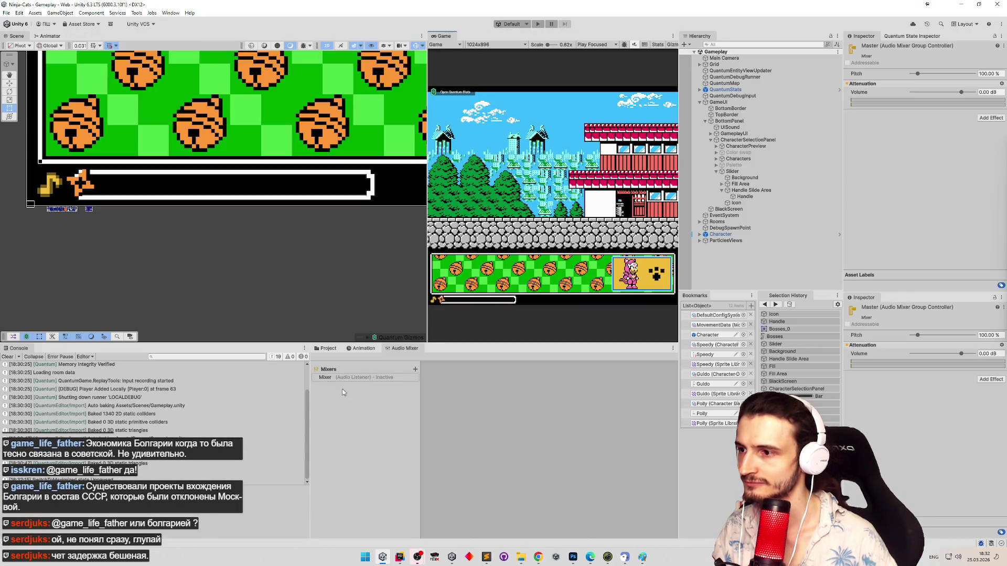
# Step: Add two new groups under the Mixer's Master group
pyautogui.click(415, 369)
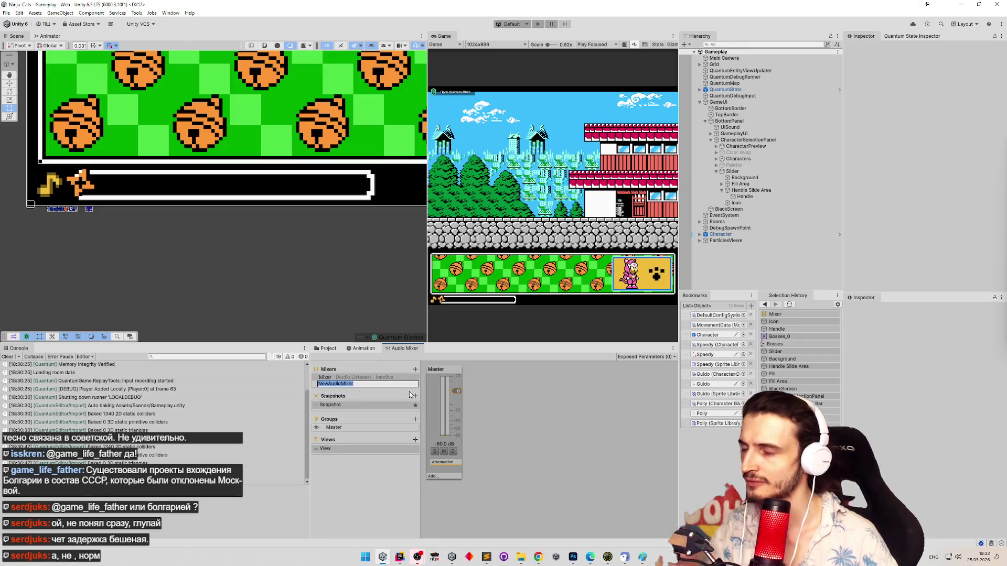
pyautogui.press('Escape')
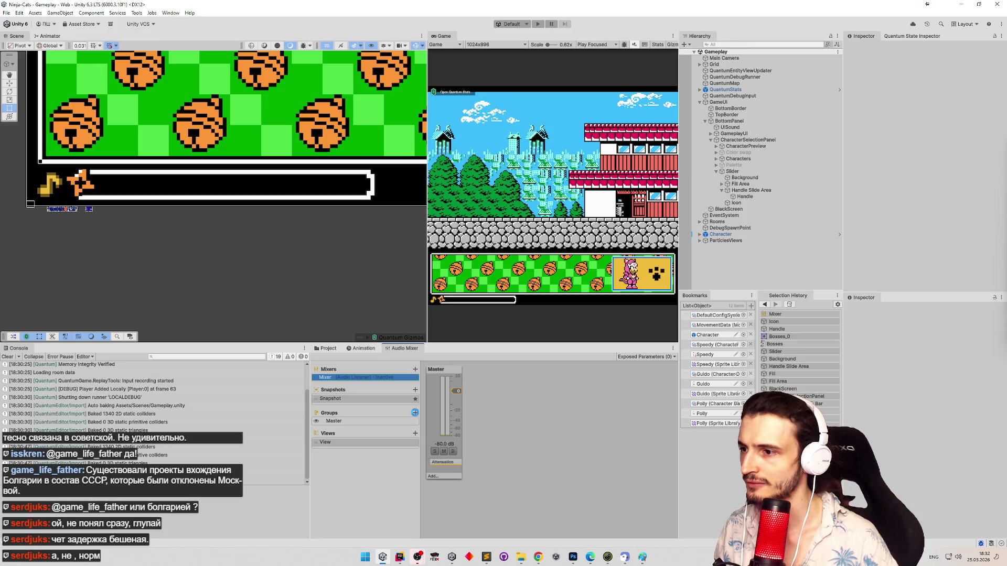
pyautogui.click(415, 413)
pyautogui.click(358, 426)
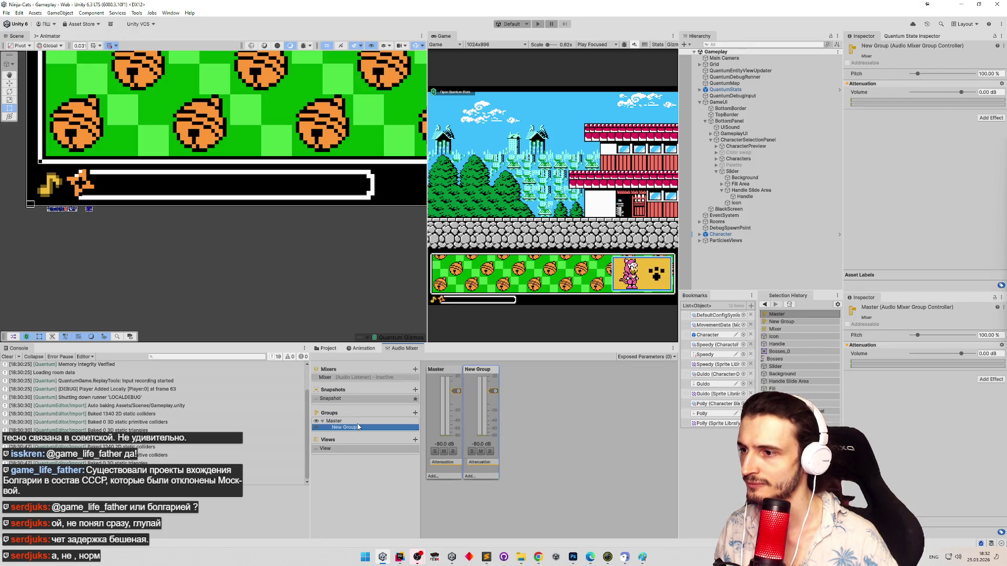
pyautogui.press('Up')
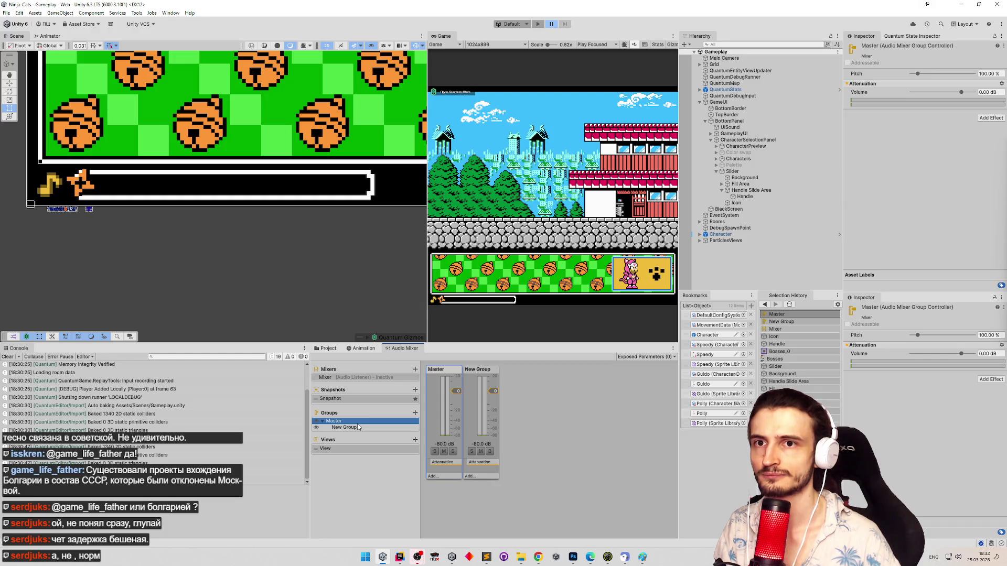
pyautogui.click(358, 428)
pyautogui.press('Up')
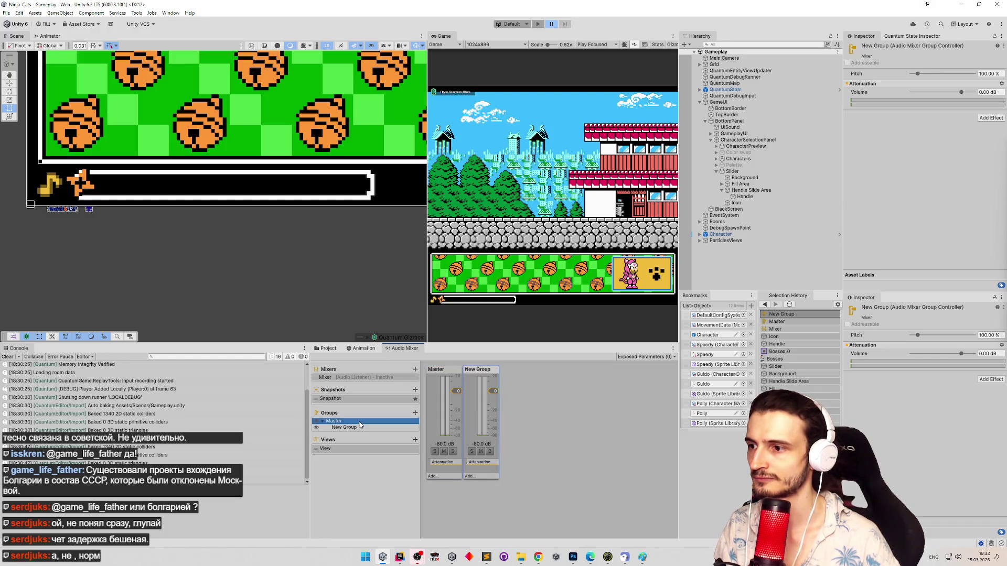
pyautogui.click(357, 427)
pyautogui.click(415, 412)
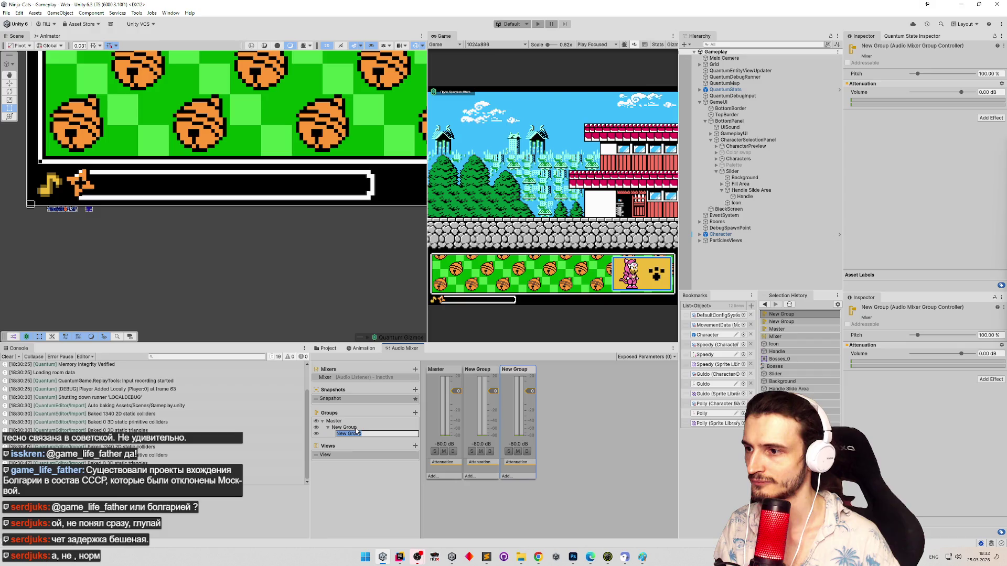
pyautogui.click(364, 427)
# Step: Rename the new groups Sounds and Music
pyautogui.click(364, 427)
pyautogui.write('Sounds')
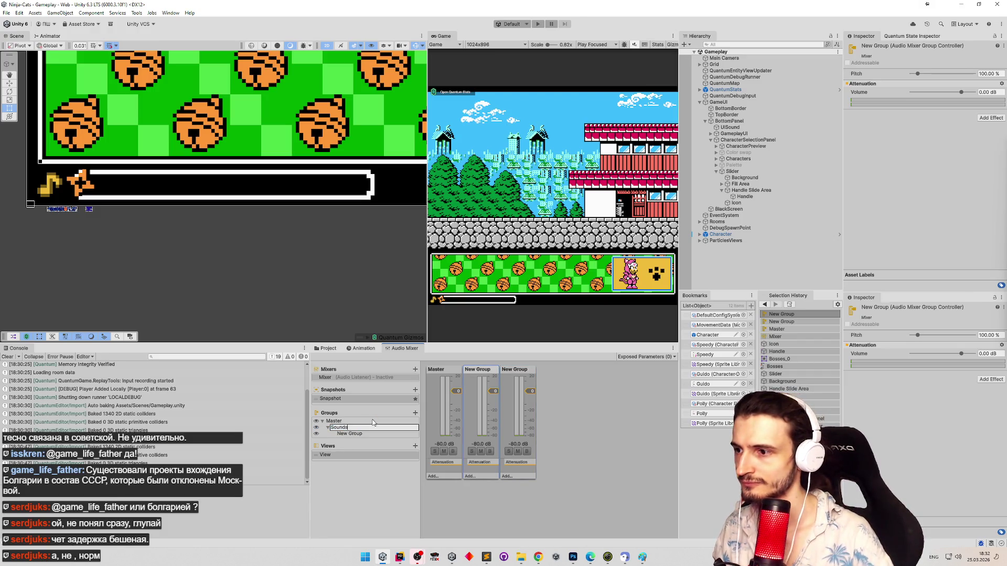
pyautogui.press('Return')
pyautogui.click(342, 433)
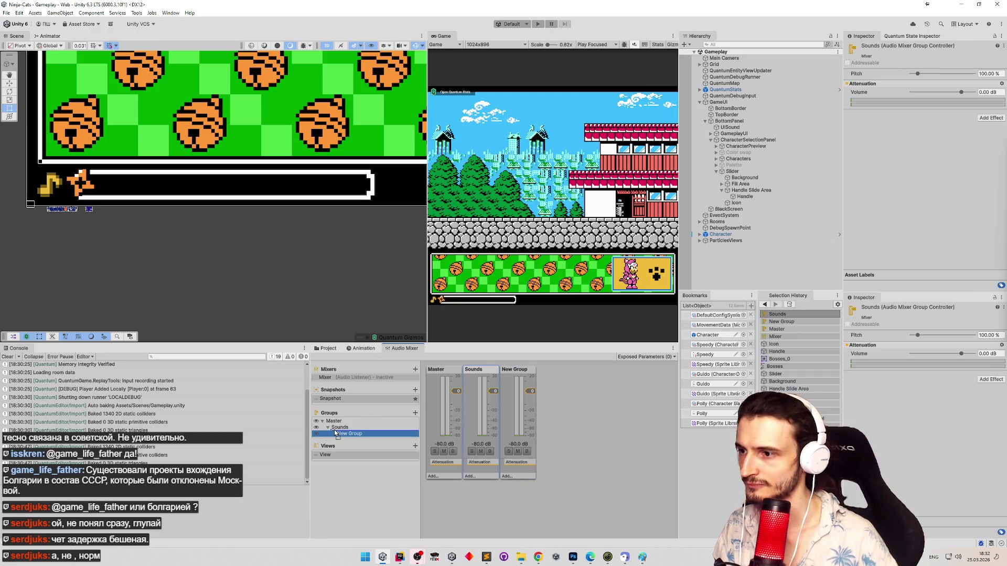
pyautogui.click(333, 433)
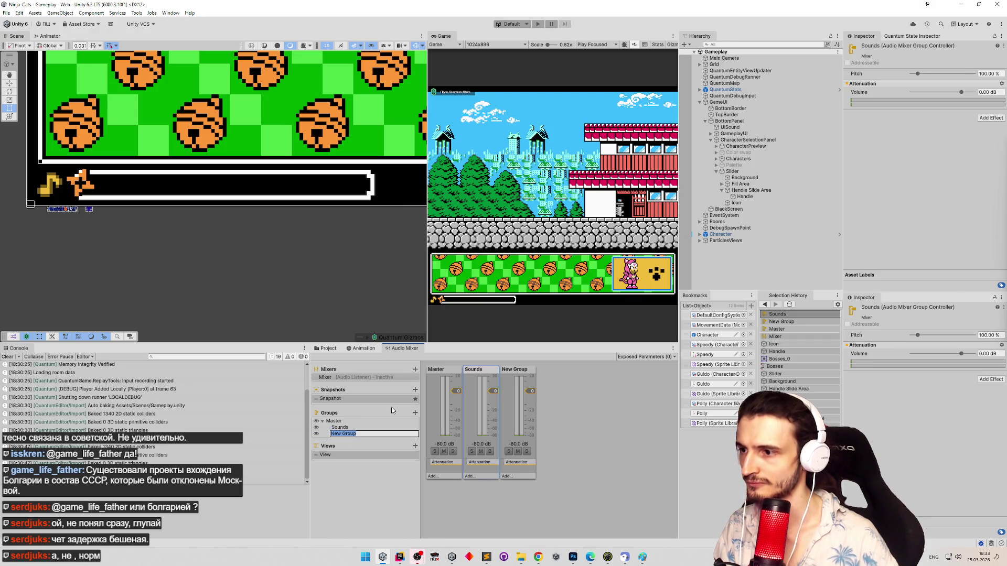
pyautogui.write('Music')
pyautogui.press('Return')
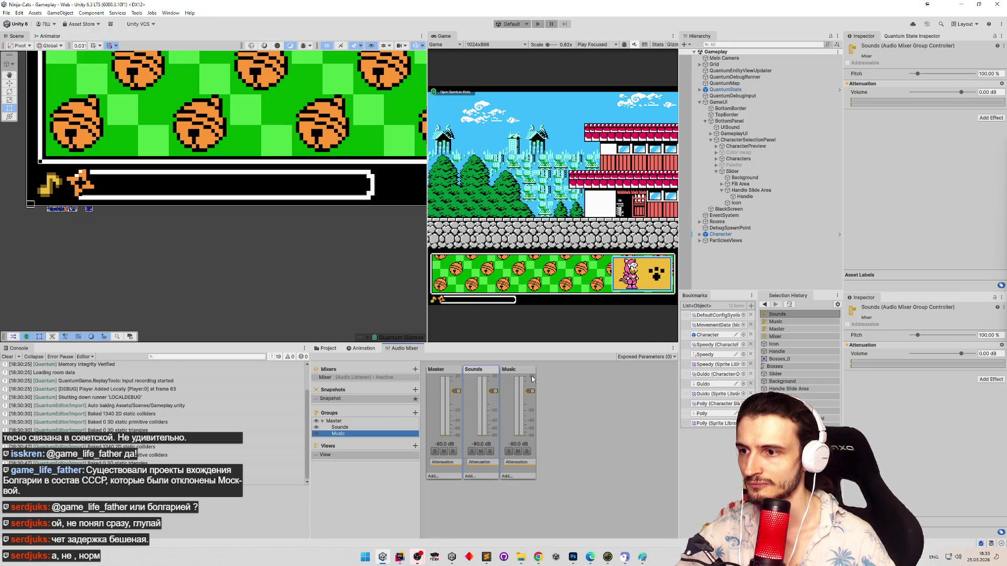
# Step: Expose 'Volume' to script on both the Sounds and Music mixer groups
pyautogui.rightClick(869, 93)
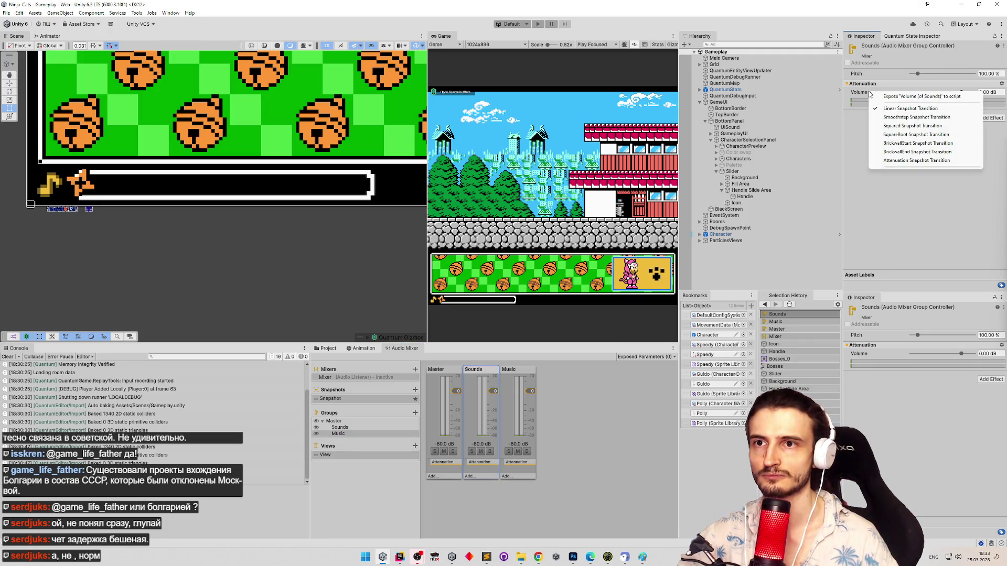
pyautogui.click(891, 96)
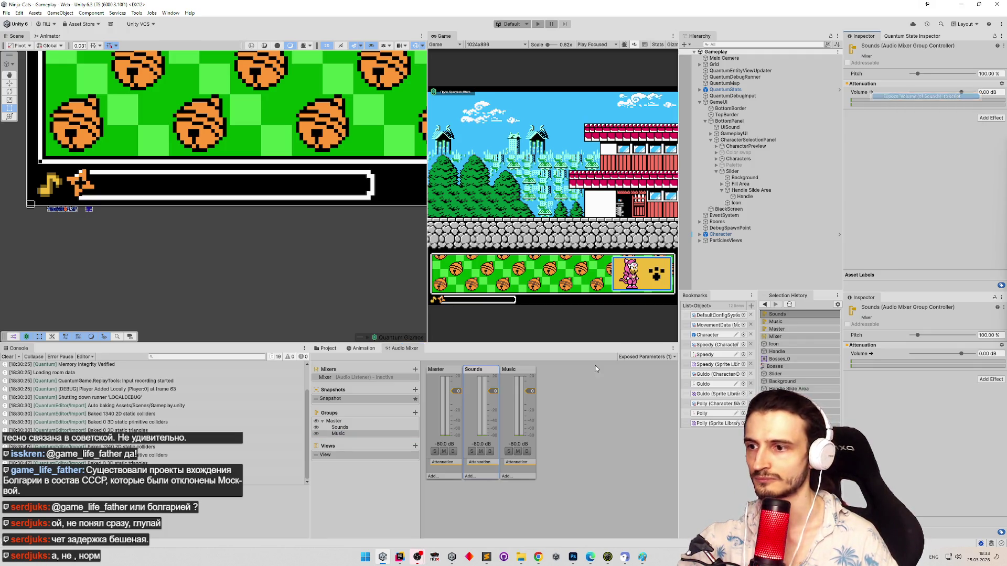
pyautogui.click(513, 369)
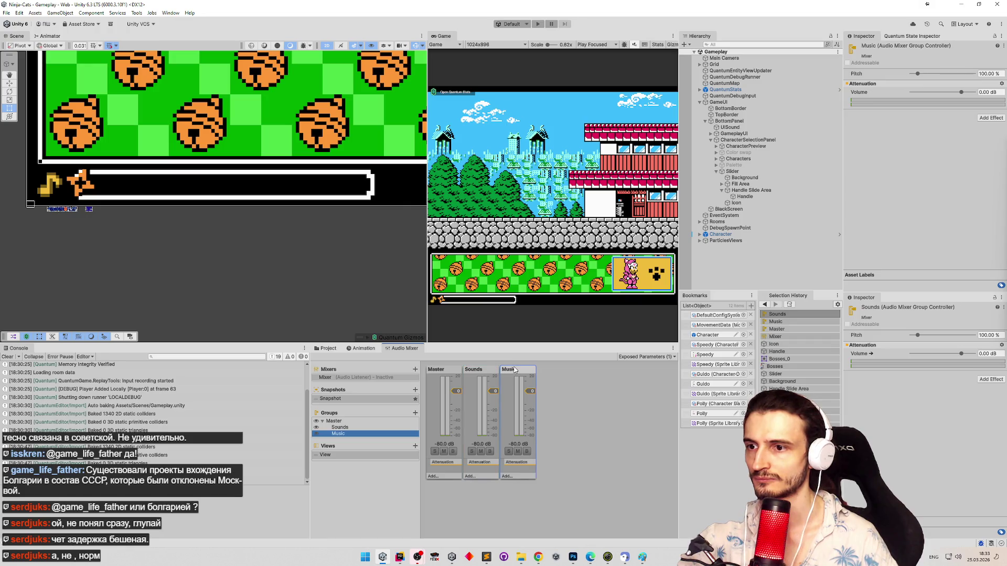
pyautogui.rightClick(863, 93)
pyautogui.click(873, 97)
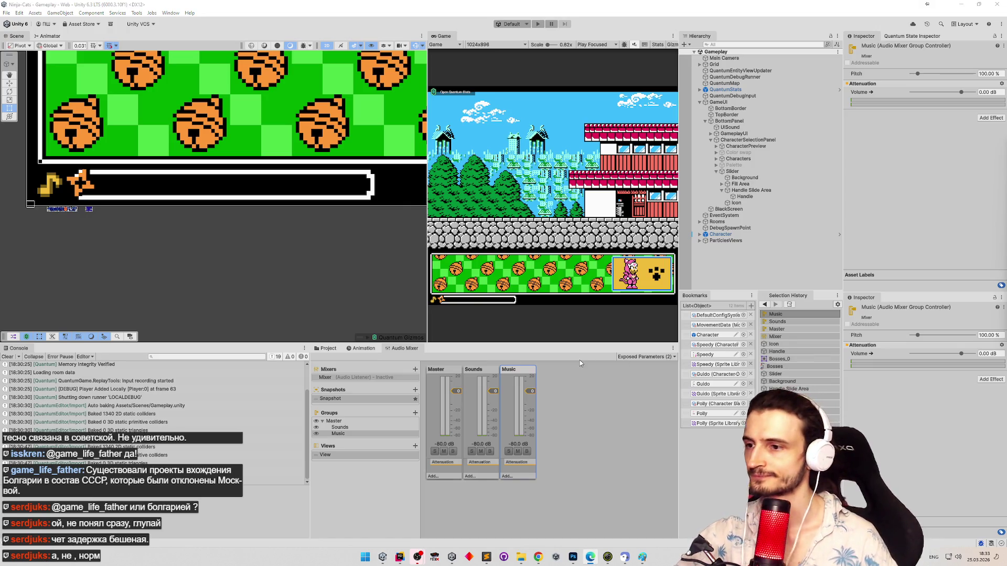
pyautogui.click(488, 373)
pyautogui.click(488, 374)
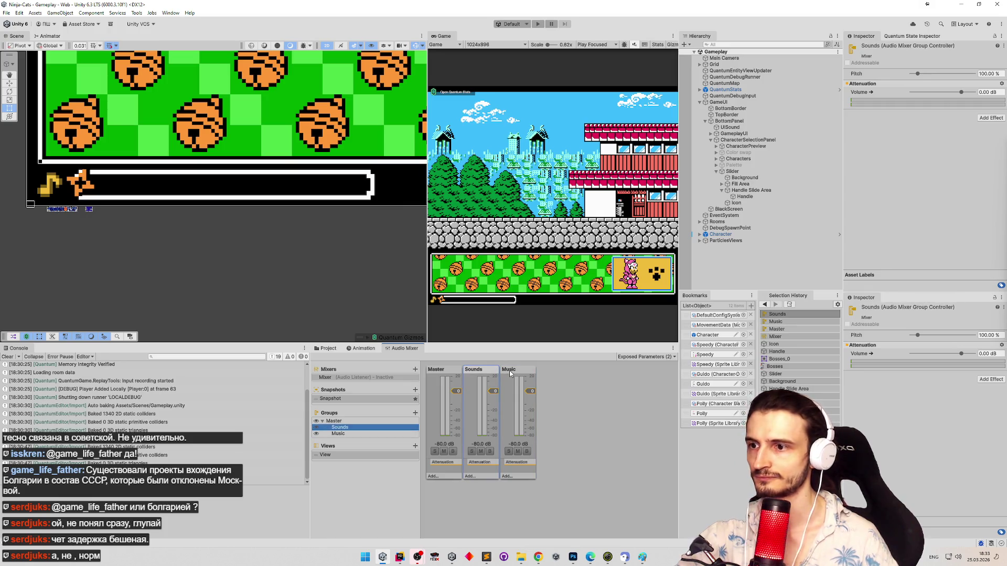
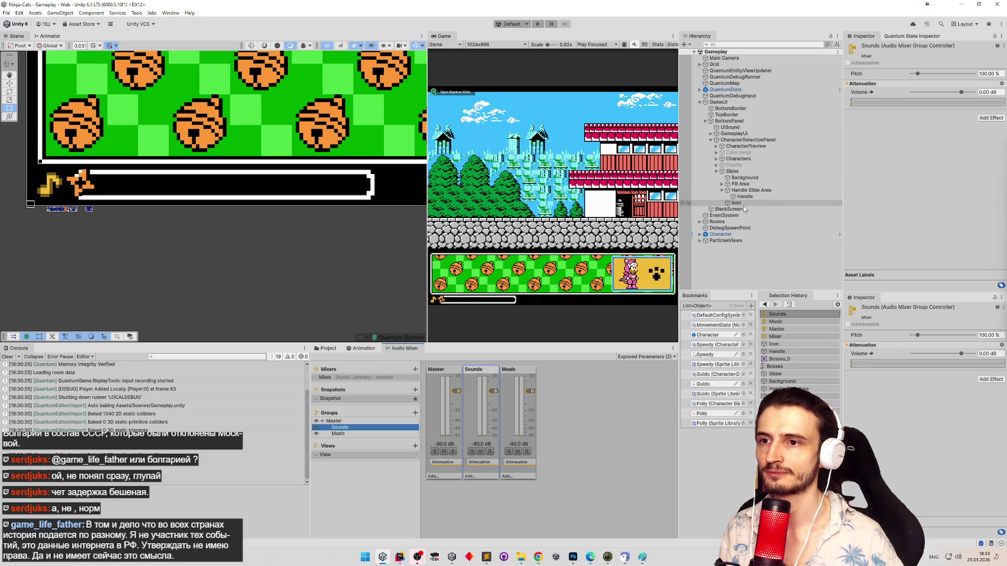
# Step: Select the UISound object in the Hierarchy
pyautogui.click(734, 134)
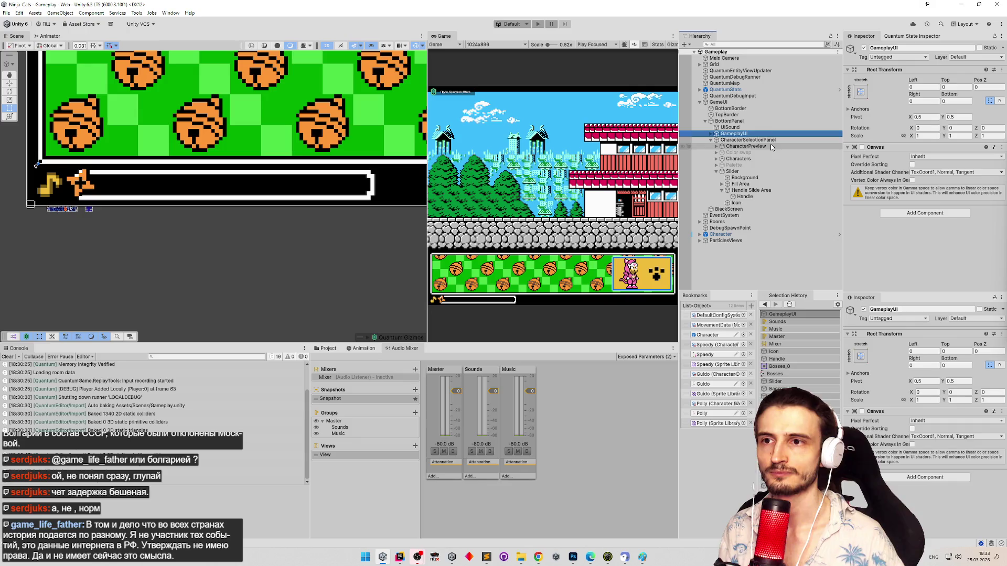
pyautogui.click(769, 140)
pyautogui.click(744, 147)
pyautogui.click(745, 140)
pyautogui.click(734, 134)
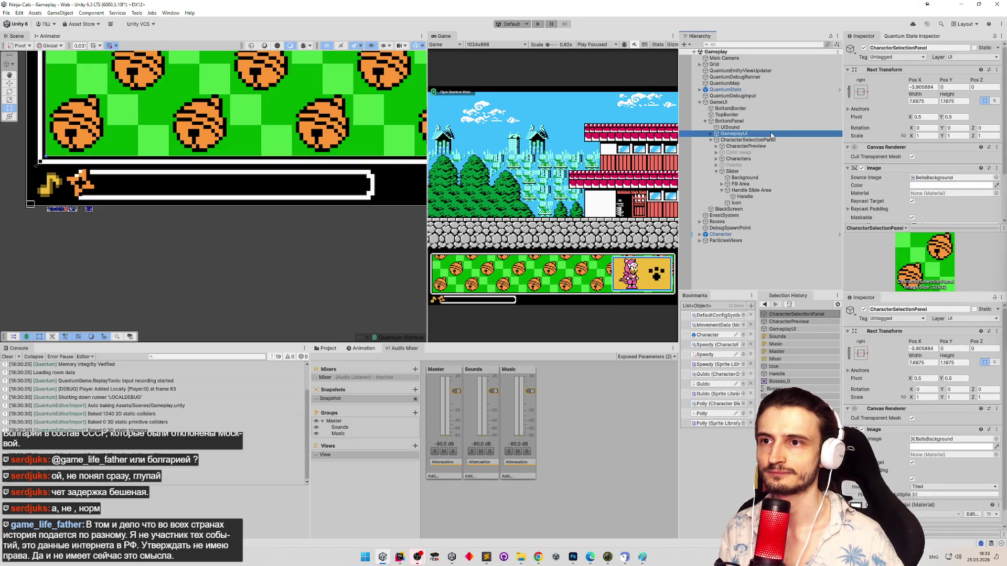
pyautogui.click(711, 140)
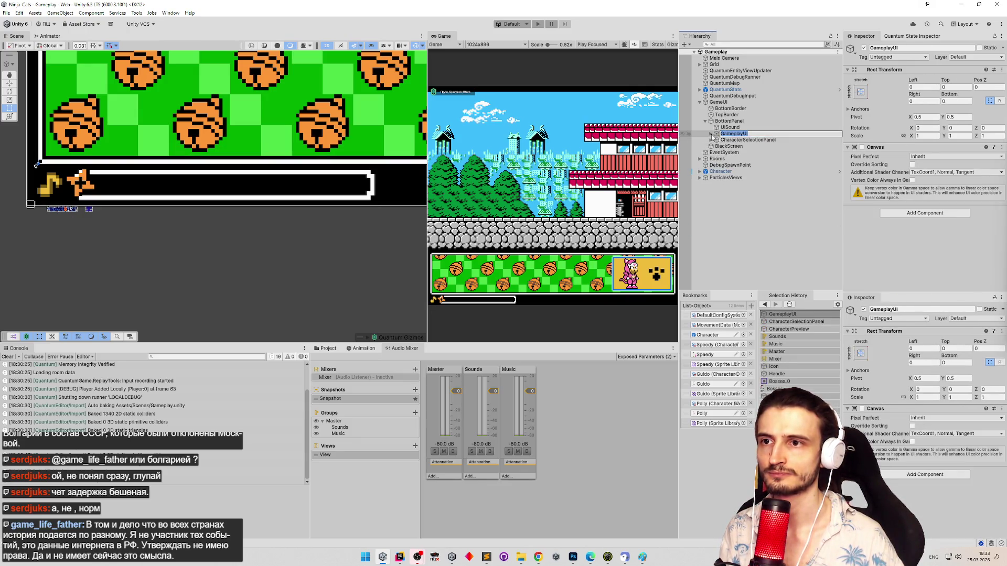
pyautogui.click(729, 128)
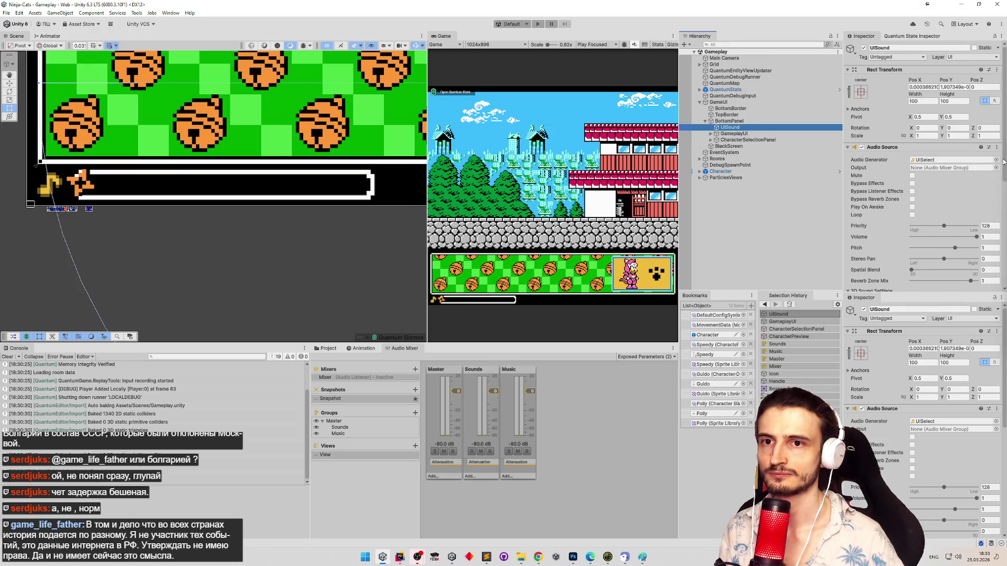
# Step: Collapse UISound's 3D Sound Settings and set its Audio Source Output to the Sounds mixer group
pyautogui.scroll(-2, 1003, 181)
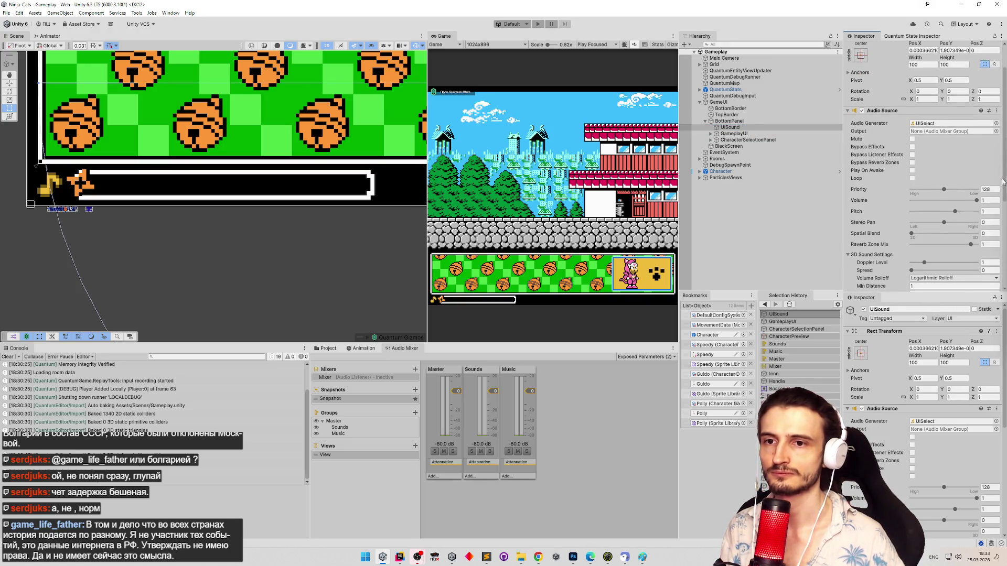
pyautogui.moveTo(1003, 181); pyautogui.dragTo(996, 215)
pyautogui.scroll(1, 995, 212)
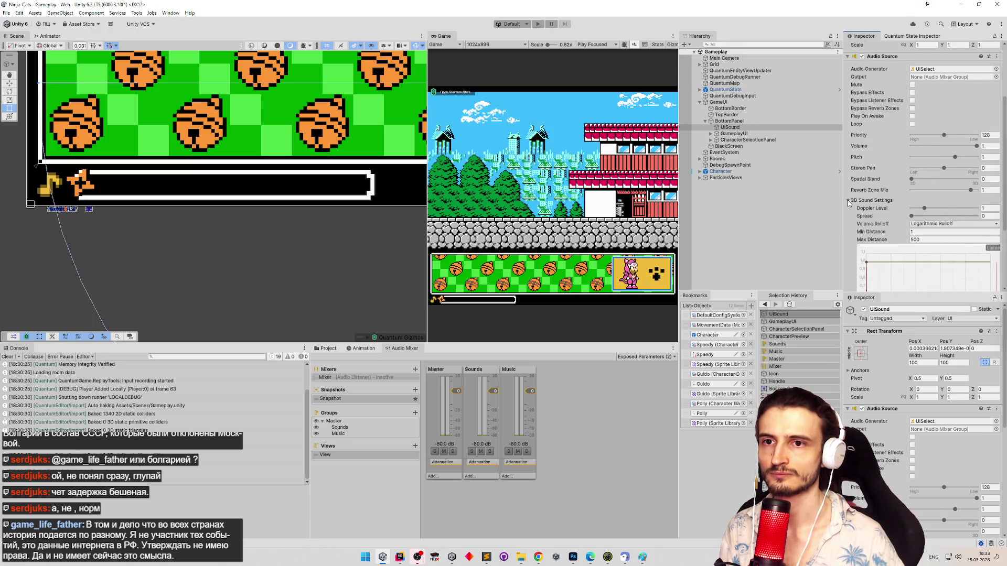
pyautogui.click(848, 201)
pyautogui.click(995, 145)
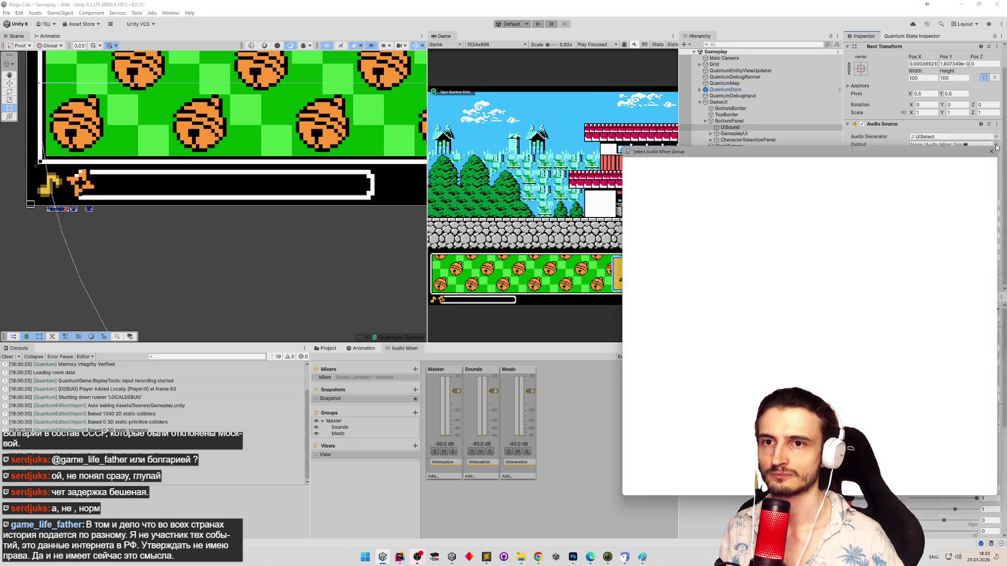
pyautogui.doubleClick(640, 192)
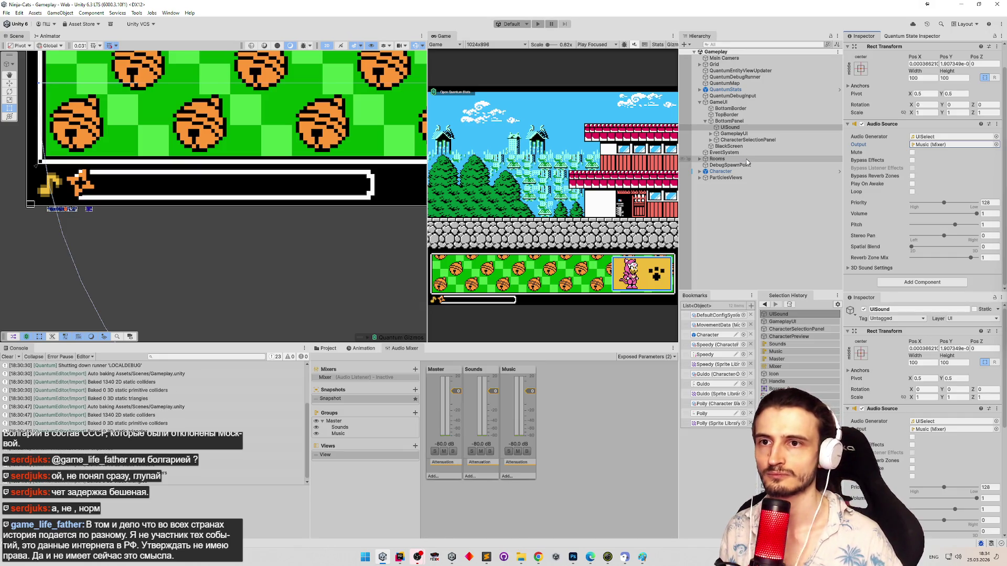
pyautogui.click(996, 144)
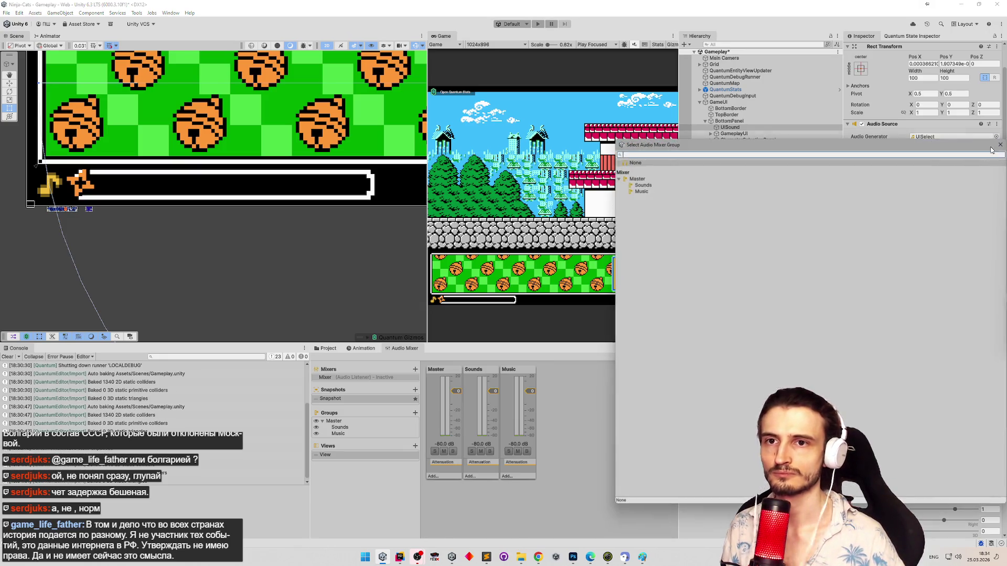
pyautogui.doubleClick(644, 187)
# Step: Save the Gameplay scene, then select CharacterSelectionPanel in the Hierarchy
pyautogui.hotkey('ctrl', 's')
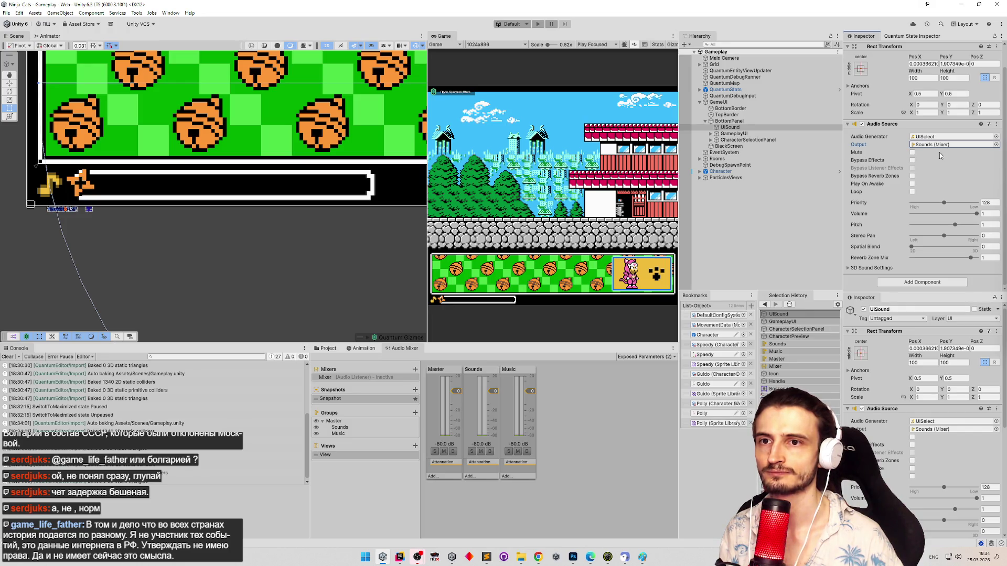
pyautogui.click(711, 134)
pyautogui.click(711, 134)
pyautogui.click(744, 140)
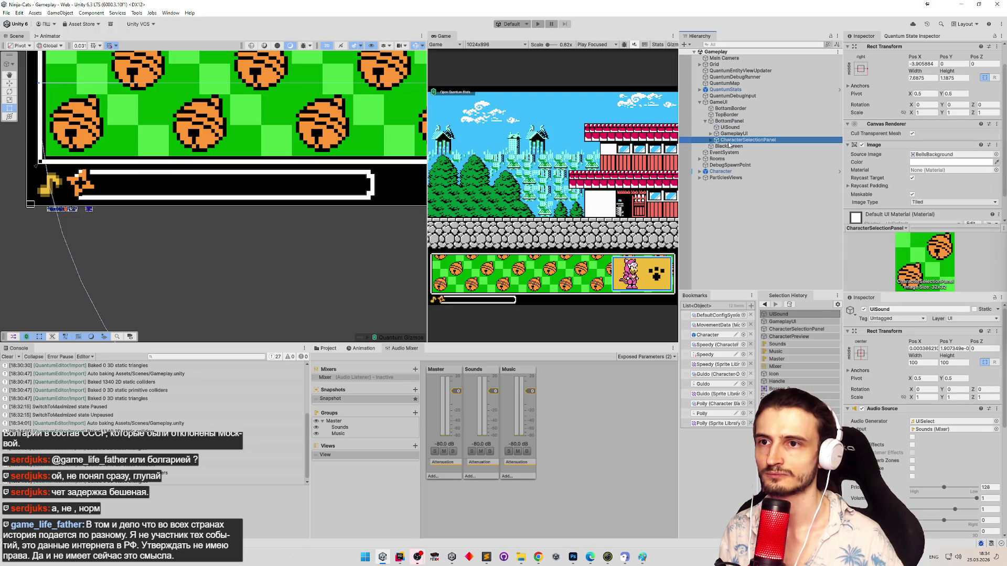
# Step: Select BottomPanel and set its Audio Source Output to the Music mixer group
pyautogui.scroll(-2, 953, 175)
pyautogui.press('Left')
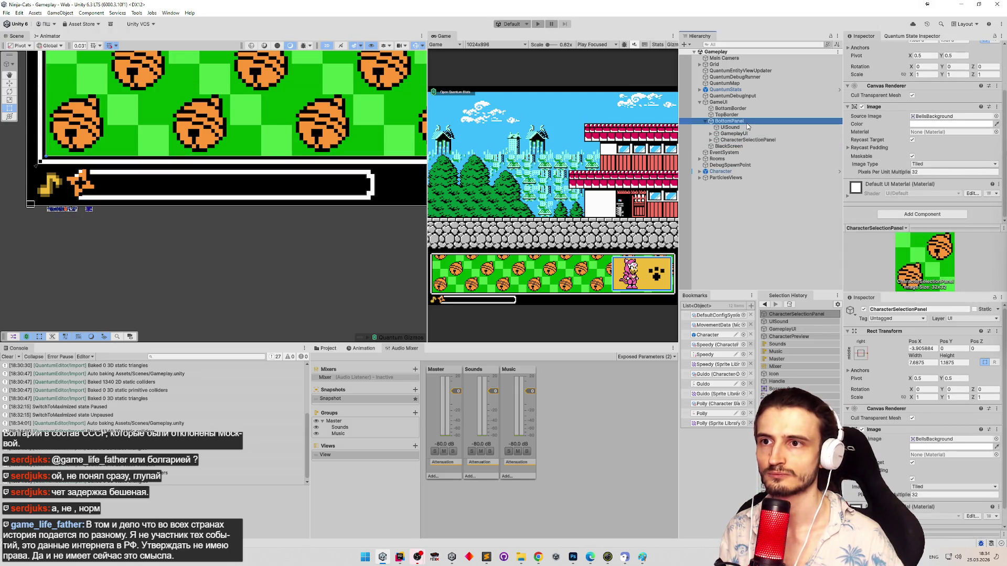
pyautogui.moveTo(1004, 83); pyautogui.dragTo(1004, 152)
pyautogui.scroll(-5, 1004, 152)
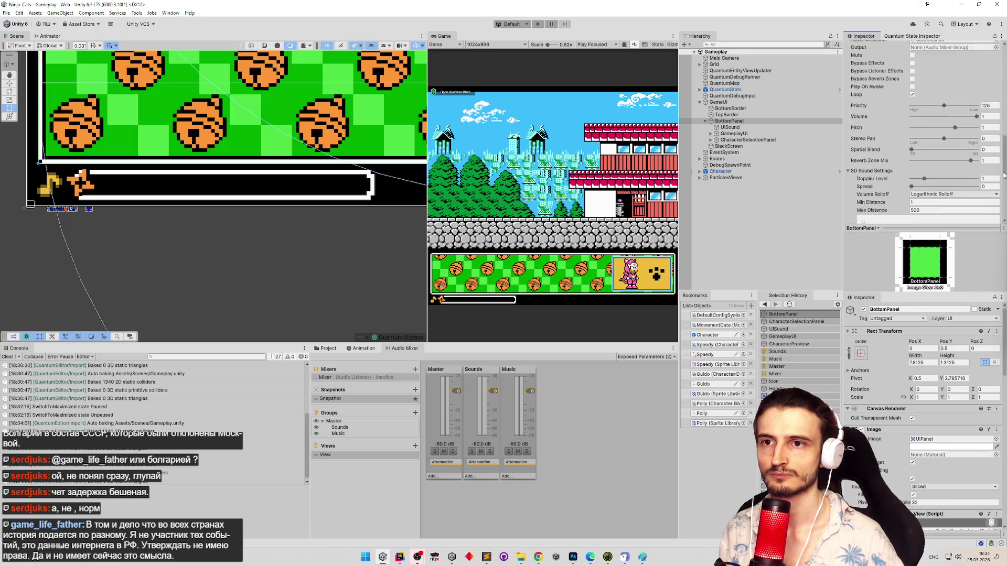
pyautogui.scroll(5, 1004, 153)
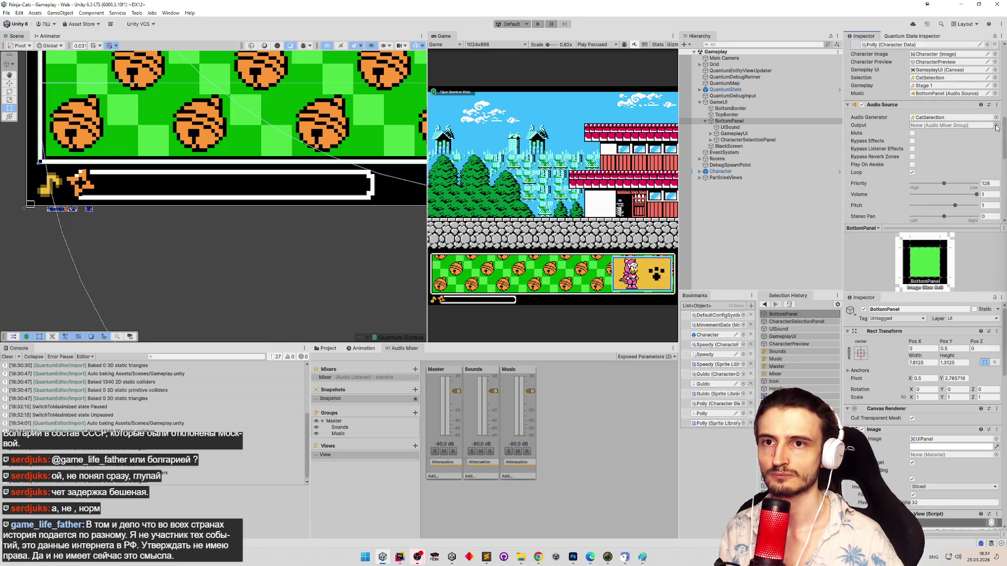
pyautogui.click(995, 125)
pyautogui.doubleClick(641, 191)
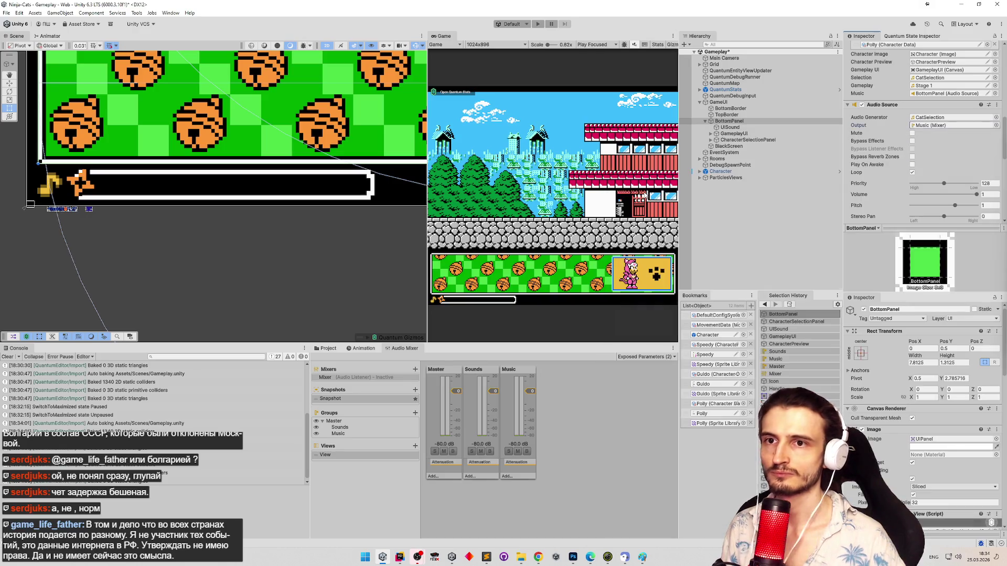
pyautogui.click(775, 45)
pyautogui.write('t:AudioSour')
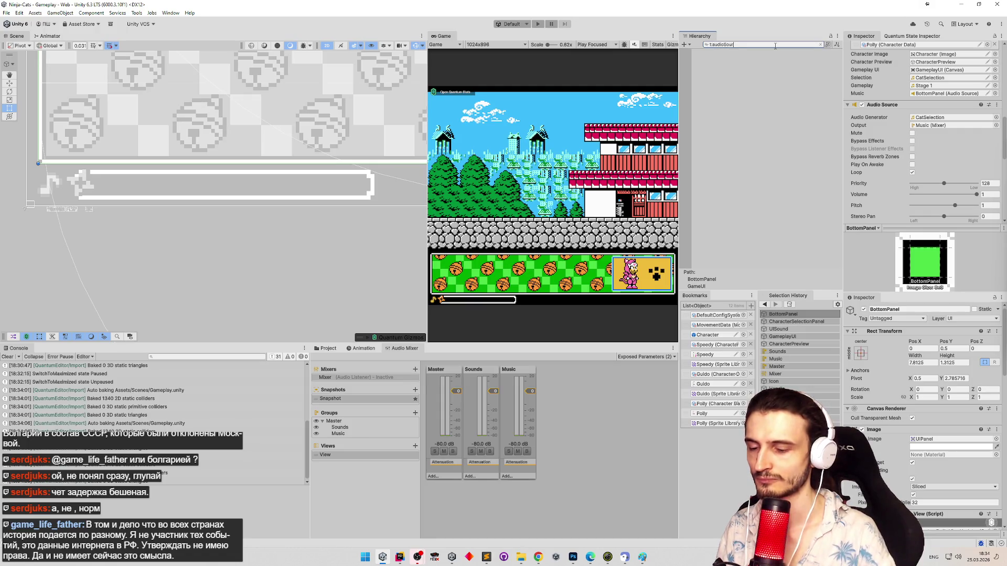
# Step: Find the 3dSound object under Character and open its prefab for editing
pyautogui.write('ce')
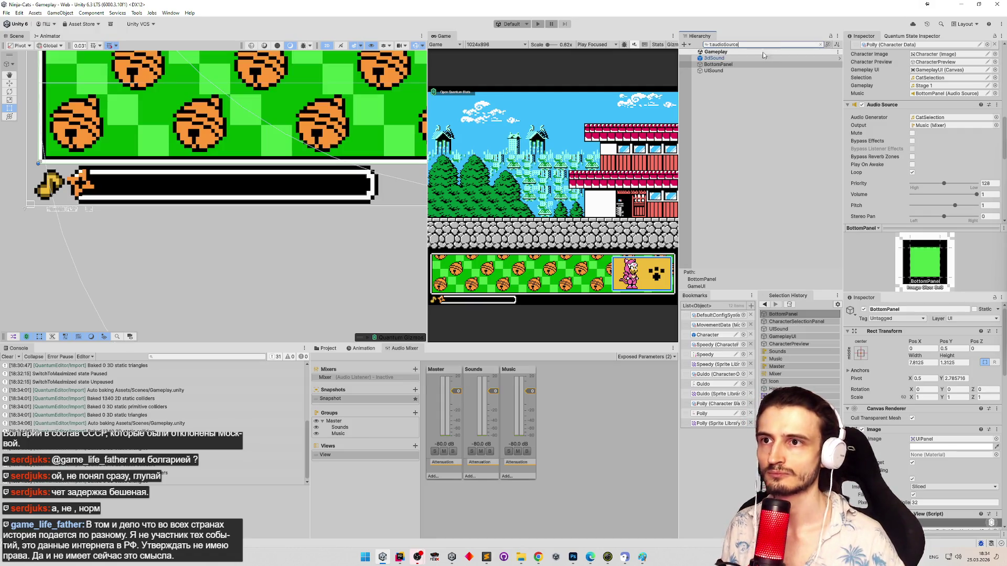
pyautogui.click(753, 58)
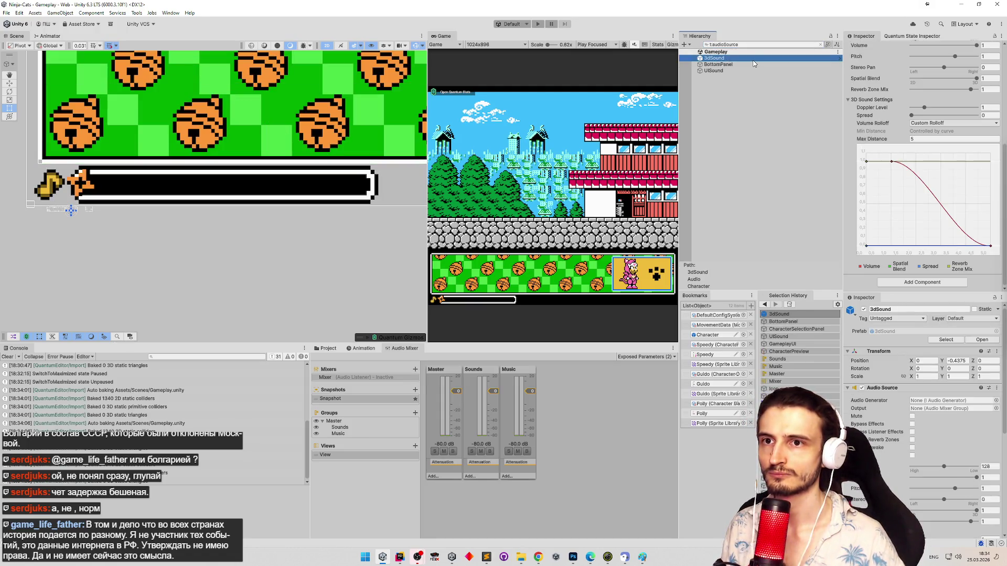
pyautogui.click(822, 45)
pyautogui.click(742, 184)
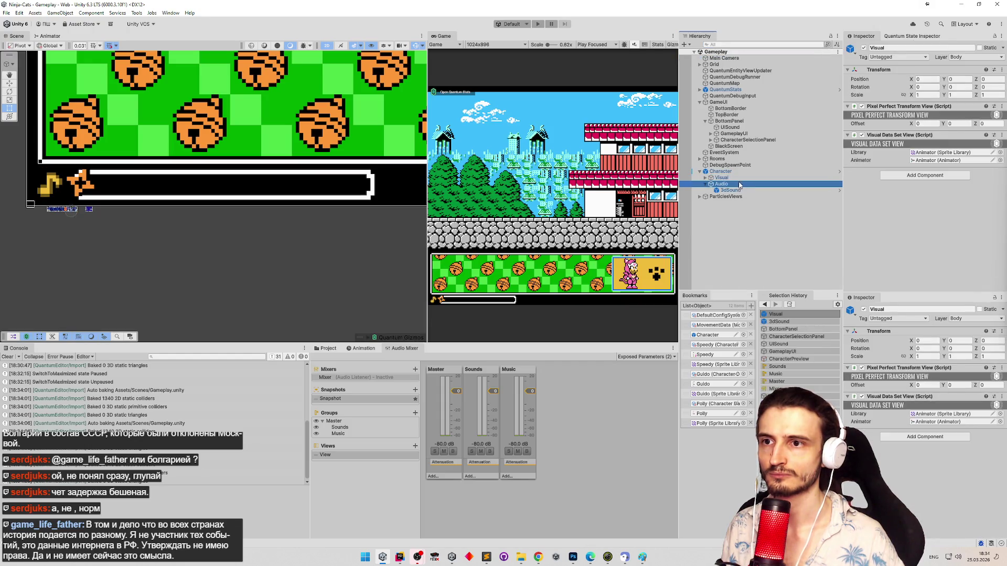
pyautogui.click(734, 190)
pyautogui.click(976, 80)
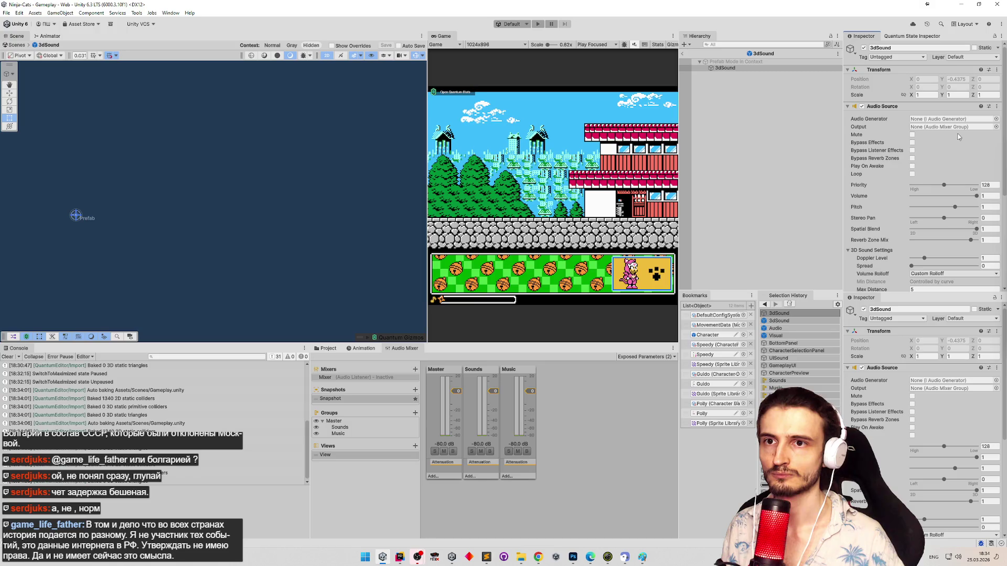
# Step: Set the prefab's Audio Source Output to Sounds and return to the Gameplay scene
pyautogui.click(995, 127)
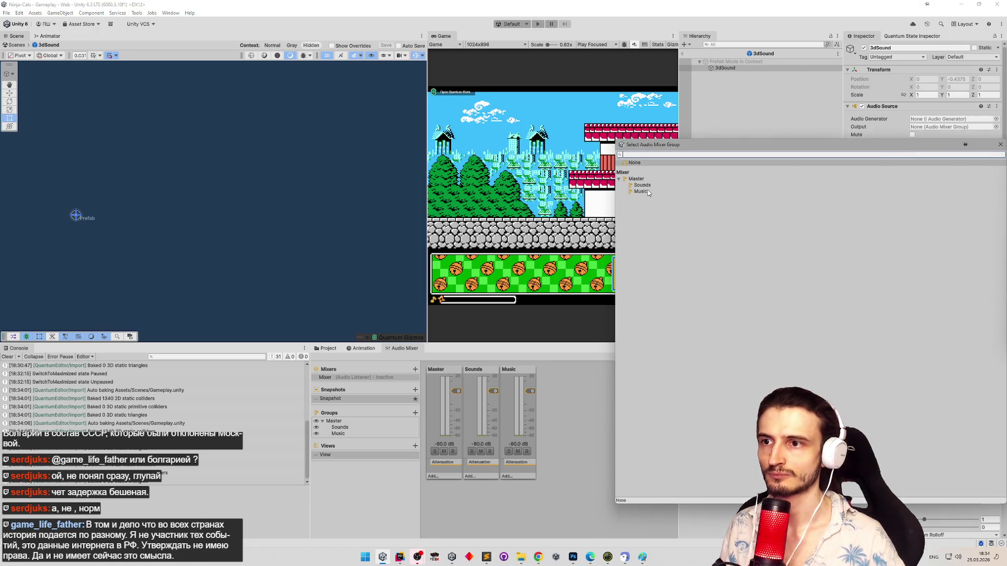
pyautogui.doubleClick(642, 185)
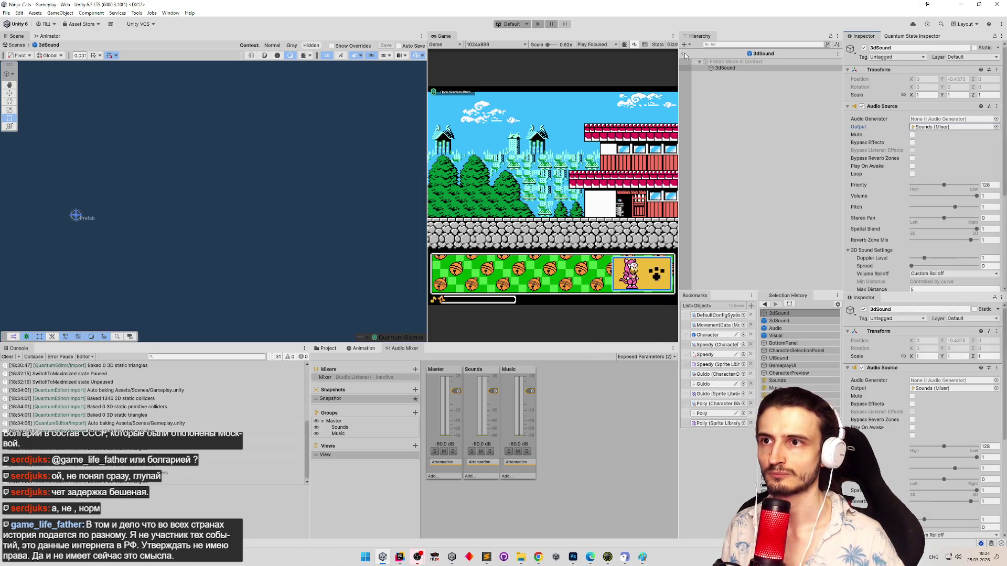
pyautogui.click(684, 54)
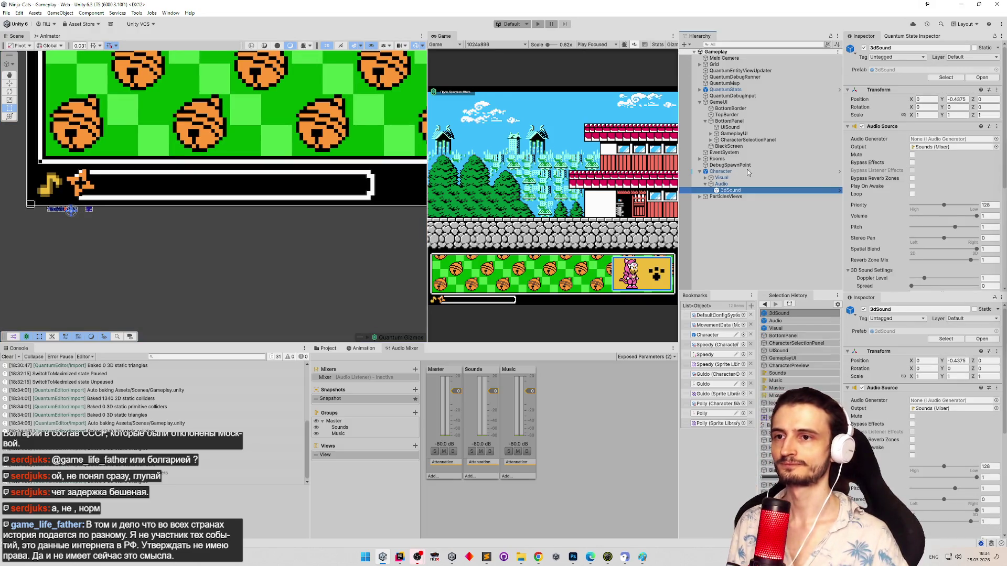
pyautogui.click(748, 172)
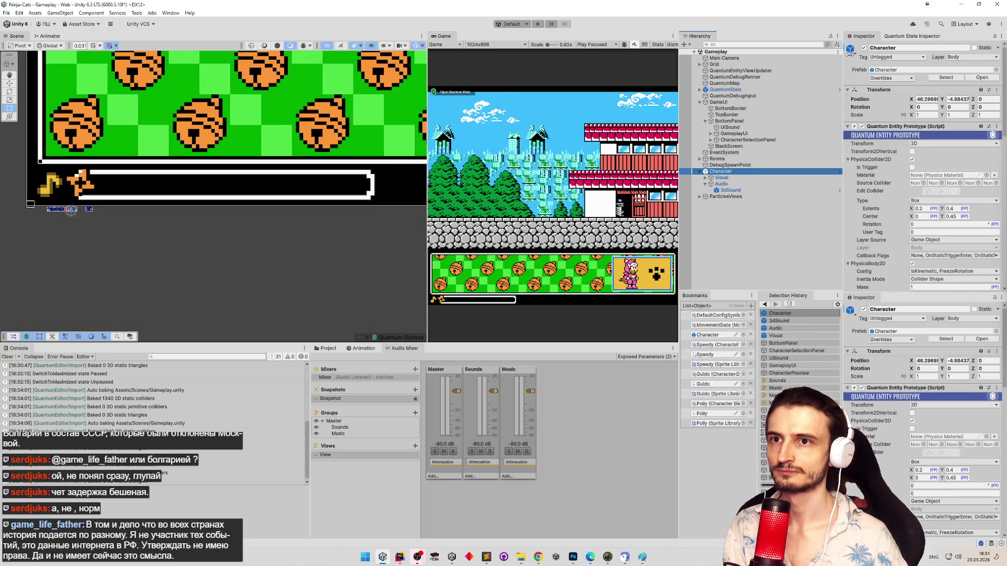
pyautogui.hotkey('alt', 'shift', 'a')
pyautogui.click(749, 166)
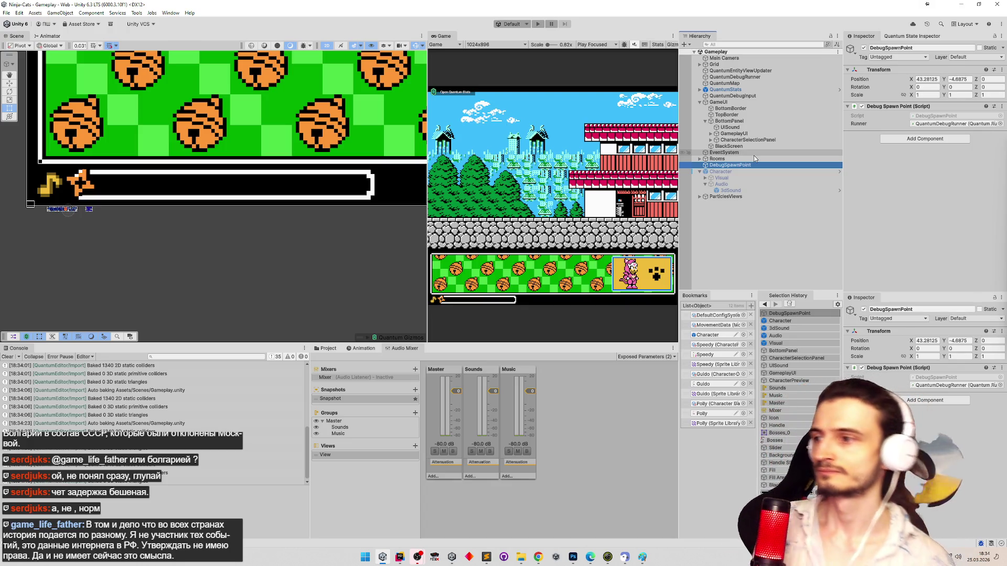
pyautogui.click(7, 357)
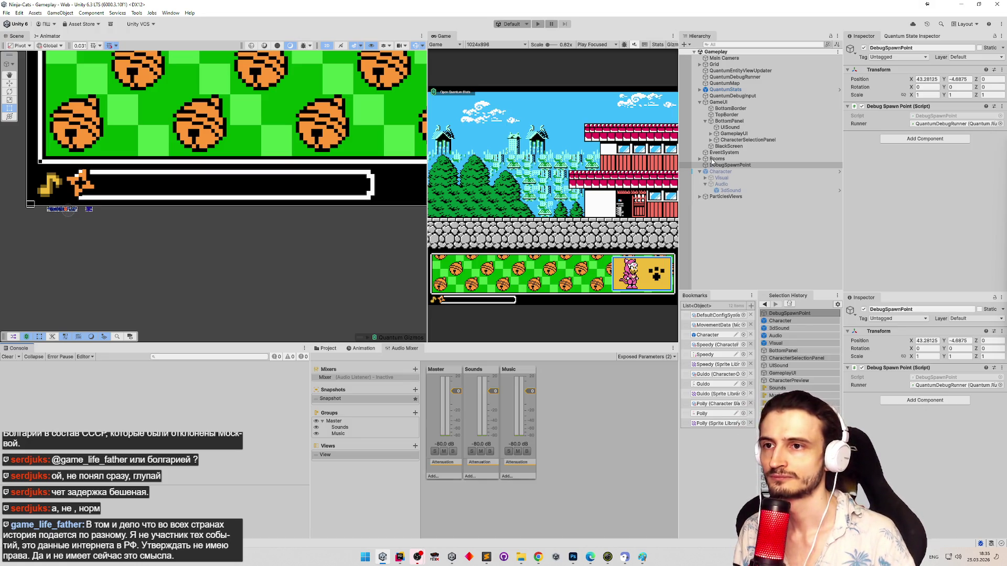
pyautogui.click(739, 126)
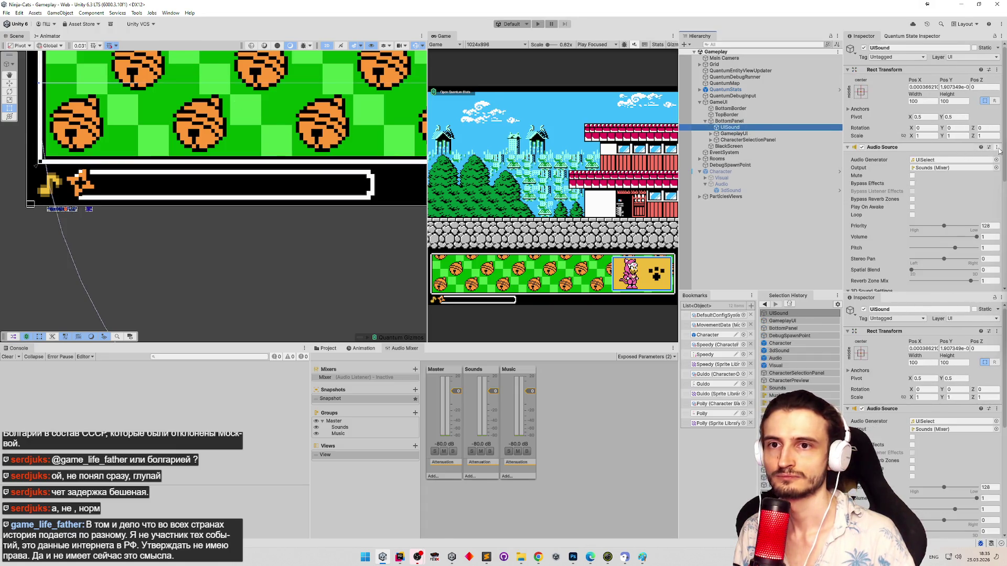
pyautogui.click(711, 134)
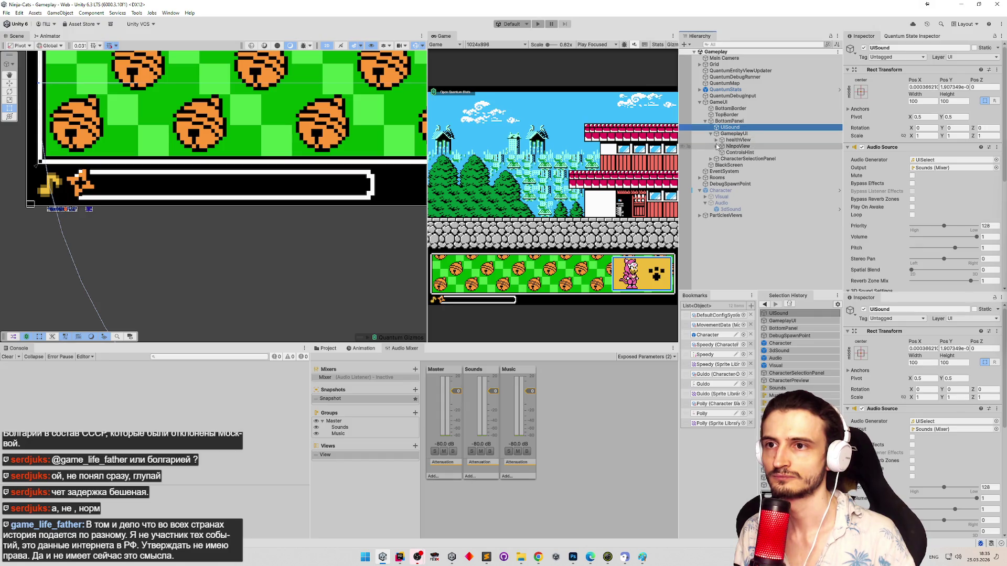
pyautogui.click(711, 134)
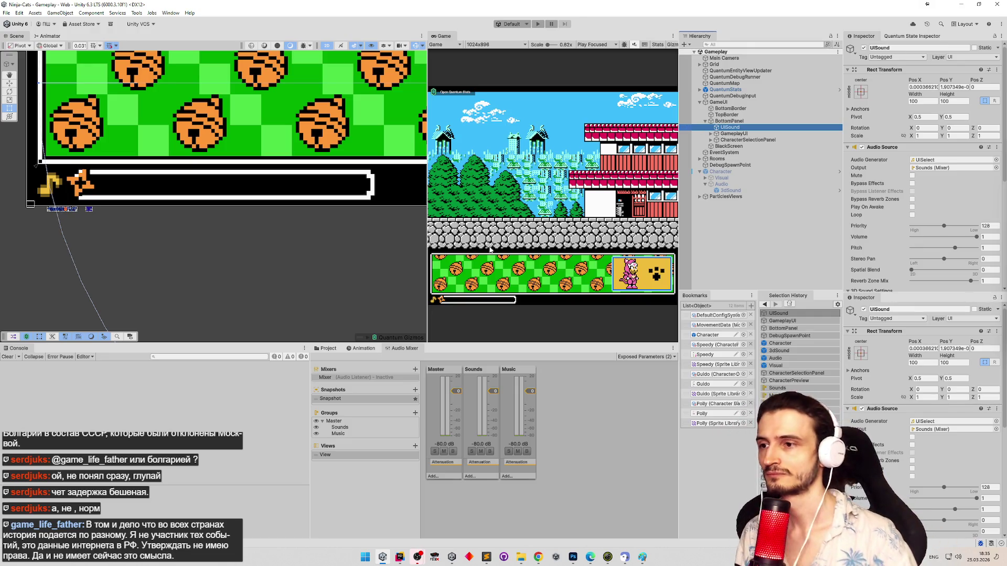
pyautogui.click(445, 298)
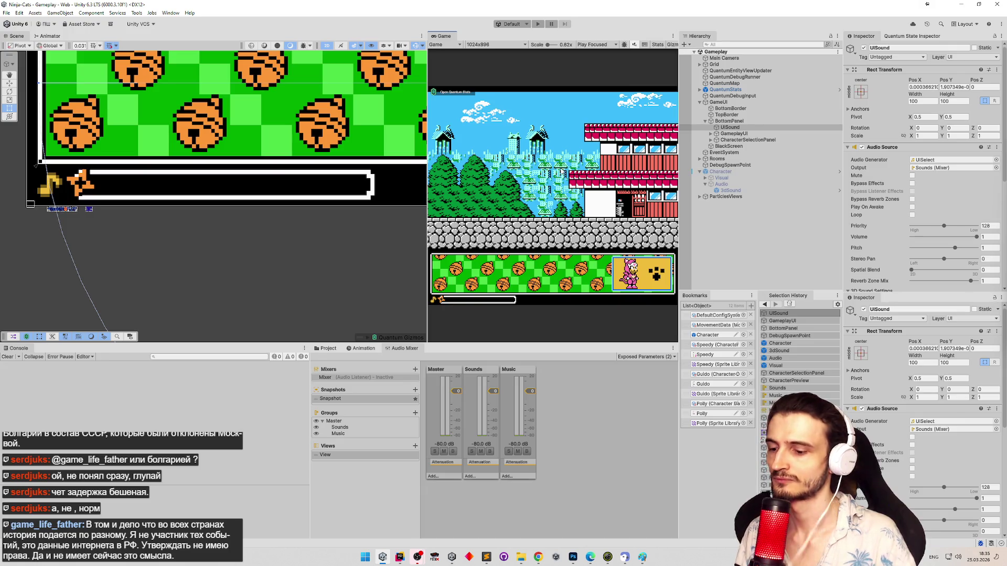
# Step: Play the game, lower the Music group volume live via Edit in Playmode, then stop and clear the Console
pyautogui.hotkey('ctrl', 'p')
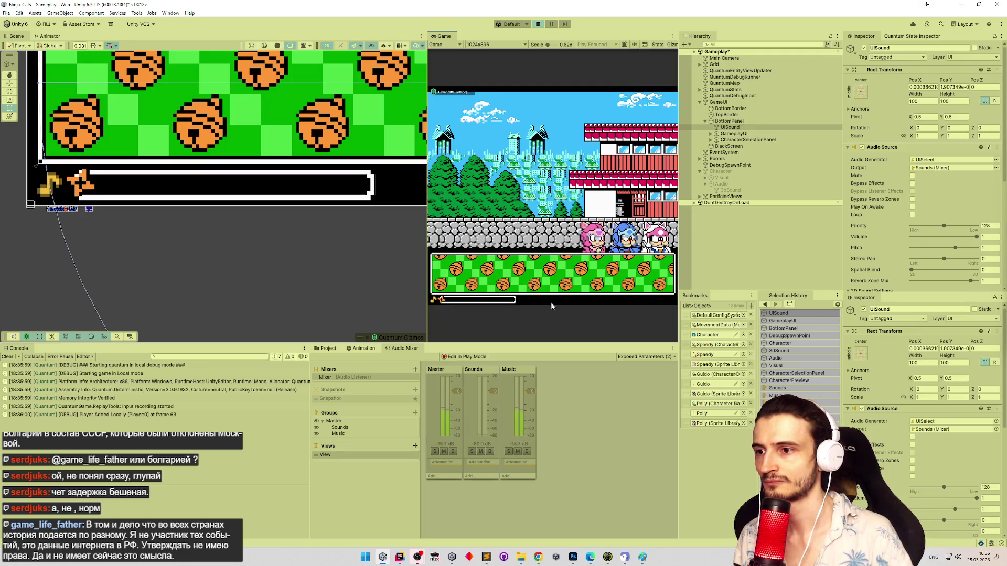
pyautogui.click(531, 392)
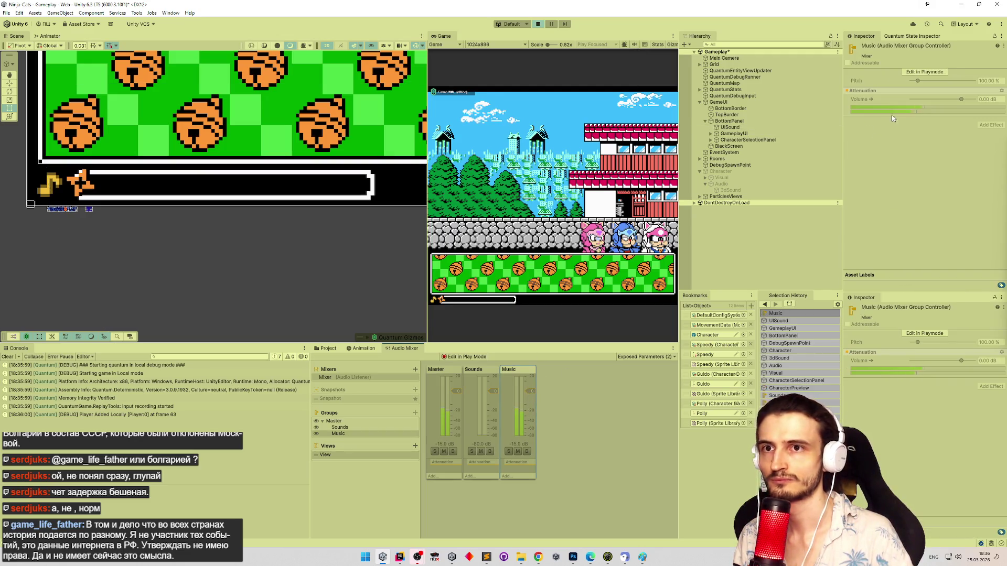
pyautogui.click(925, 72)
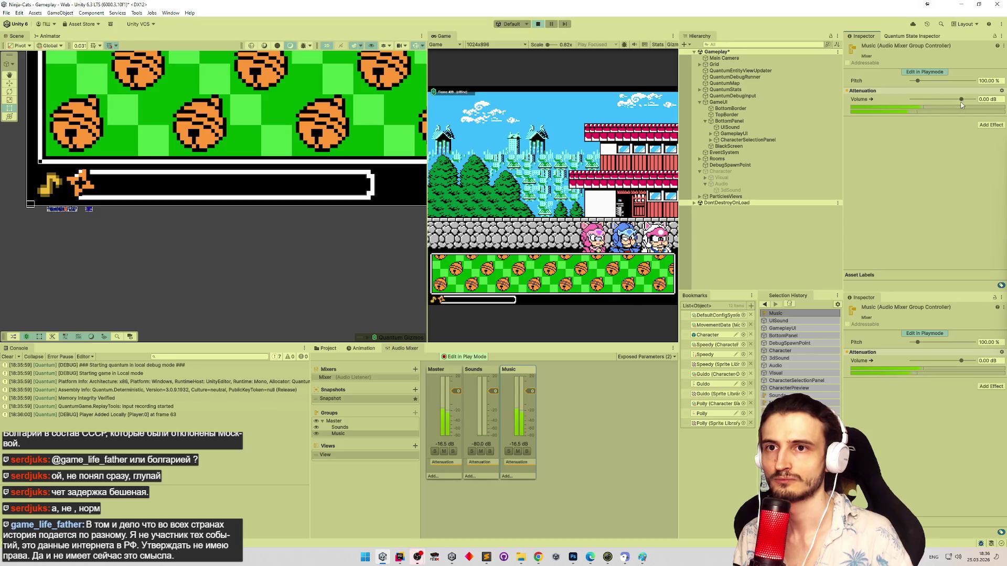
pyautogui.moveTo(960, 100)
pyautogui.mouseDown()
pyautogui.moveTo(917, 98)
pyautogui.moveTo(956, 102)
pyautogui.mouseUp()
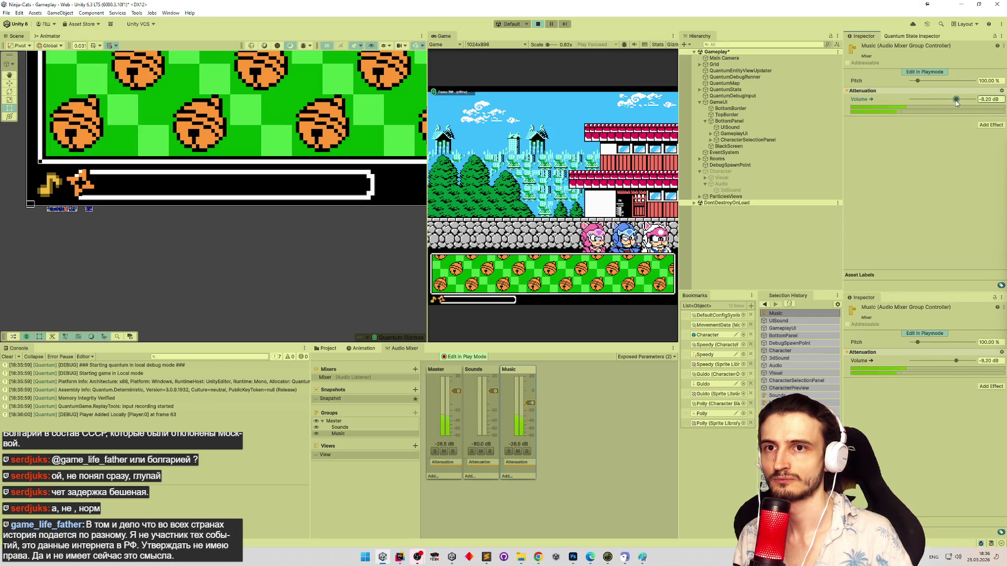
pyautogui.click(538, 24)
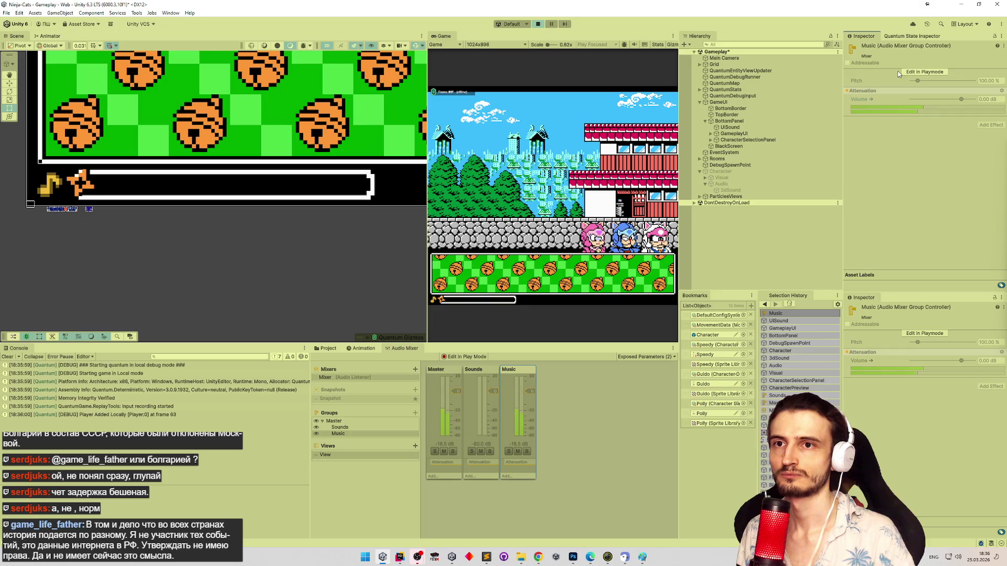
pyautogui.click(15, 358)
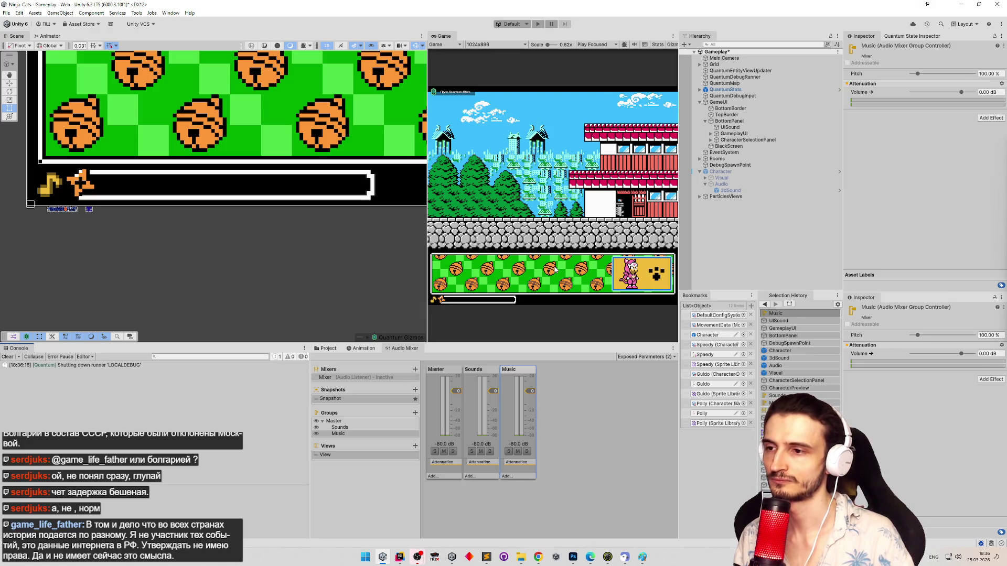
# Step: Select the Slider object inside CharacterSelectionPanel in the Hierarchy
pyautogui.click(731, 145)
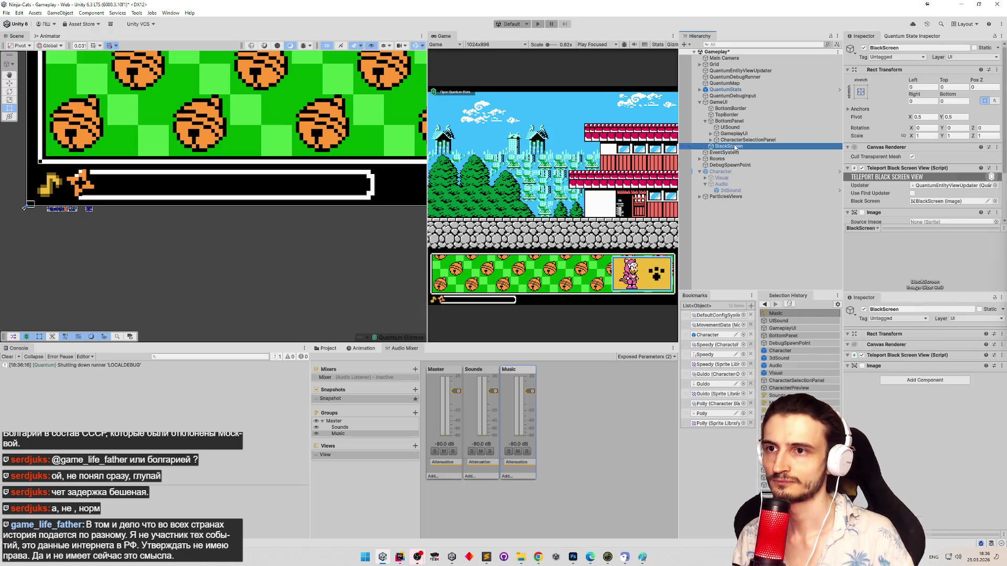
pyautogui.click(734, 115)
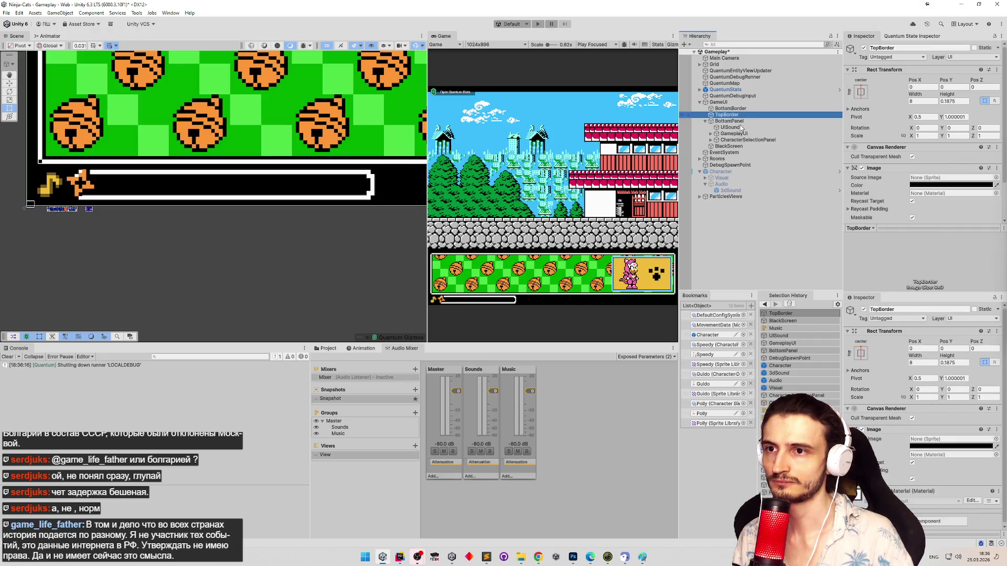
pyautogui.click(711, 140)
pyautogui.click(734, 172)
pyautogui.click(717, 171)
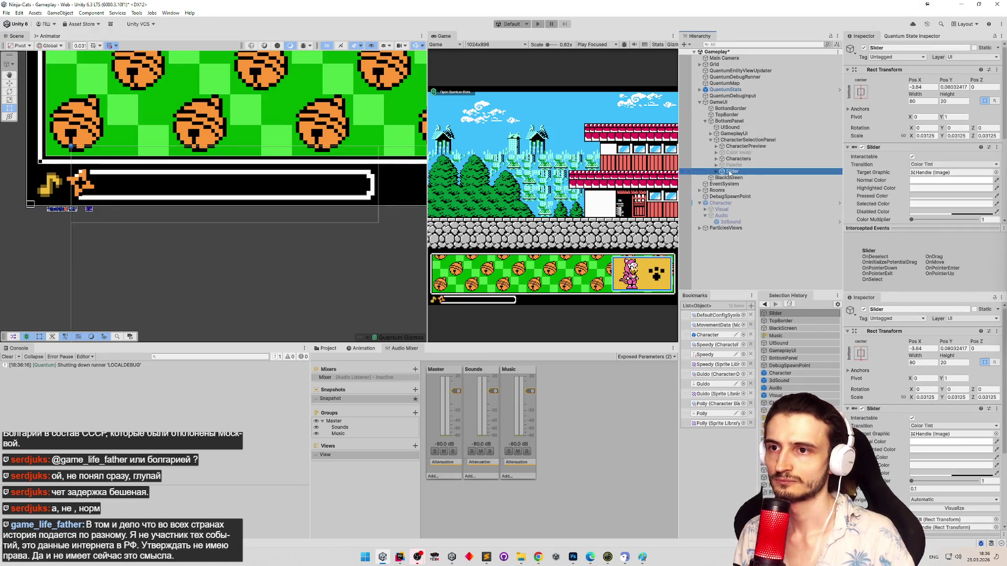
# Step: Rename the Slider to SoundsSlider, save the Gameplay scene, and expand its children
pyautogui.press('F2')
pyautogui.write('Sounds')
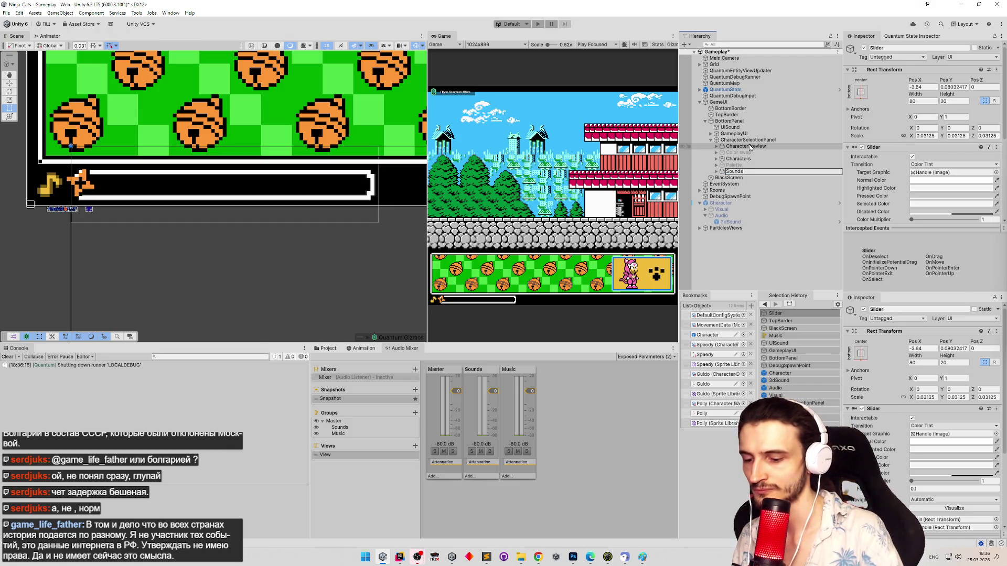
pyautogui.write('Slider')
pyautogui.press('Return')
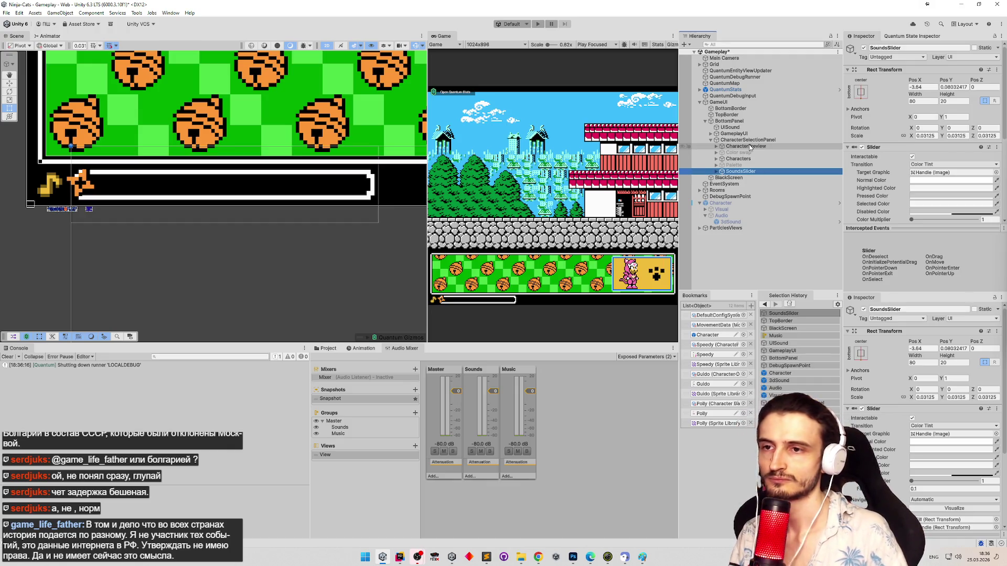
pyautogui.hotkey('ctrl', 's')
pyautogui.click(716, 172)
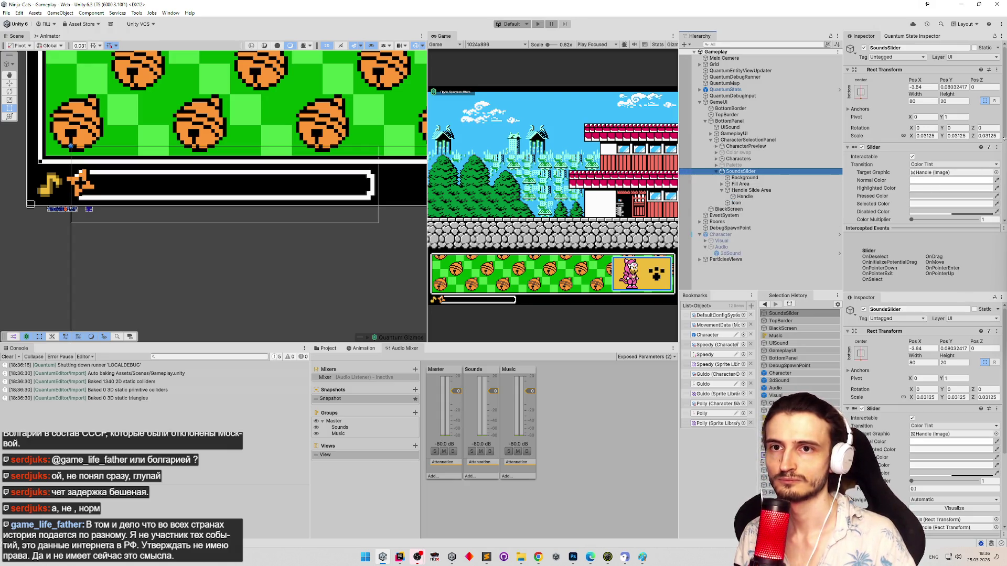
pyautogui.click(1000, 202)
pyautogui.click(1001, 202)
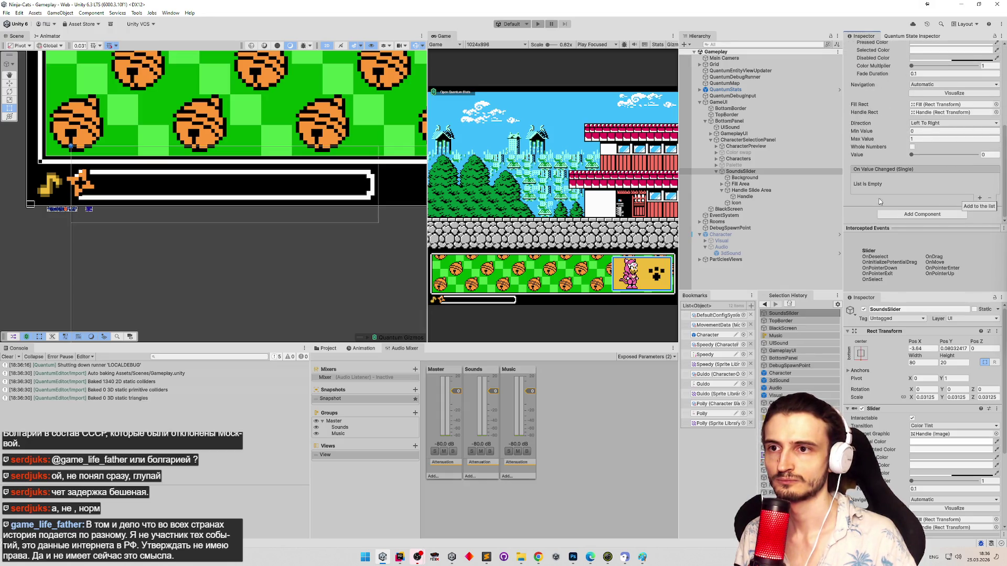
pyautogui.click(776, 196)
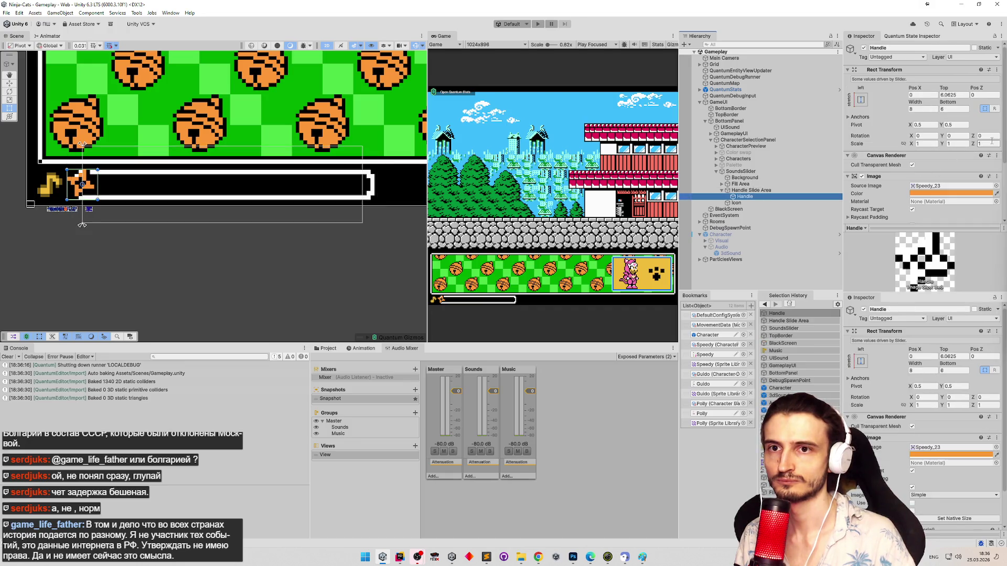
pyautogui.click(1000, 201)
pyautogui.moveTo(1000, 202); pyautogui.dragTo(994, 222)
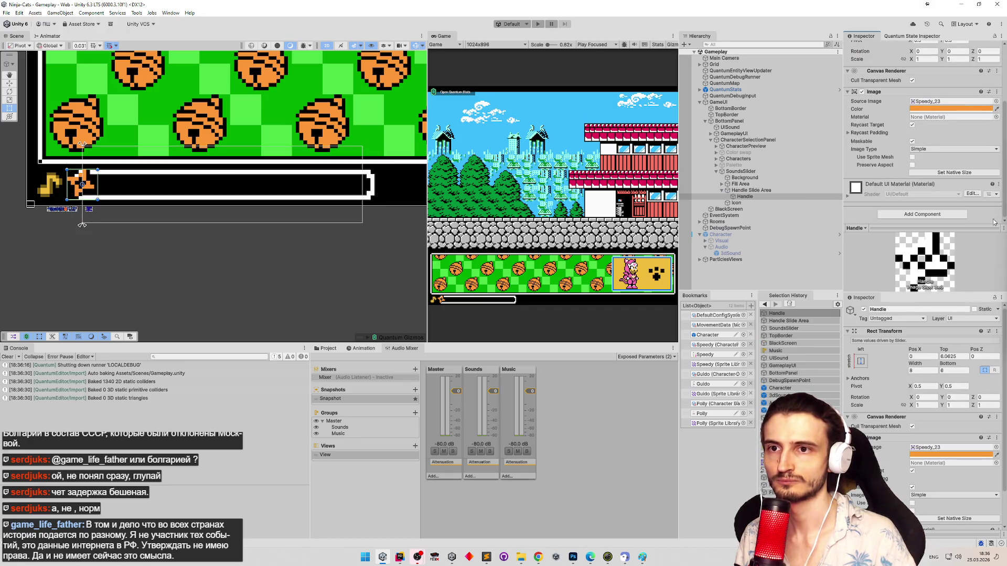
pyautogui.click(782, 190)
pyautogui.click(778, 184)
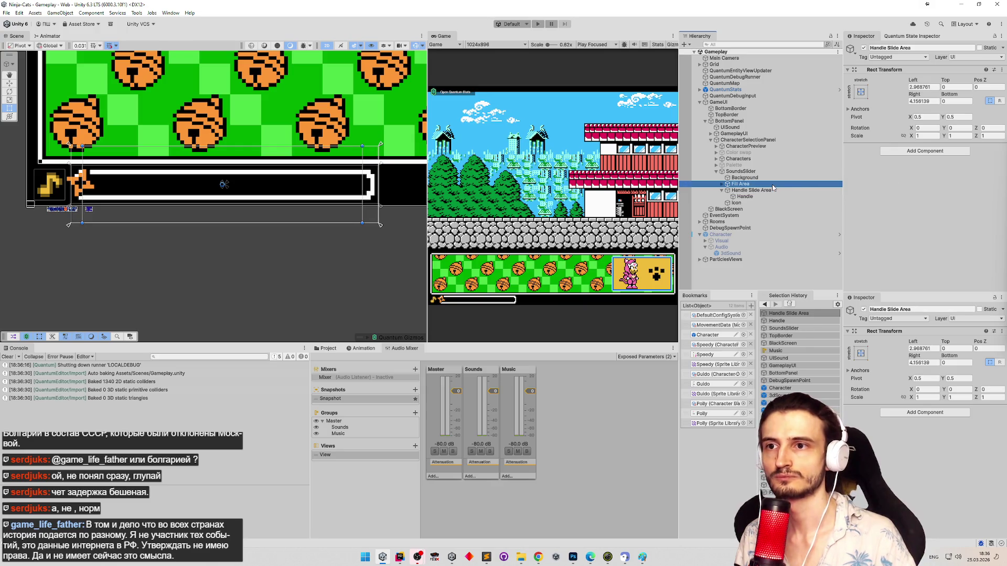
pyautogui.click(777, 178)
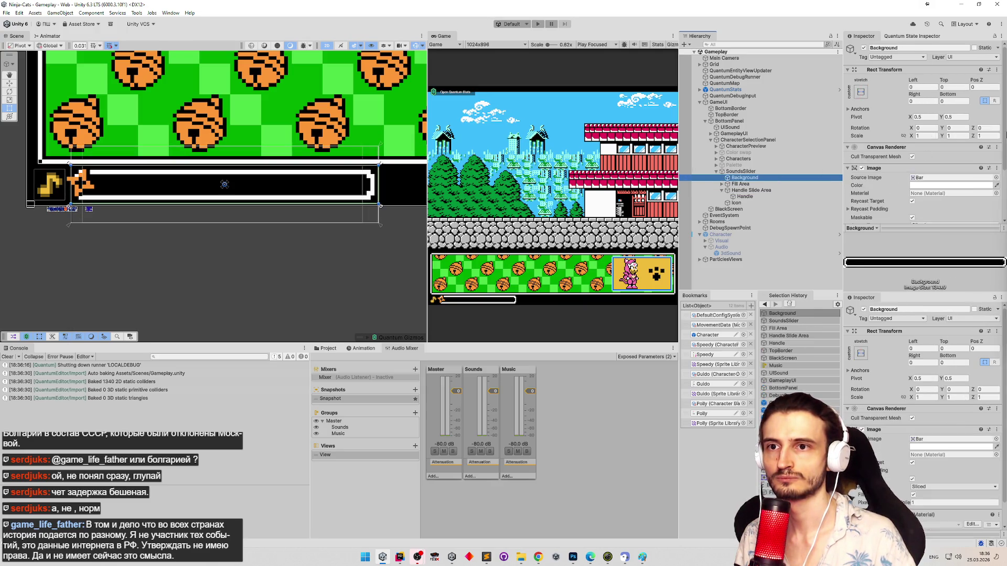
pyautogui.scroll(-3, 1000, 120)
pyautogui.click(739, 172)
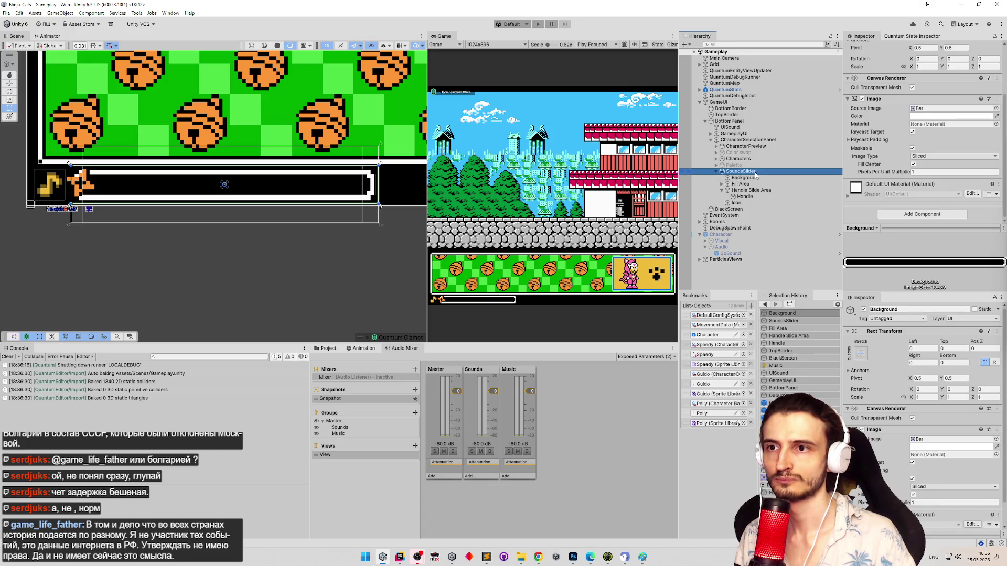
pyautogui.scroll(-3, 991, 189)
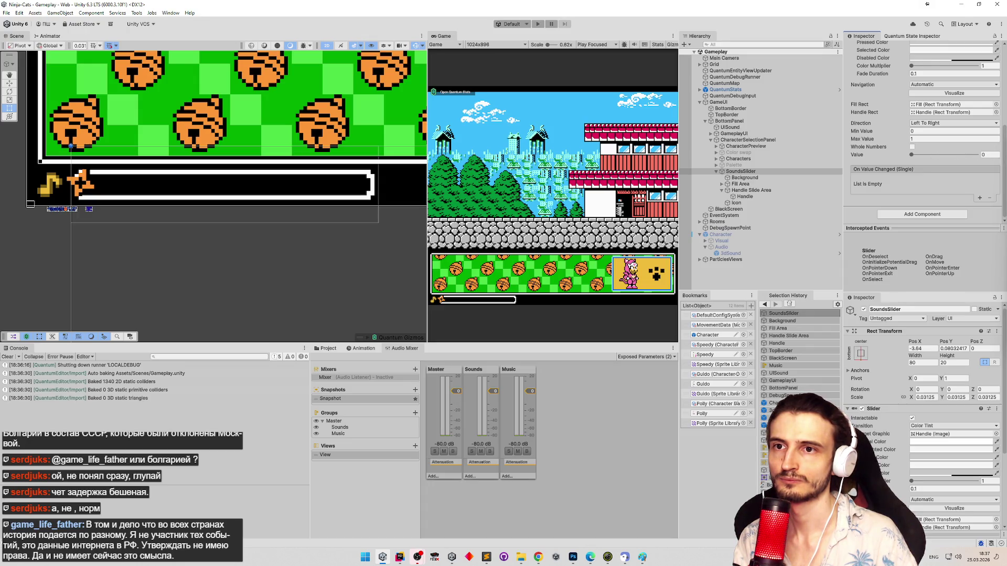
pyautogui.moveTo(1004, 160)
pyautogui.mouseDown()
pyautogui.moveTo(1004, 124)
pyautogui.moveTo(998, 174)
pyautogui.mouseUp()
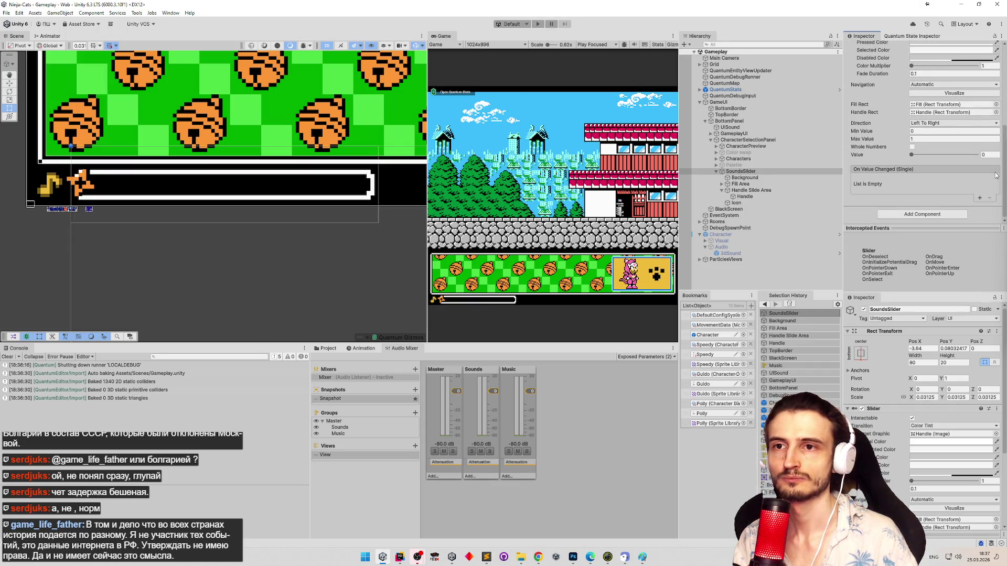
# Step: Enable Whole Numbers on SoundsSlider and test moving it to 1 in play mode
pyautogui.click(912, 147)
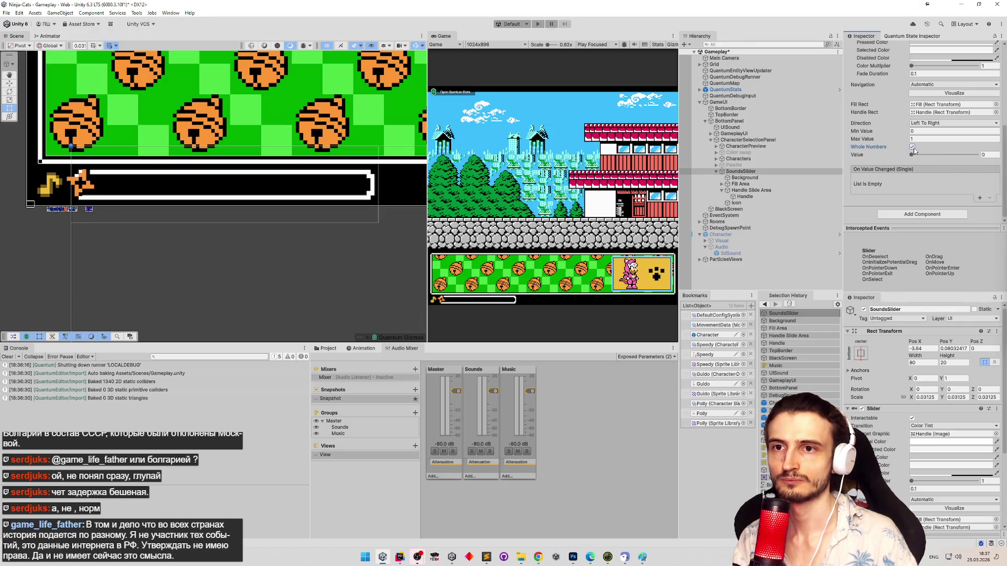
pyautogui.click(914, 139)
pyautogui.write('0')
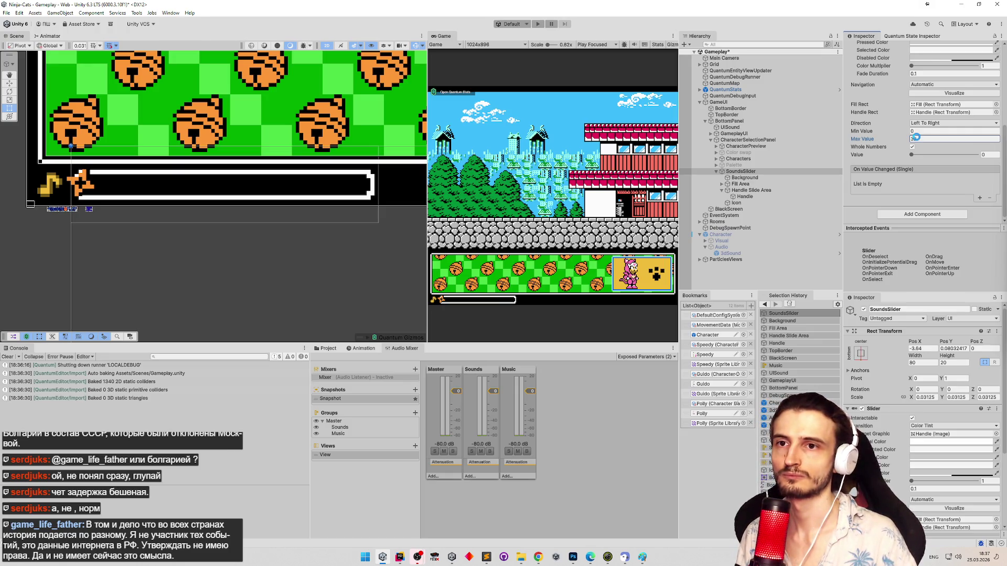
pyautogui.click(537, 23)
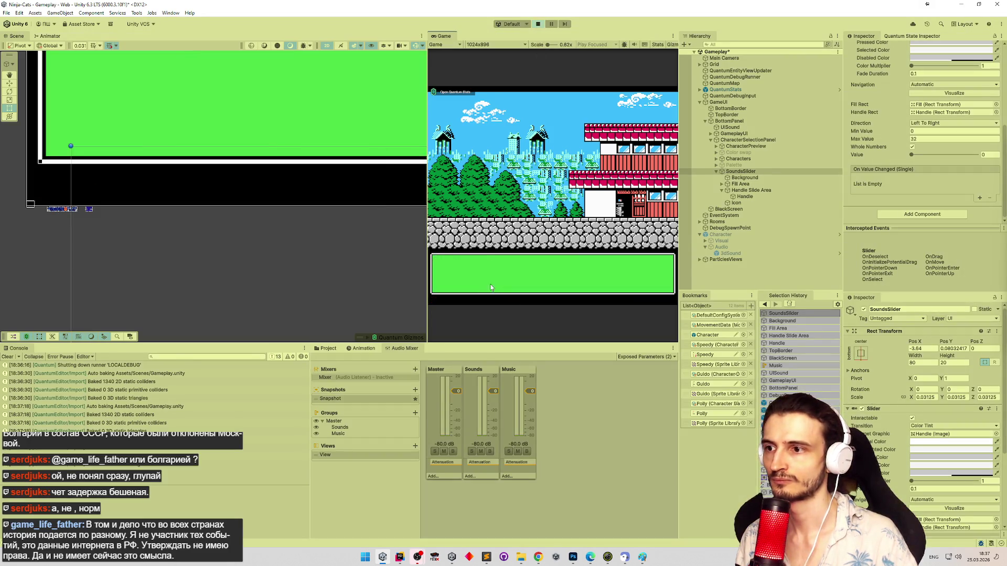
pyautogui.moveTo(442, 302)
pyautogui.mouseDown()
pyautogui.moveTo(526, 304)
pyautogui.moveTo(432, 301)
pyautogui.mouseUp()
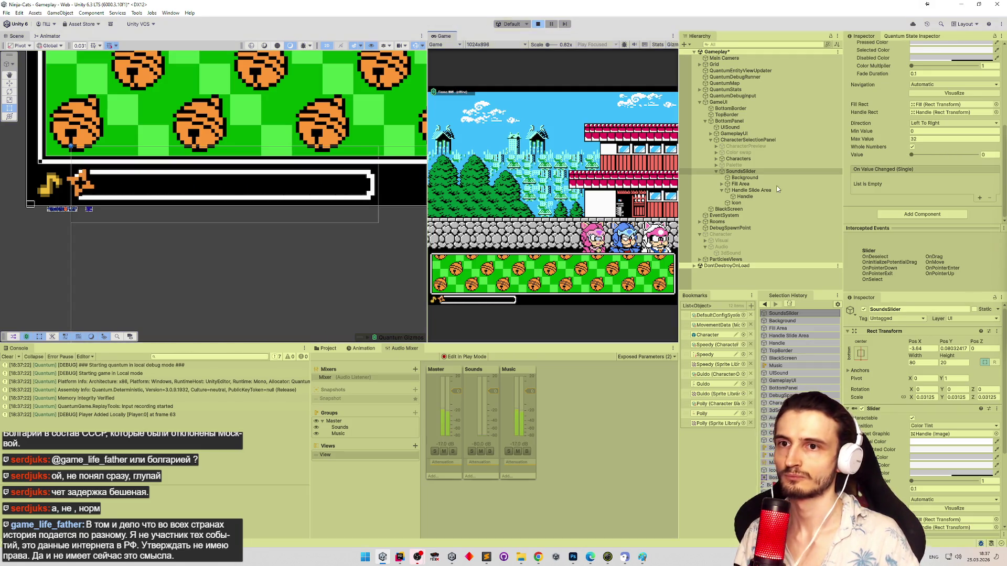
pyautogui.hotkey('ctrl', 'p')
# Step: Set the slider's Max Value to 8, save, retest it, and add an On Value Changed entry
pyautogui.doubleClick(917, 139)
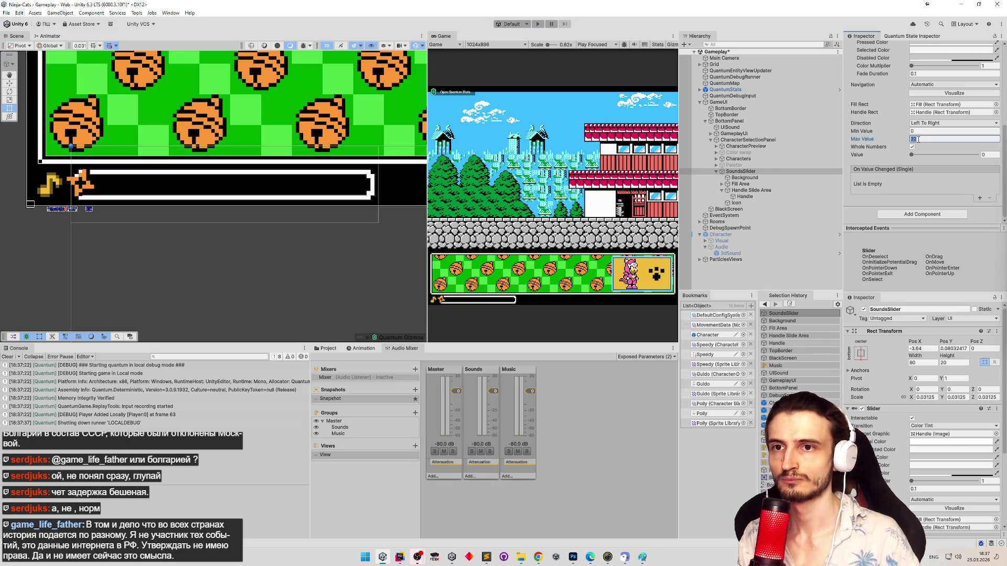
pyautogui.write('8')
pyautogui.hotkey('ctrl', 's')
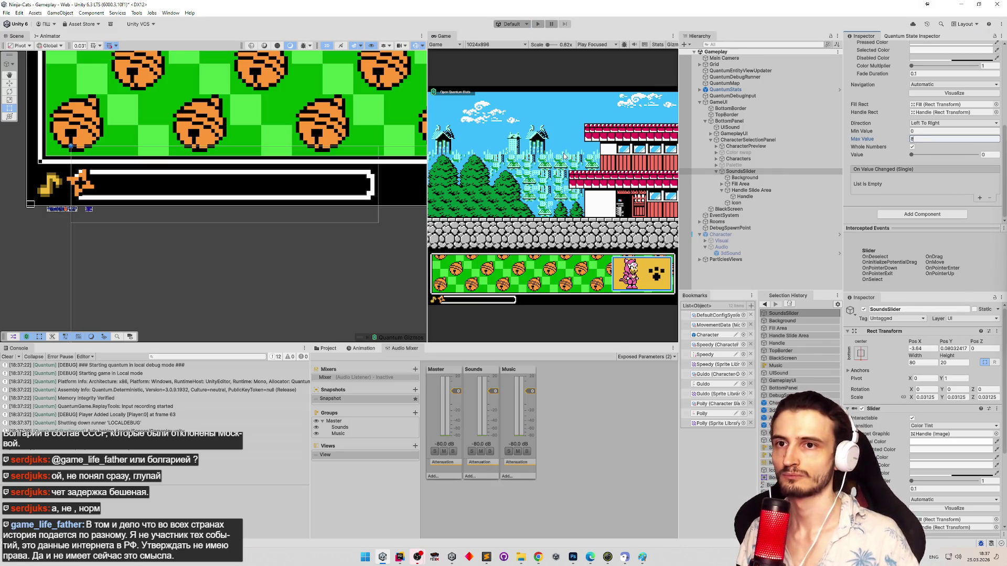
pyautogui.hotkey('ctrl', 'p')
pyautogui.moveTo(442, 301)
pyautogui.mouseDown()
pyautogui.moveTo(494, 304)
pyautogui.moveTo(448, 302)
pyautogui.mouseUp()
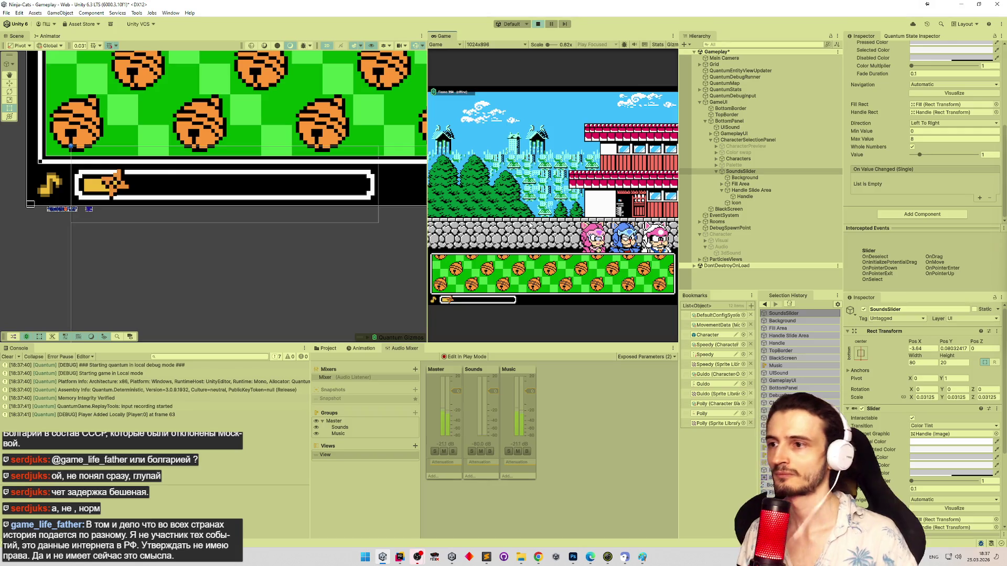
pyautogui.hotkey('ctrl', 'p')
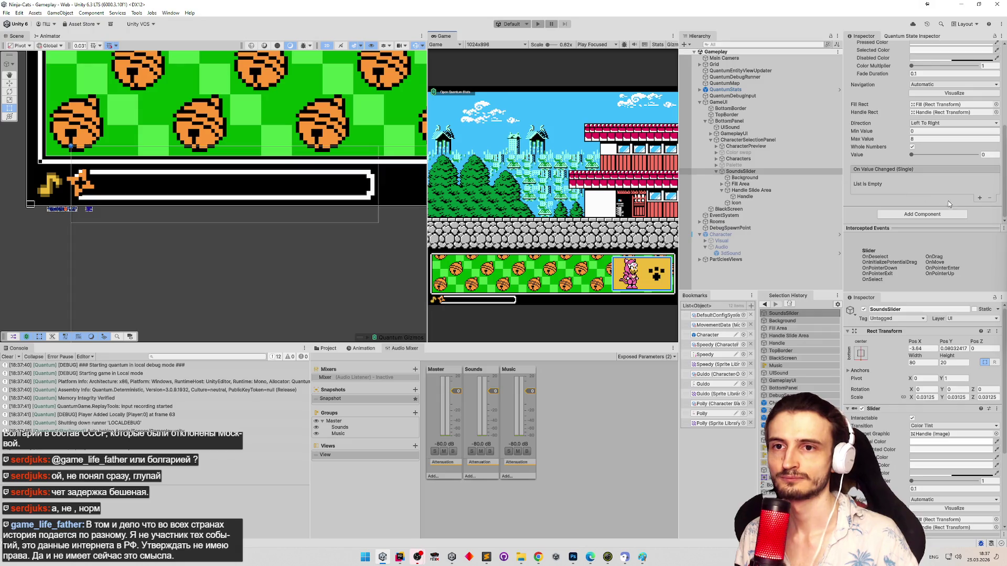
pyautogui.click(979, 198)
# Step: Assign UISound to the On Value Changed entry and make it call AudioSource.Play
pyautogui.moveTo(744, 127); pyautogui.dragTo(874, 187)
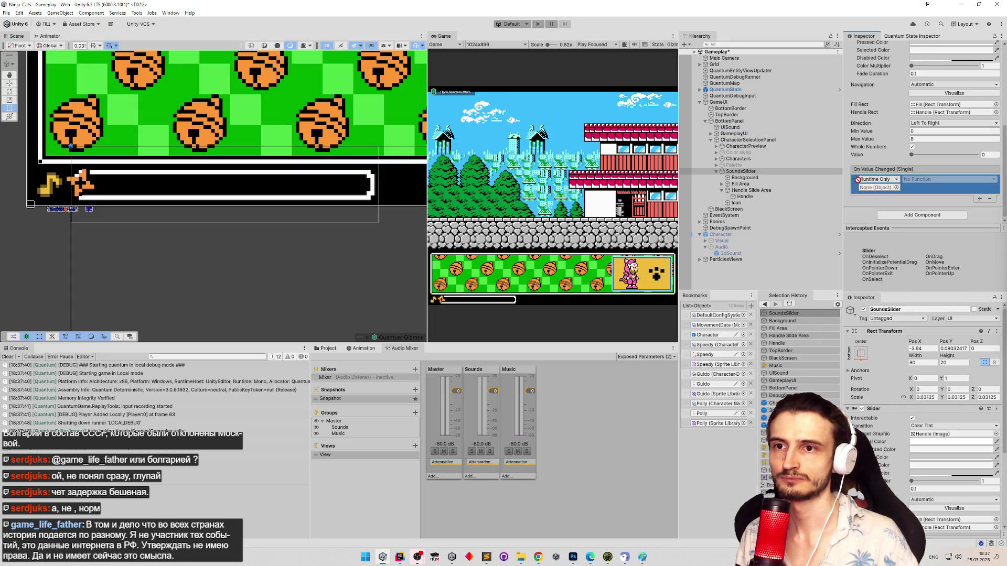
pyautogui.click(946, 178)
pyautogui.moveTo(932, 219)
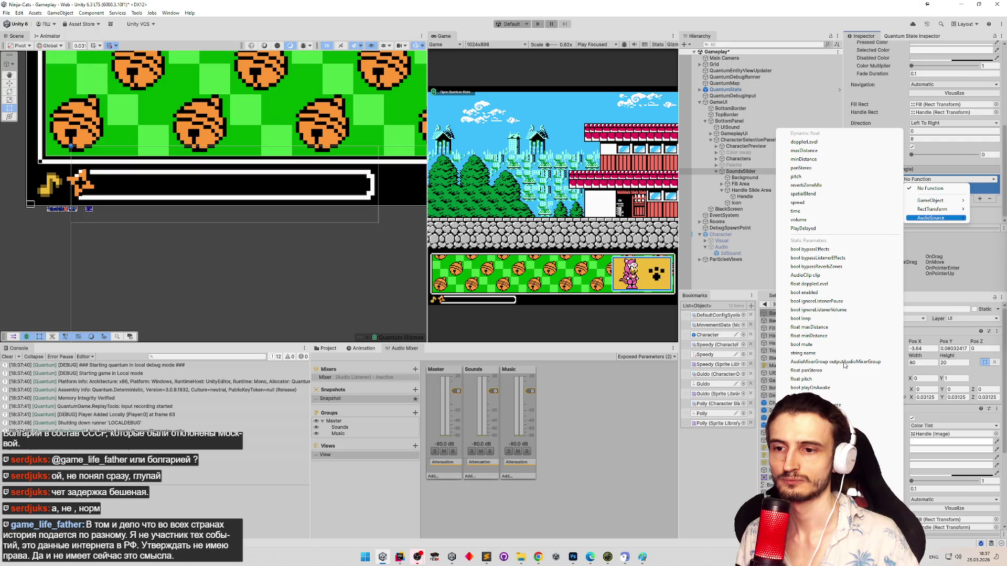
pyautogui.click(808, 472)
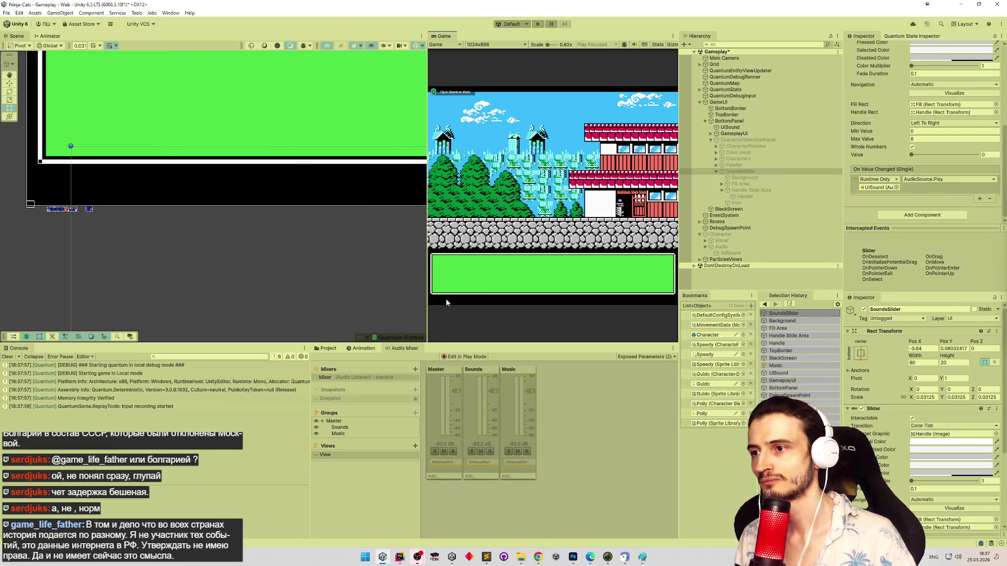
# Step: Test in play mode by raising the sound slider to 3, then stop the game
pyautogui.moveTo(450, 301)
pyautogui.mouseDown()
pyautogui.moveTo(516, 302)
pyautogui.moveTo(444, 301)
pyautogui.moveTo(506, 302)
pyautogui.moveTo(462, 303)
pyautogui.moveTo(496, 303)
pyautogui.mouseUp()
pyautogui.hotkey('ctrl', 'p')
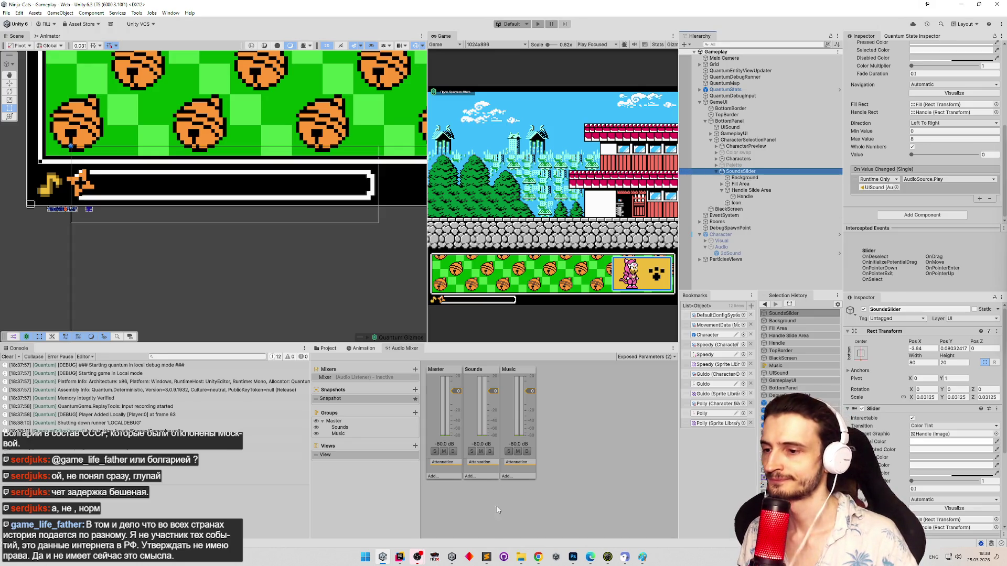
pyautogui.click(538, 558)
pyautogui.click(538, 558)
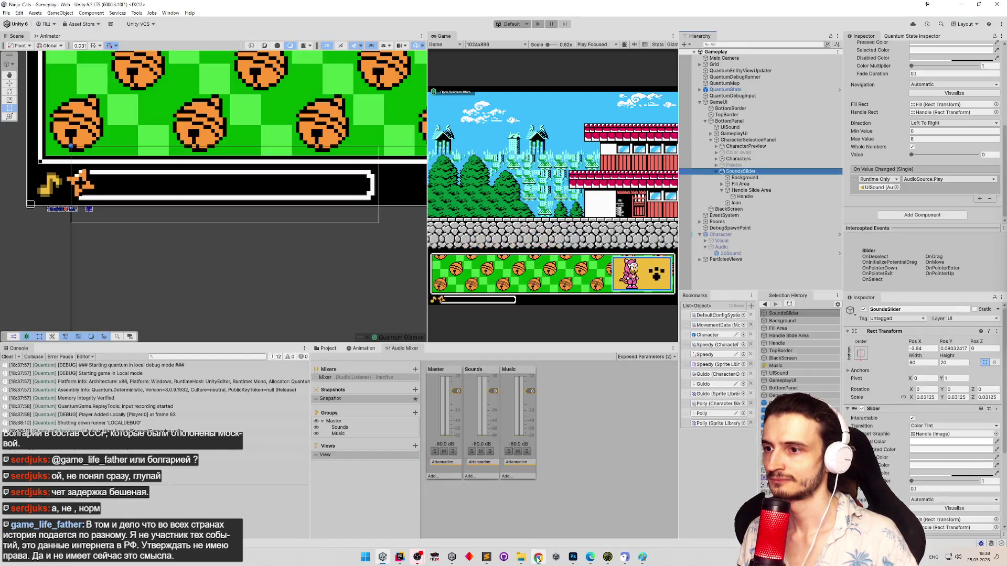
pyautogui.click(538, 558)
# Step: Open ChatGPT in a new tab from the bookmarks bar
pyautogui.click(993, 40)
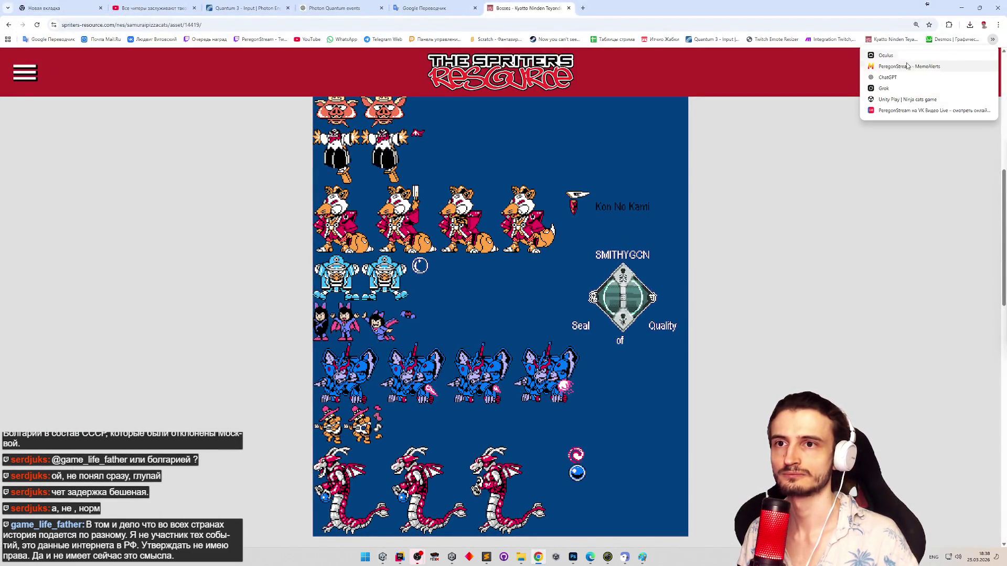
pyautogui.click(991, 41)
pyautogui.click(990, 41)
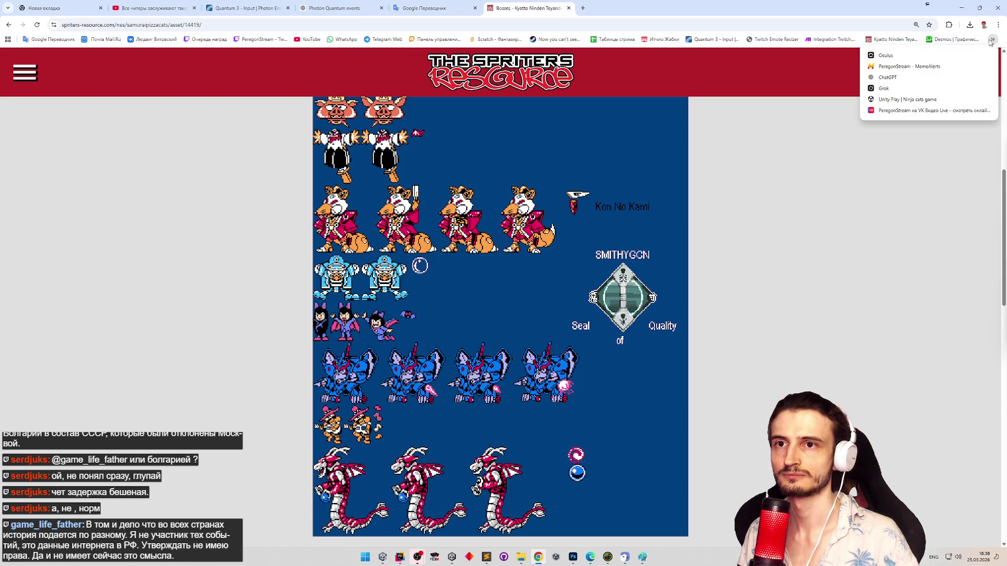
pyautogui.click(887, 77)
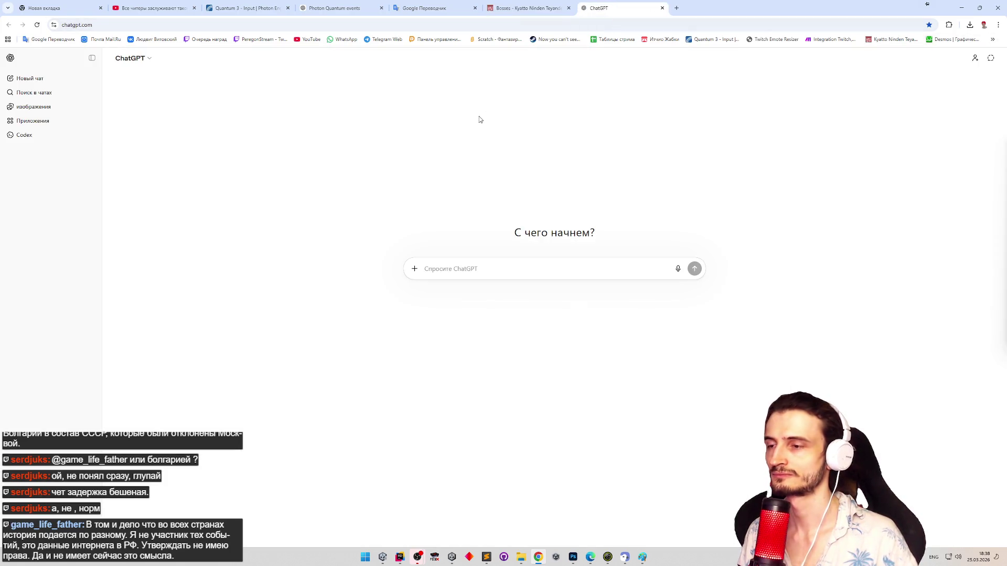
# Step: Type the Russian request for a logarithmic volume script whose values load from PlayerPrefs at start
pyautogui.hotkey('alt', 'shift')
pyautogui.write('нап')
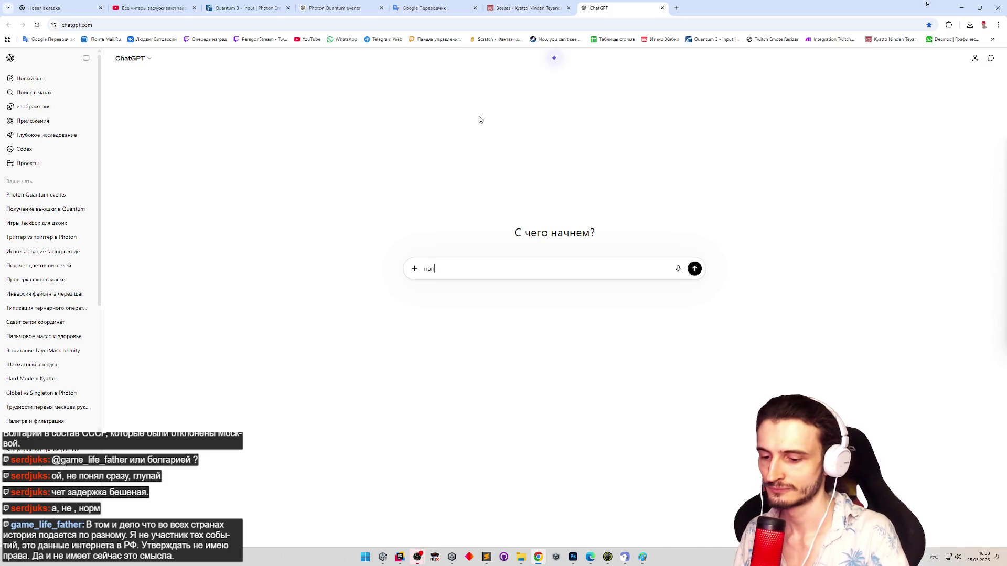
pyautogui.write('иши')
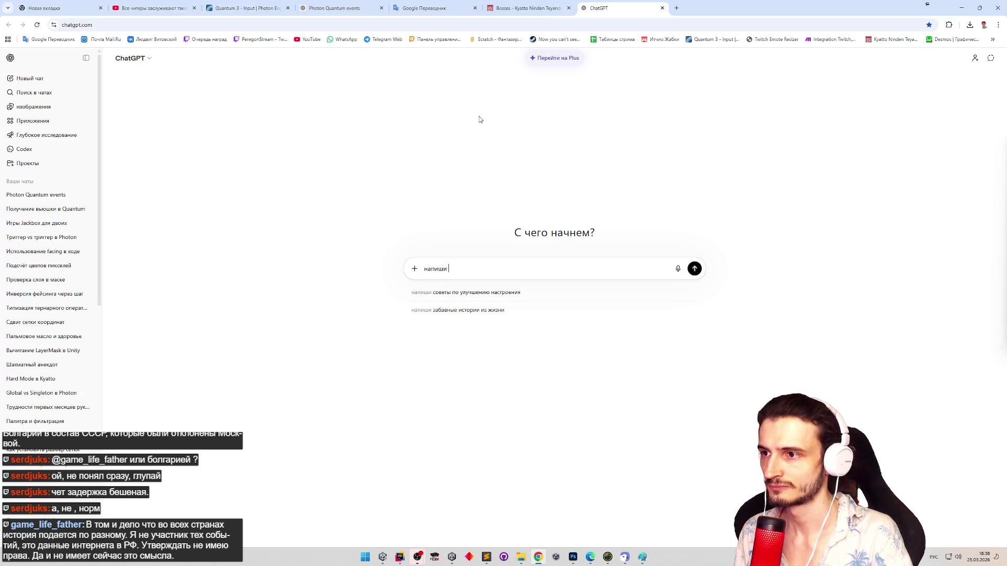
pyautogui.write(' скрипт д')
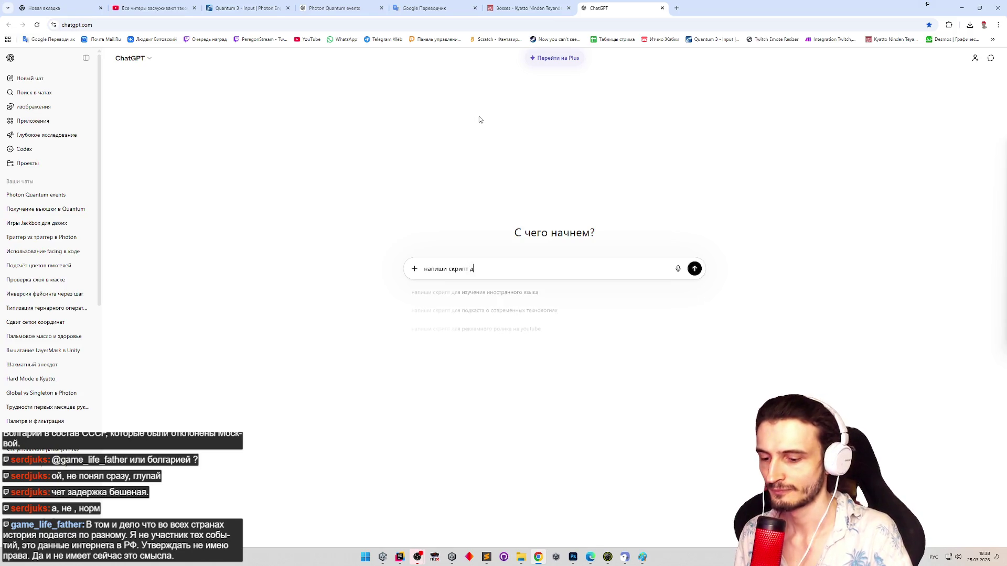
pyautogui.write('ля управлени')
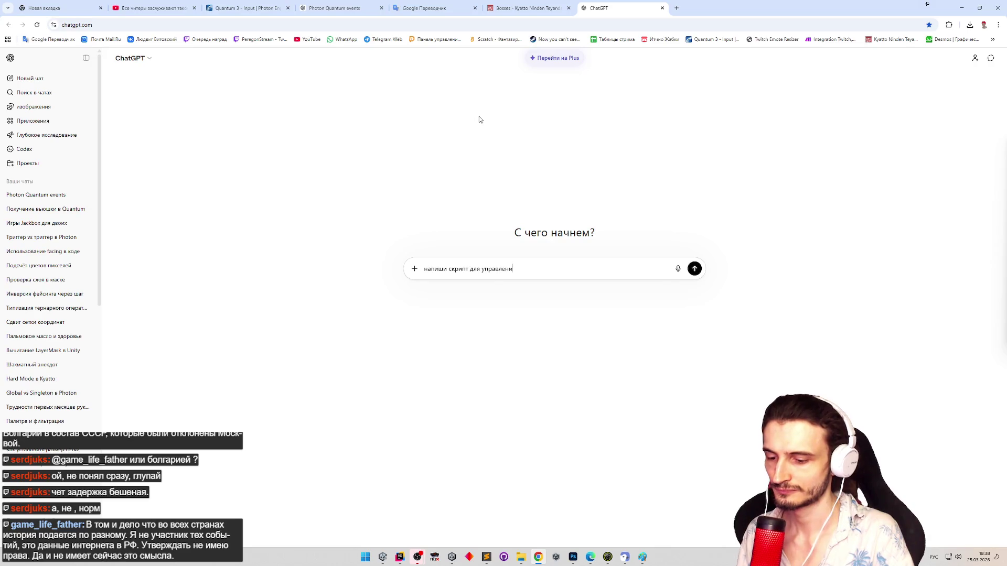
pyautogui.write('я громкостью ')
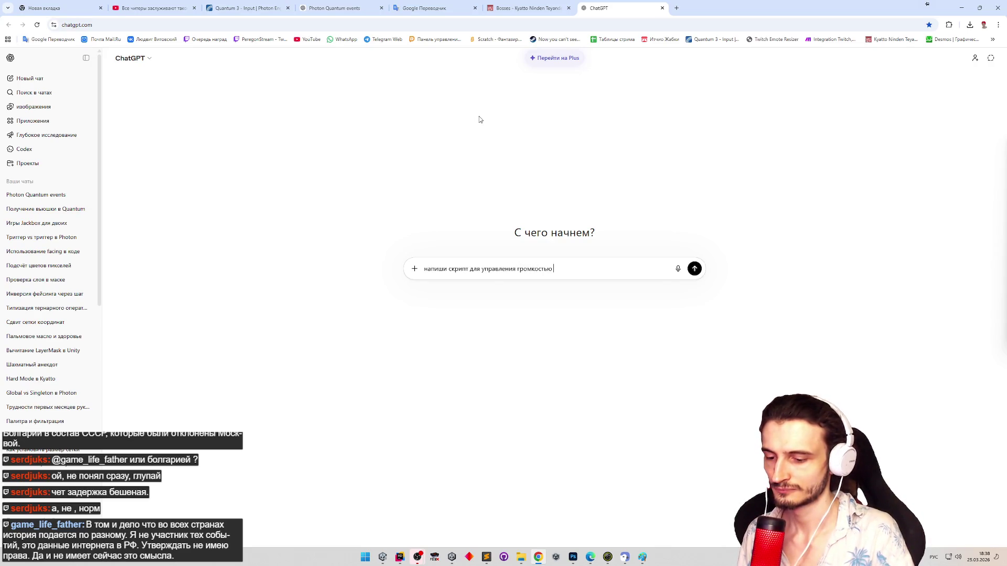
pyautogui.write('музыкой и ')
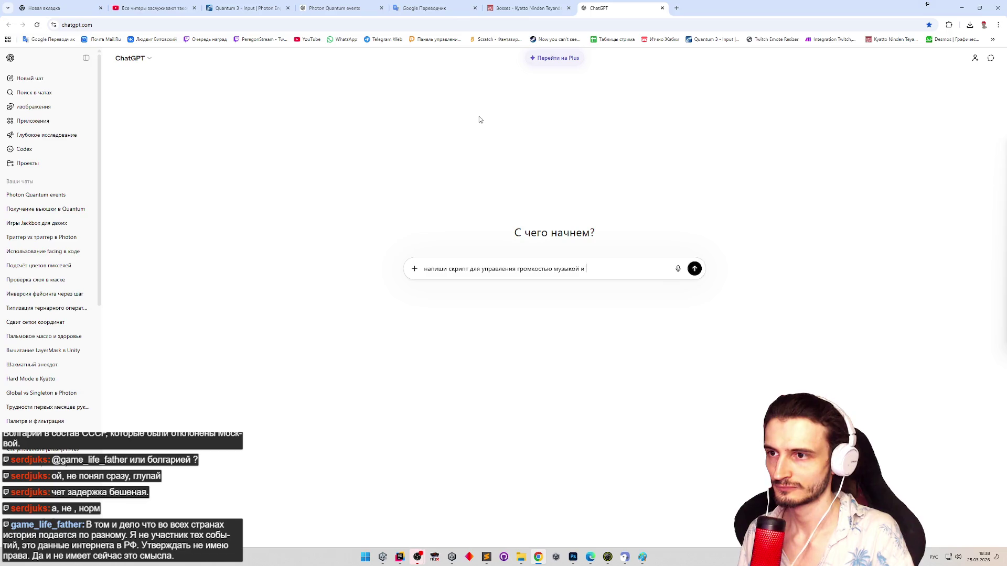
pyautogui.write('звуками с ')
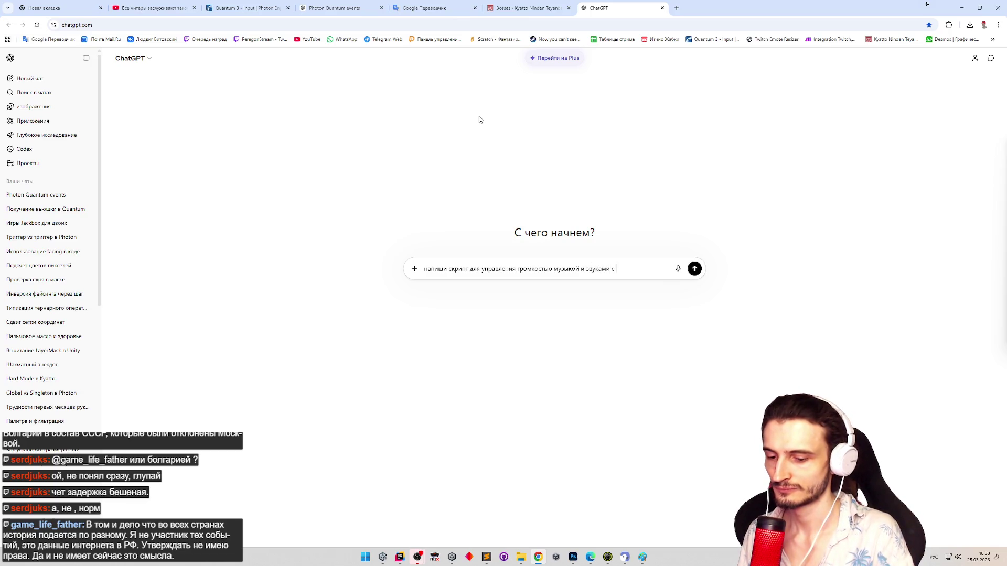
pyautogui.write('логарифмической')
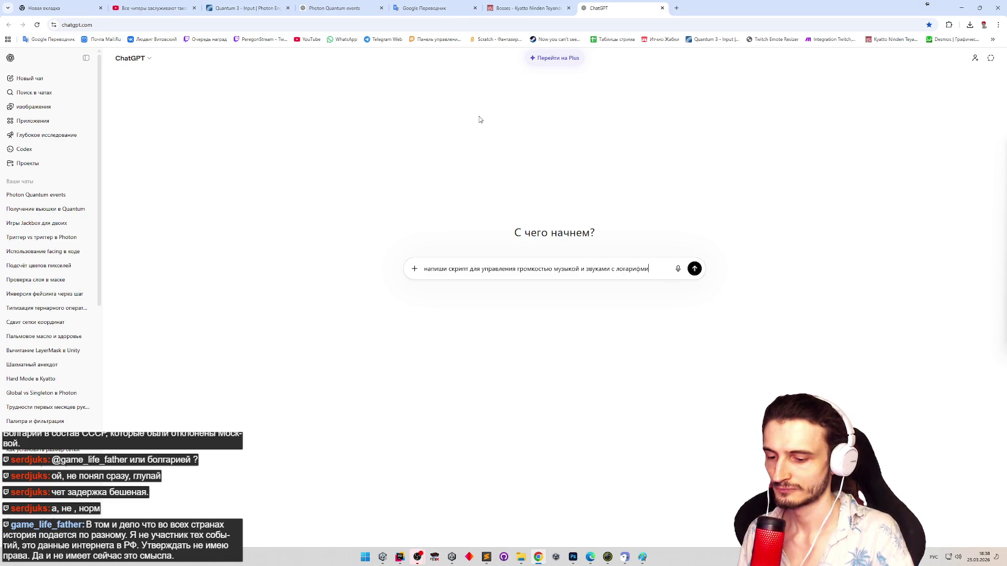
pyautogui.write(' функци')
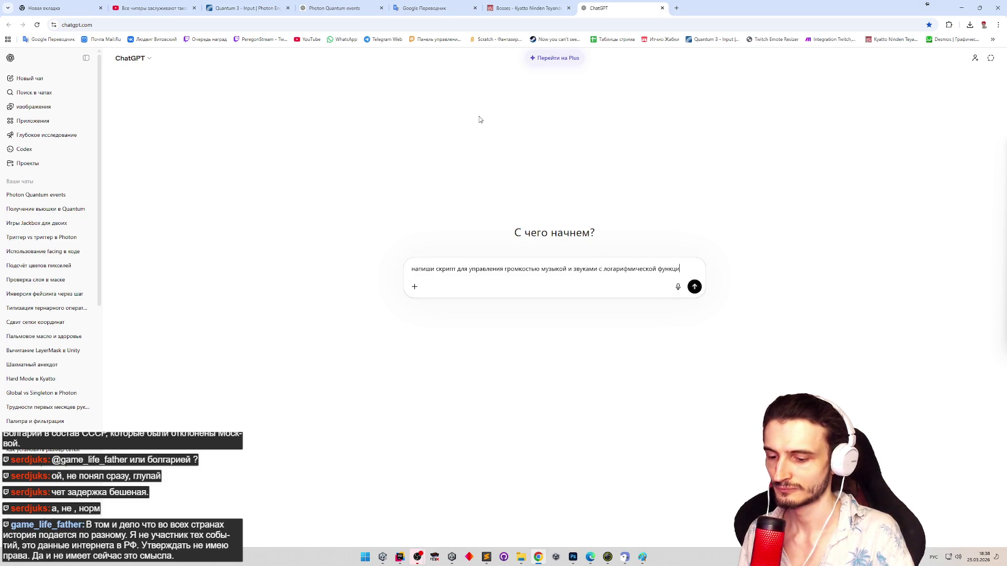
pyautogui.write('ей. на сцене')
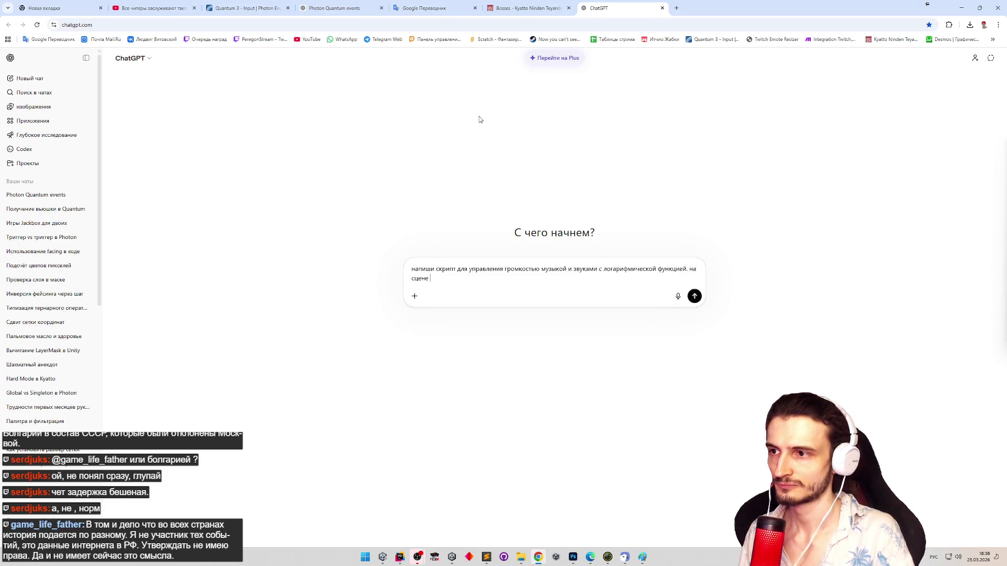
pyautogui.write(' есть 2  ')
pyautogui.write('слайдр')
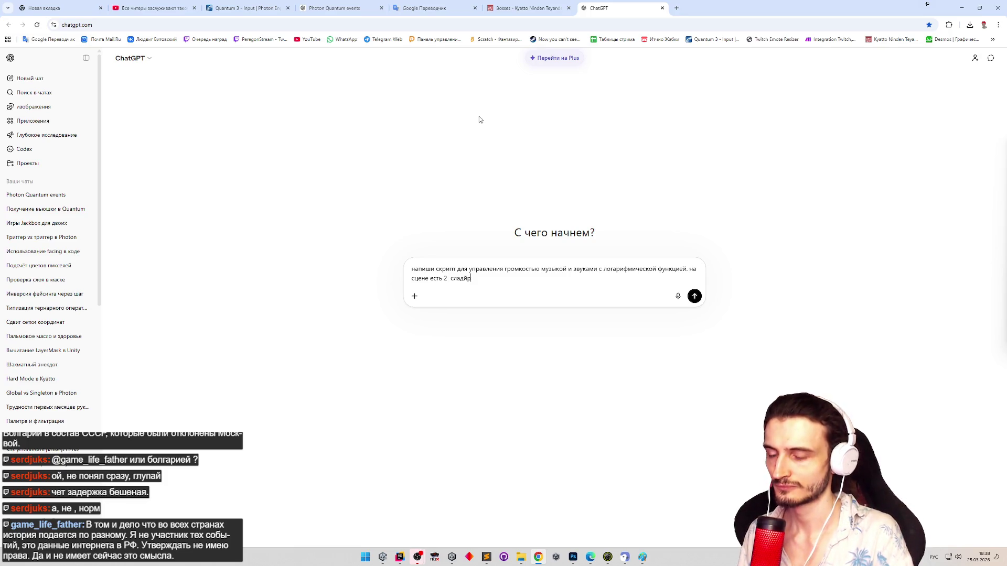
pyautogui.press('BackSpace')
pyautogui.press('BackSpace')
pyautogui.press('BackSpace')
pyautogui.write('й')
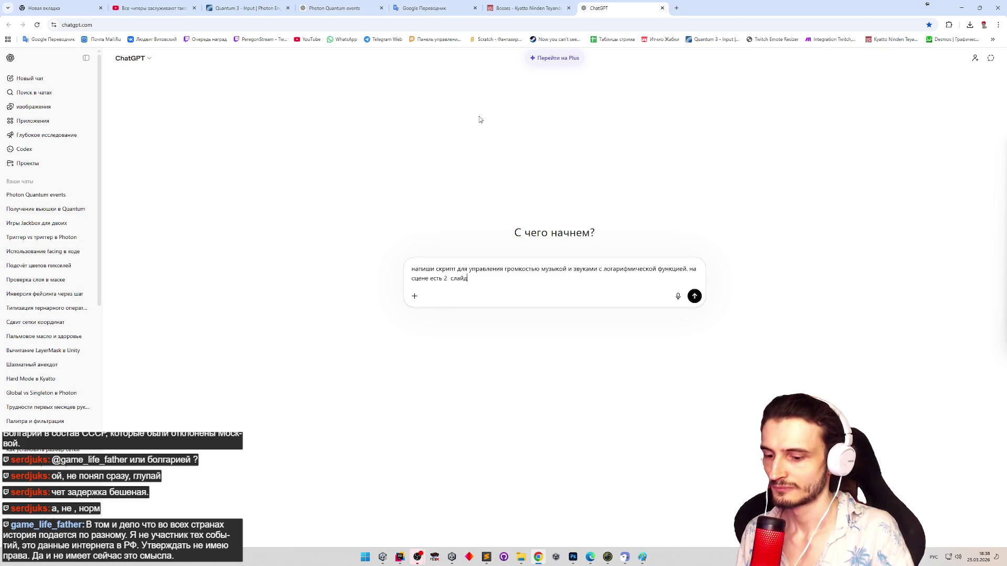
pyautogui.write('ера, ')
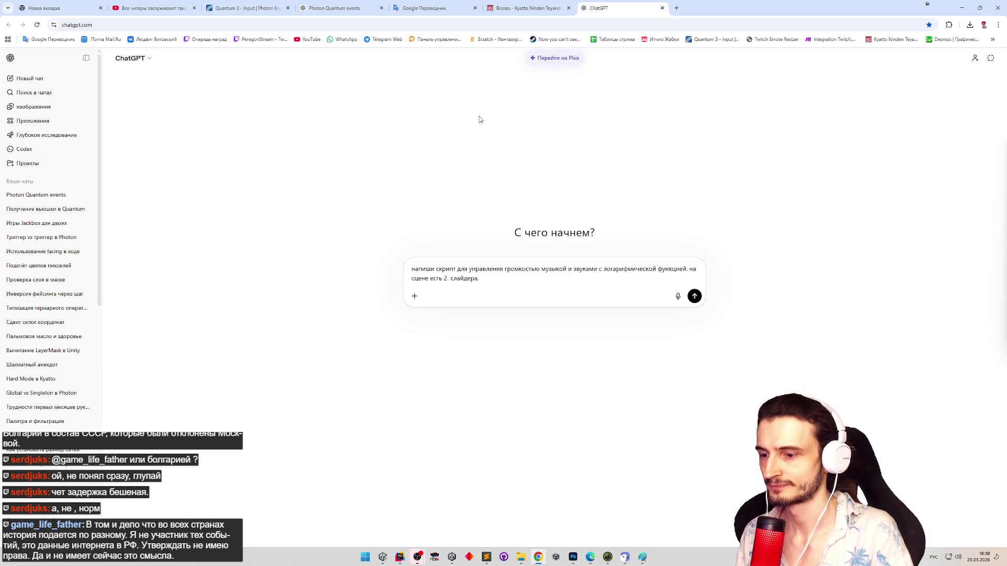
pyautogui.write('надо чтобы ')
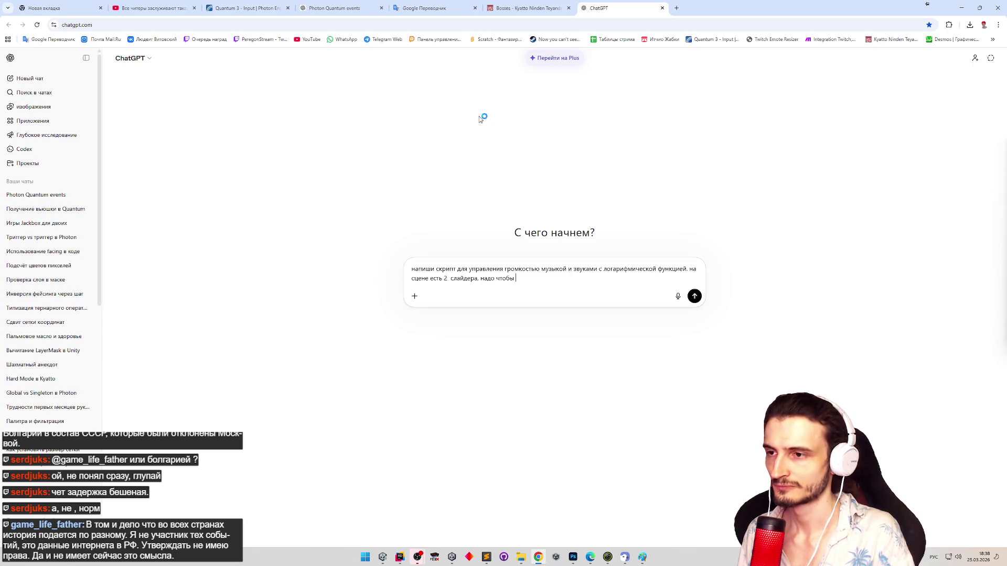
pyautogui.write('их значен')
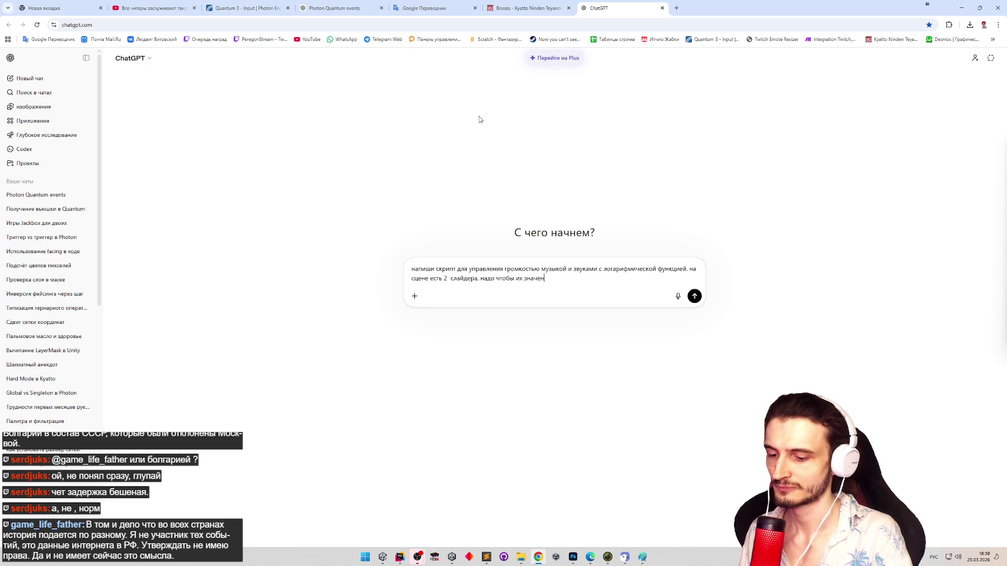
pyautogui.write('ие подгружалось и')
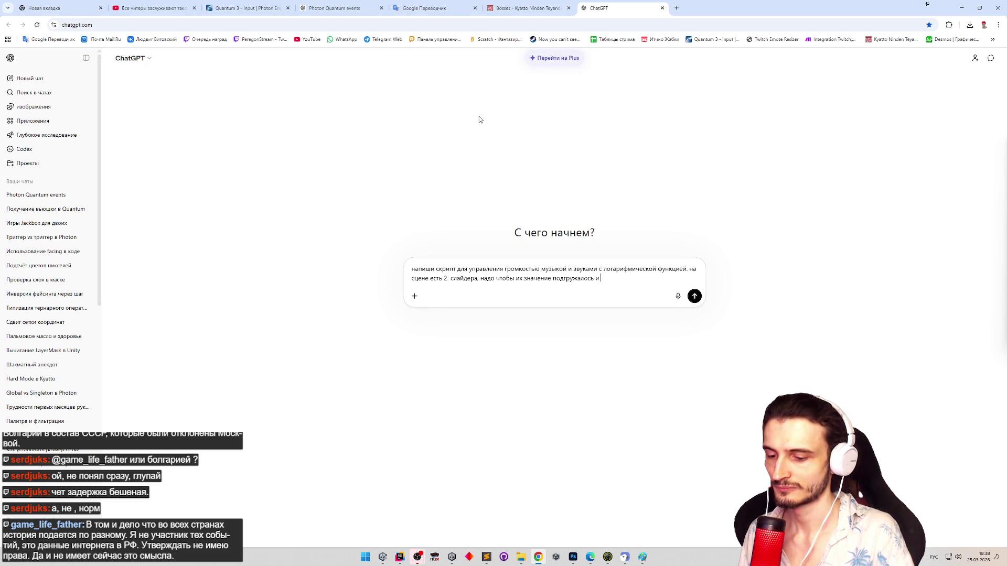
pyautogui.press('super+space')
pyautogui.write('PlayerP')
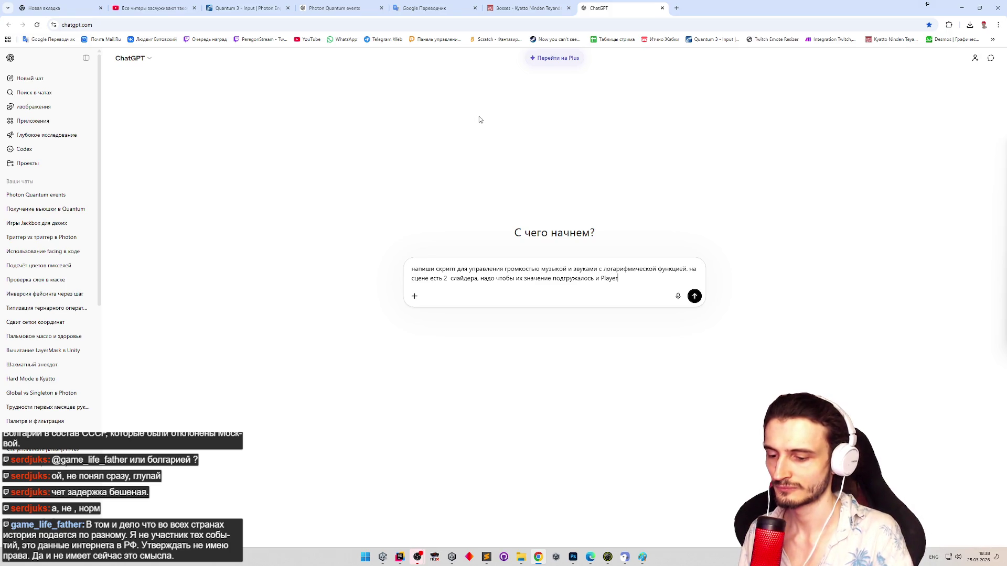
pyautogui.write('refs')
pyautogui.press('super+space')
pyautogui.write('в н')
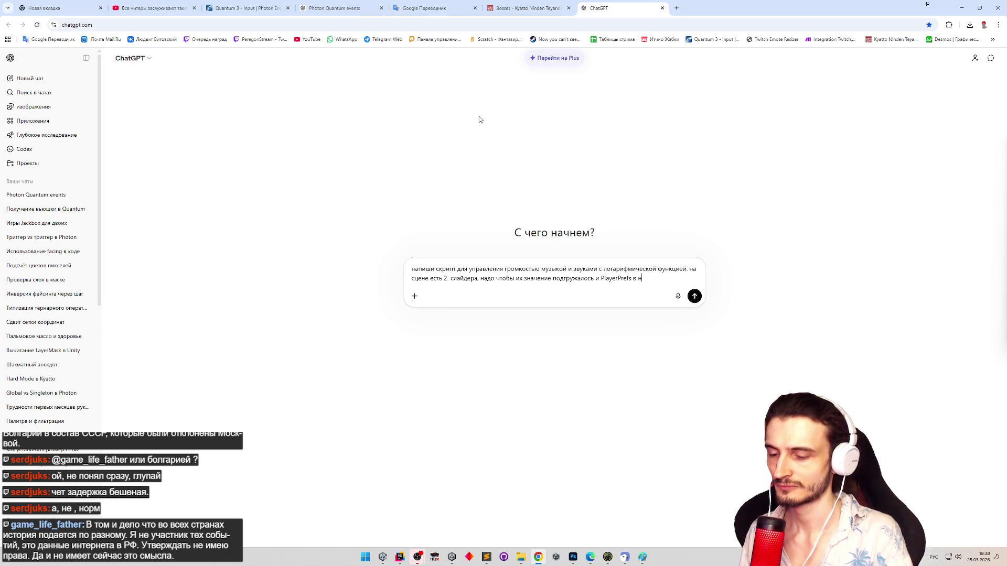
pyautogui.write('ачале, и')
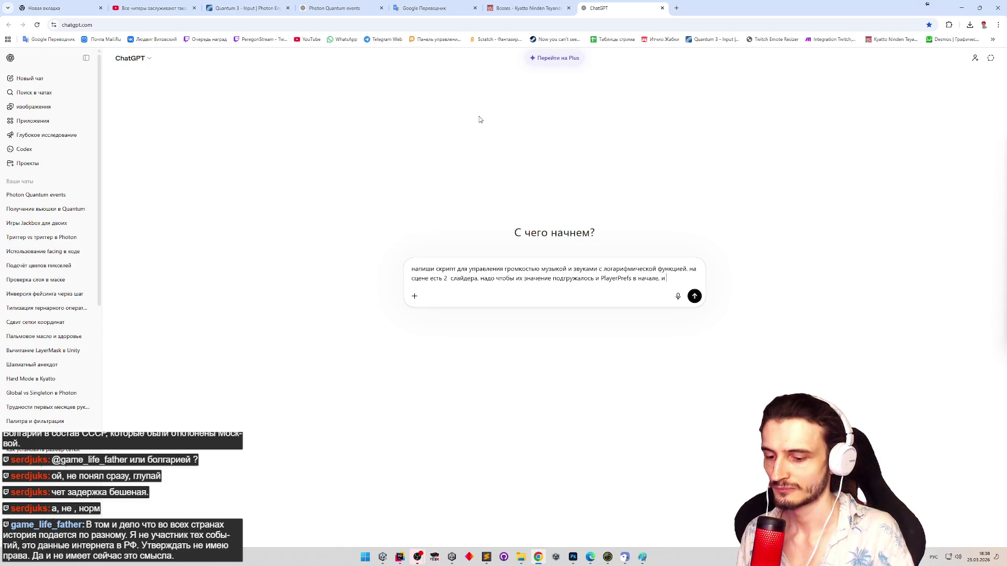
pyautogui.write(' выст')
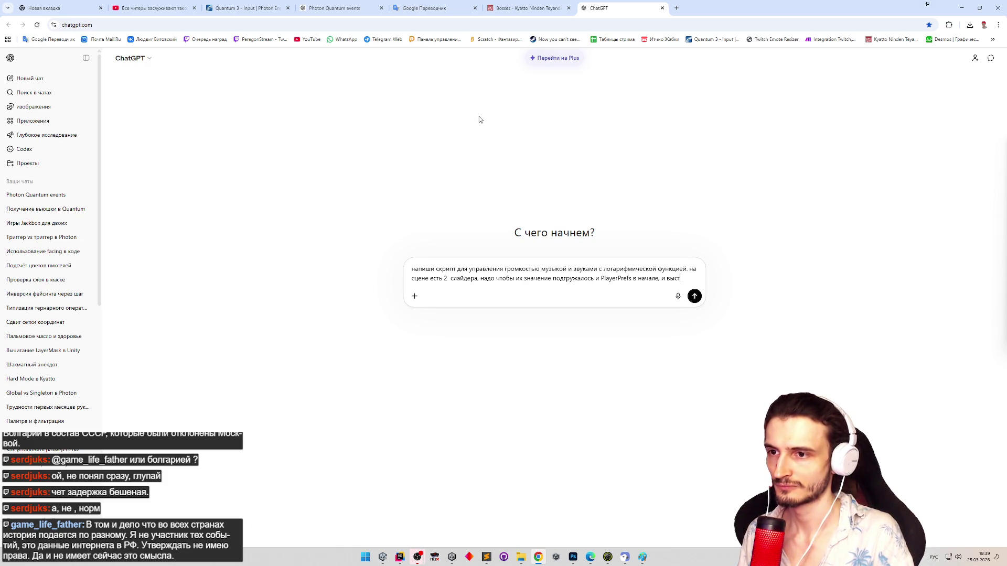
pyautogui.write('авлялось соотве')
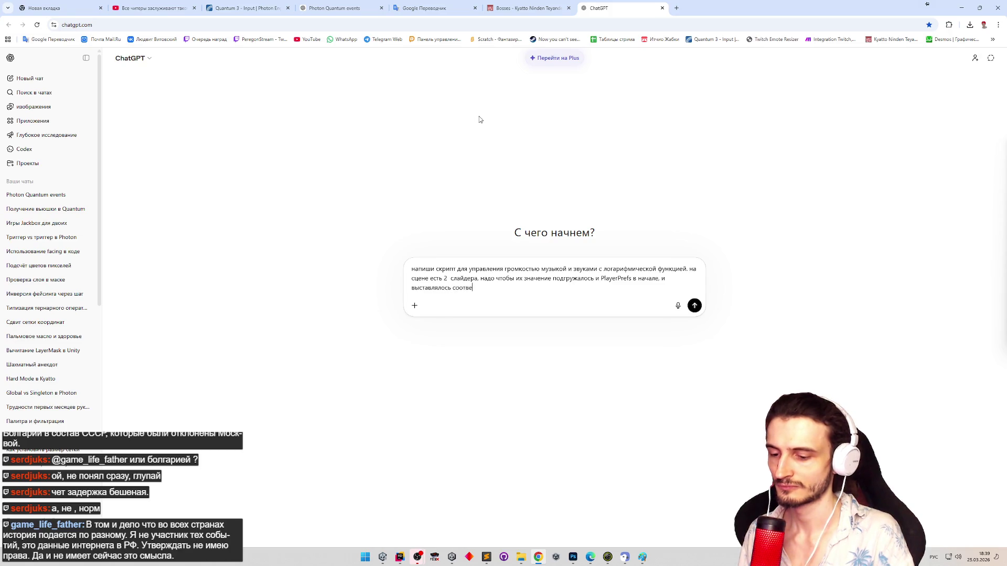
pyautogui.write('тствующее з')
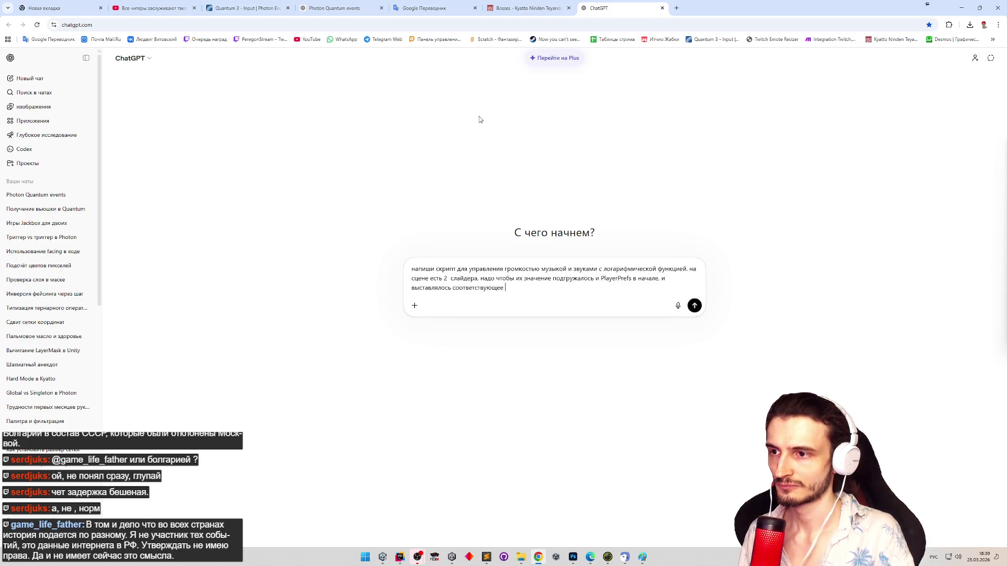
pyautogui.write('начение звук')
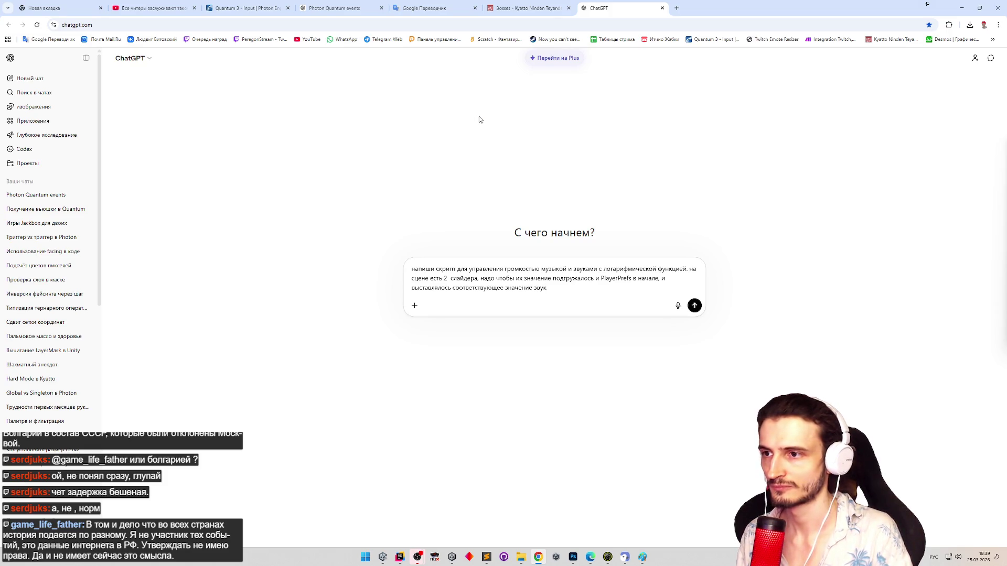
# Step: Add that values are set in a particular MixerGroup whose parameters are already exposed
pyautogui.write('а в о')
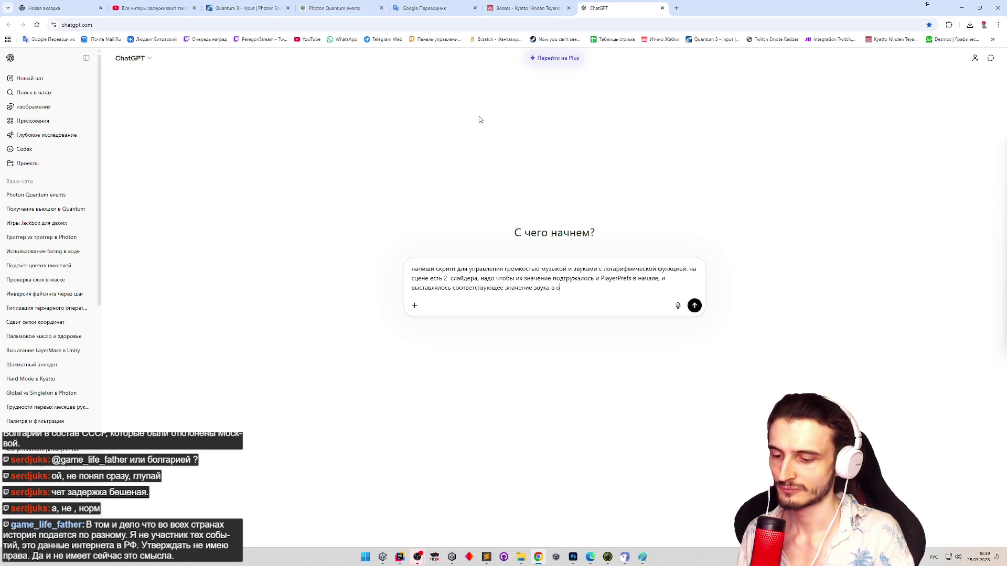
pyautogui.write('пределенной')
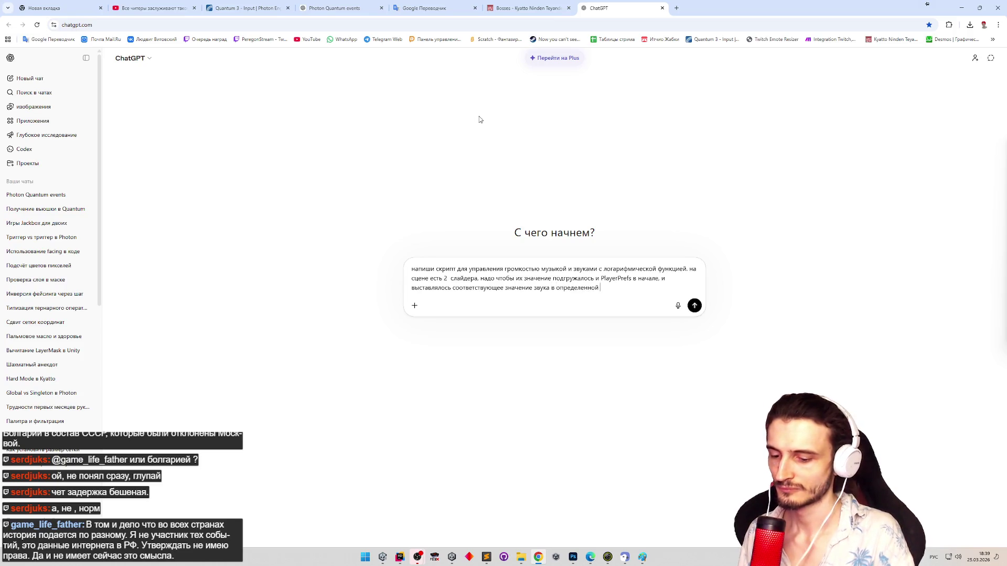
pyautogui.press('super+space')
pyautogui.write('mixerGrou')
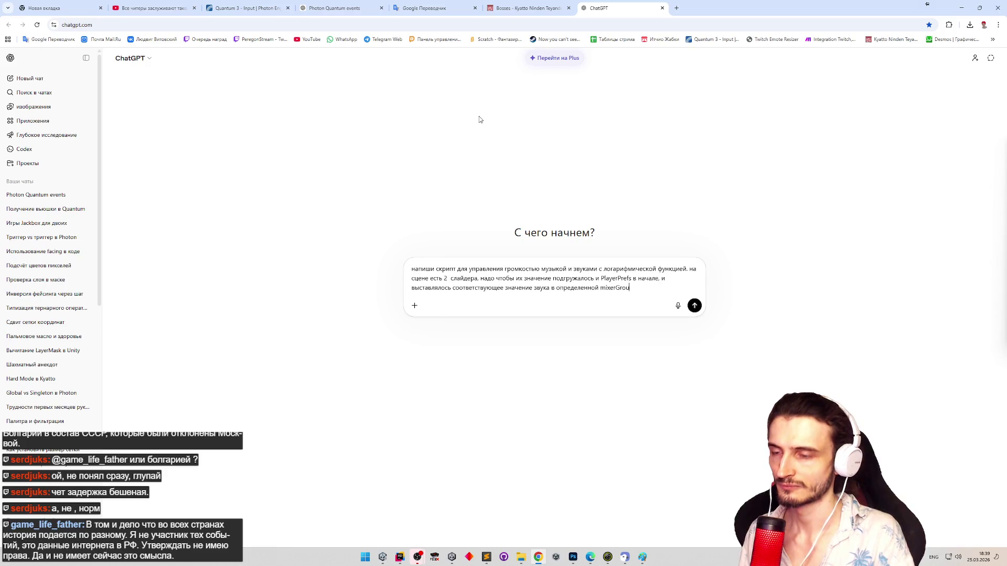
pyautogui.write('p')
pyautogui.press('super+space')
pyautogui.write(',')
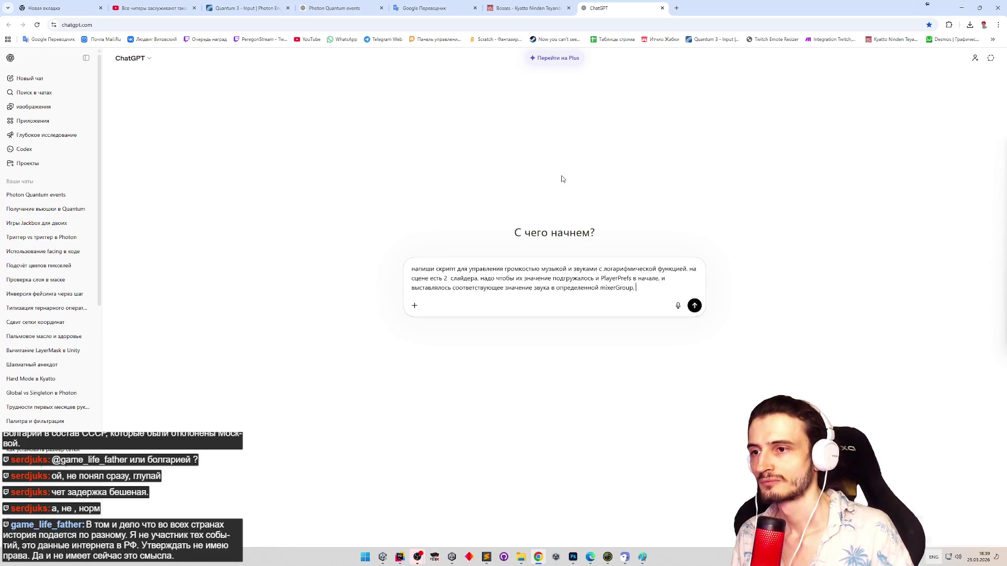
pyautogui.moveTo(600, 288); pyautogui.dragTo(605, 288)
pyautogui.write('MixerGroup, ')
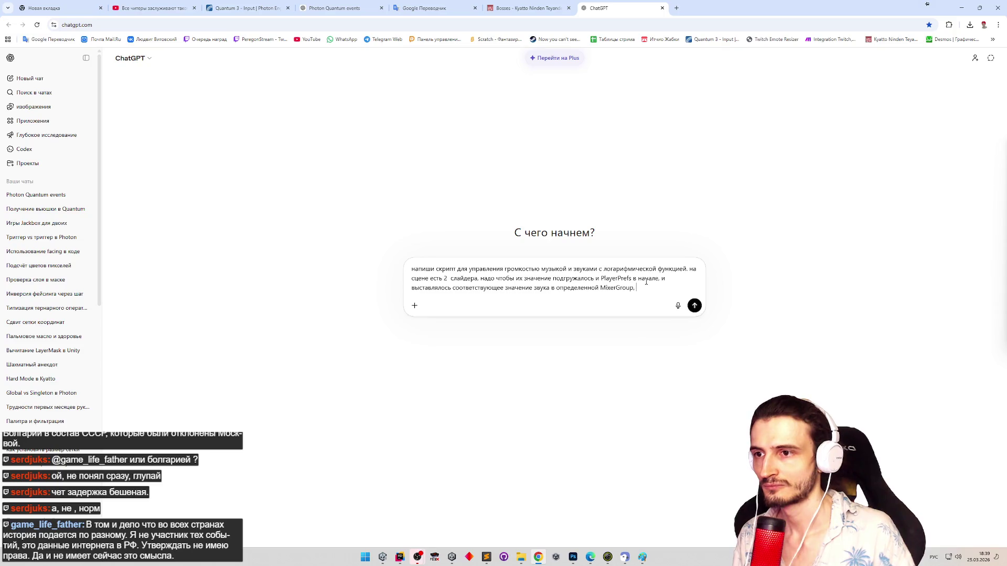
pyautogui.write('параметры уже е')
pyautogui.press('super+space')
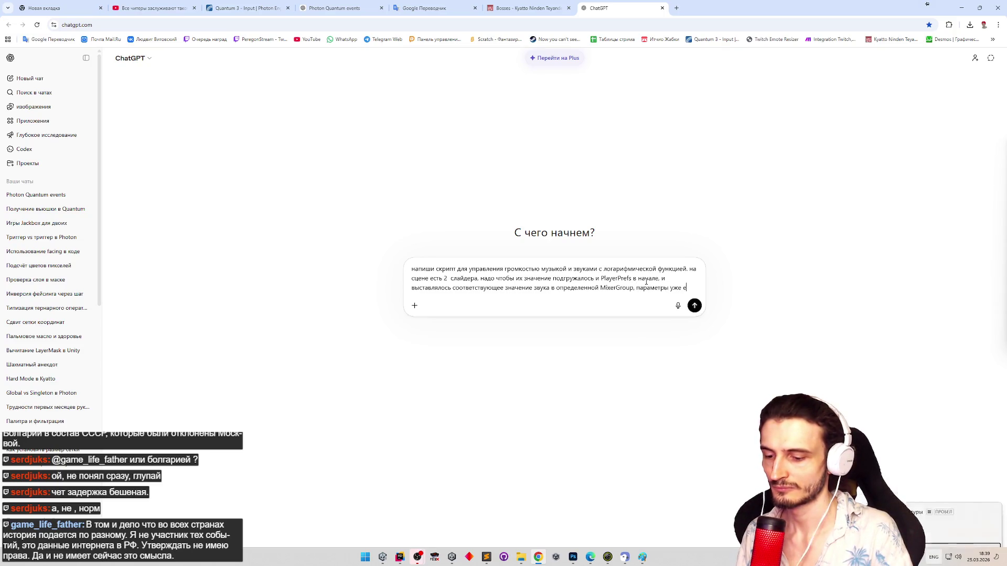
pyautogui.press('BackSpace')
pyautogui.write('exposed.')
pyautogui.press('super+space')
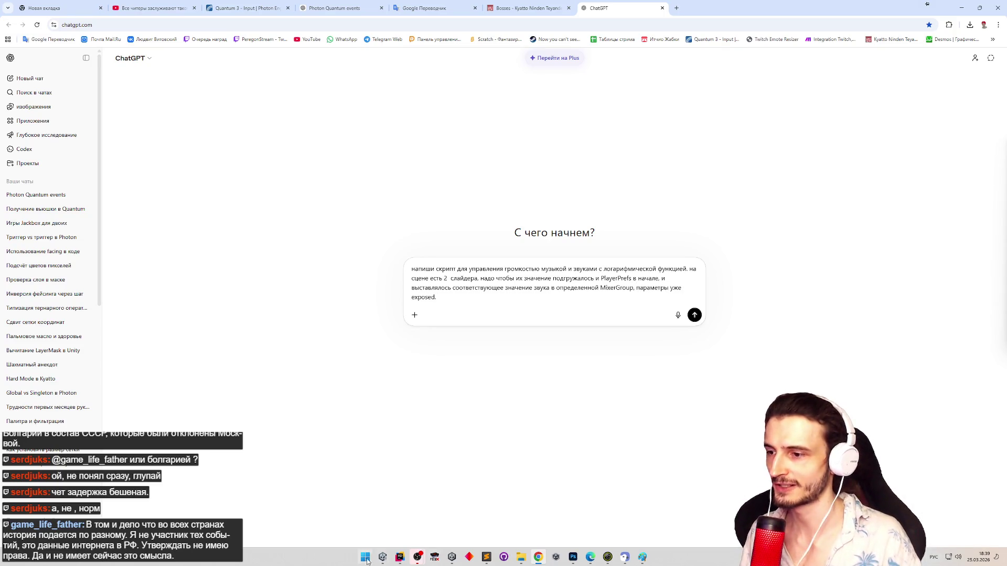
pyautogui.click(383, 557)
# Step: Rename exposed parameter MyExposedParam 1 to MusicVolume and the second one to SoundsVolume
pyautogui.click(630, 357)
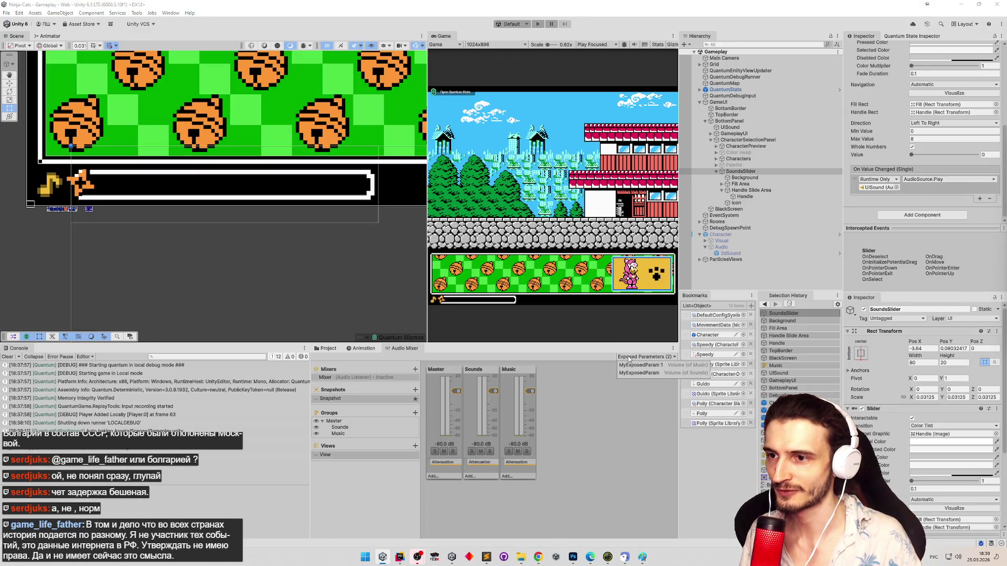
pyautogui.rightClick(638, 366)
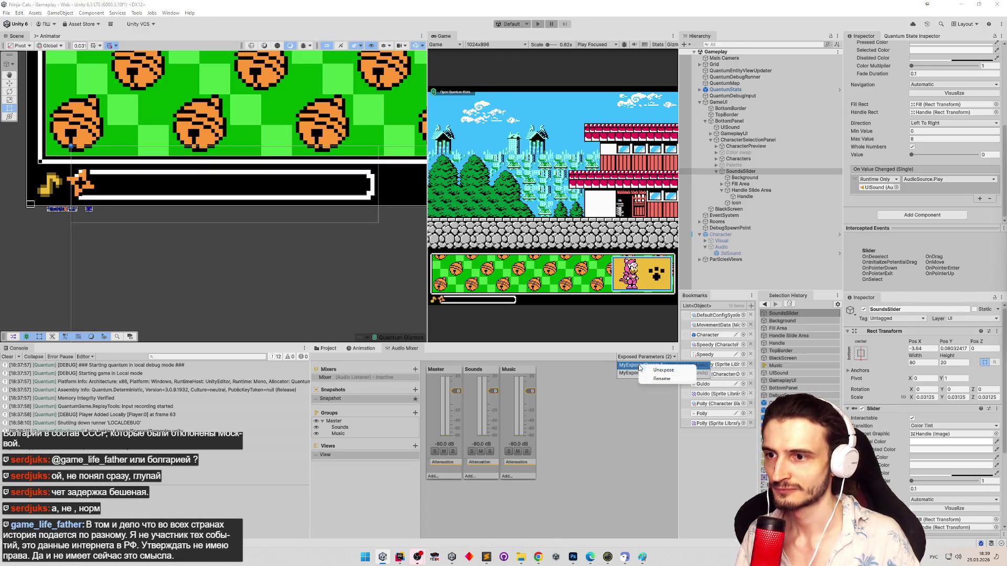
pyautogui.click(656, 380)
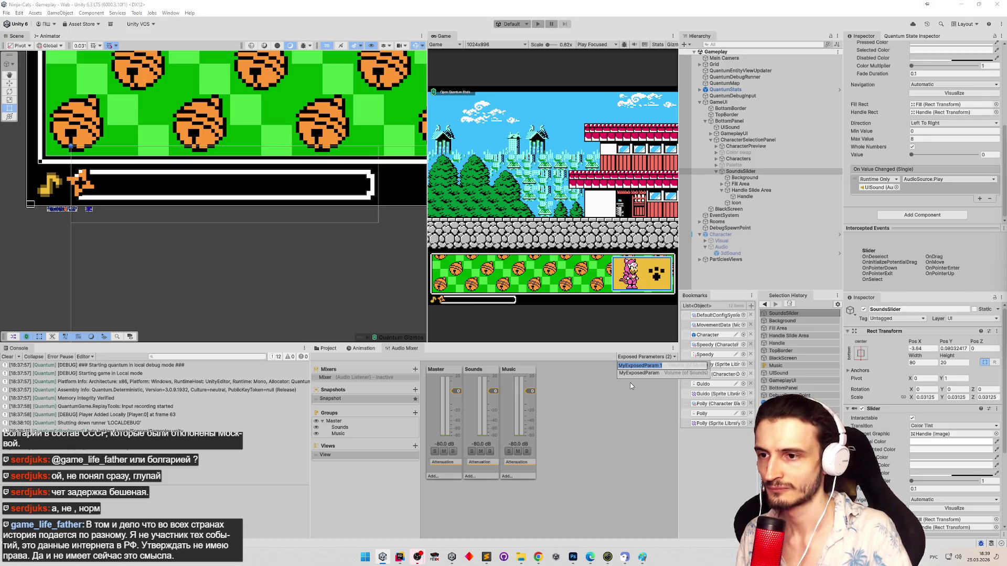
pyautogui.write('M')
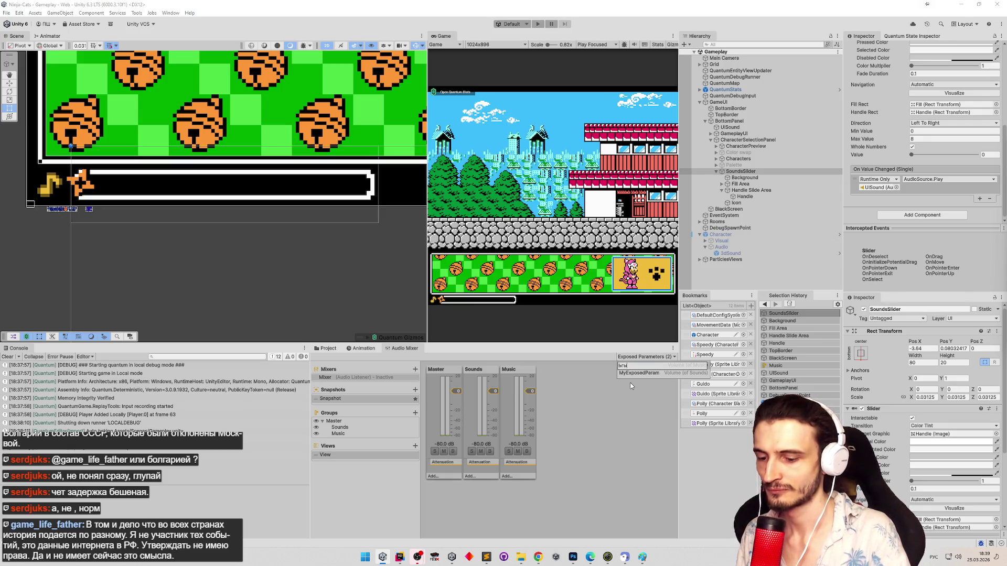
pyautogui.write('sic')
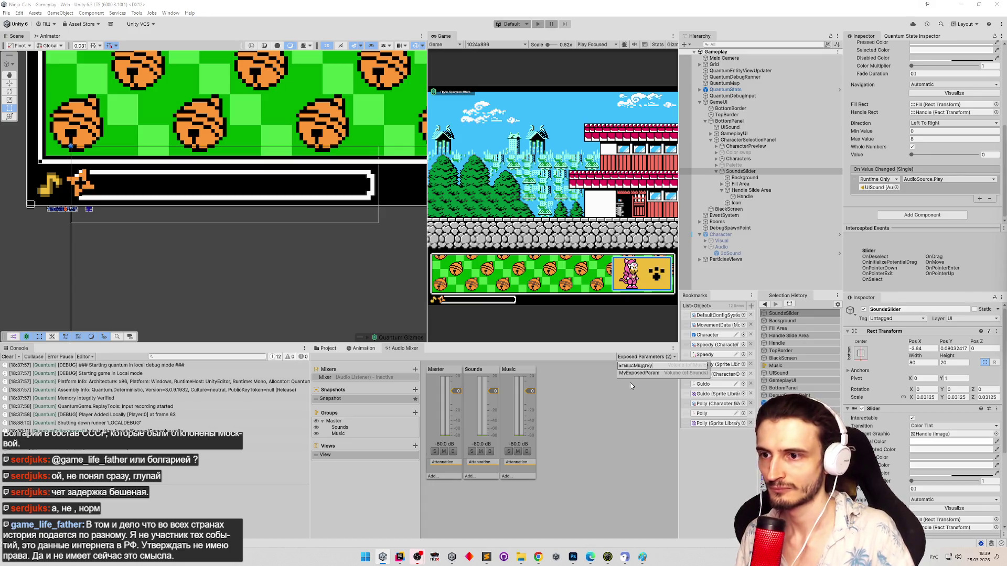
pyautogui.hotkey('alt', 'shift')
pyautogui.hotkey('ctrl', 'a')
pyautogui.write('Mu')
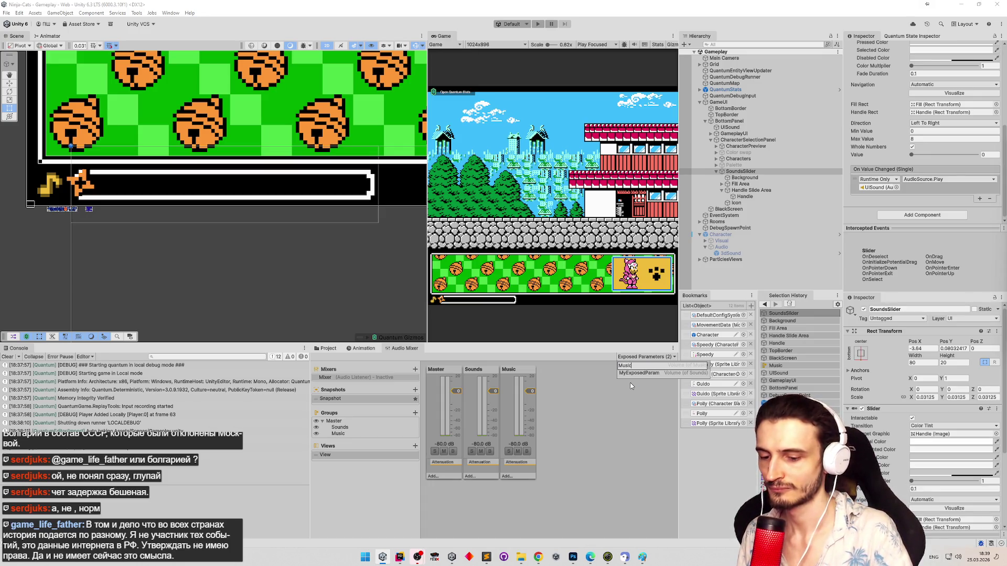
pyautogui.write('me')
pyautogui.press('Return')
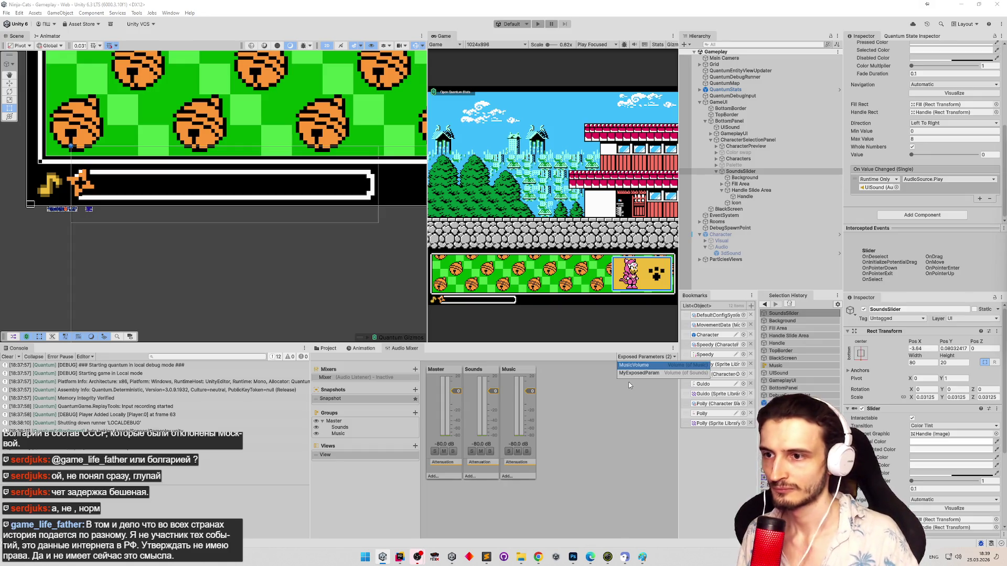
pyautogui.doubleClick(634, 373)
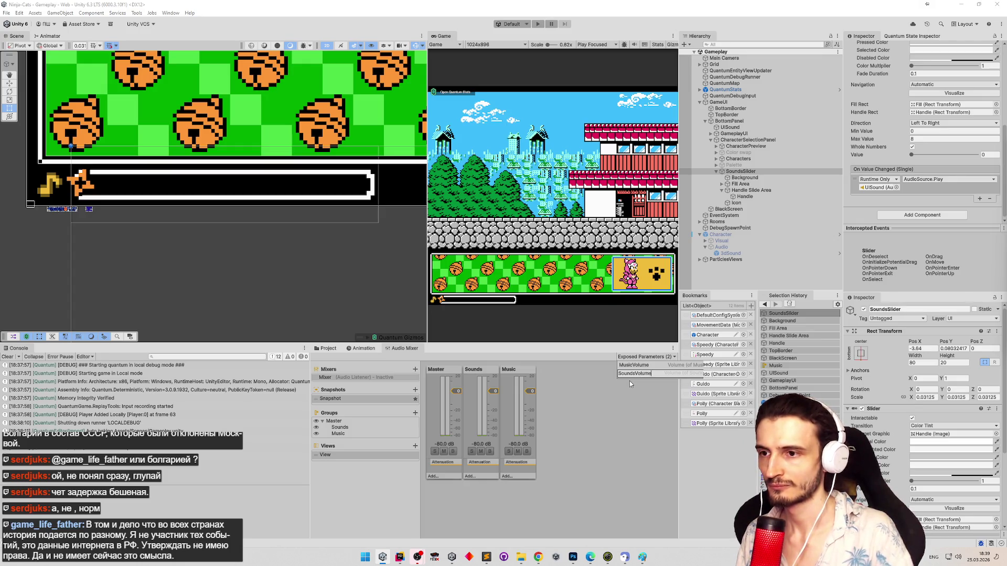
pyautogui.hotkey('alt', 'Tab')
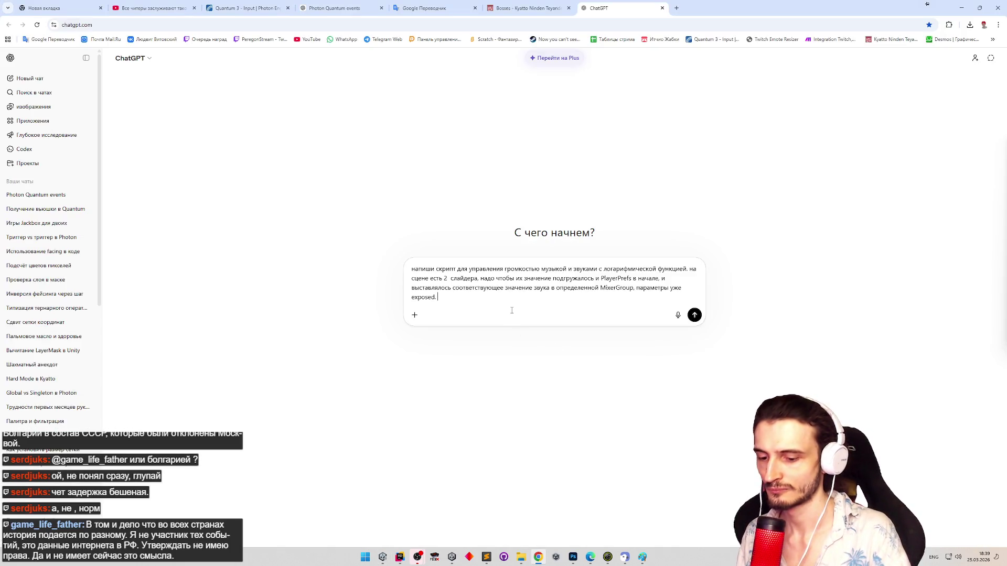
# Step: Extend the prompt with MusicVolume and SoundsVolume, values saved after relaunch, and integer slider values
pyautogui.write('MusicVolu')
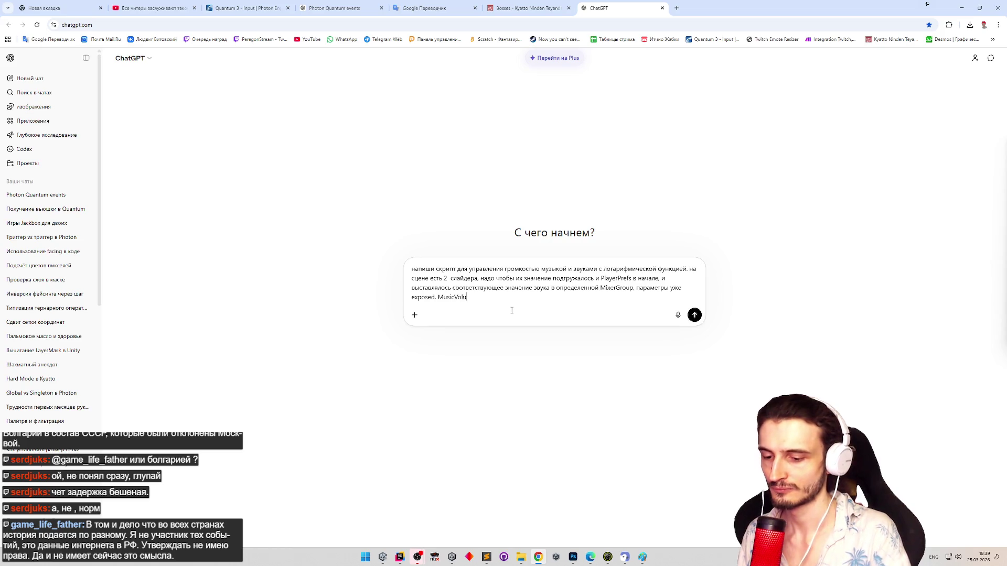
pyautogui.write('me и Sounds')
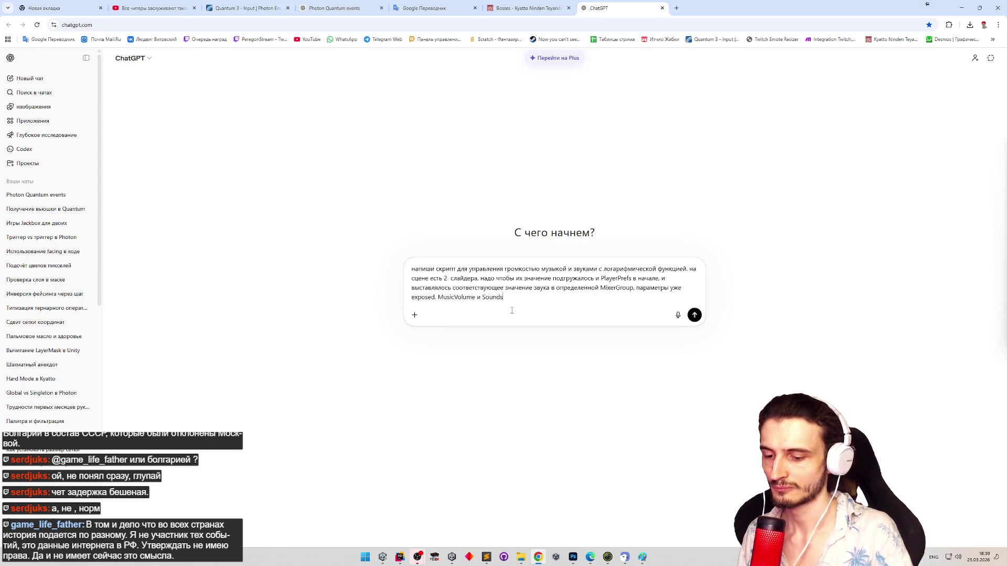
pyautogui.write('Volum')
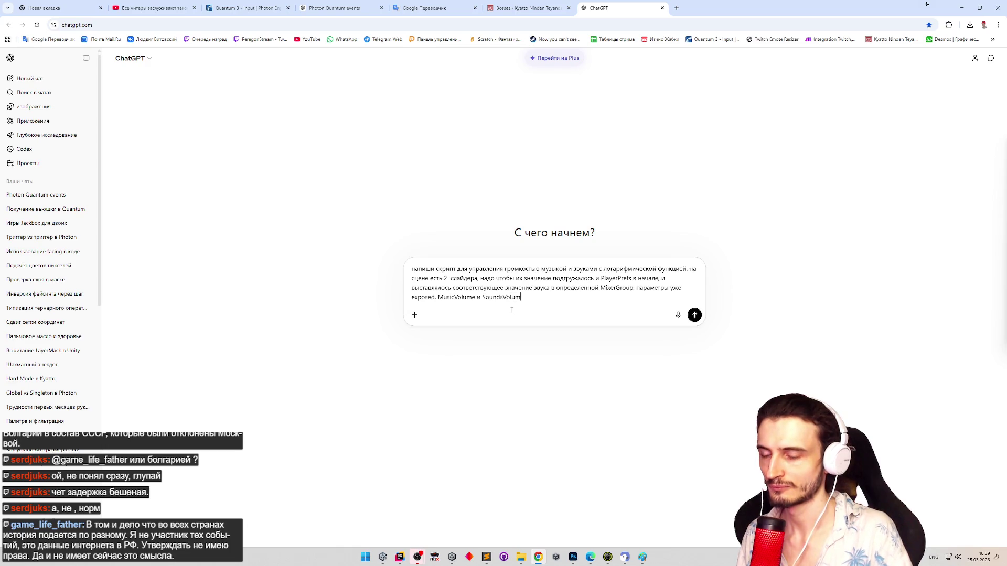
pyautogui.write('e')
pyautogui.press('super+space')
pyautogui.write('. ')
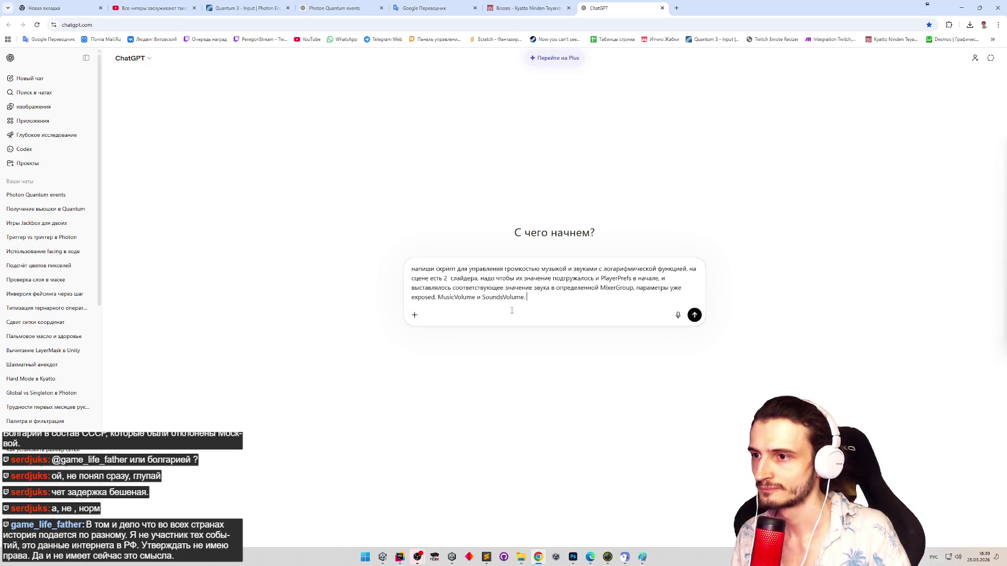
pyautogui.write('При изменении эти')
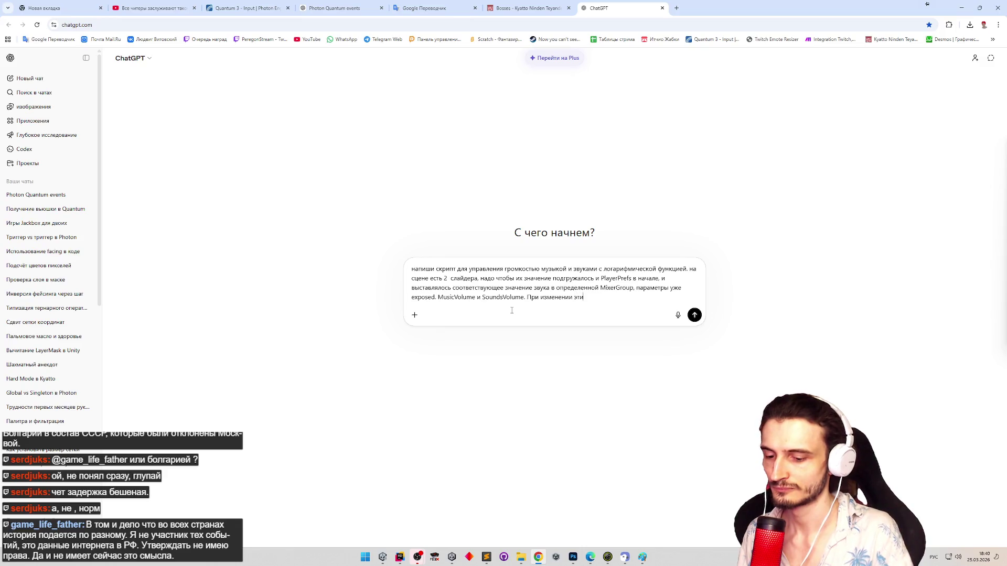
pyautogui.press('BackSpace')
pyautogui.press('BackSpace')
pyautogui.press('BackSpace')
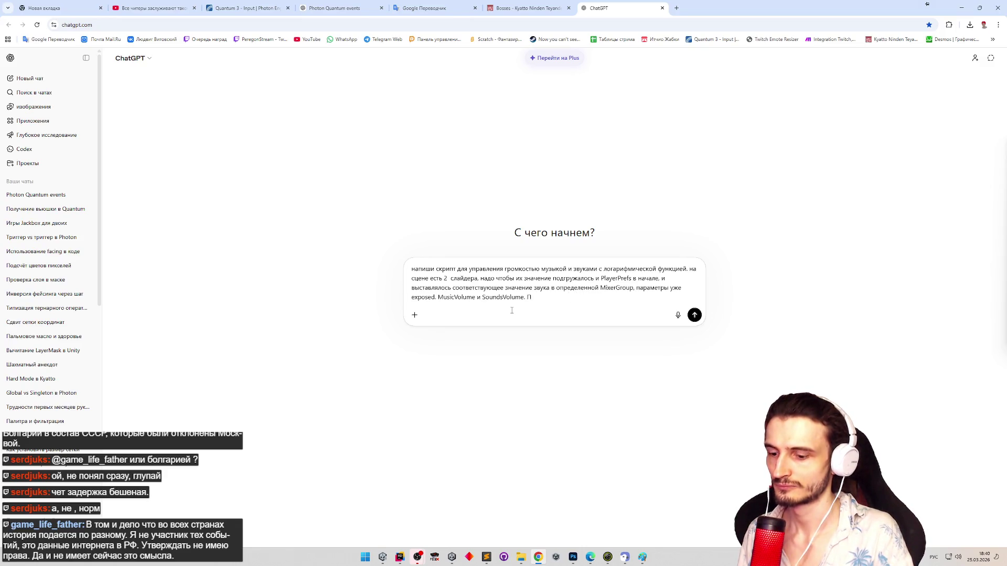
pyautogui.write('усть значения, ')
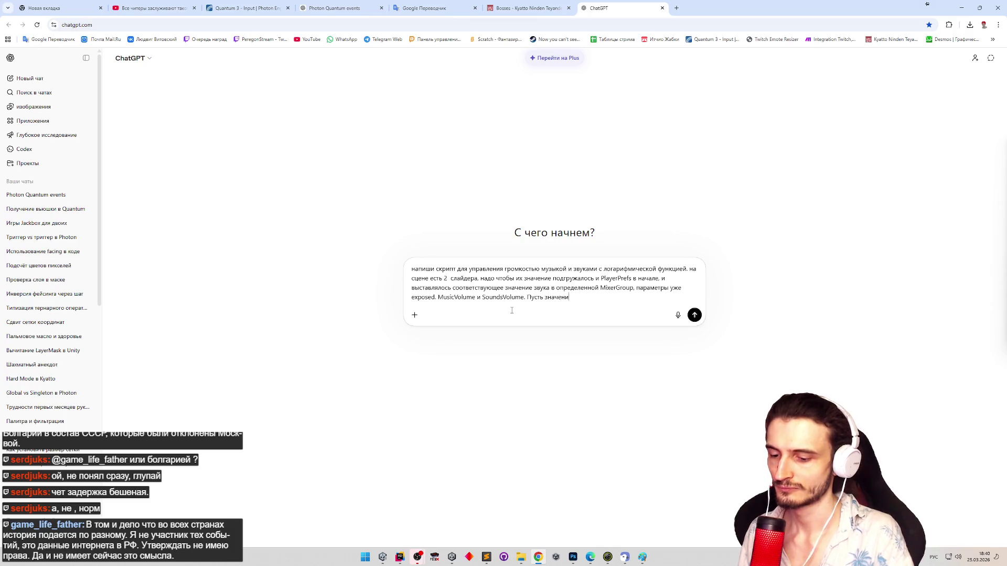
pyautogui.write('настроенные ')
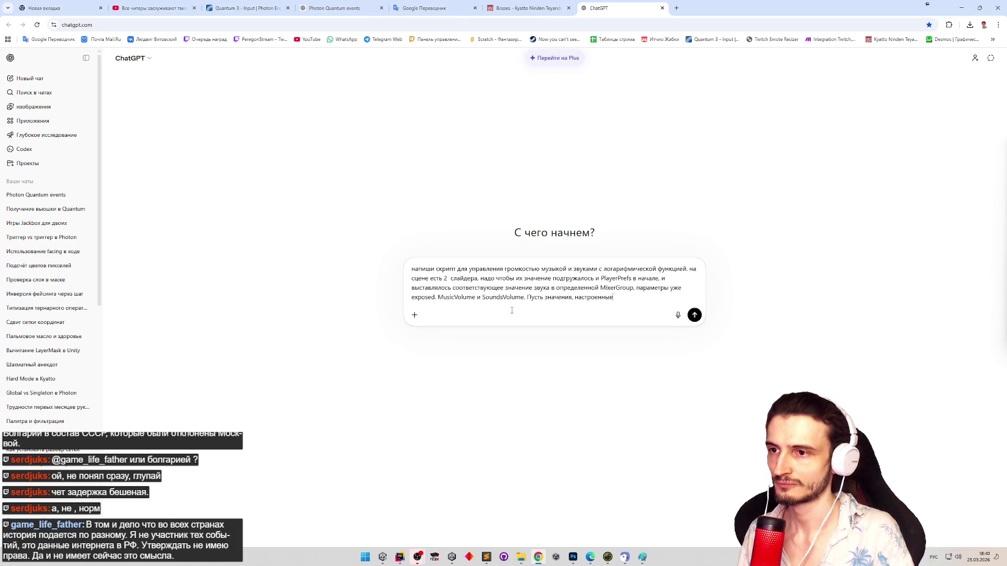
pyautogui.write('пользователе')
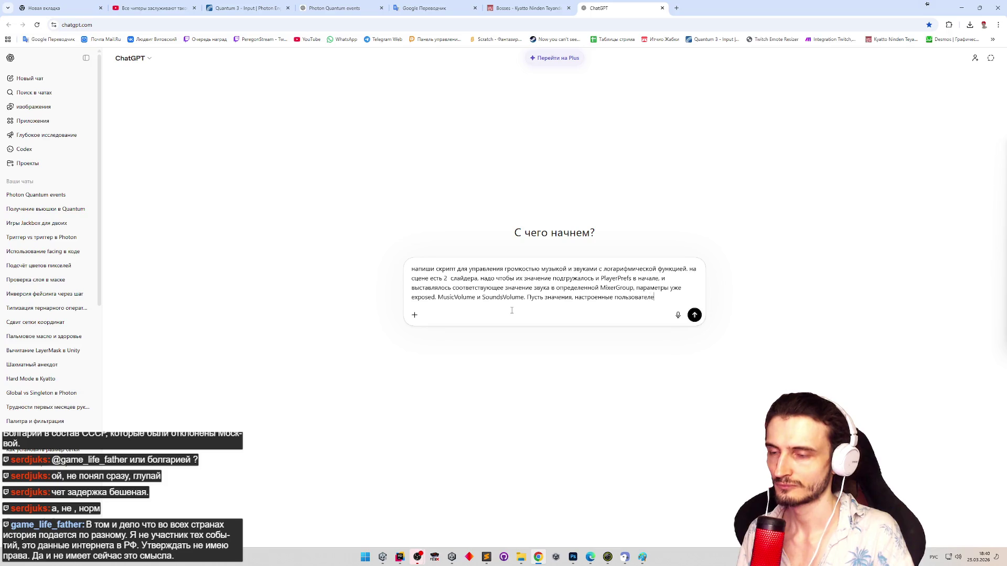
pyautogui.write('м сохраняются пр')
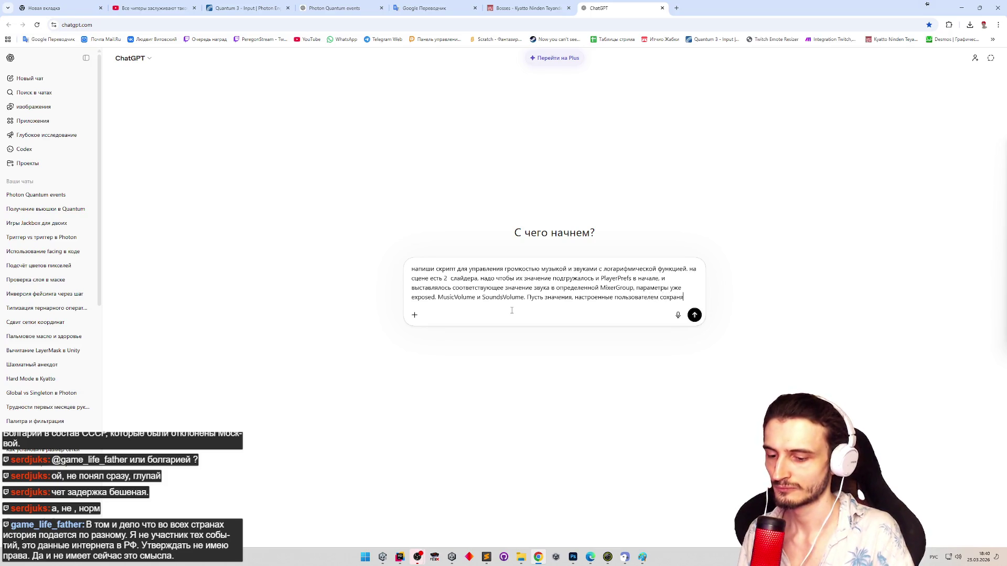
pyautogui.press('BackSpace')
pyautogui.write('осле пе')
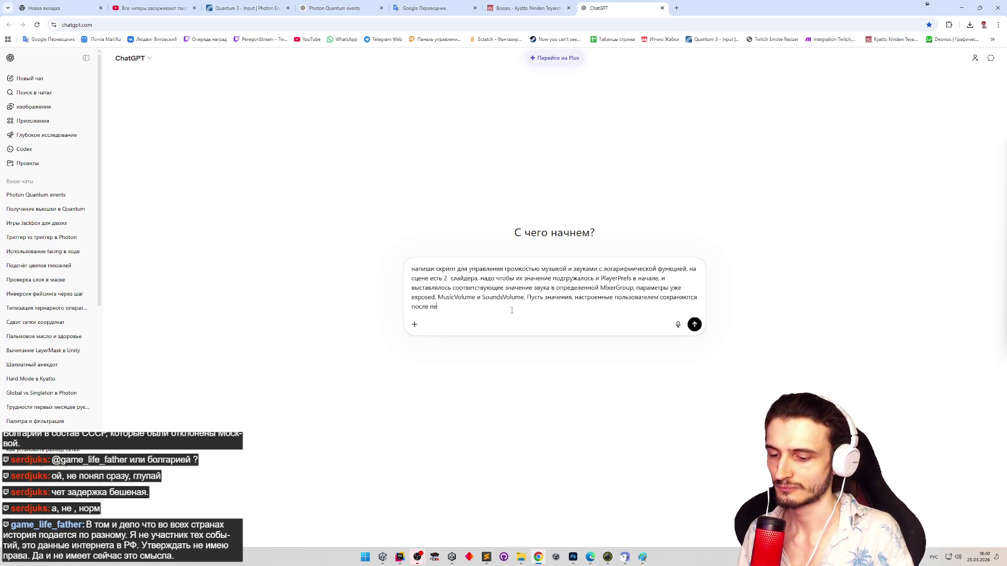
pyautogui.write('резаходагру.')
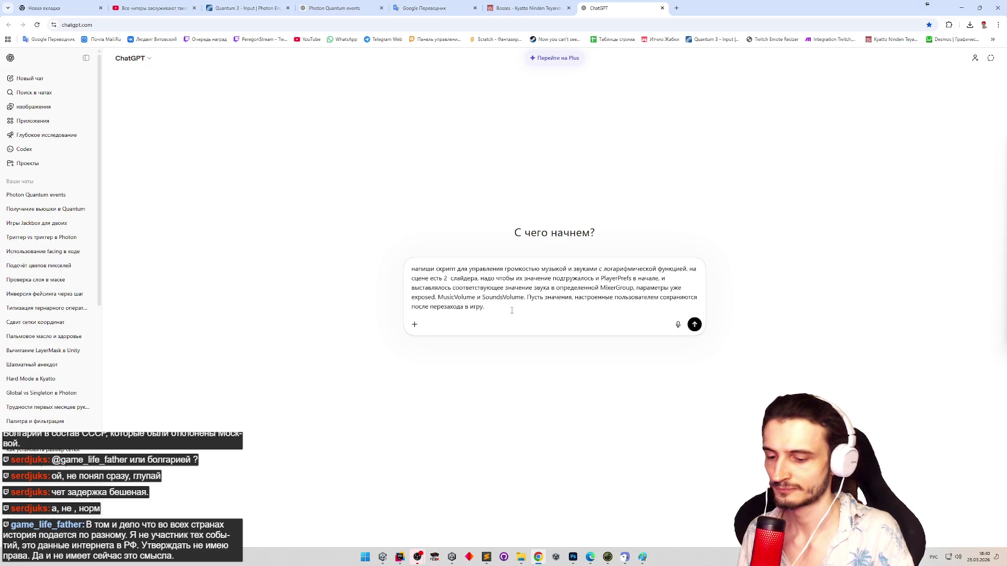
pyautogui.write('начения с')
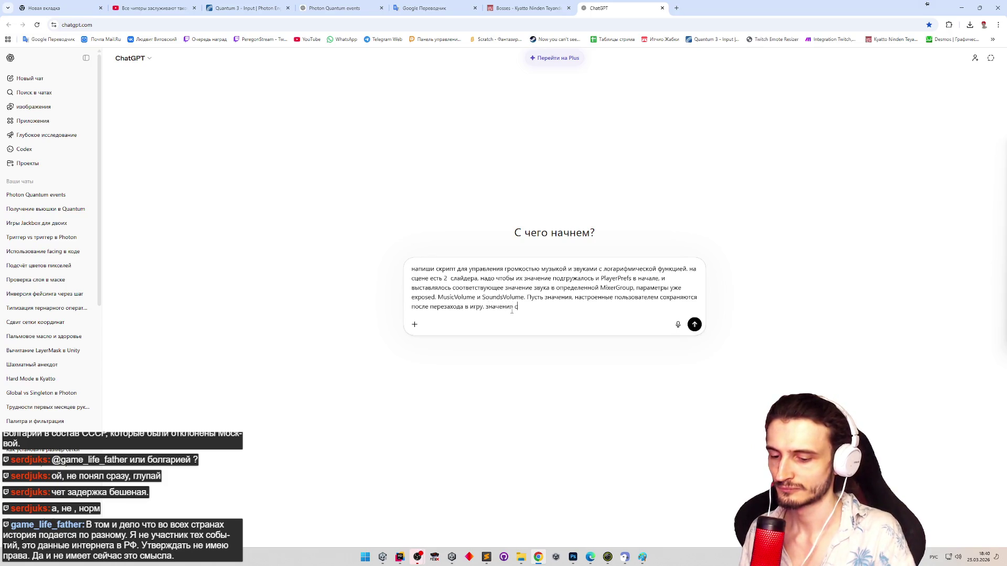
pyautogui.write('лайддер')
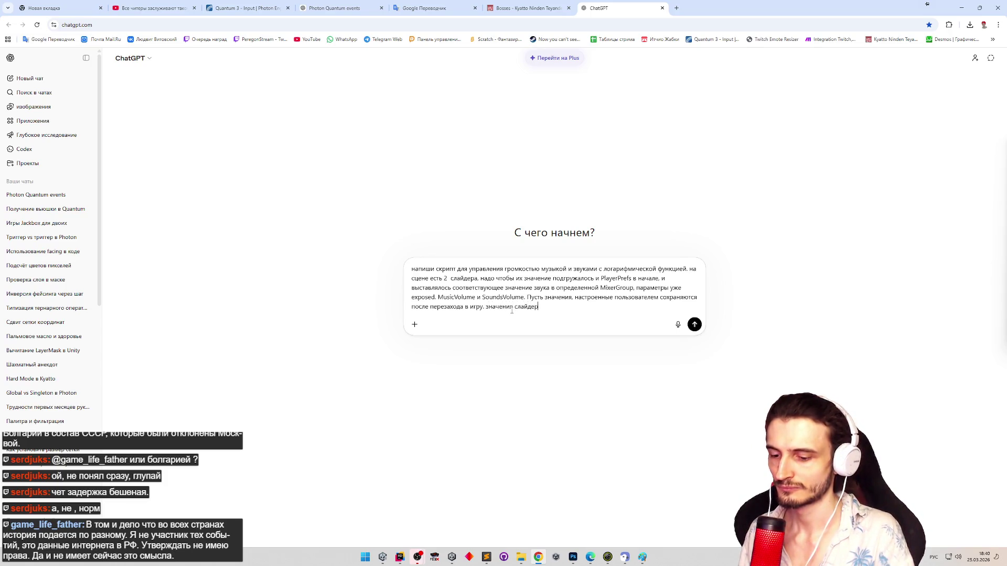
pyautogui.write('ов цел')
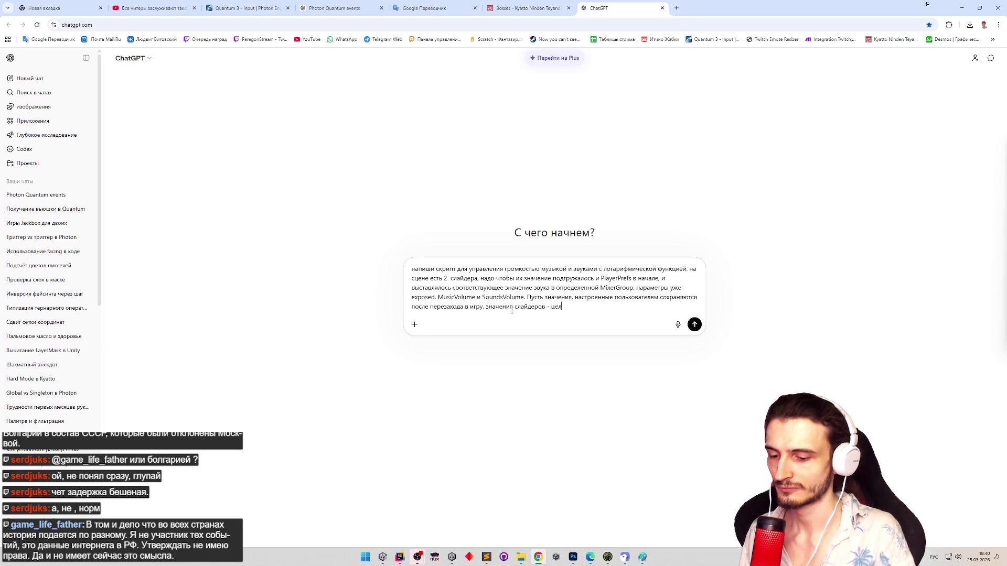
pyautogui.write('числа')
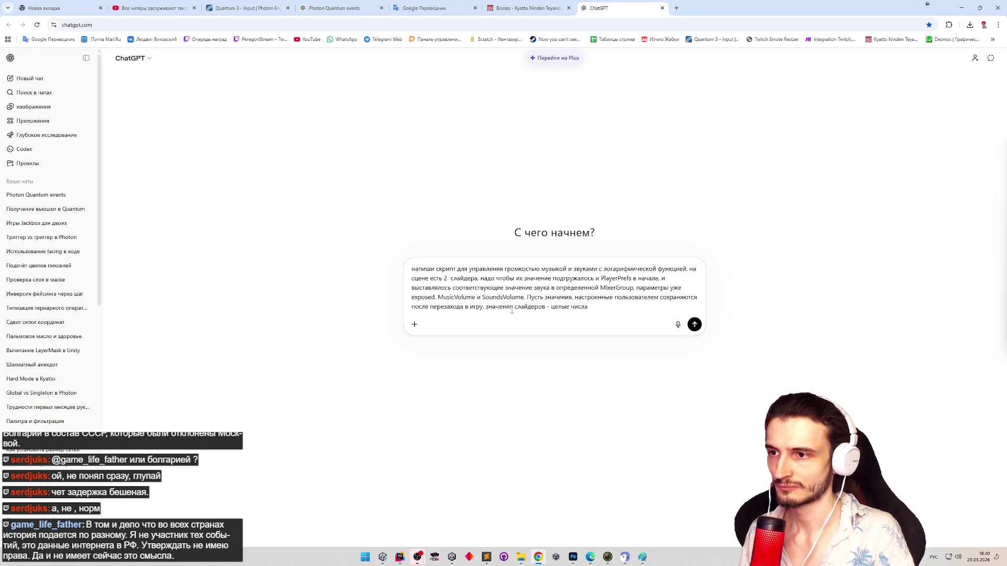
pyautogui.hotkey('ctrl', 'BackSpace')
pyautogui.hotkey('ctrl', 'BackSpace')
pyautogui.write('чис')
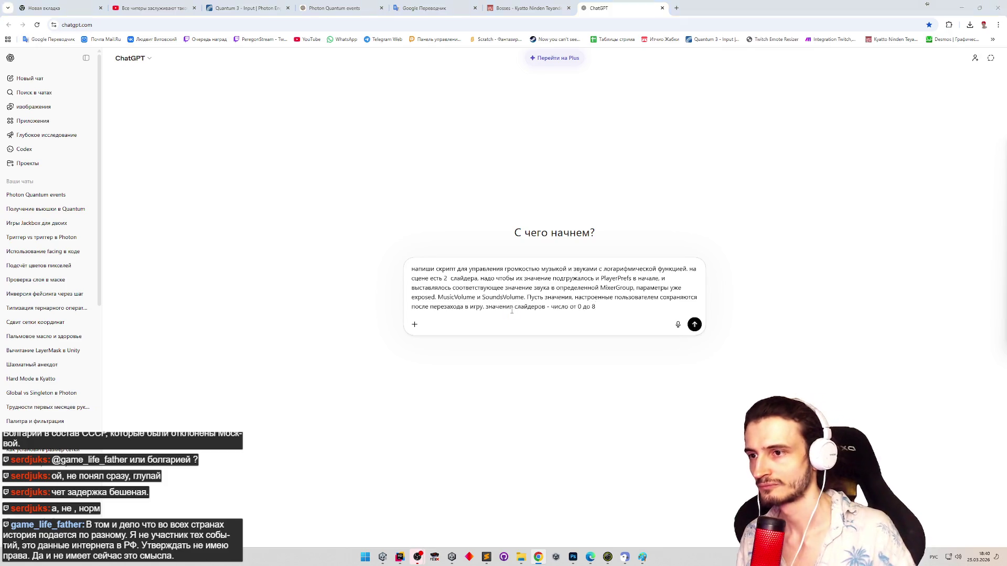
pyautogui.hotkey('alt', 'Tab')
pyautogui.hotkey('alt', 'Tab')
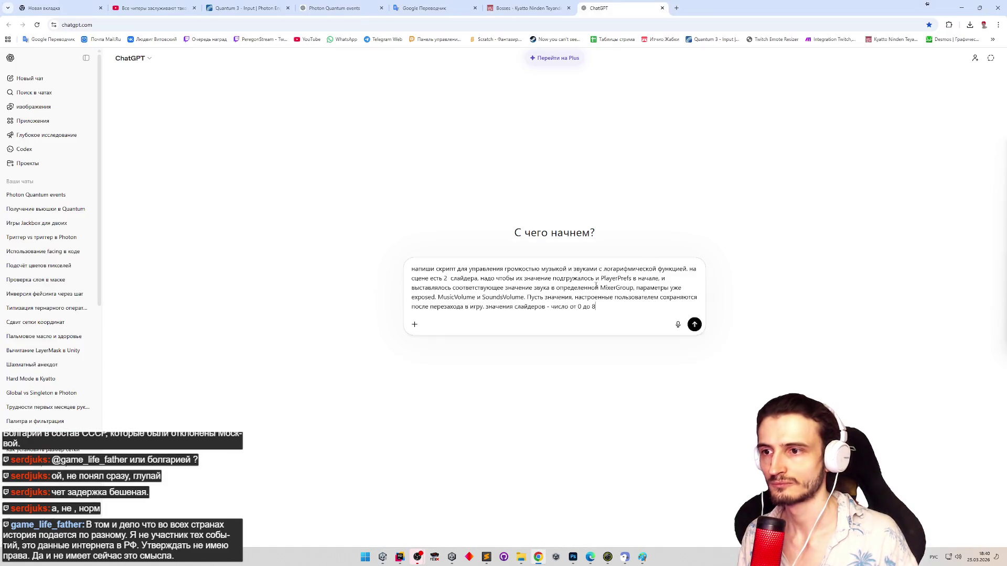
# Step: Reword the 0–8 slider range in the prompt and send the request
pyautogui.doubleClick(586, 307)
pyautogui.write('по')
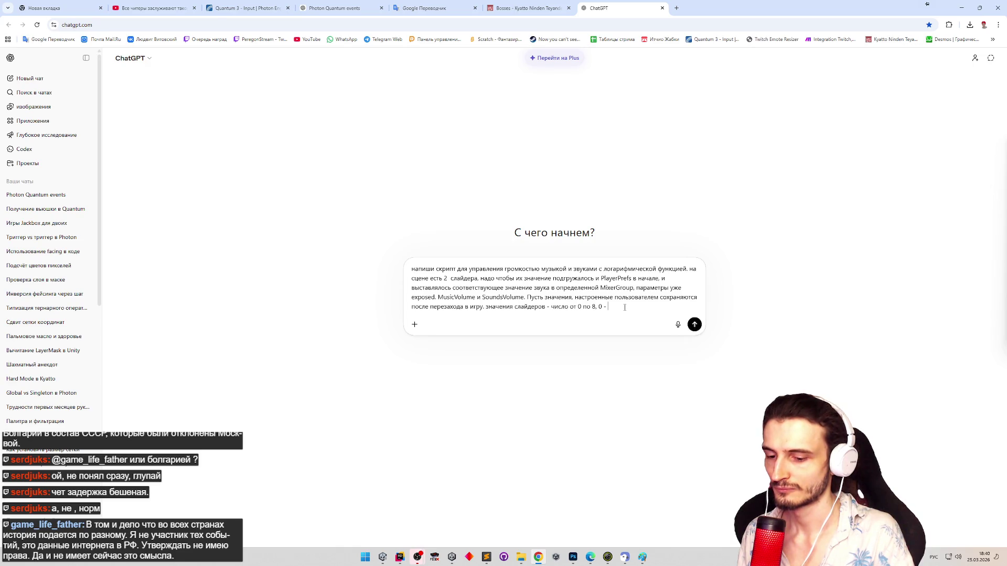
pyautogui.write('макс')
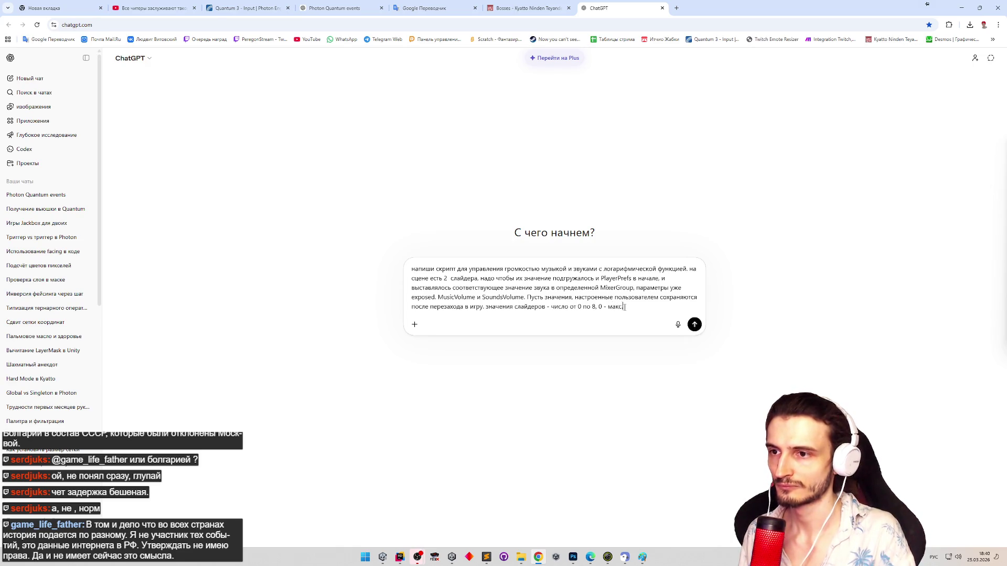
pyautogui.press('BackSpace')
pyautogui.press('BackSpace')
pyautogui.press('BackSpace')
pyautogui.write('8')
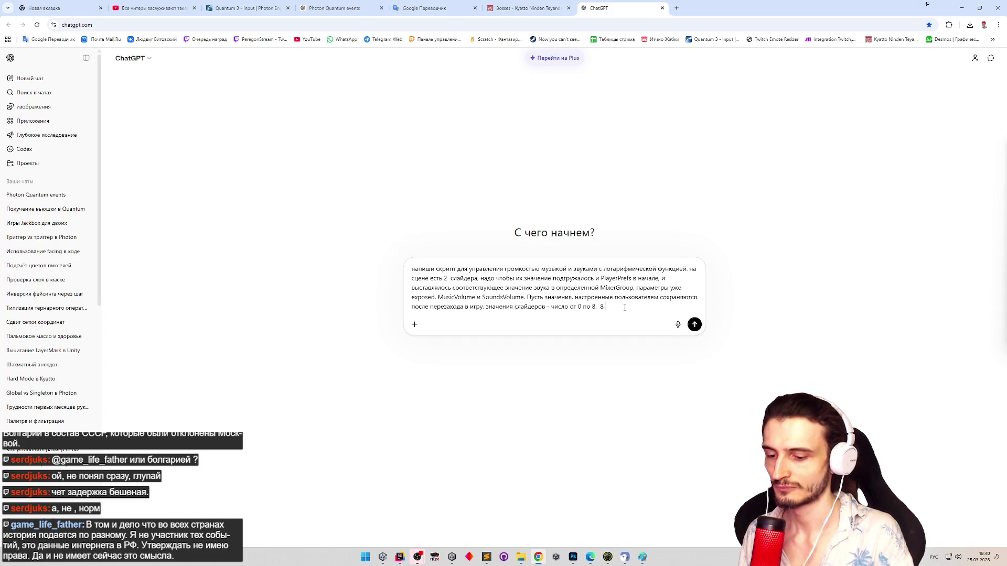
pyautogui.write('макс. громкость')
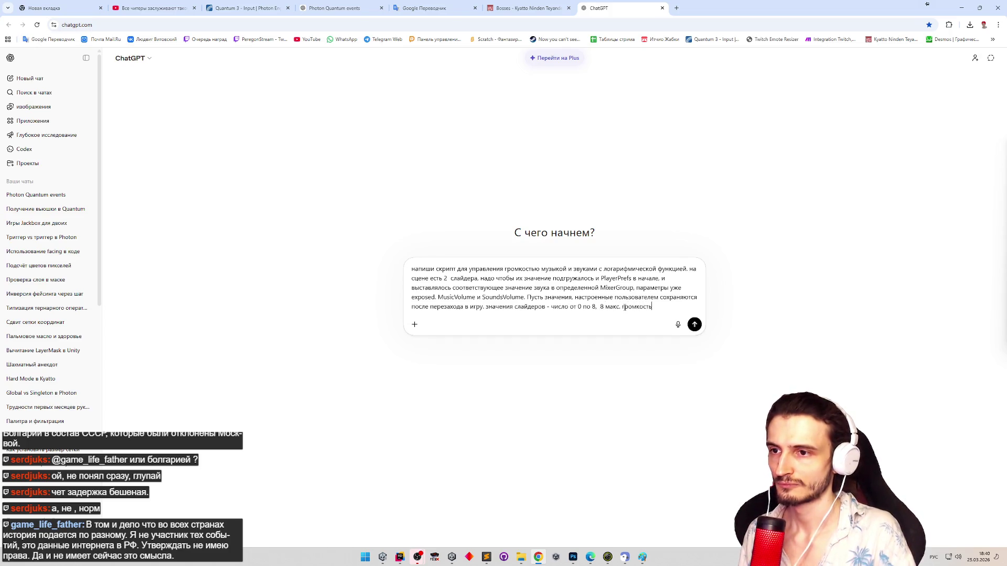
pyautogui.press('BackSpace')
pyautogui.press('BackSpace')
pyautogui.press('BackSpace')
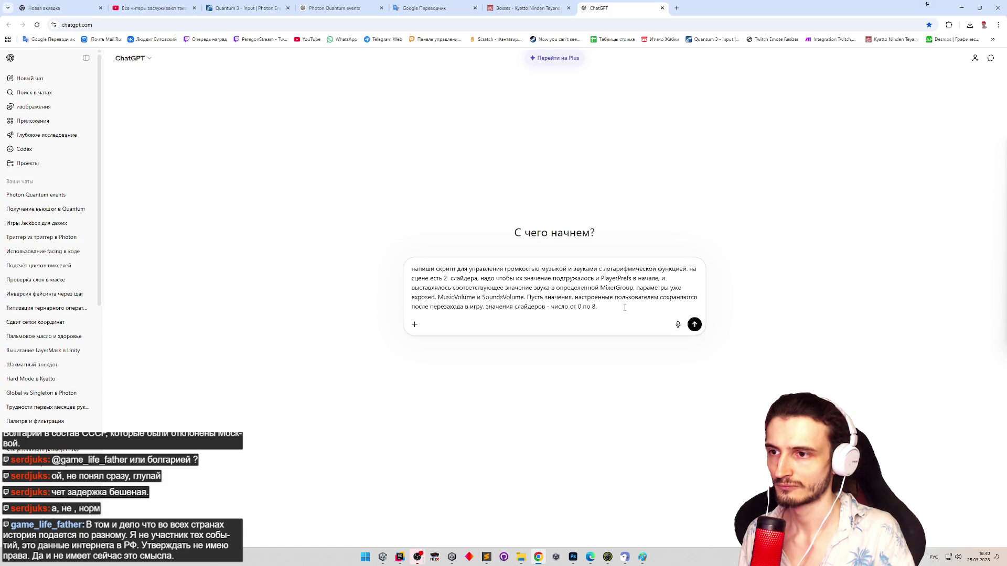
pyautogui.press('Return')
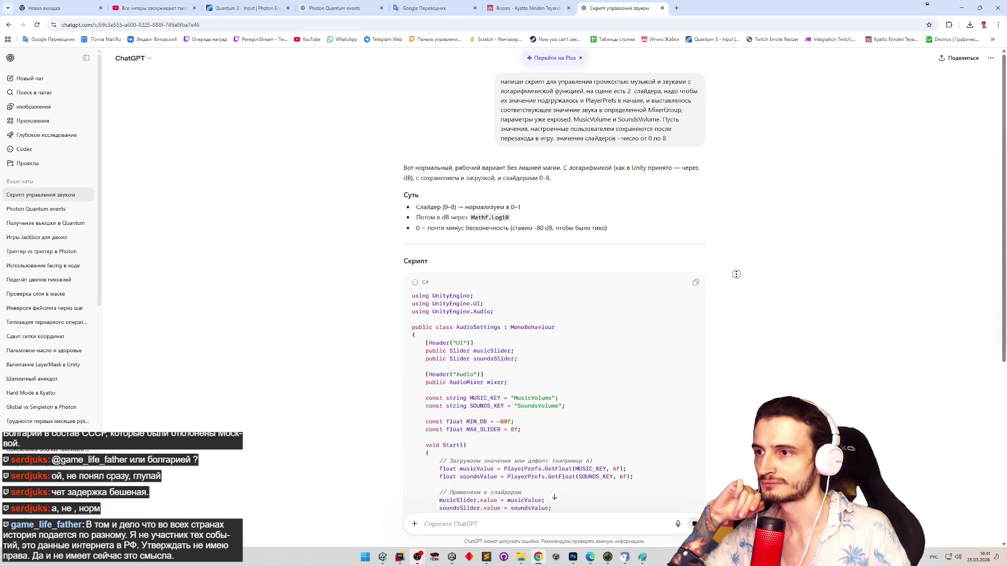
# Step: Copy the generated AudioSettings script code from ChatGPT's reply
pyautogui.scroll(-5, 733, 286)
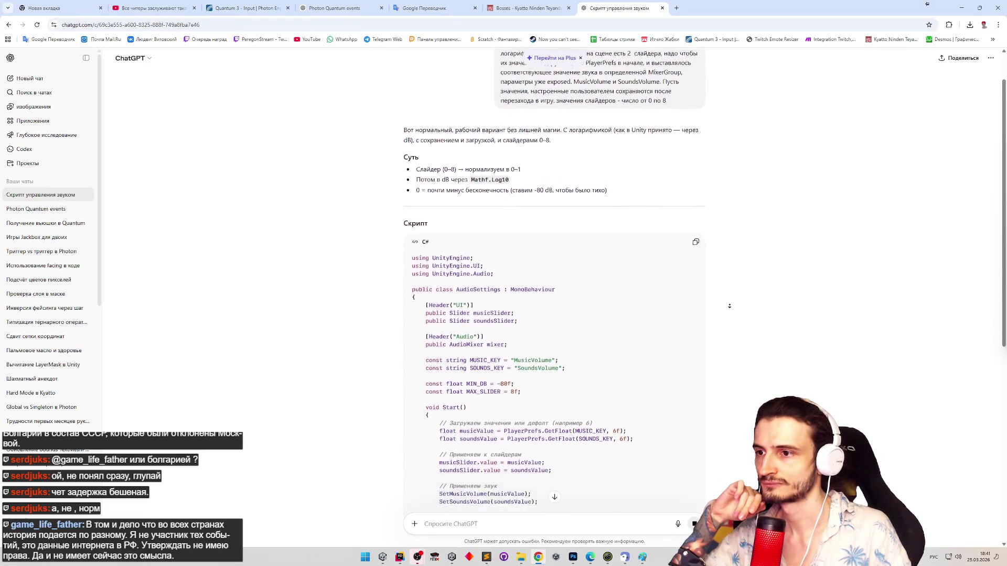
pyautogui.scroll(-3, 730, 310)
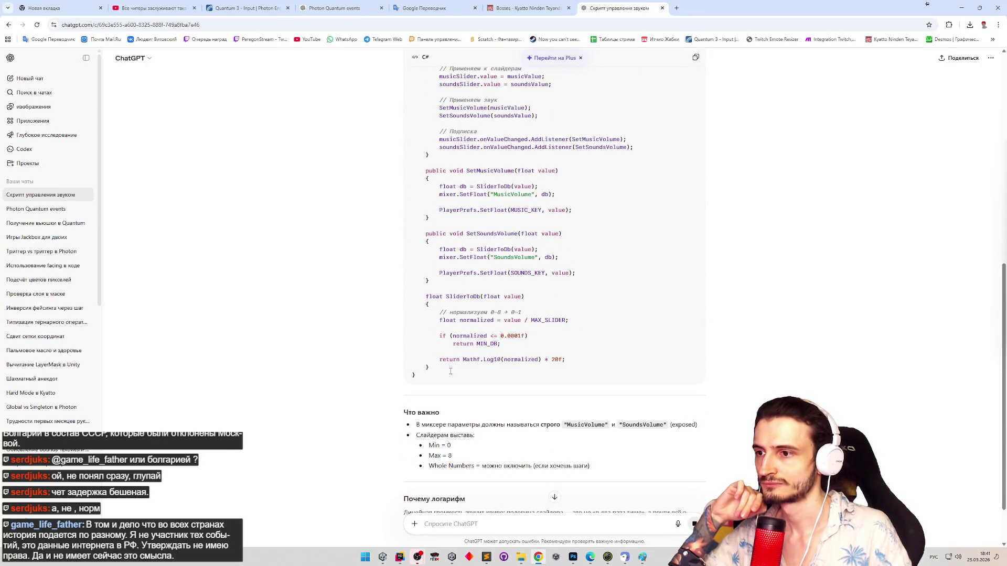
pyautogui.moveTo(731, 381)
pyautogui.mouseDown()
pyautogui.moveTo(728, 333)
pyautogui.moveTo(434, 2)
pyautogui.mouseUp()
pyautogui.moveTo(436, 268); pyautogui.dragTo(413, 292)
pyautogui.click(695, 282)
pyautogui.click(509, 353)
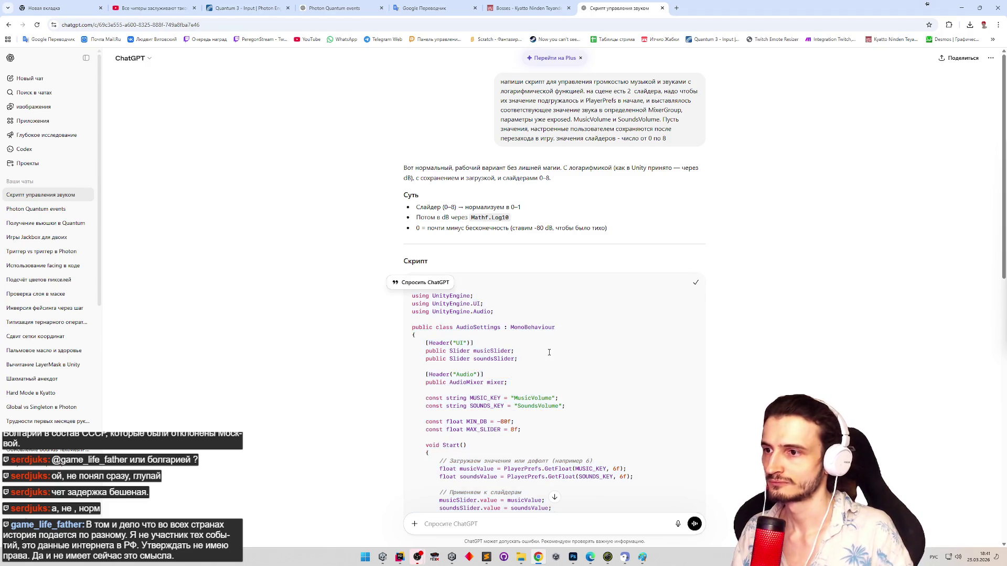
pyautogui.click(400, 557)
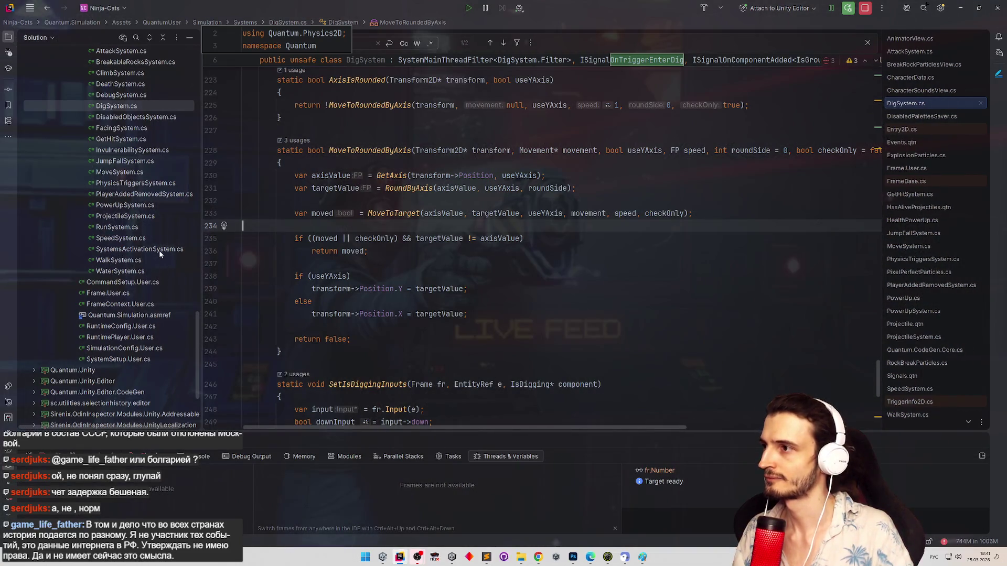
# Step: Open CharacterSoundsView.cs through solution-wide search and find it in the View folder
pyautogui.scroll(-5, 193, 278)
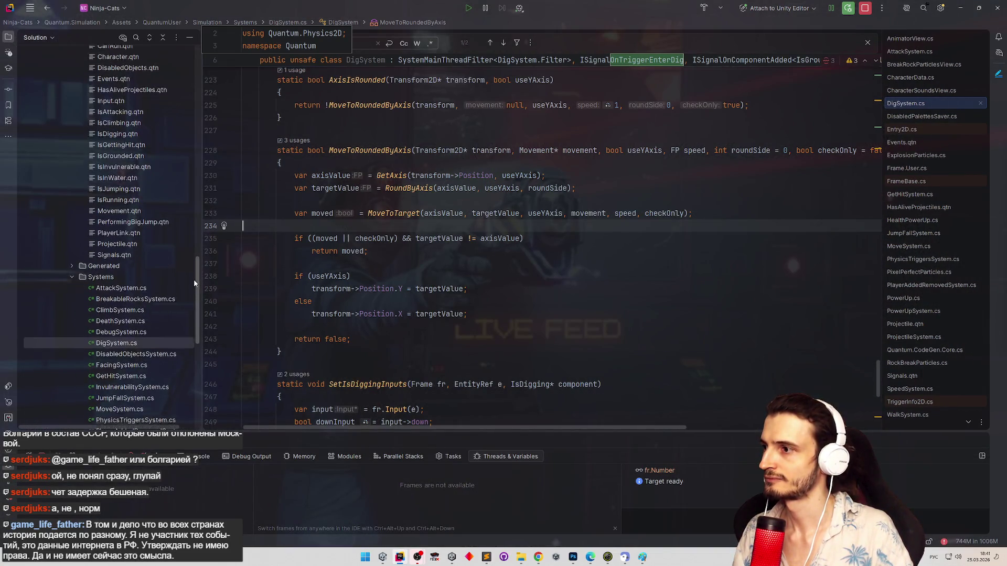
pyautogui.scroll(5, 191, 357)
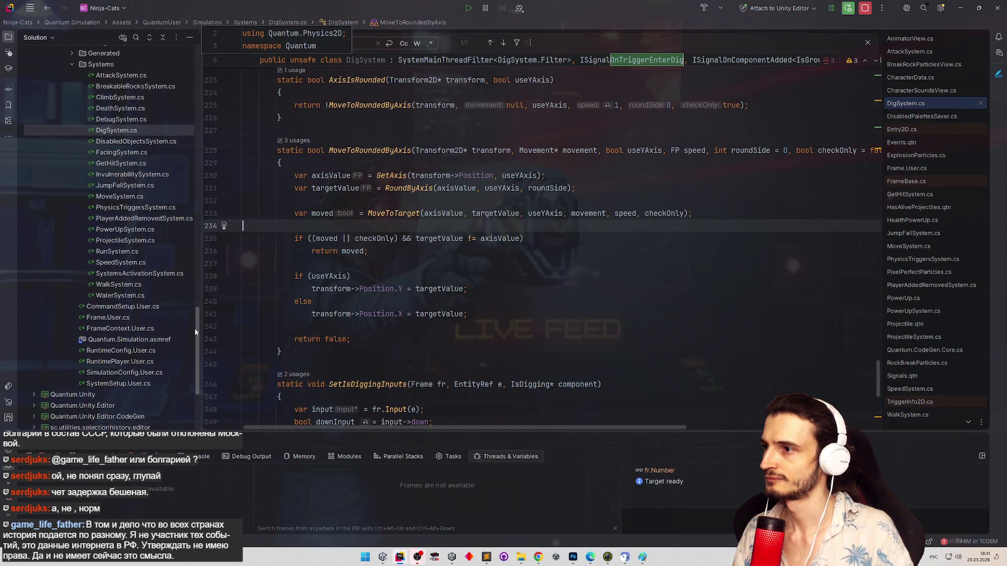
pyautogui.press('shift')
pyautogui.press('shift')
pyautogui.write('му')
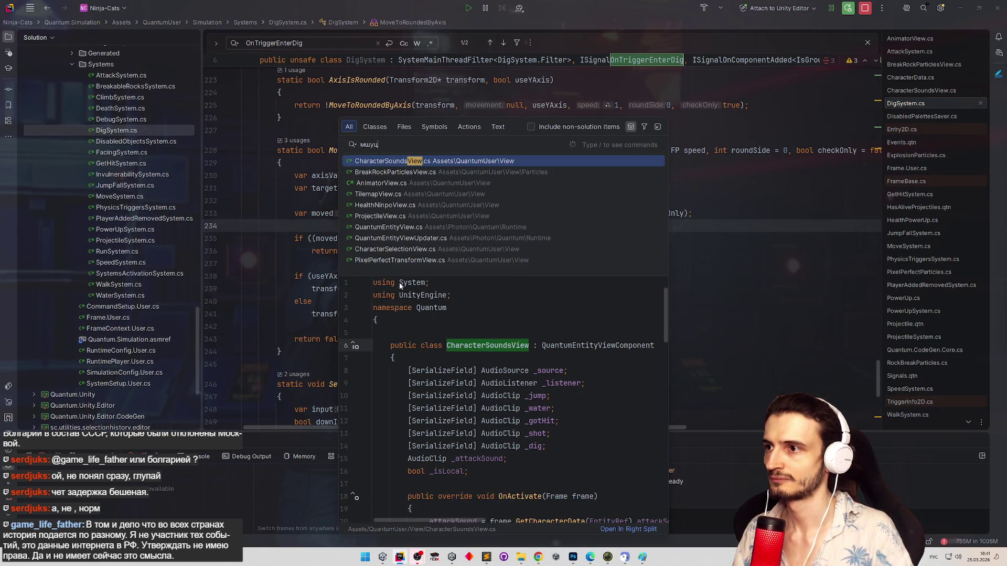
pyautogui.press('Return')
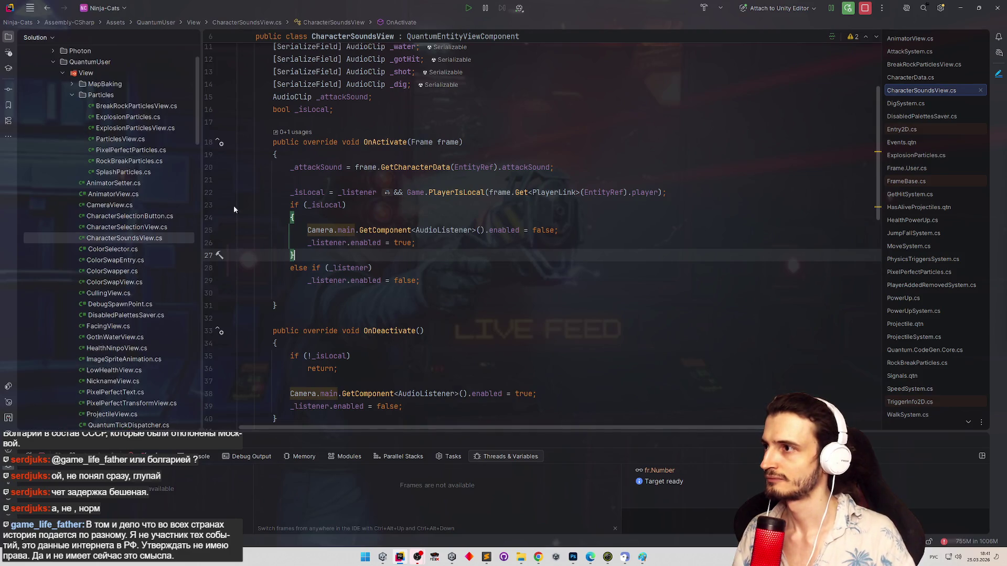
pyautogui.click(139, 239)
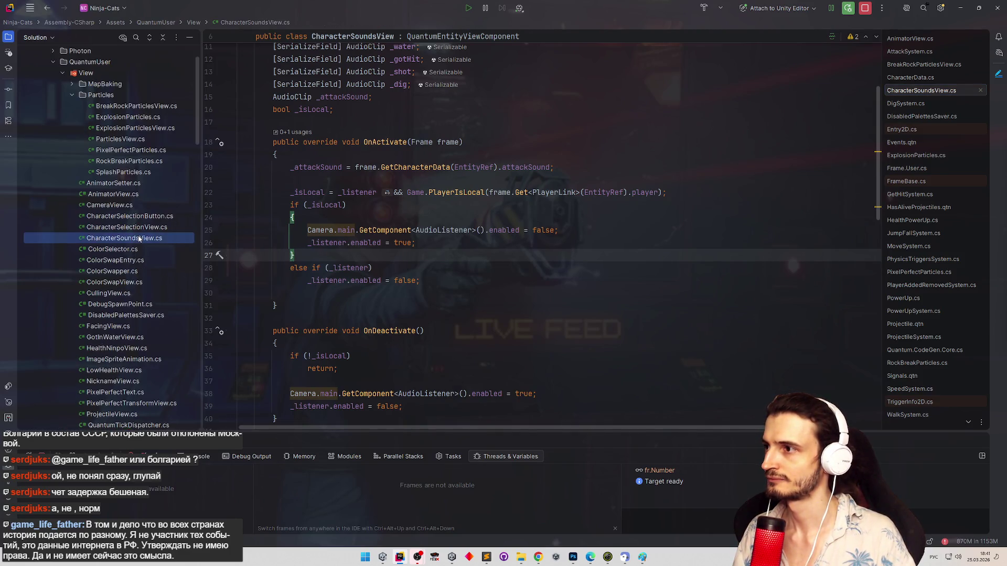
pyautogui.click(72, 96)
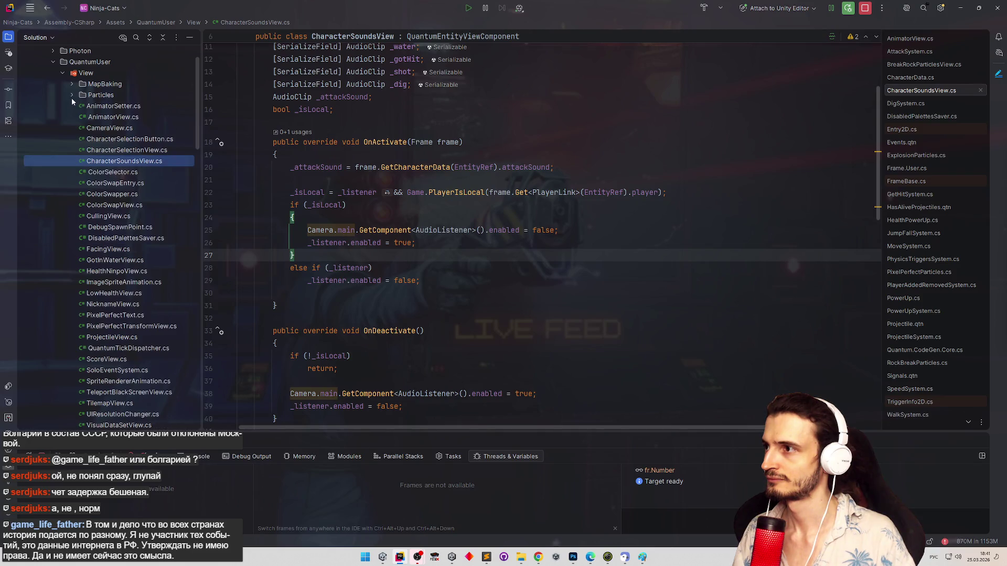
pyautogui.scroll(-2, 193, 147)
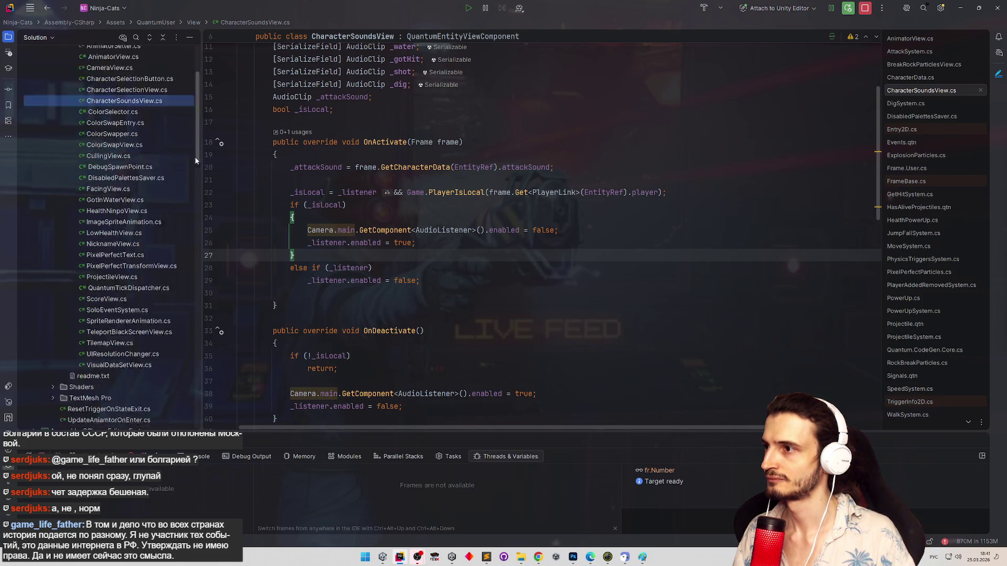
# Step: Create a new AudioSettings Unity script in that folder and paste the copied volume code
pyautogui.click(398, 180)
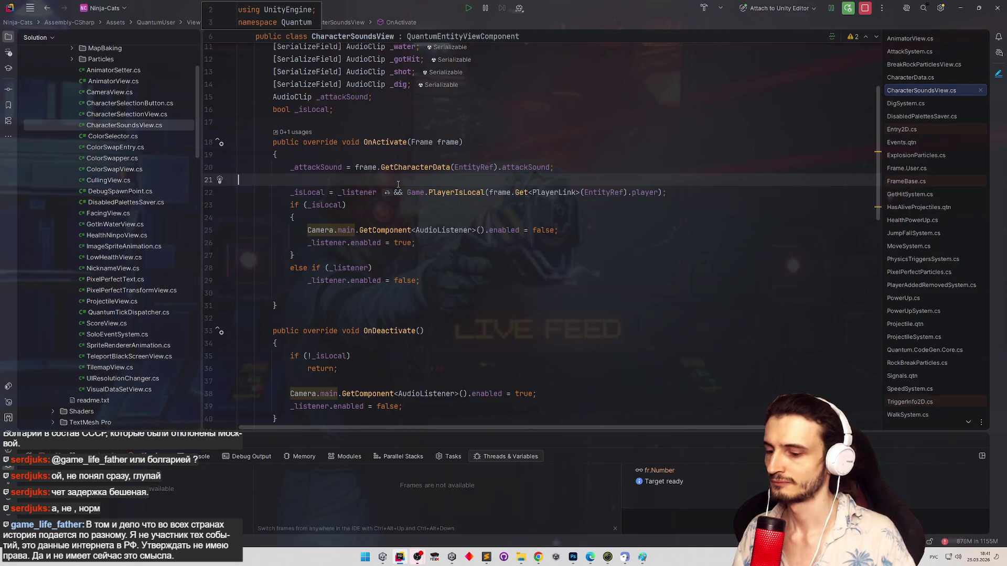
pyautogui.press('ctrl+alt+Insert')
pyautogui.press('Return')
pyautogui.write('AudioSett')
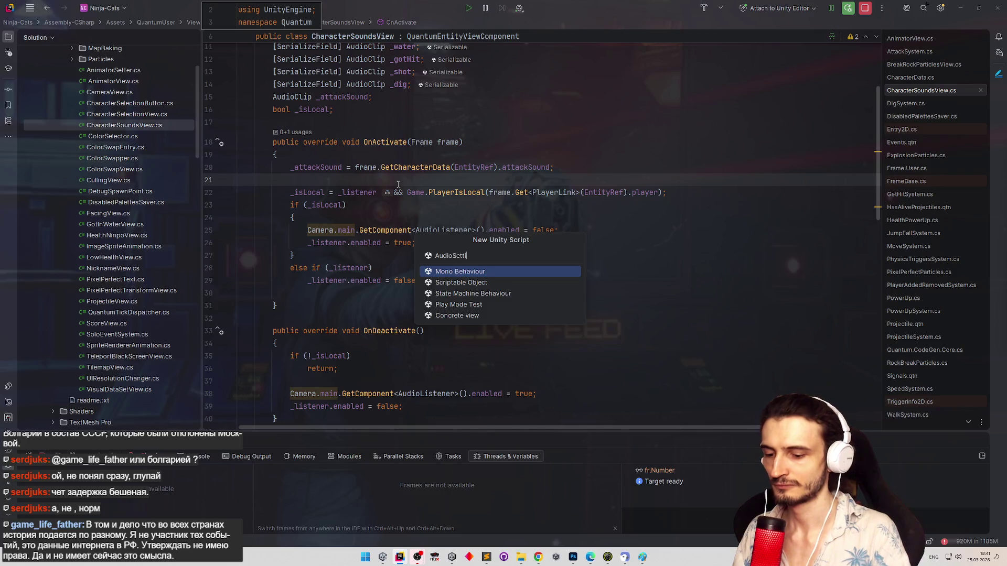
pyautogui.write('ngs')
pyautogui.press('Return')
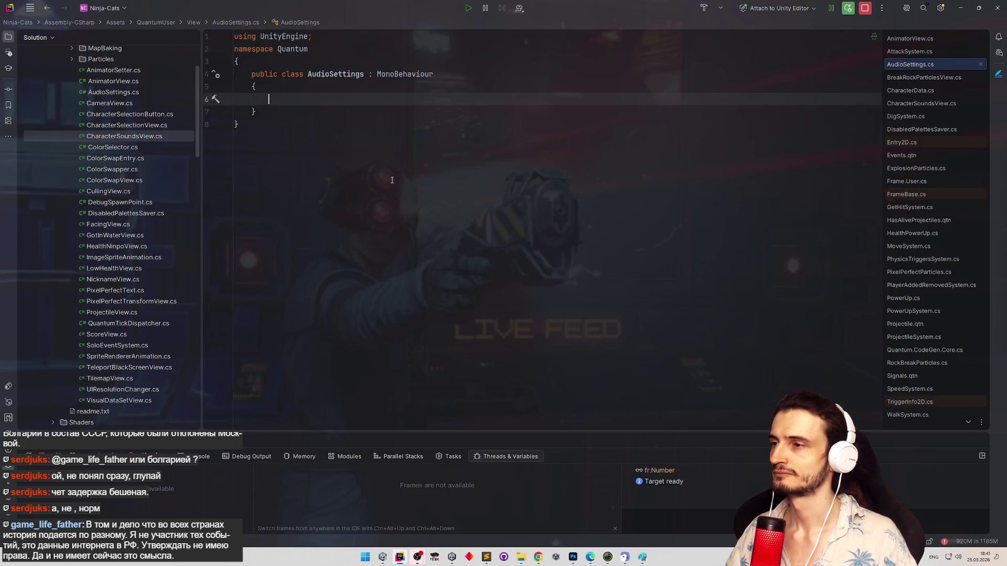
pyautogui.hotkey('ctrl', 'a')
pyautogui.hotkey('ctrl', 'v')
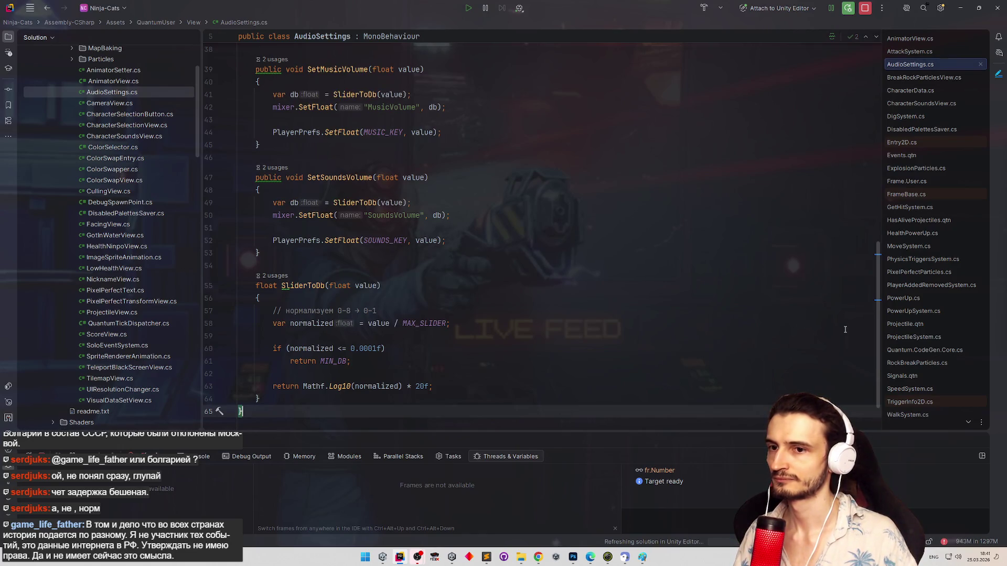
# Step: Review the pasted AudioSettings code, then minimize Rider to return to the ChatGPT reply
pyautogui.moveTo(876, 308); pyautogui.dragTo(861, 145)
pyautogui.scroll(2, 861, 146)
pyautogui.click(576, 139)
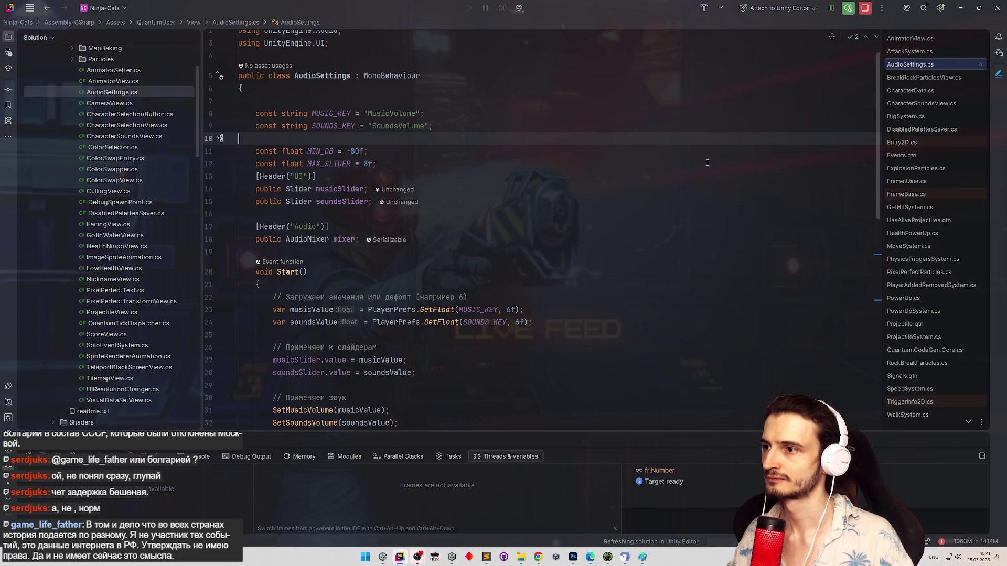
pyautogui.click(960, 8)
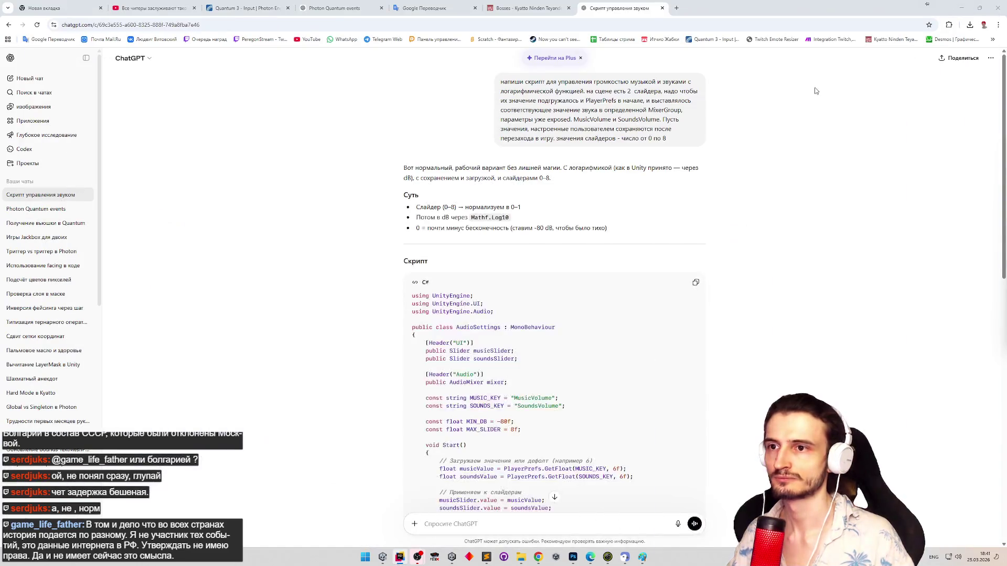
# Step: Minimize Chrome to bring back the Unity Editor showing the Gameplay scene
pyautogui.click(960, 8)
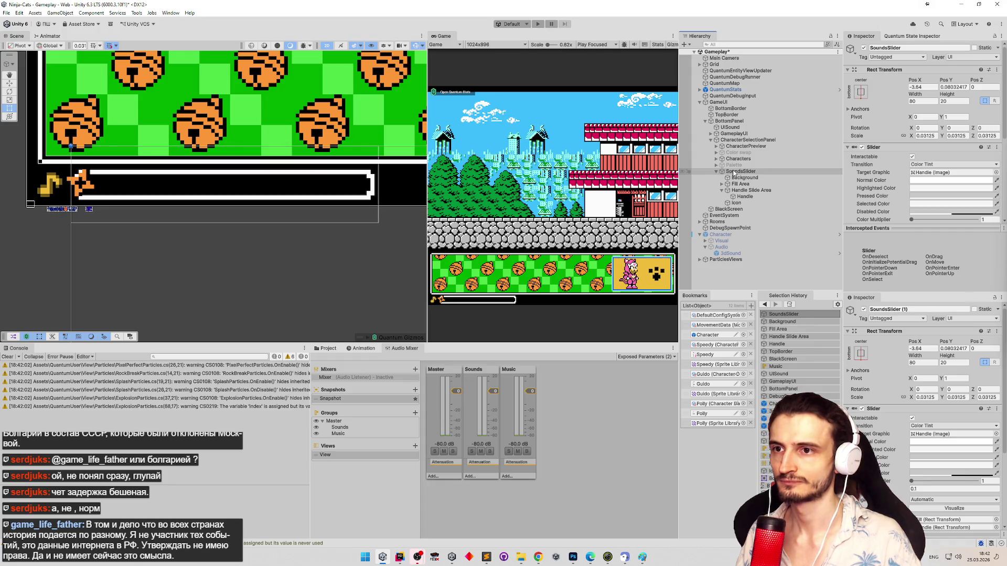
# Step: Duplicate SoundsSlider, strip the copy's children, rename it AudioSettings, and nest SoundsSlider under it
pyautogui.hotkey('ctrl', 'd')
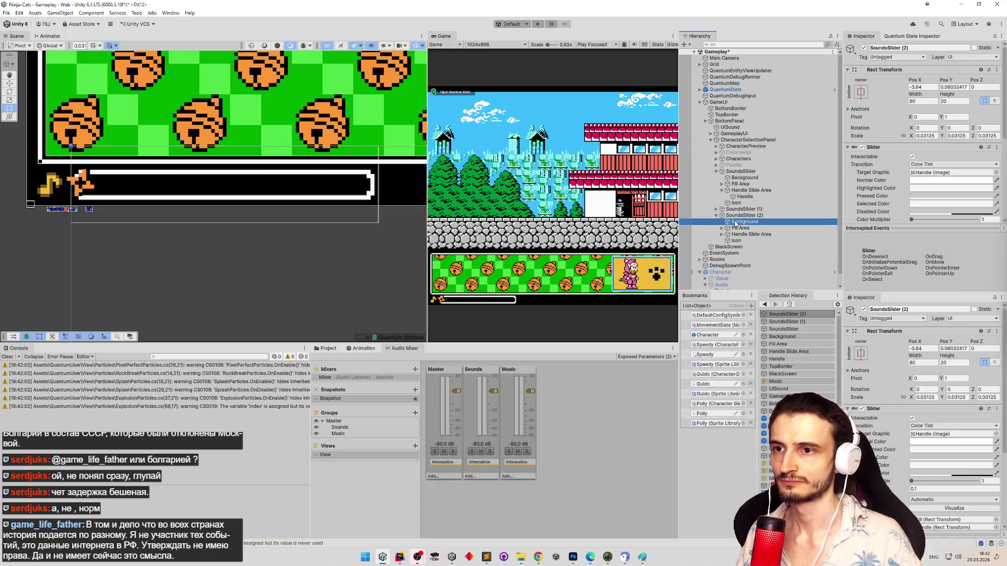
pyautogui.keyDown('shift'); pyautogui.click(736, 241); pyautogui.keyUp('shift')
pyautogui.press('Delete')
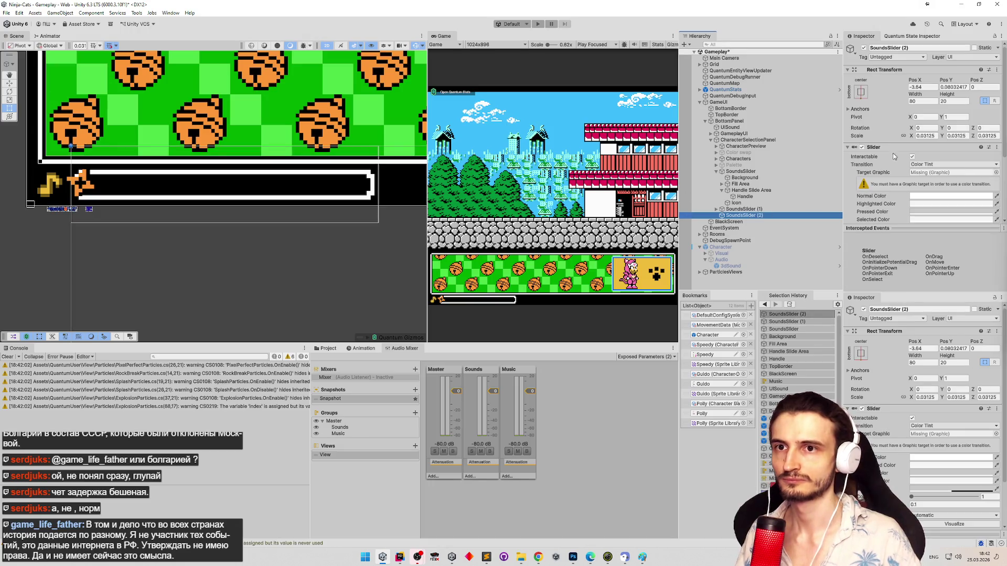
pyautogui.moveTo(744, 215); pyautogui.dragTo(767, 166)
pyautogui.write('AudioS')
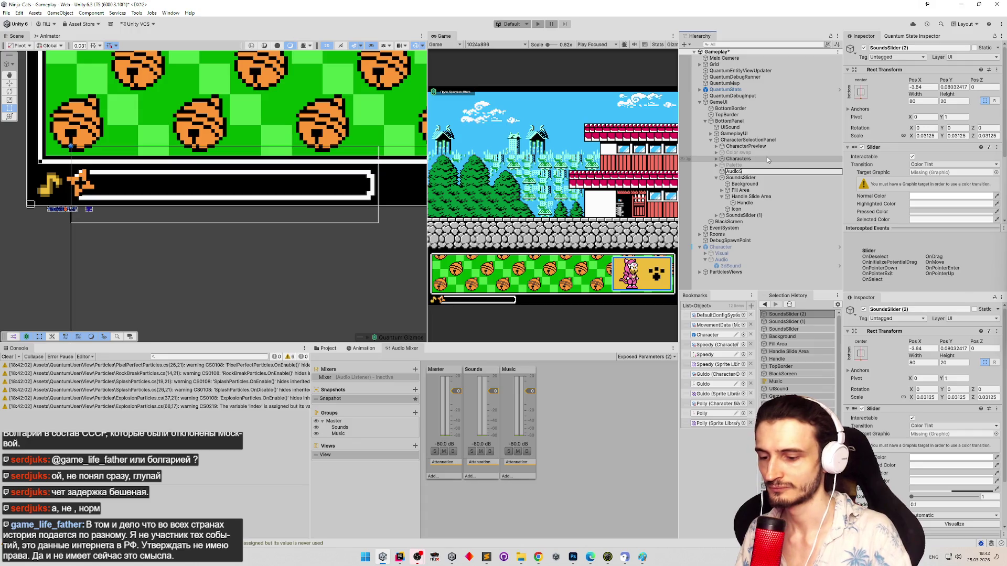
pyautogui.write('ettings')
pyautogui.press('Return')
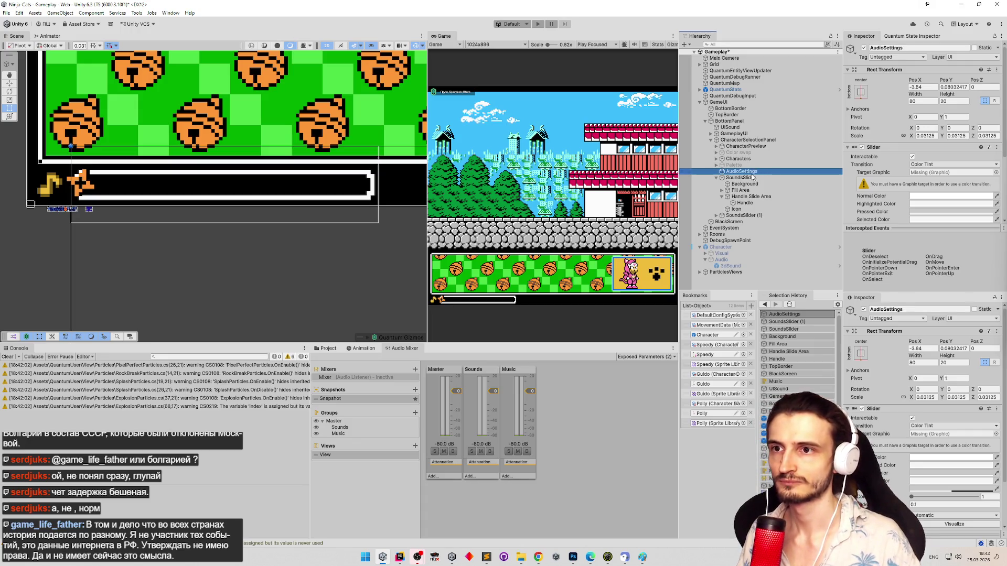
pyautogui.click(751, 177)
pyautogui.moveTo(750, 175); pyautogui.dragTo(749, 171)
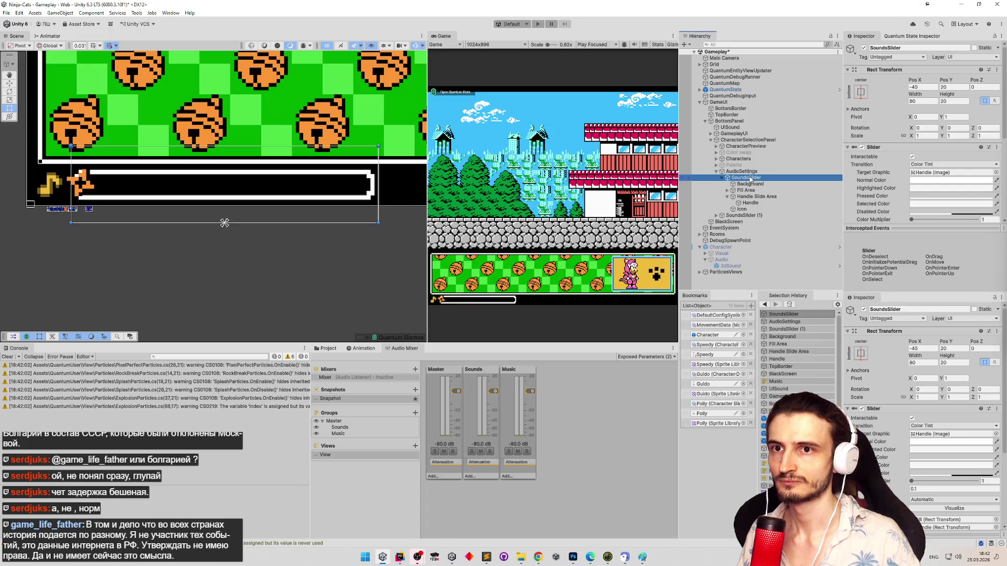
# Step: Frame SoundsSlider in the Scene view, trying and undoing width and height changes
pyautogui.doubleClick(753, 180)
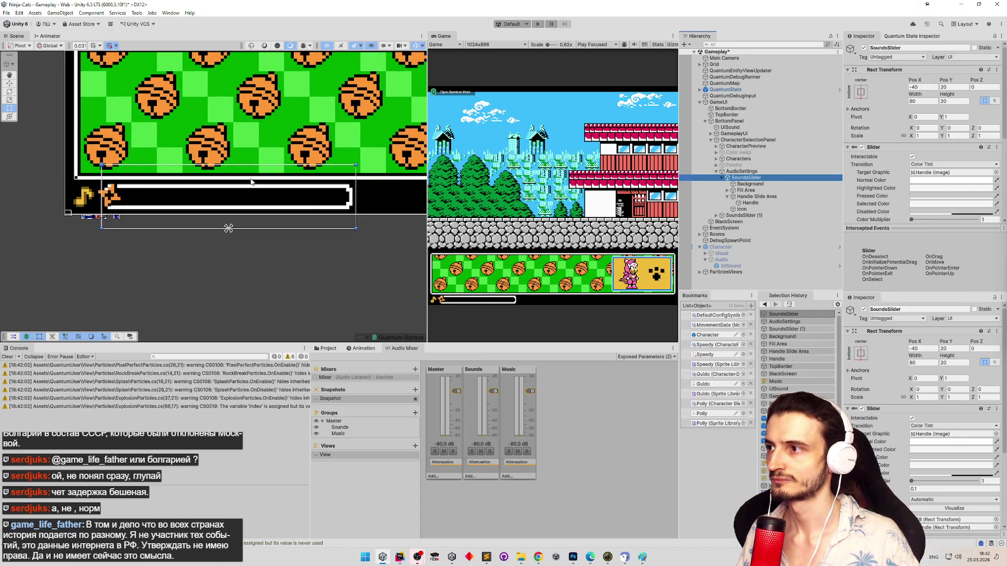
pyautogui.moveTo(102, 180); pyautogui.dragTo(62, 180)
pyautogui.hotkey('ctrl', 'z')
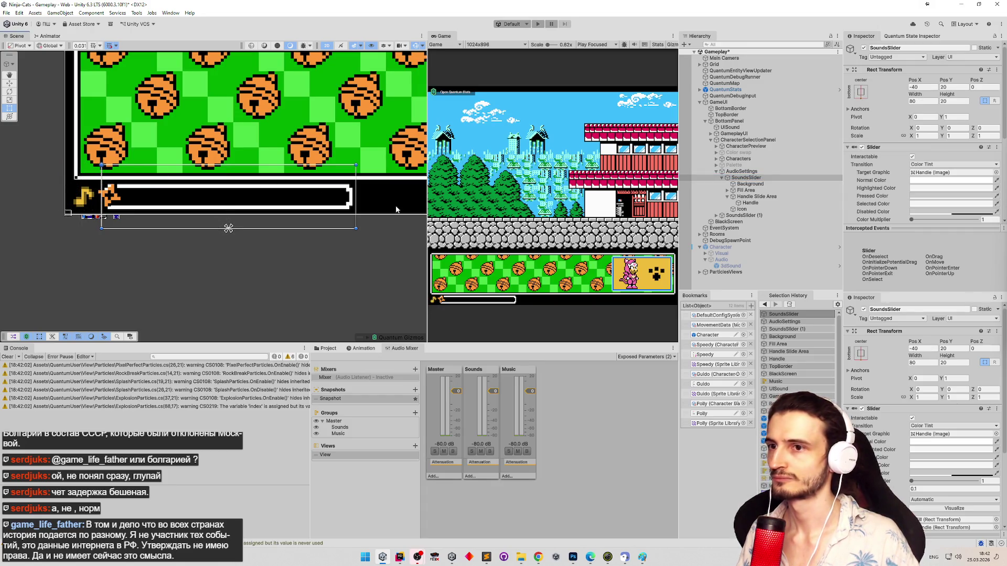
pyautogui.scroll(-3, 210, 173)
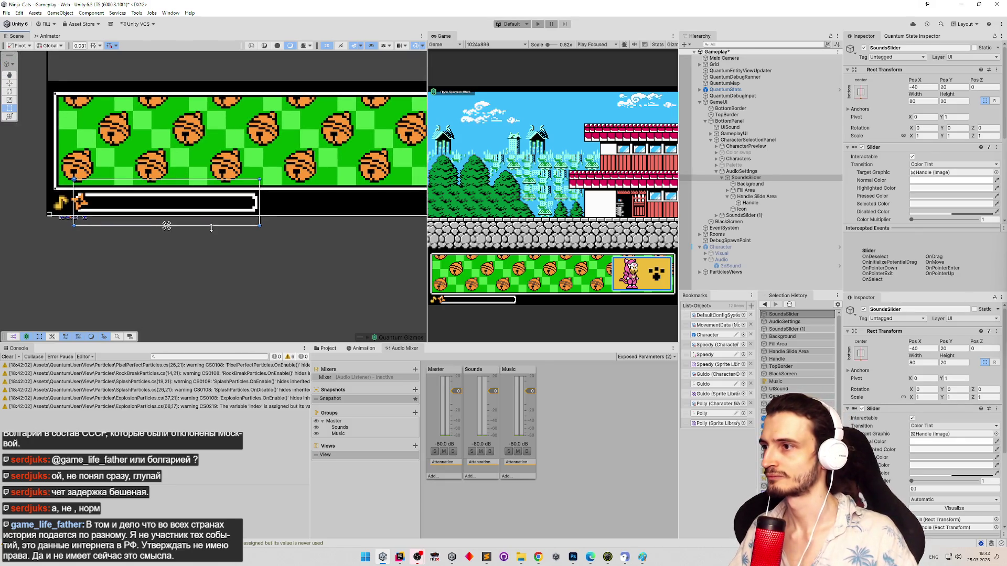
pyautogui.moveTo(212, 228)
pyautogui.mouseDown()
pyautogui.moveTo(218, 257)
pyautogui.moveTo(231, 241)
pyautogui.mouseUp()
pyautogui.hotkey('ctrl', 'z')
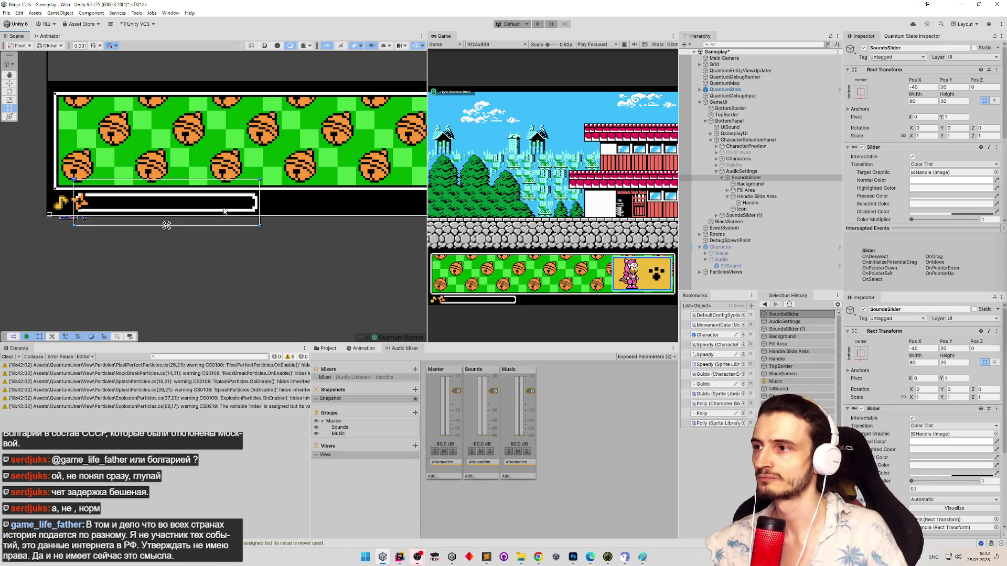
pyautogui.moveTo(311, 201); pyautogui.dragTo(271, 211)
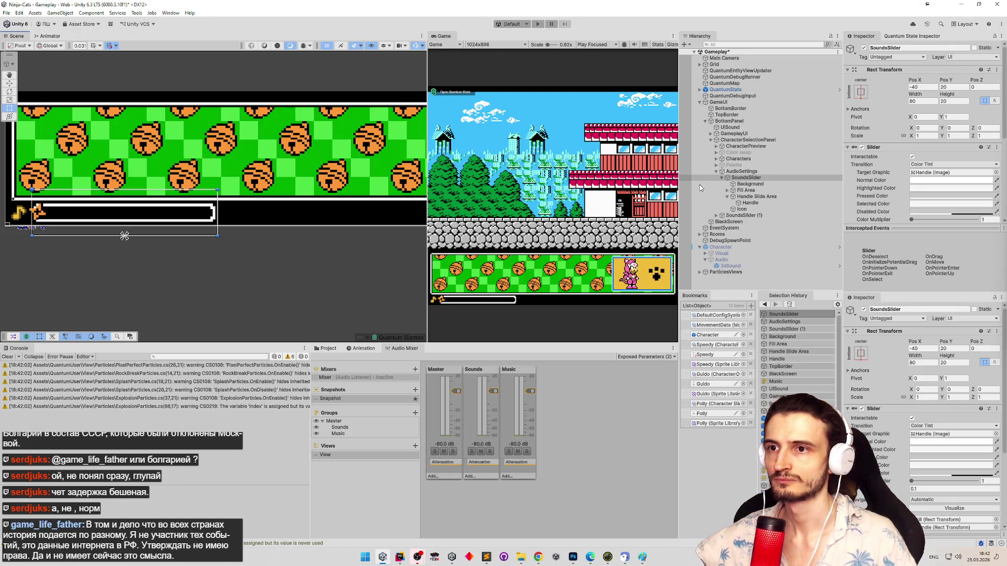
# Step: Inspect SoundsSlider's children, then select the SoundsSlider (1) copy
pyautogui.click(736, 181)
pyautogui.click(723, 179)
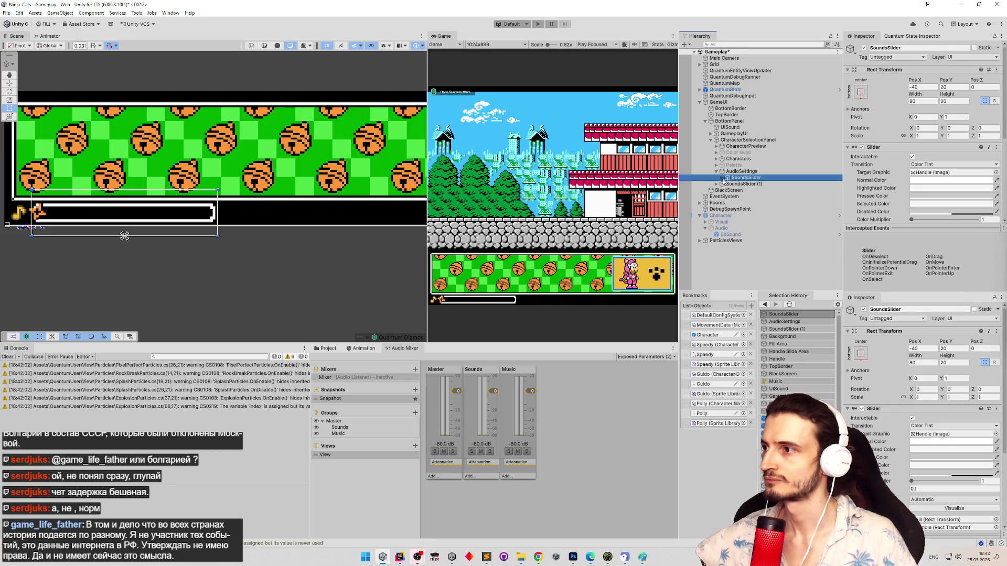
pyautogui.click(723, 179)
pyautogui.click(723, 179)
pyautogui.click(723, 179)
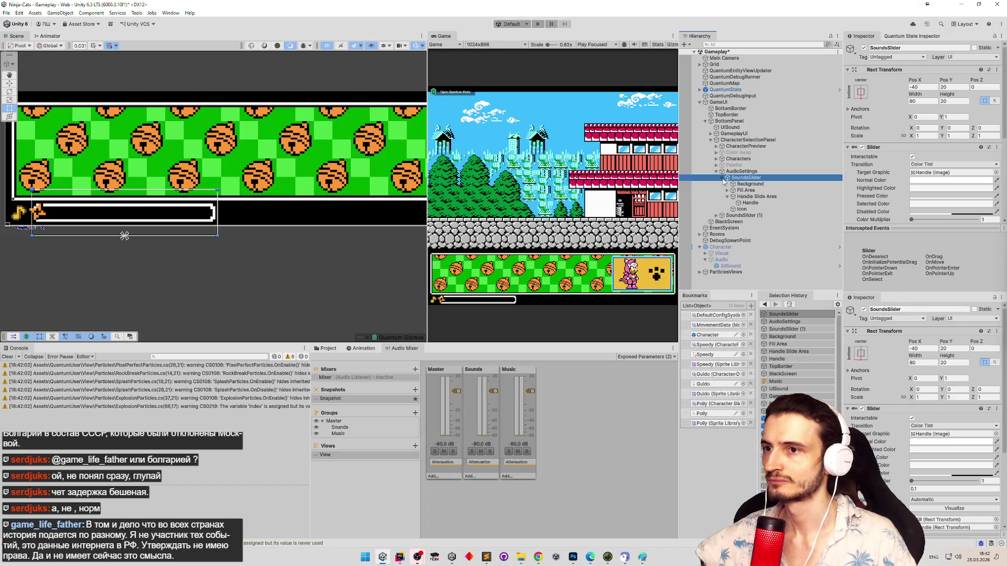
pyautogui.click(743, 216)
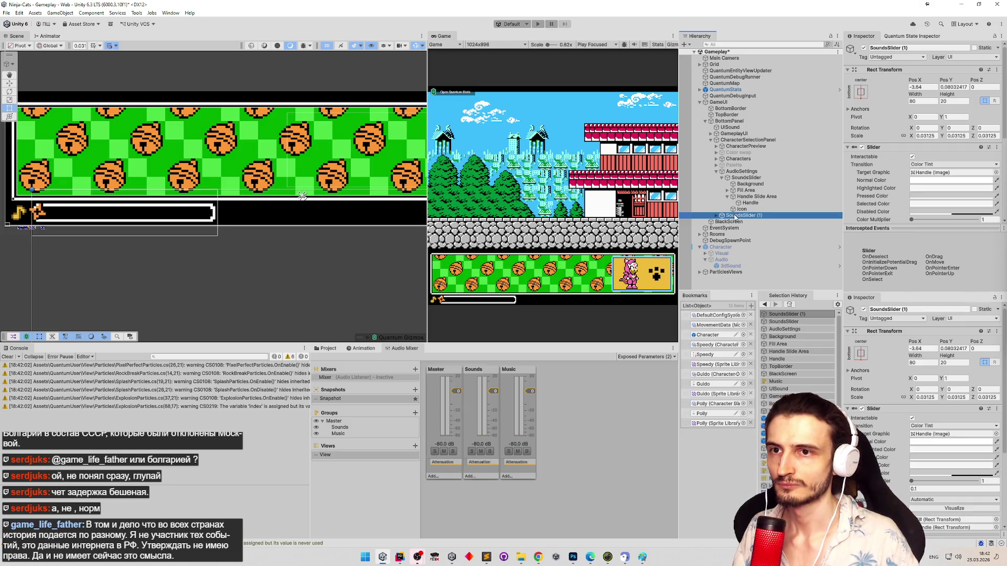
# Step: Move SoundsSlider (1) under AudioSettings and rename it MusicSlider, undoing a reorder attempt
pyautogui.moveTo(735, 216); pyautogui.dragTo(748, 180)
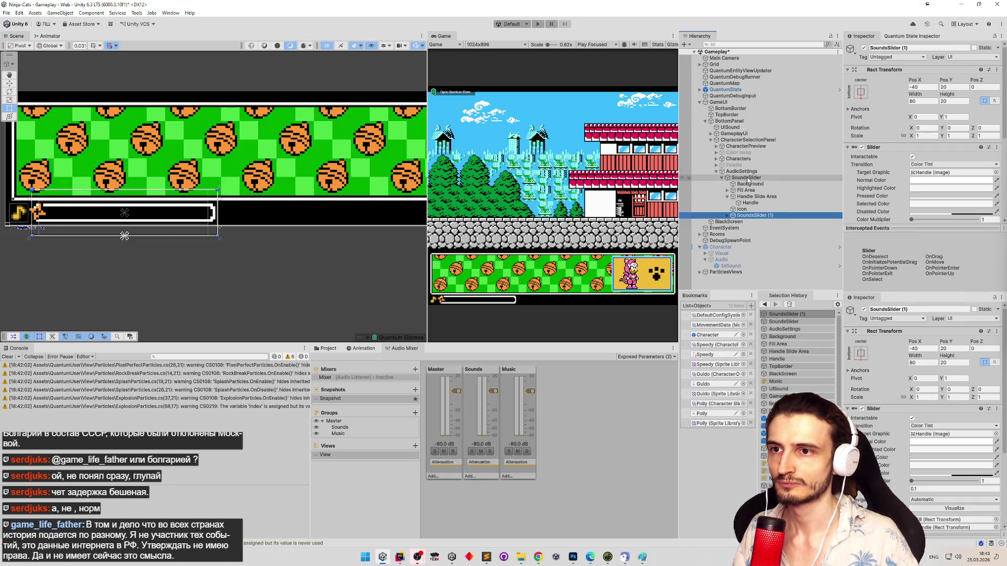
pyautogui.press('F2')
pyautogui.write('Music')
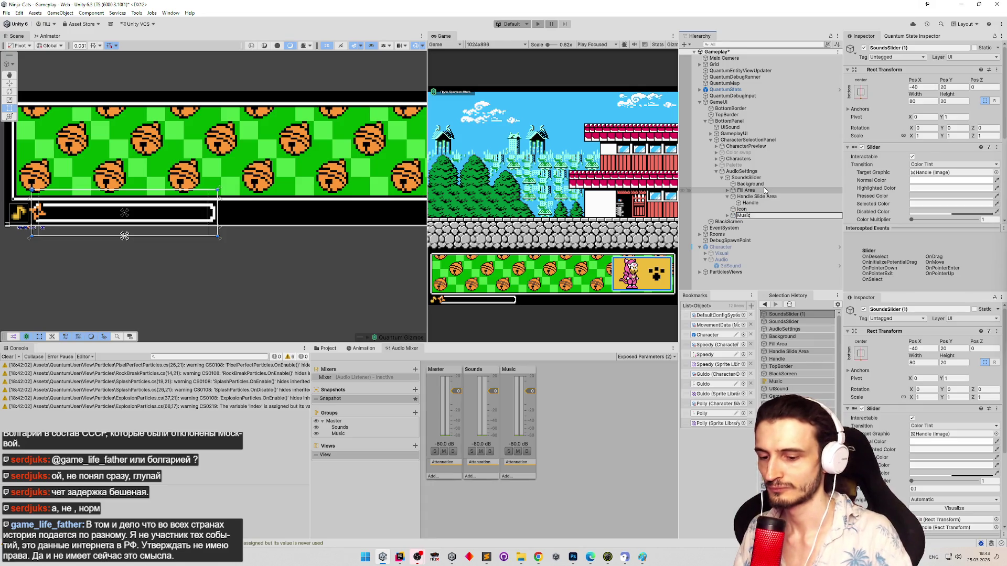
pyautogui.press('Return')
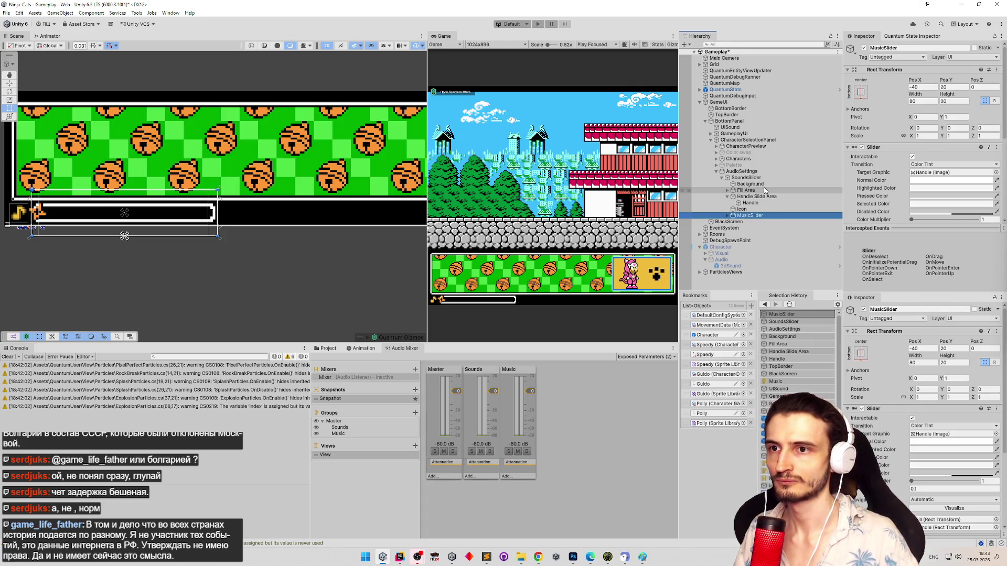
pyautogui.click(724, 178)
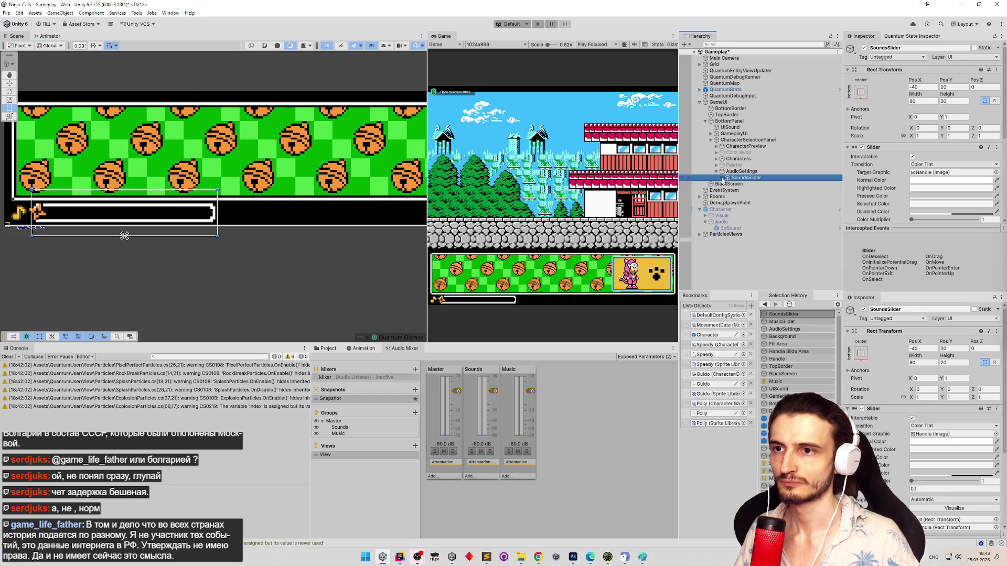
pyautogui.moveTo(749, 216); pyautogui.dragTo(736, 180)
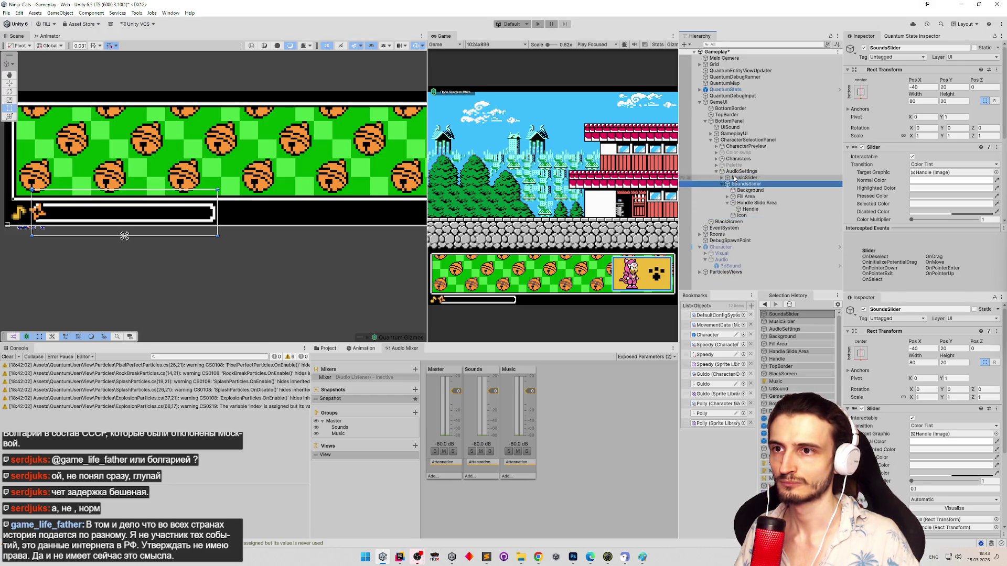
pyautogui.click(722, 184)
pyautogui.hotkey('ctrl', 'z')
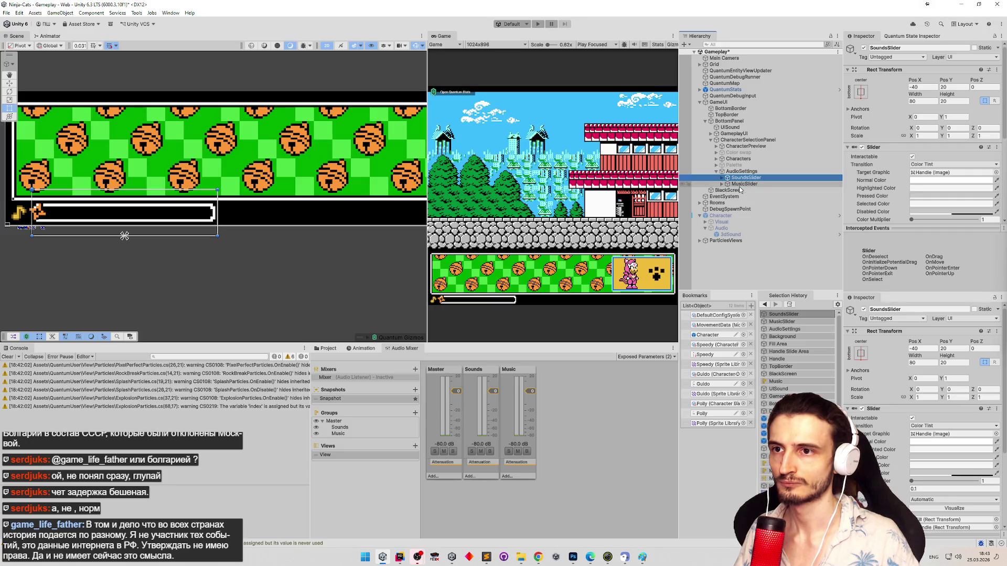
pyautogui.click(737, 185)
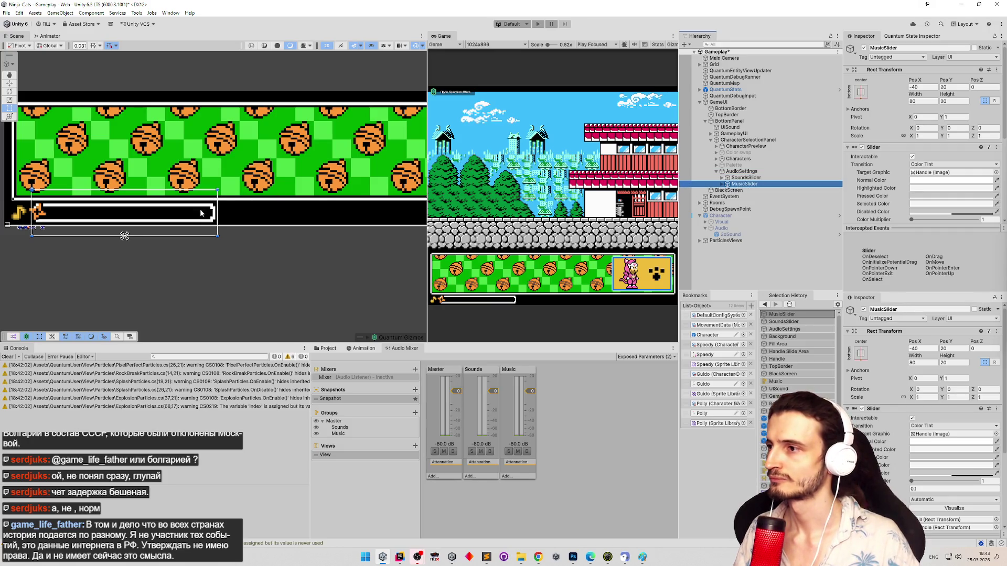
# Step: Expand MusicSlider and frame its music-note Icon in the Scene view
pyautogui.moveTo(293, 213); pyautogui.dragTo(189, 209)
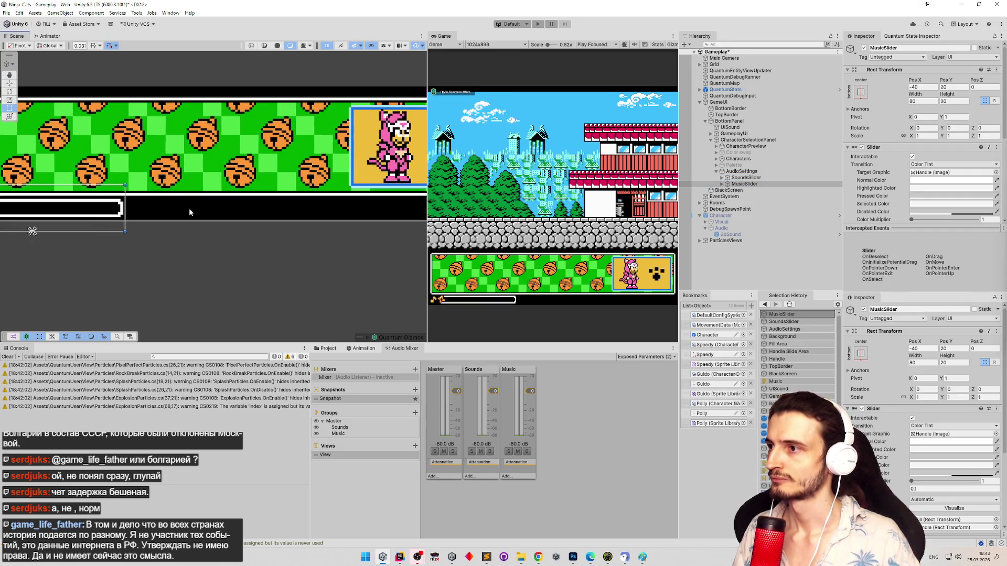
pyautogui.click(723, 184)
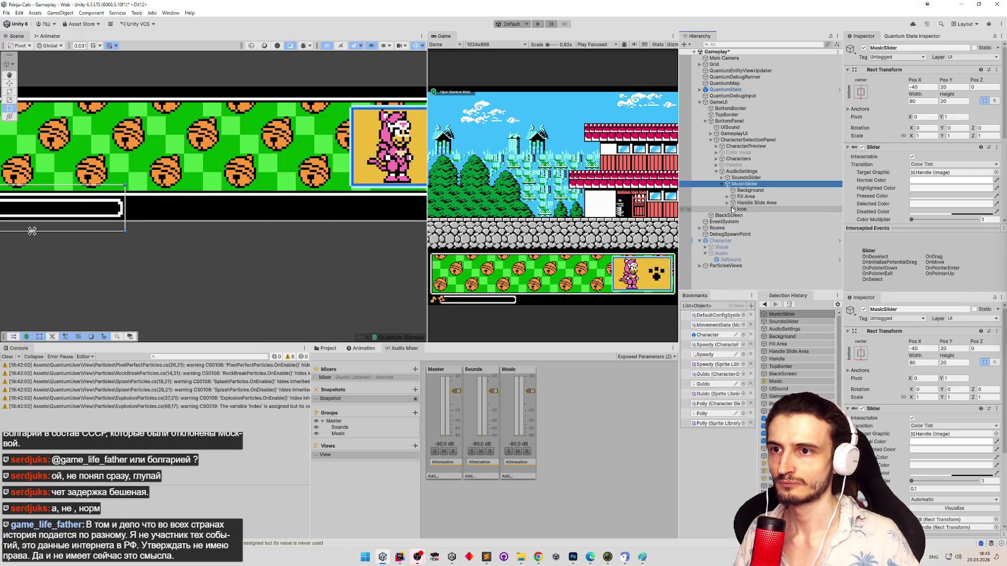
pyautogui.click(743, 210)
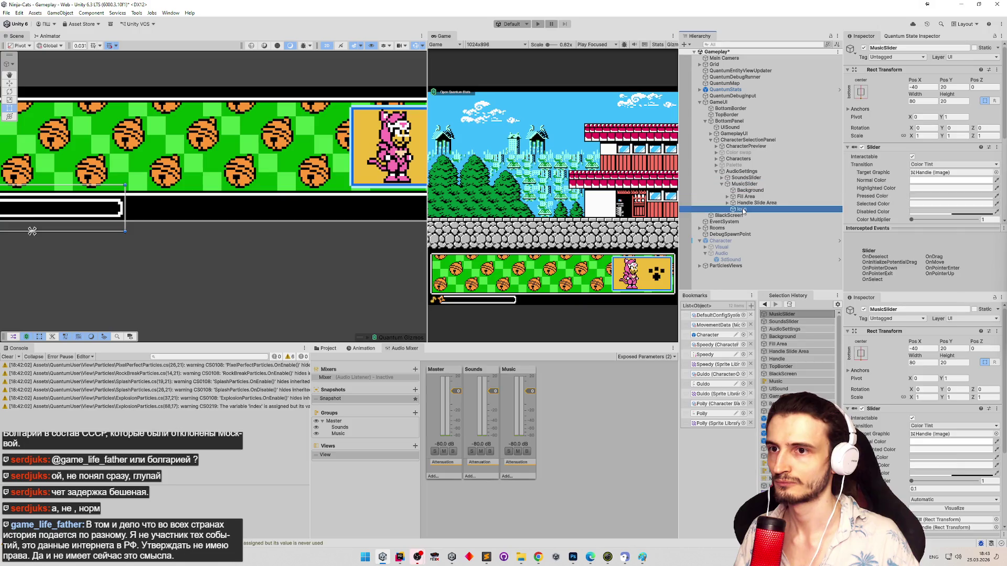
pyautogui.press('f')
pyautogui.scroll(-10, 62, 187)
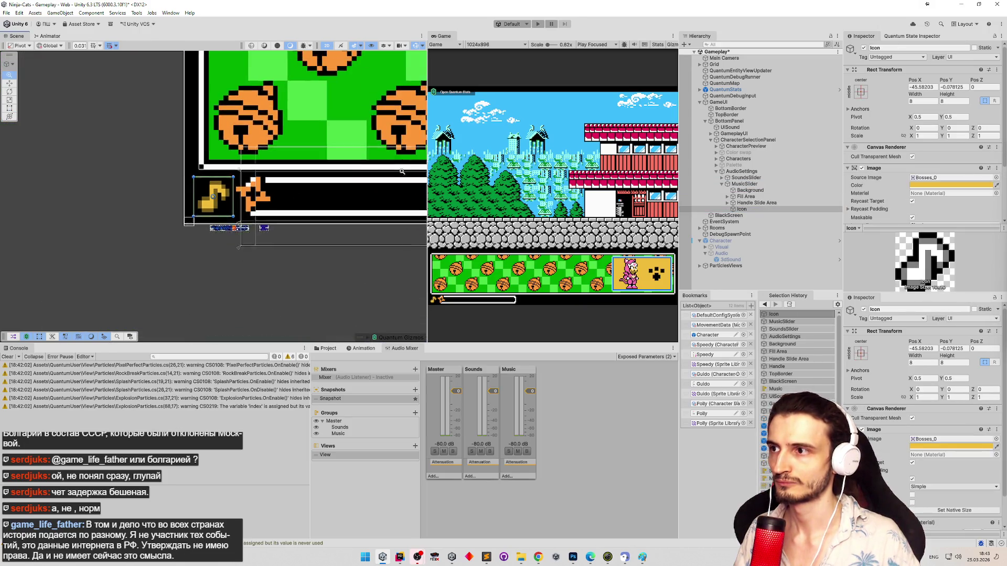
pyautogui.moveTo(202, 176); pyautogui.dragTo(171, 177)
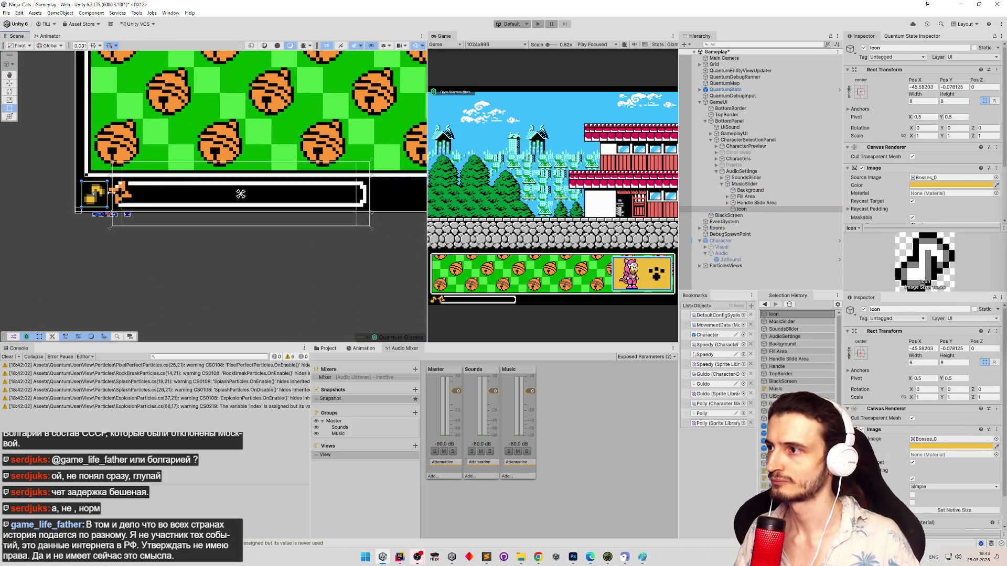
# Step: Drag the music Icon to the bar's right end, save the scene, and select the sounds icon
pyautogui.moveTo(119, 197); pyautogui.dragTo(389, 208)
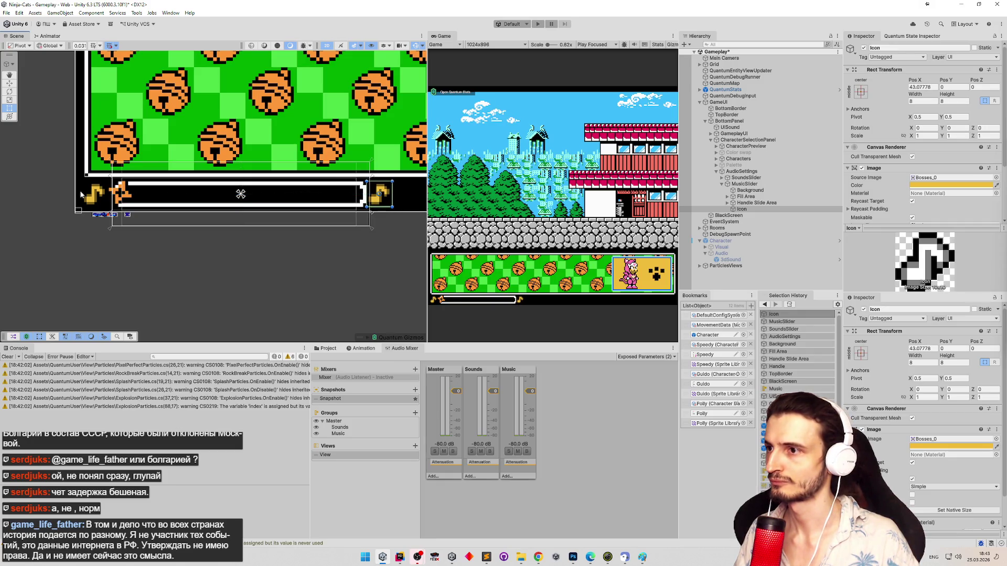
pyautogui.hotkey('ctrl', 's')
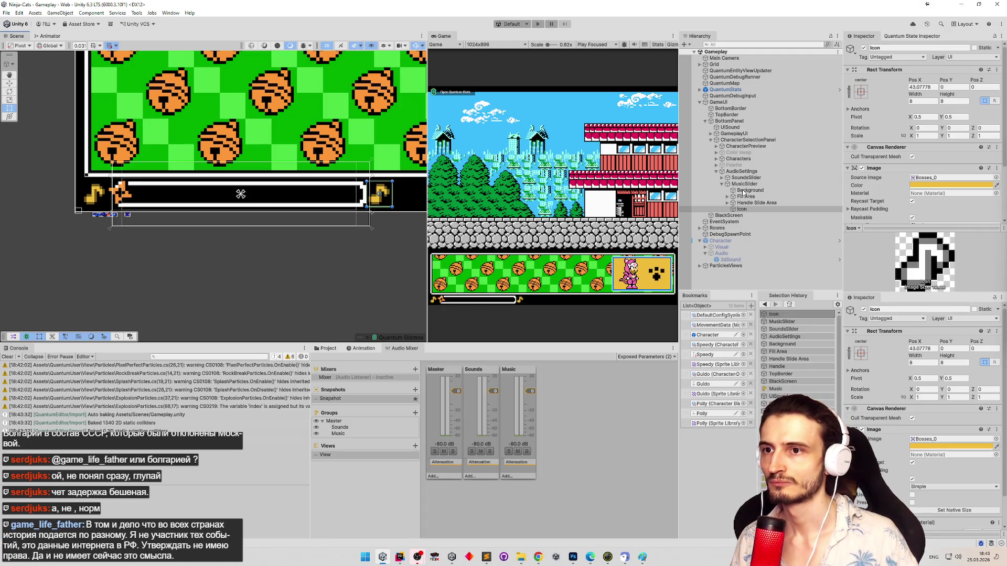
pyautogui.click(722, 178)
pyautogui.click(728, 196)
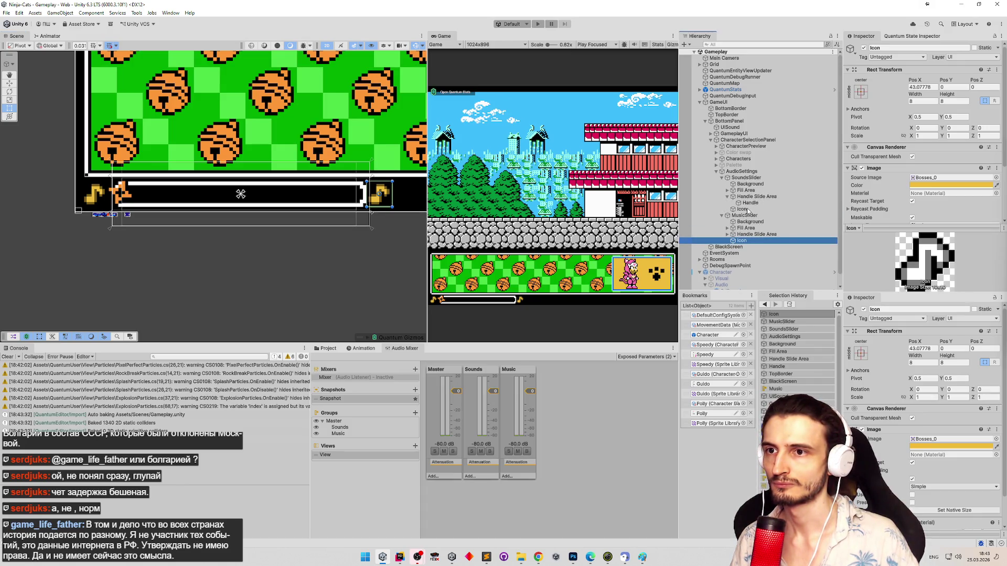
pyautogui.click(742, 209)
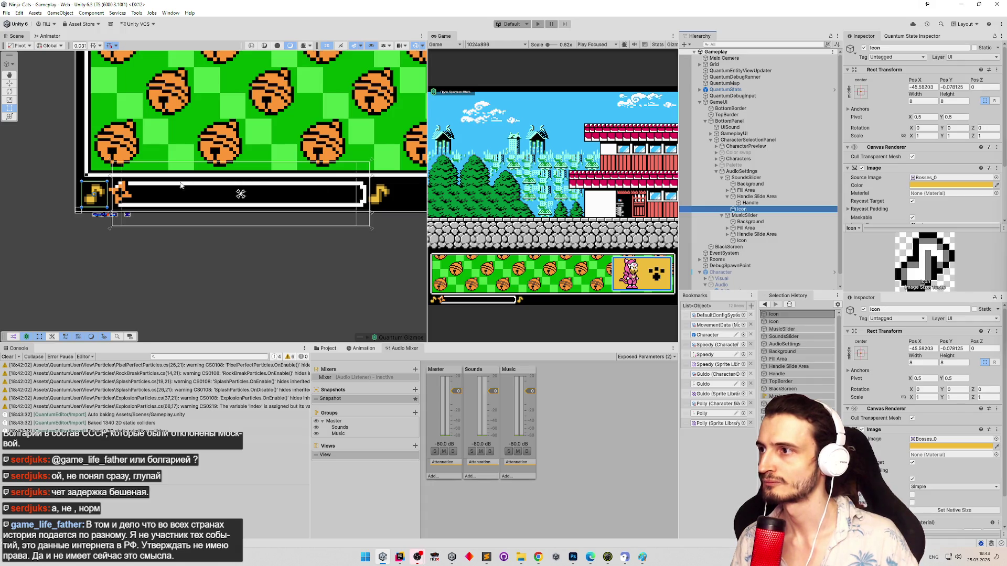
# Step: Select the music slider's note icon and nudge it right to Pos X 44
pyautogui.scroll(5, 180, 185)
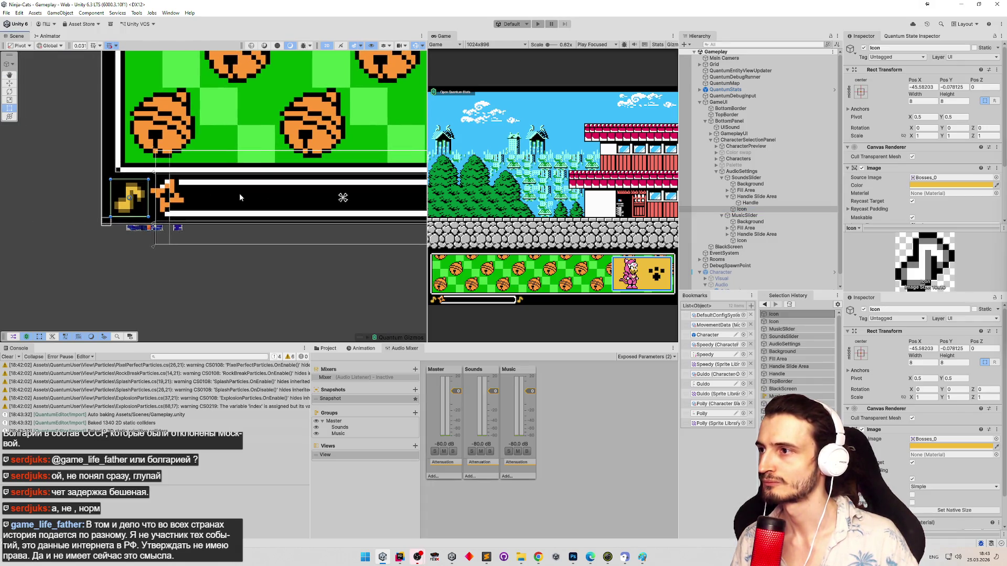
pyautogui.scroll(-2, 135, 199)
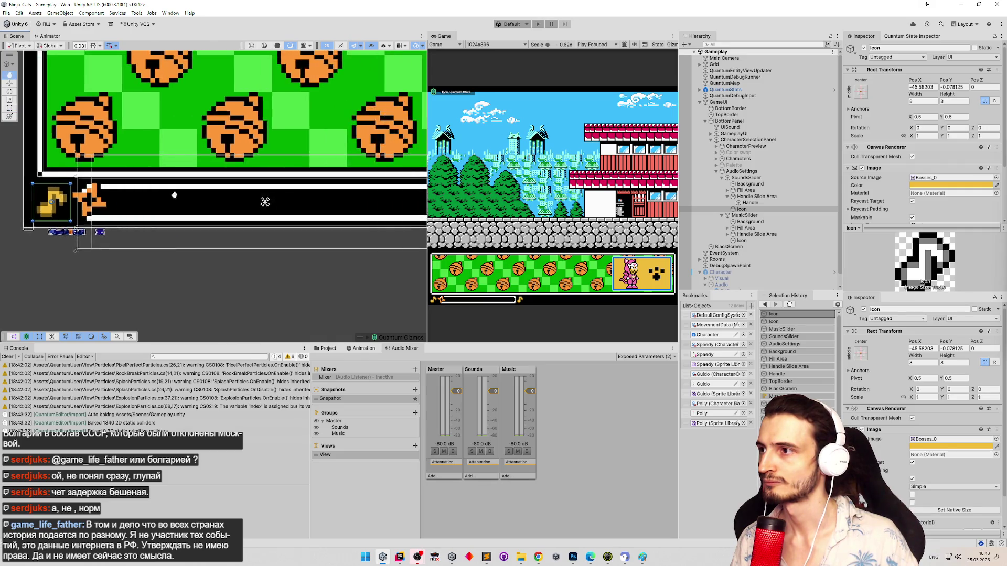
pyautogui.scroll(1, 136, 198)
pyautogui.scroll(2, 130, 202)
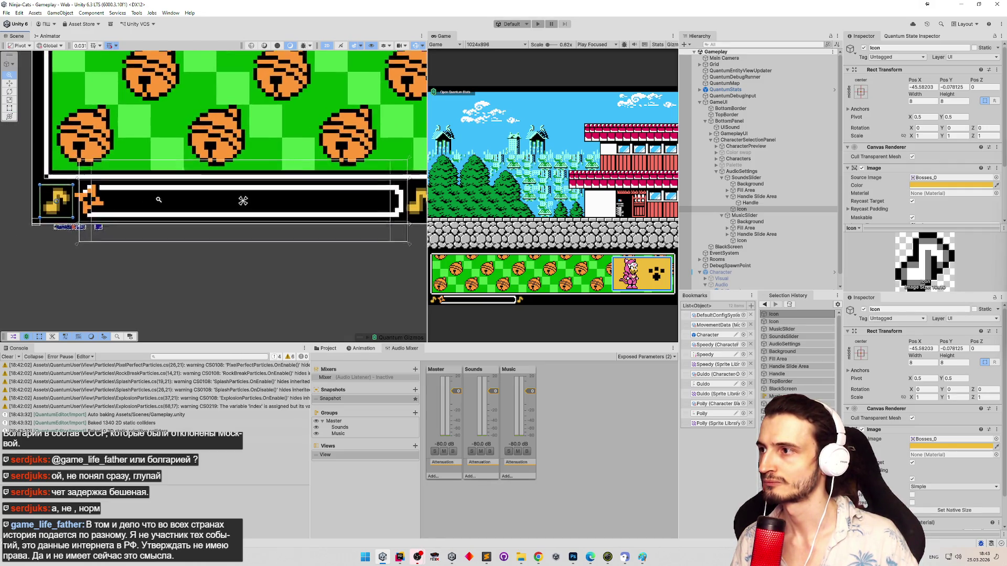
pyautogui.scroll(1, 293, 206)
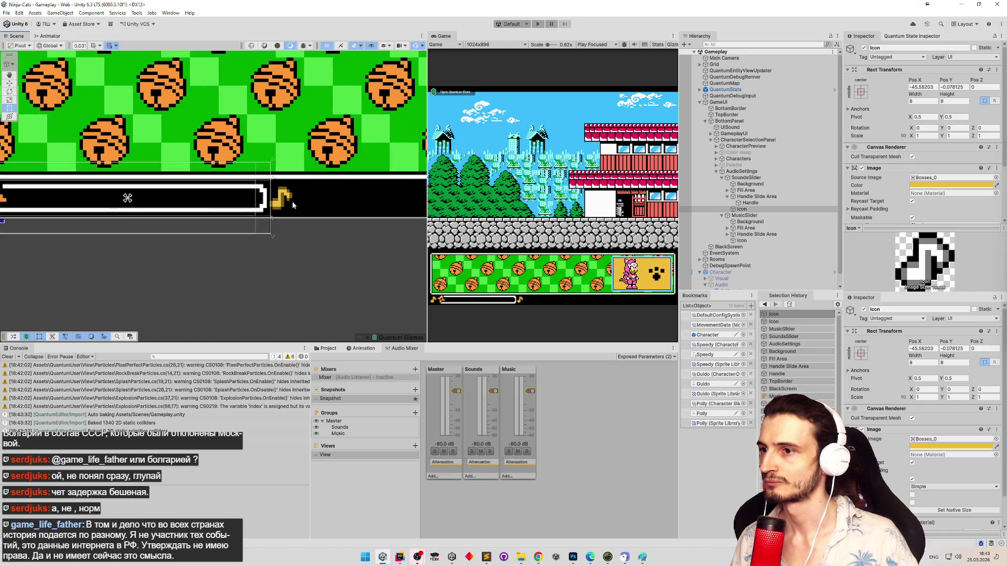
pyautogui.hscroll(3, 292, 201)
pyautogui.scroll(-1, 235, 207)
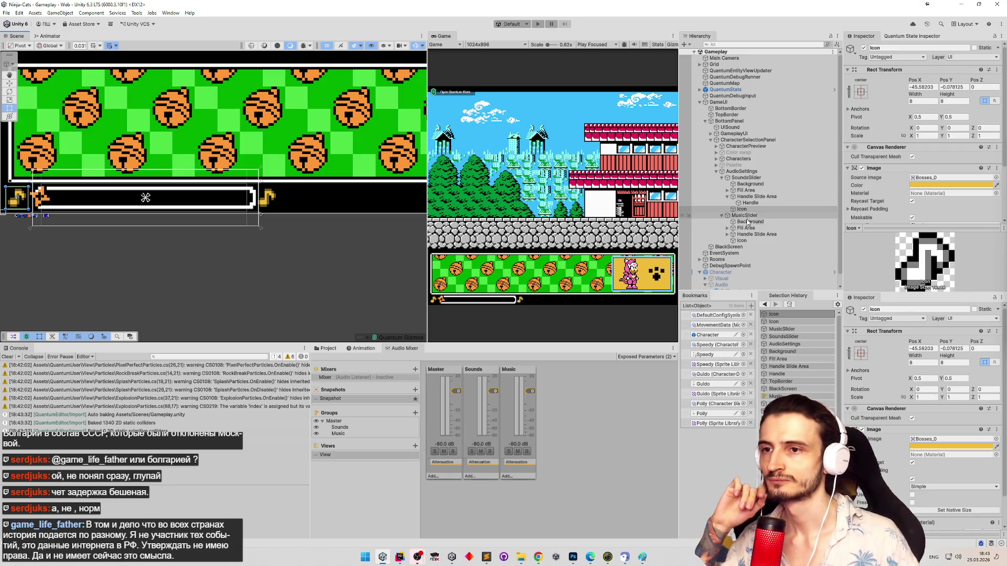
pyautogui.click(746, 242)
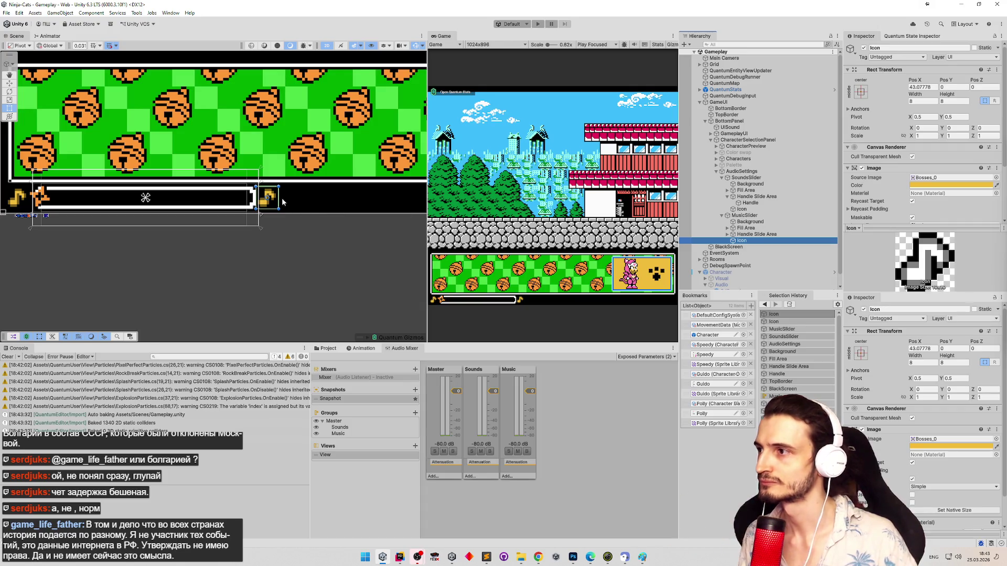
pyautogui.moveTo(275, 202); pyautogui.dragTo(280, 206)
pyautogui.click(289, 178)
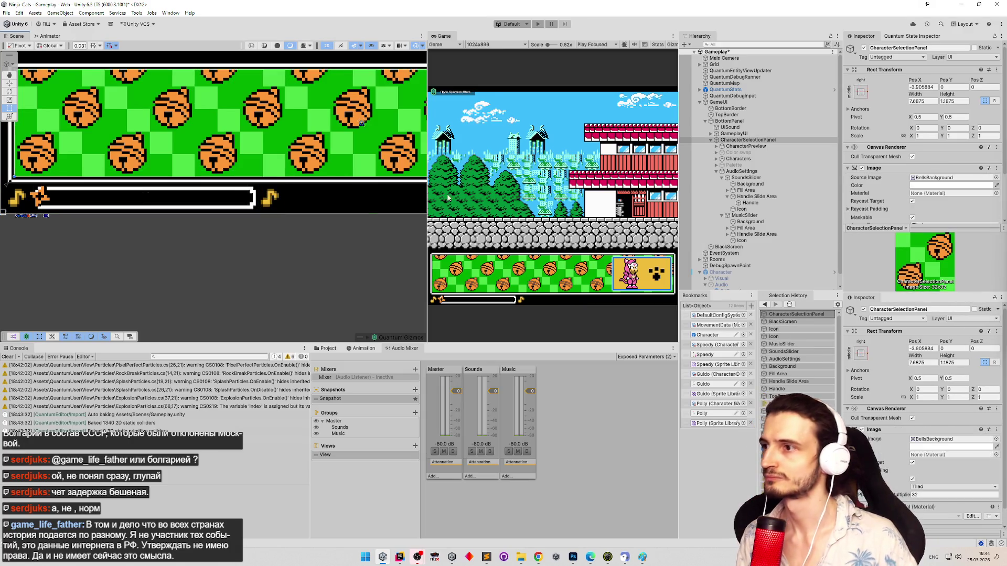
# Step: Move MusicSlider to the right side of the bottom panel and centre the view on it
pyautogui.doubleClick(744, 215)
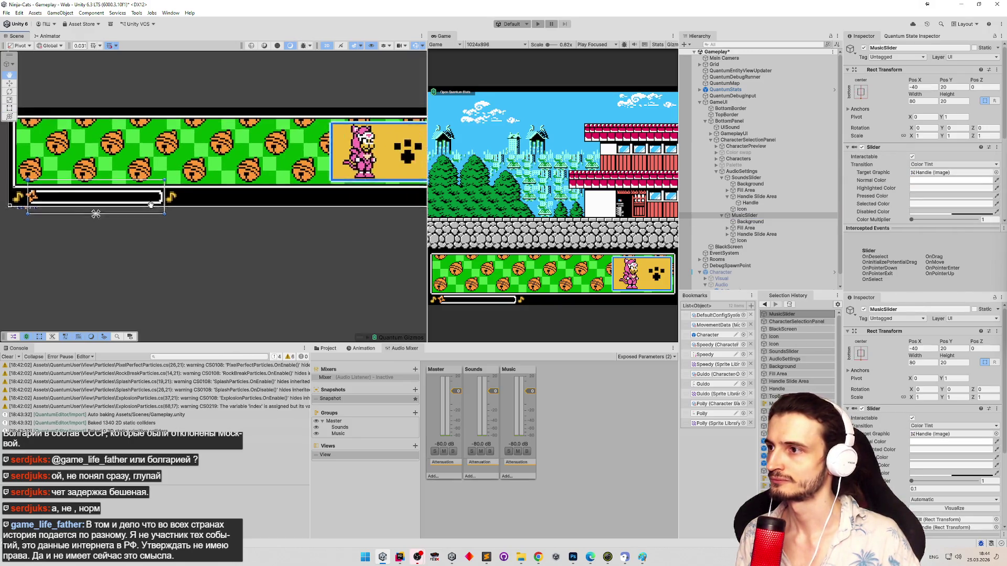
pyautogui.moveTo(150, 204); pyautogui.dragTo(82, 203)
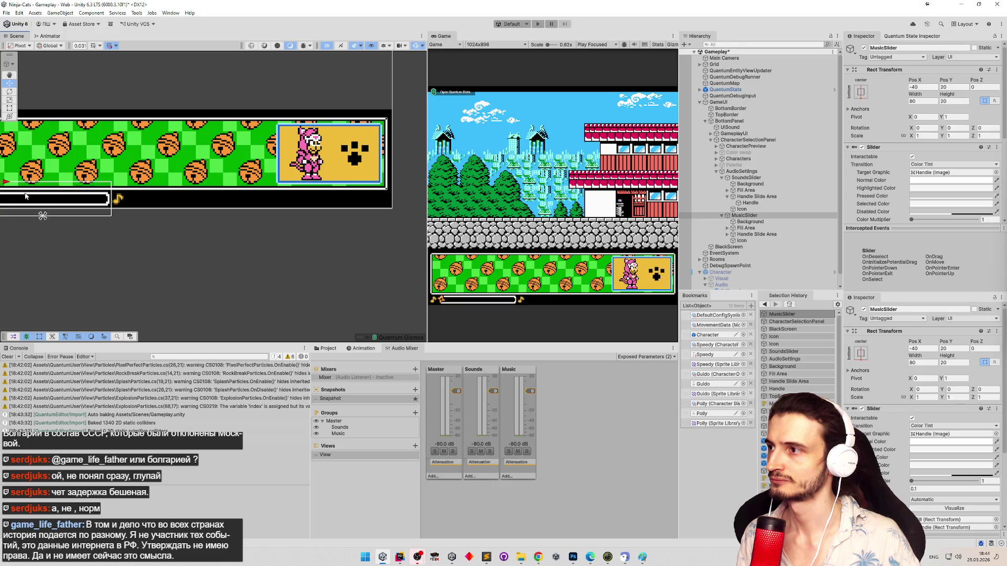
pyautogui.moveTo(8, 184); pyautogui.dragTo(273, 184)
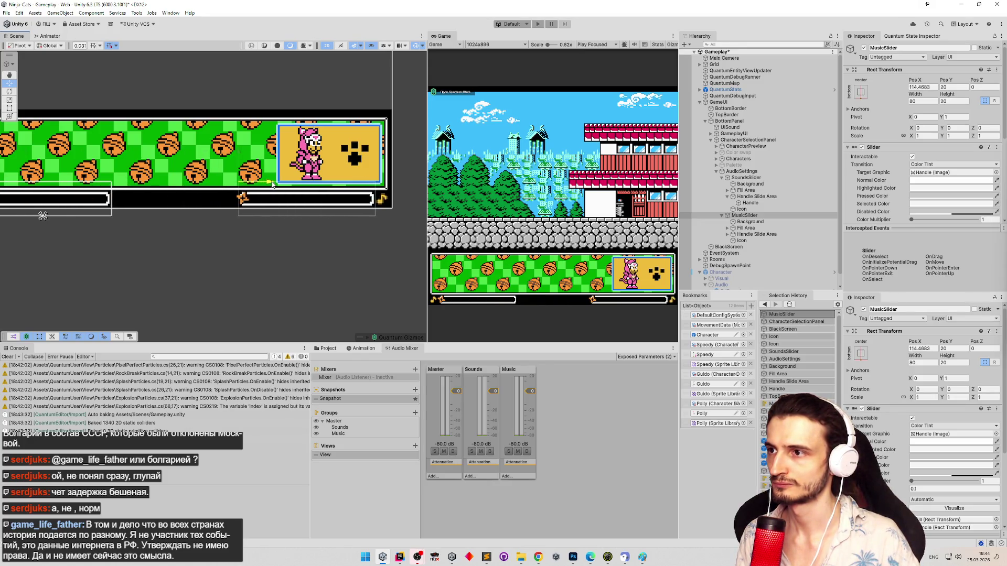
pyautogui.scroll(4, 399, 187)
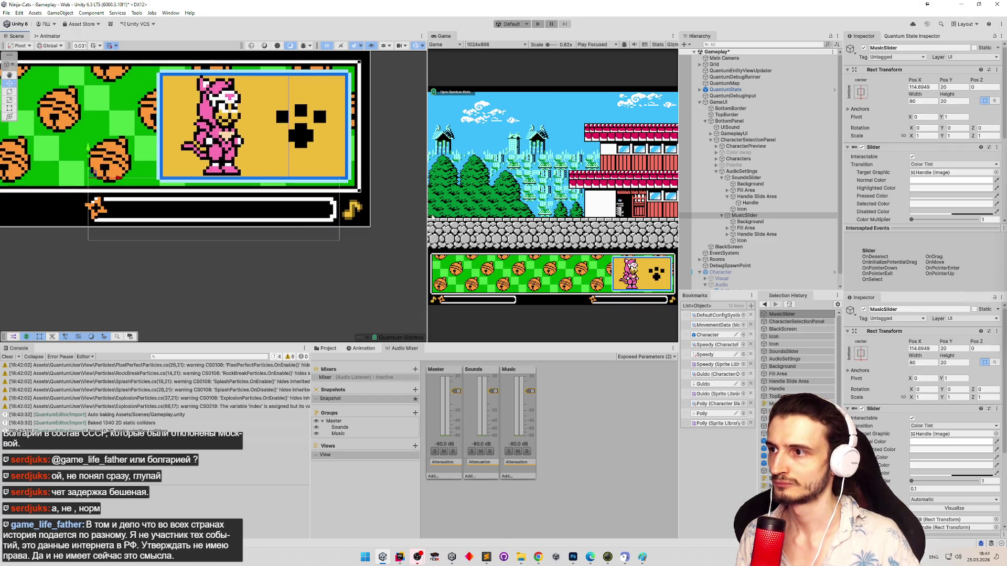
pyautogui.scroll(1, 278, 218)
pyautogui.scroll(-2, 164, 210)
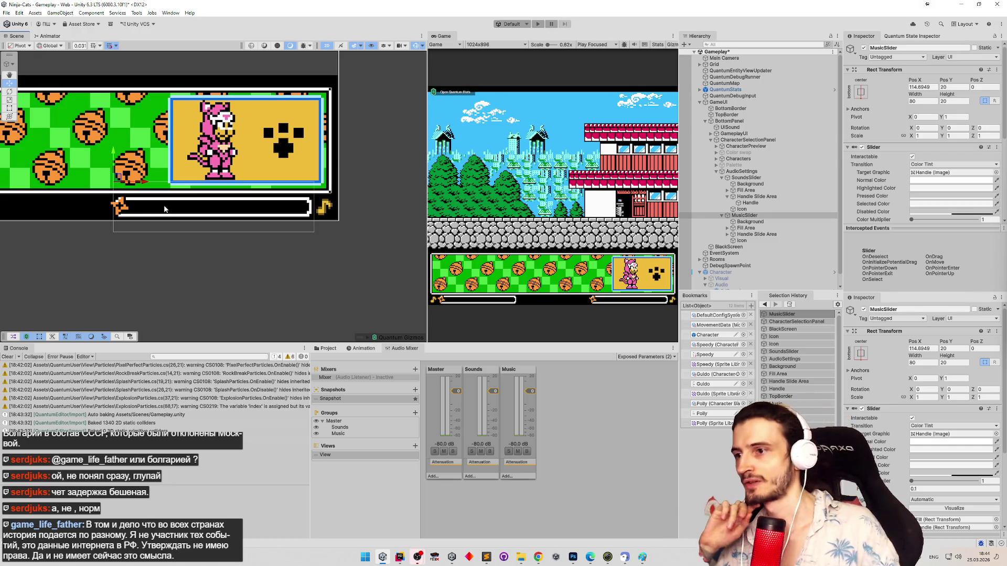
pyautogui.moveTo(41, 237)
pyautogui.mouseDown()
pyautogui.moveTo(309, 245)
pyautogui.moveTo(148, 237)
pyautogui.mouseUp()
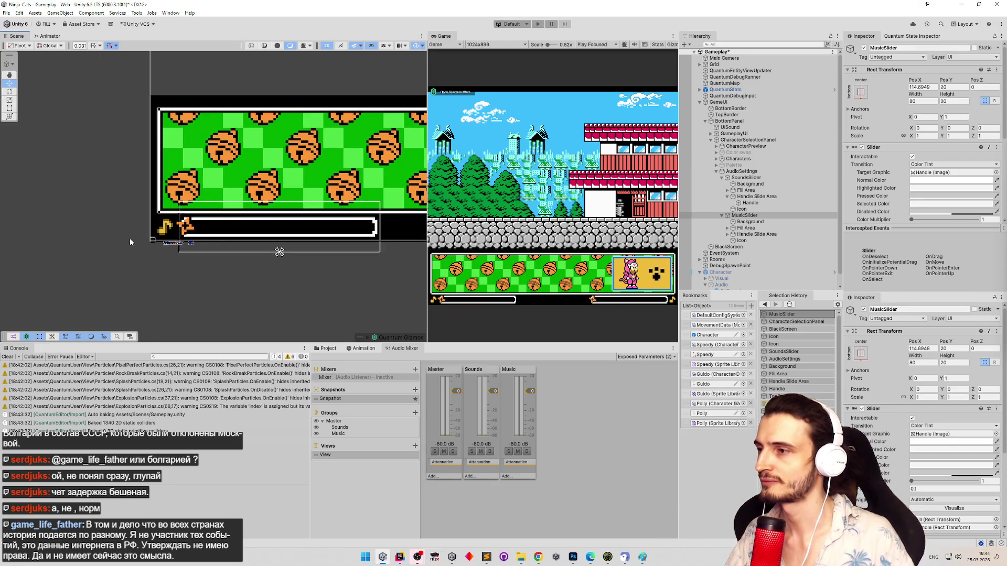
pyautogui.scroll(3, 214, 197)
pyautogui.press('f')
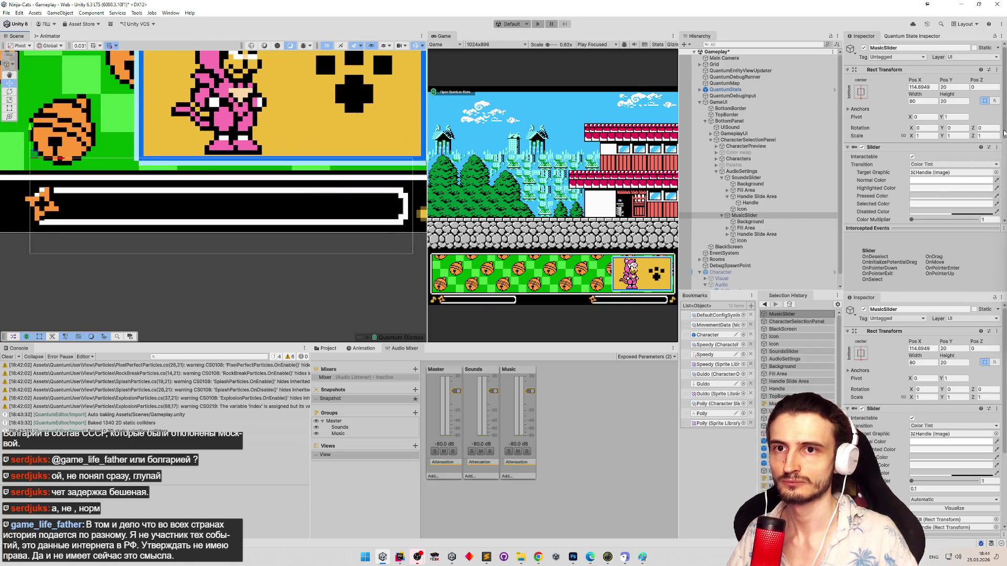
# Step: Switch to ChatGPT and scroll through the AudioSettings script reply
pyautogui.moveTo(1003, 134); pyautogui.dragTo(1000, 215)
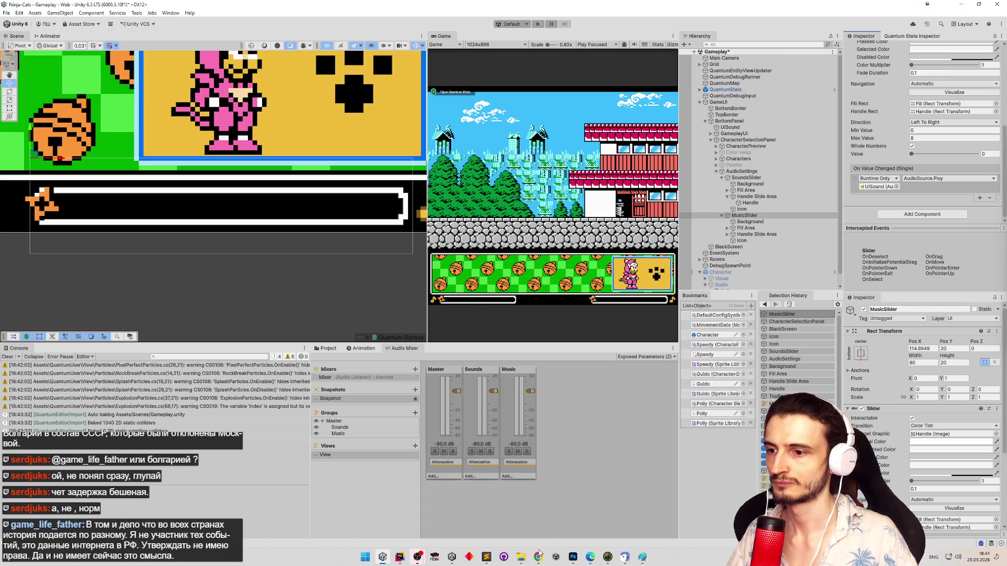
pyautogui.click(539, 553)
pyautogui.scroll(-5, 724, 352)
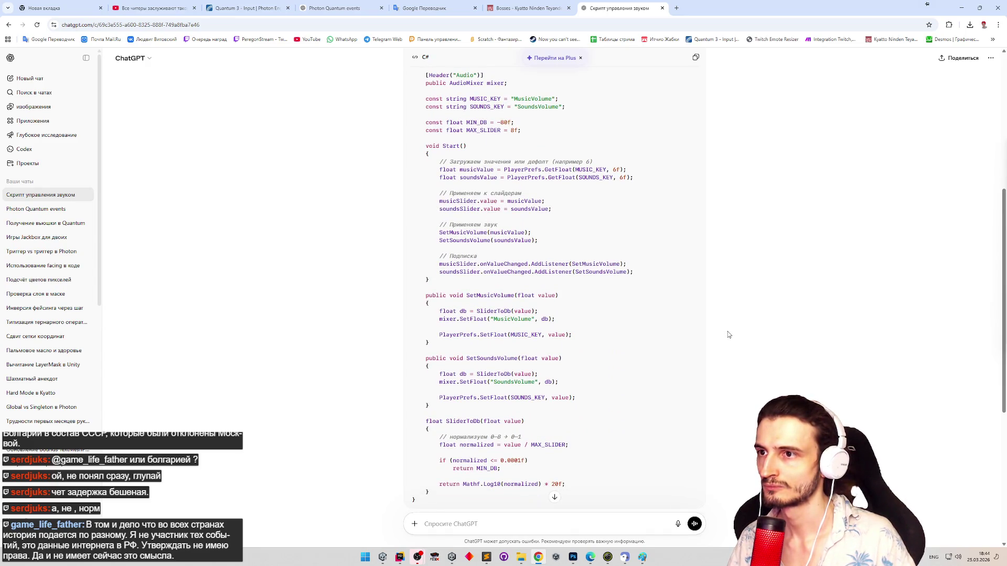
# Step: Change both PlayerPrefs.GetFloat volume defaults and the comment from 6 to 4, then minimize Rider
pyautogui.click(403, 557)
pyautogui.doubleClick(508, 309)
pyautogui.write('4')
pyautogui.doubleClick(518, 322)
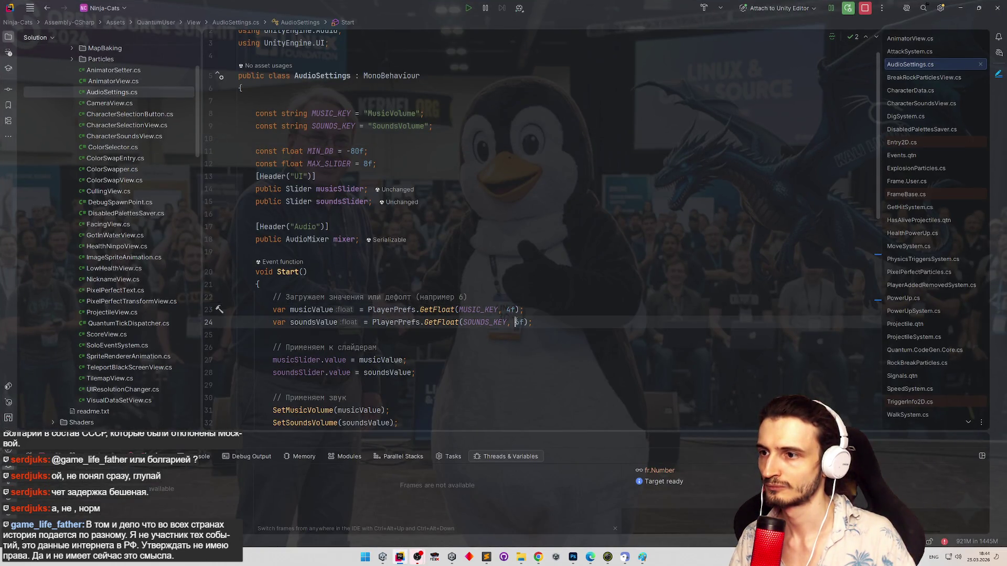
pyautogui.write('4')
pyautogui.click(460, 297)
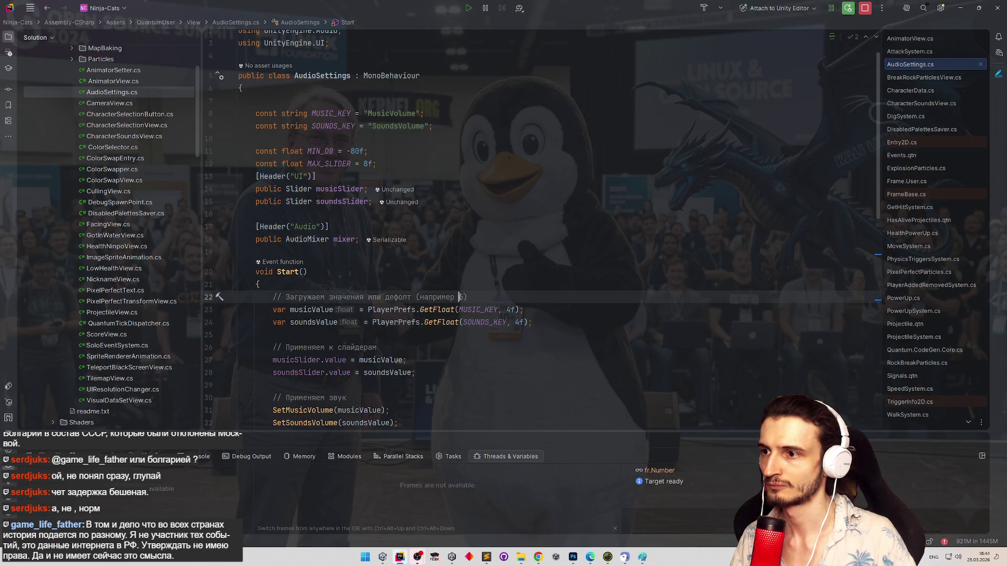
pyautogui.write('4')
pyautogui.press('BackSpace')
pyautogui.press('Up')
pyautogui.press('Up')
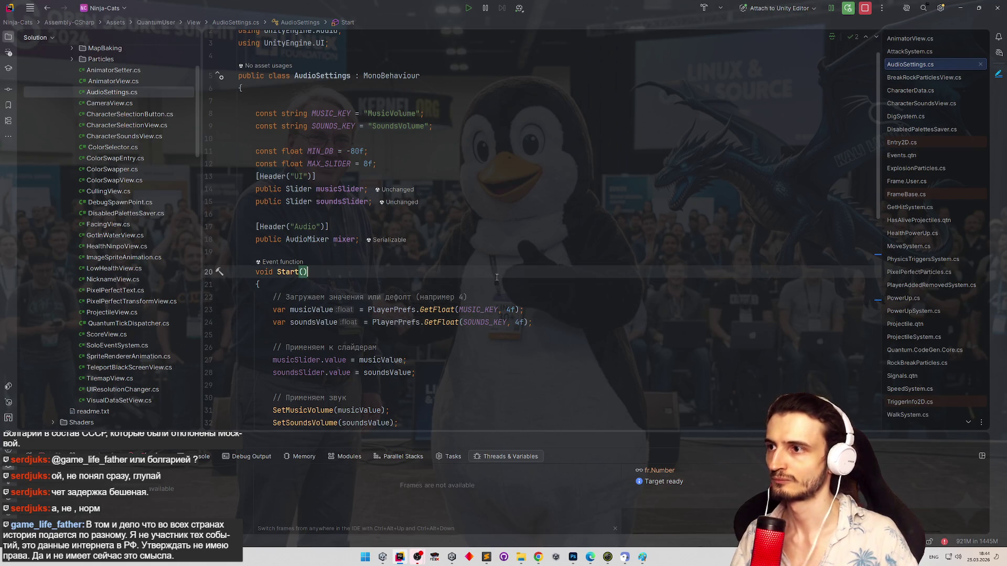
pyautogui.click(960, 8)
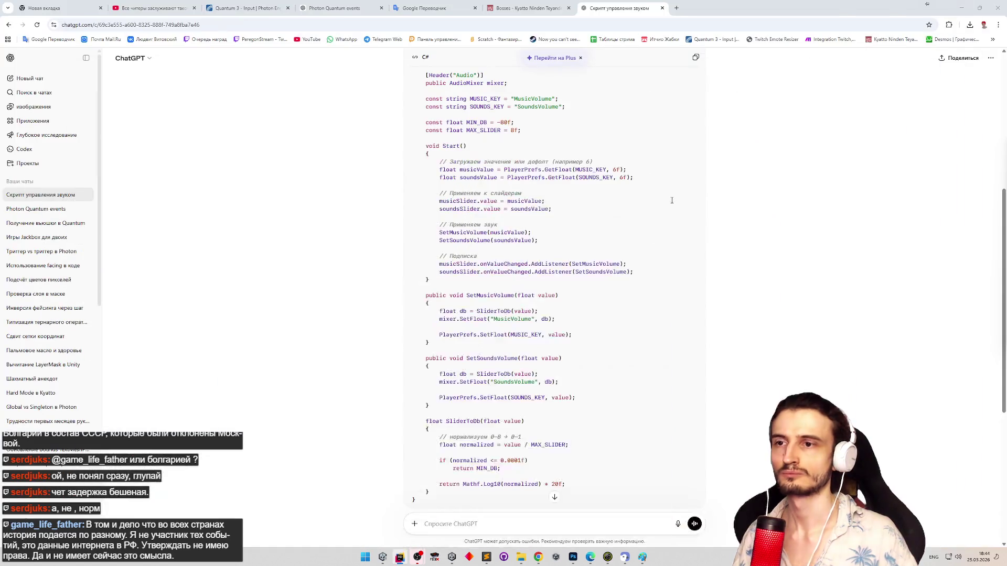
# Step: Minimize Chrome to return to Unity while it reloads the edited AudioSettings script
pyautogui.click(960, 8)
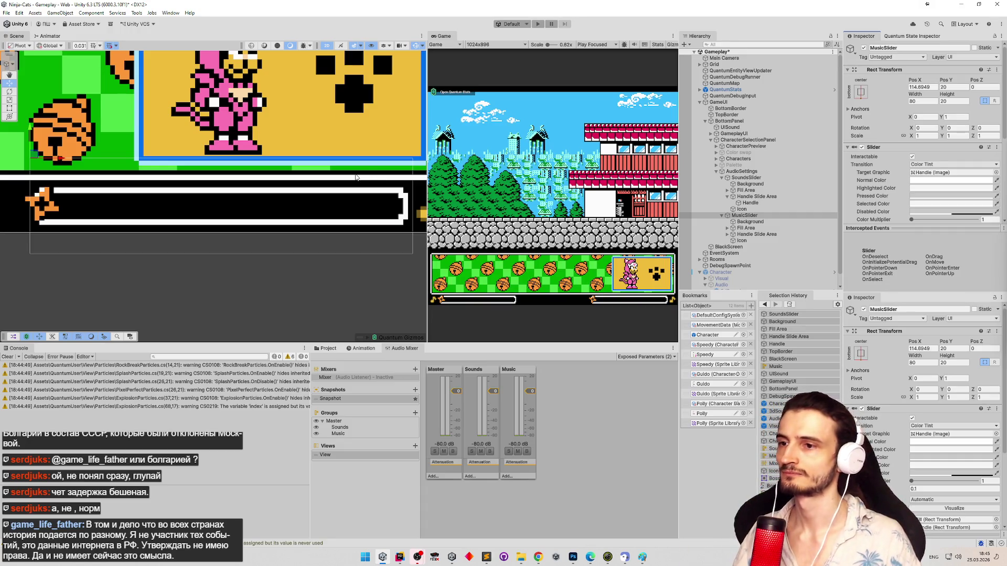
# Step: Test-drag MusicSlider's Value in the Inspector, then select its music-note Icon
pyautogui.scroll(-2, 335, 174)
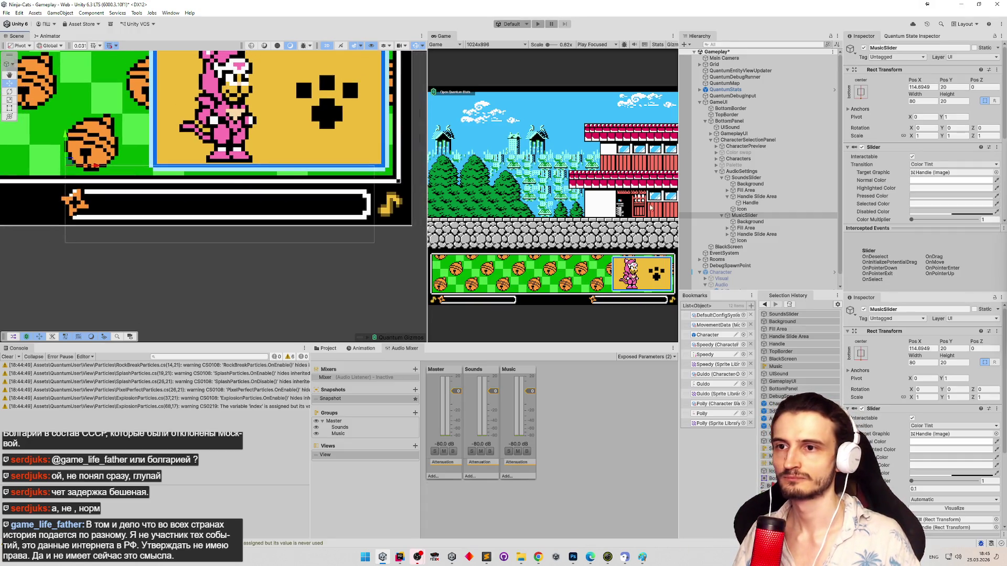
pyautogui.scroll(-2, 944, 193)
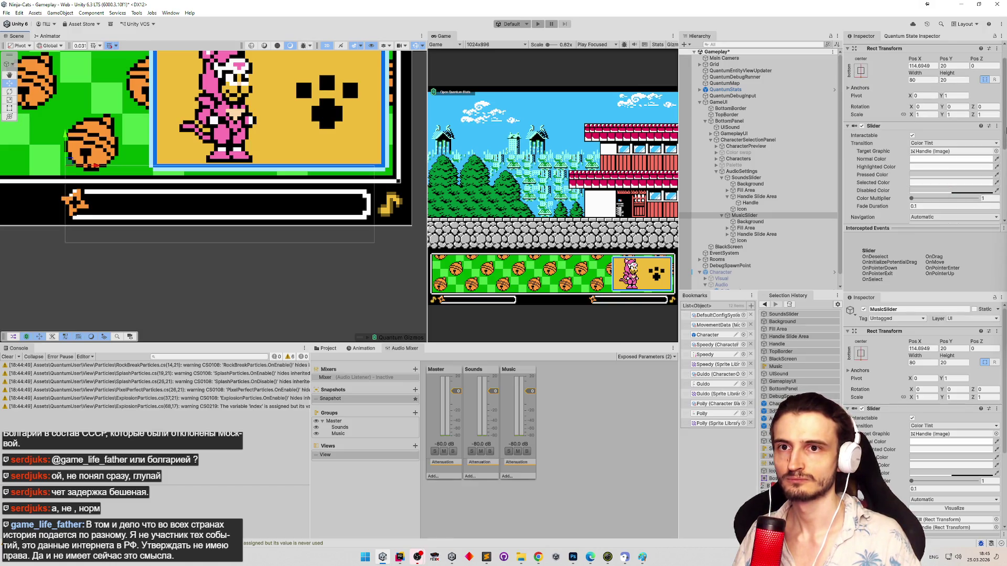
pyautogui.scroll(-5, 956, 185)
pyautogui.moveTo(911, 155)
pyautogui.mouseDown()
pyautogui.moveTo(999, 160)
pyautogui.moveTo(860, 159)
pyautogui.mouseUp()
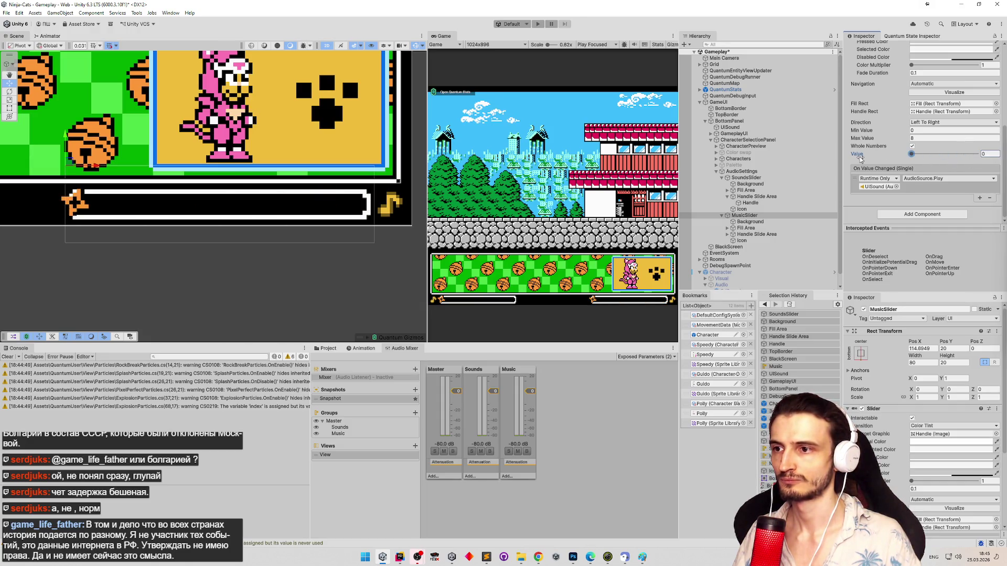
pyautogui.click(741, 240)
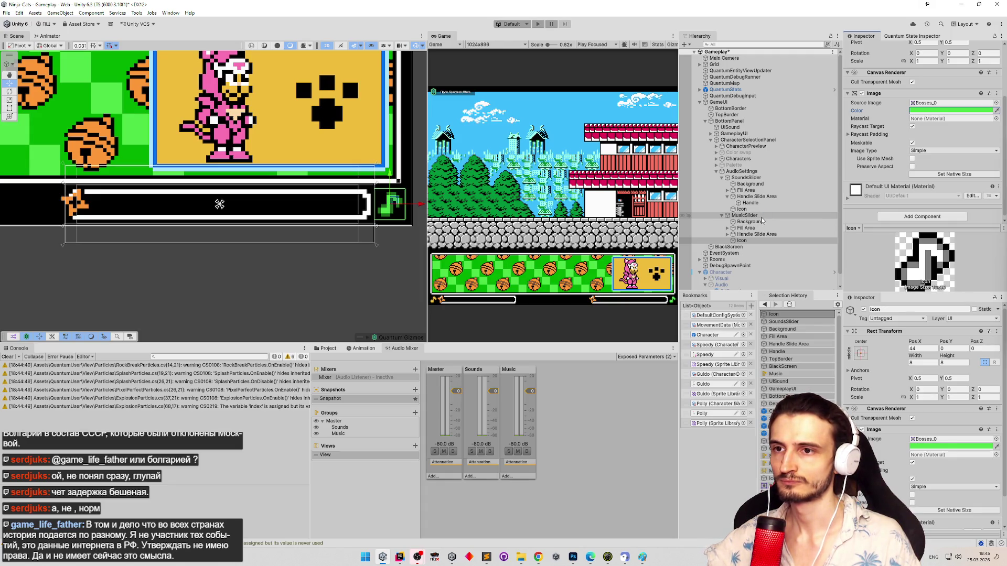
# Step: Color the music slider's handle green
pyautogui.click(727, 234)
pyautogui.click(750, 241)
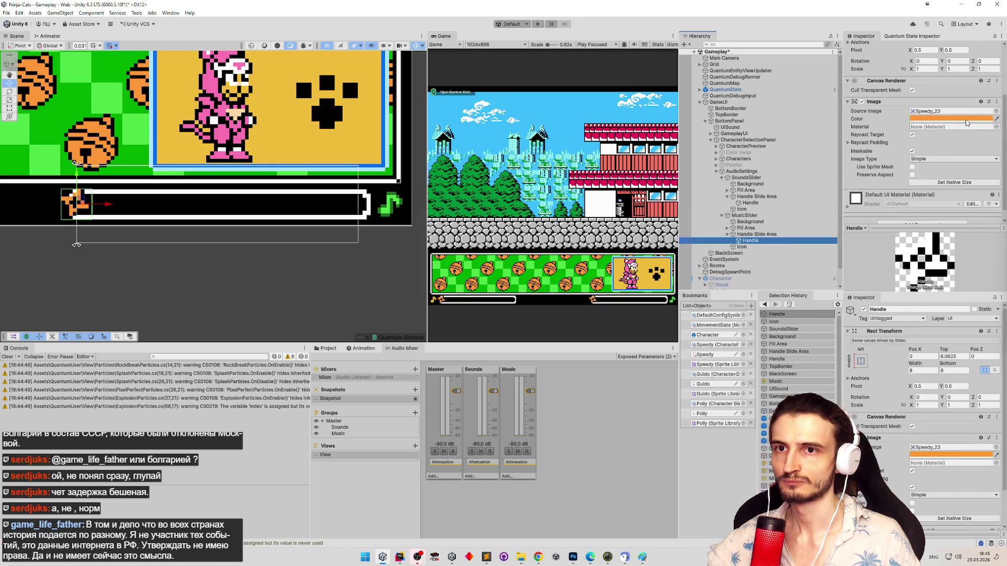
pyautogui.click(608, 267)
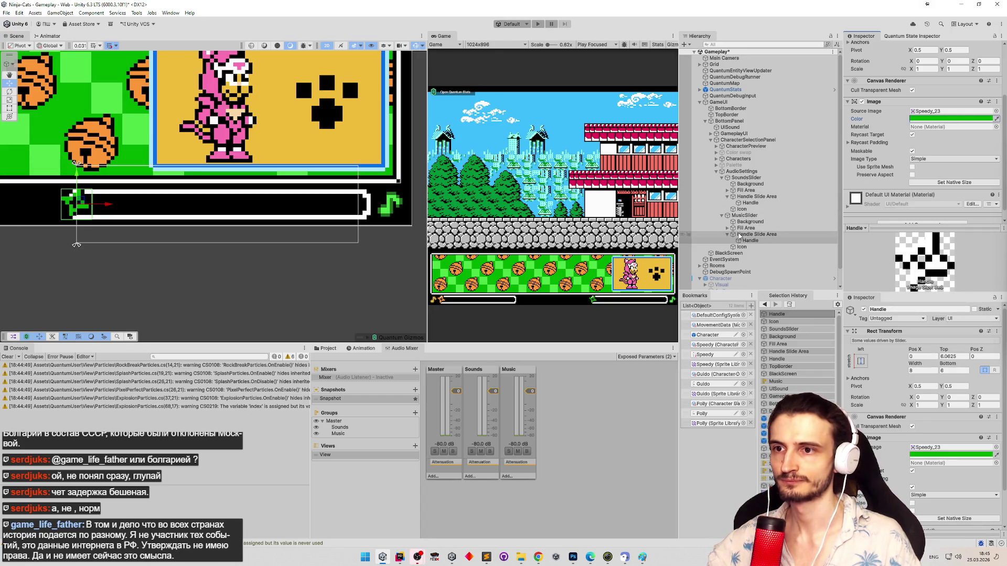
# Step: Color the music slider's Fill green with the eyedropper, then play in a maximized Game view
pyautogui.click(727, 228)
pyautogui.click(745, 234)
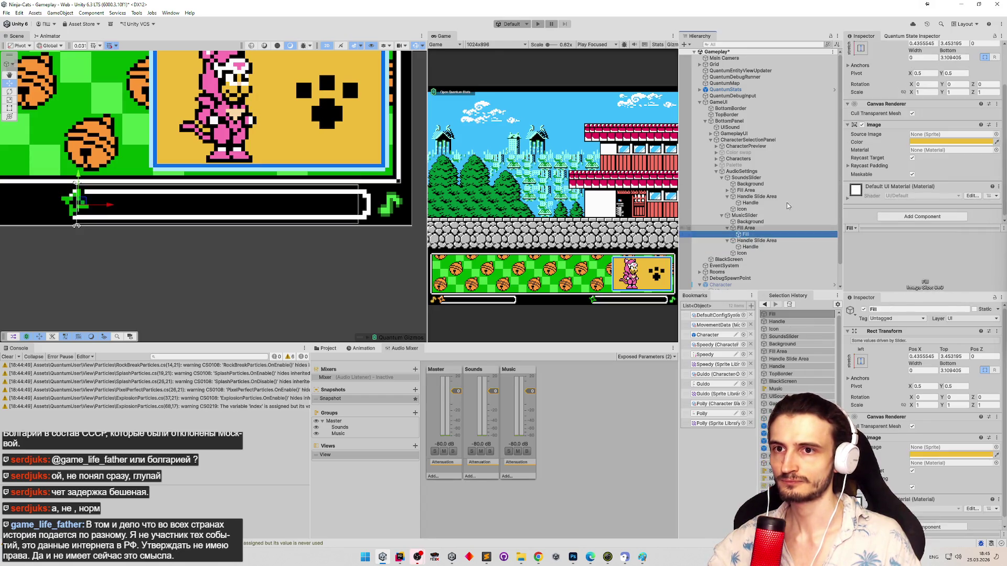
pyautogui.click(996, 142)
pyautogui.click(603, 277)
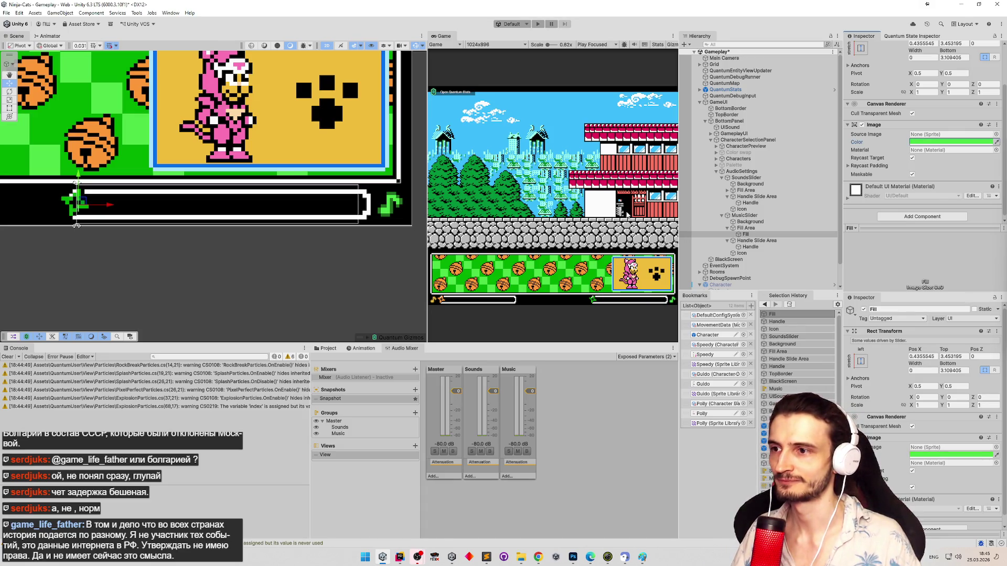
pyautogui.hotkey('ctrl', 'p')
pyautogui.hotkey('shift', 'space')
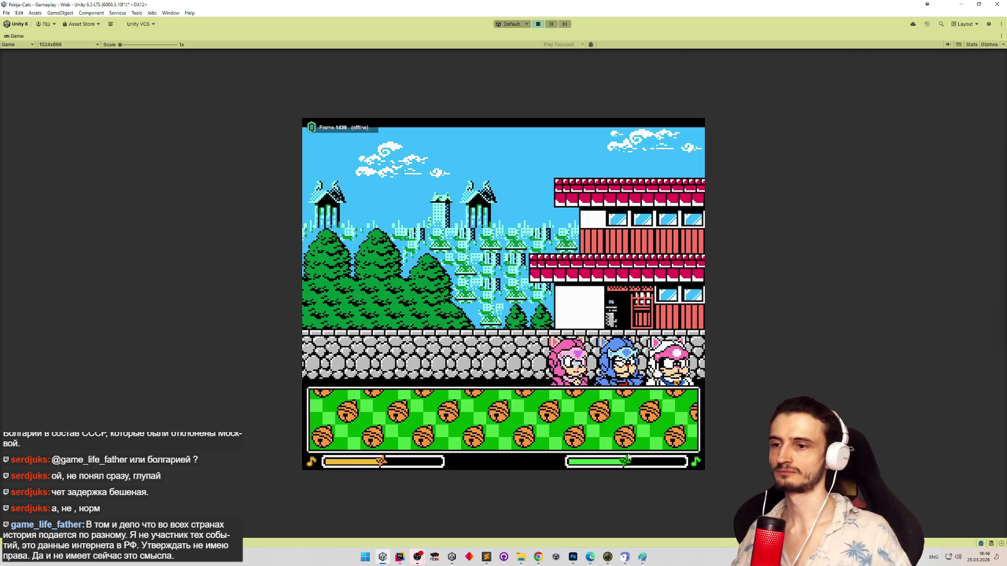
# Step: Pick the white cat from the in-game colour panel to start the stage, then stop Play mode
pyautogui.click(588, 371)
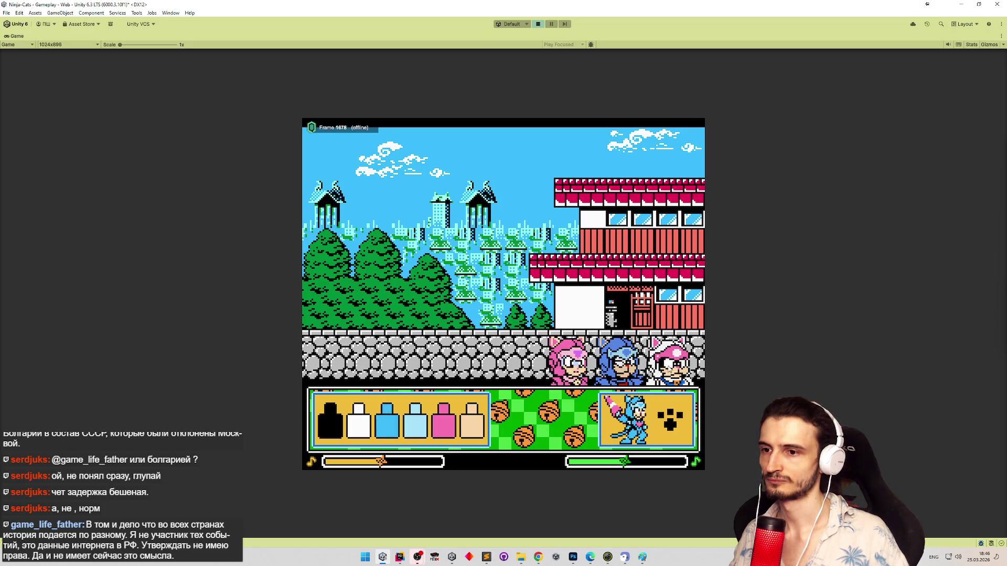
pyautogui.click(640, 443)
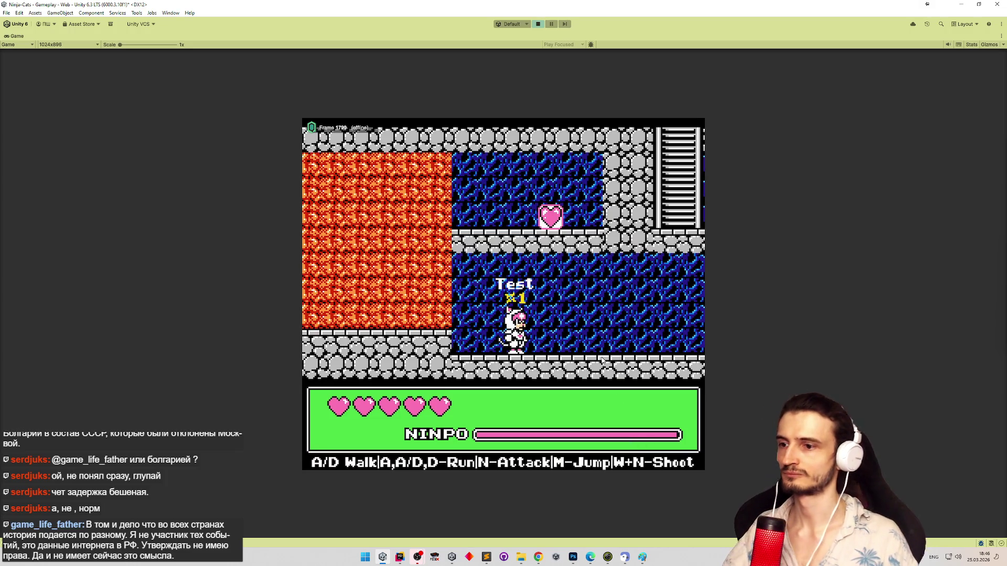
pyautogui.hotkey('ctrl', 'p')
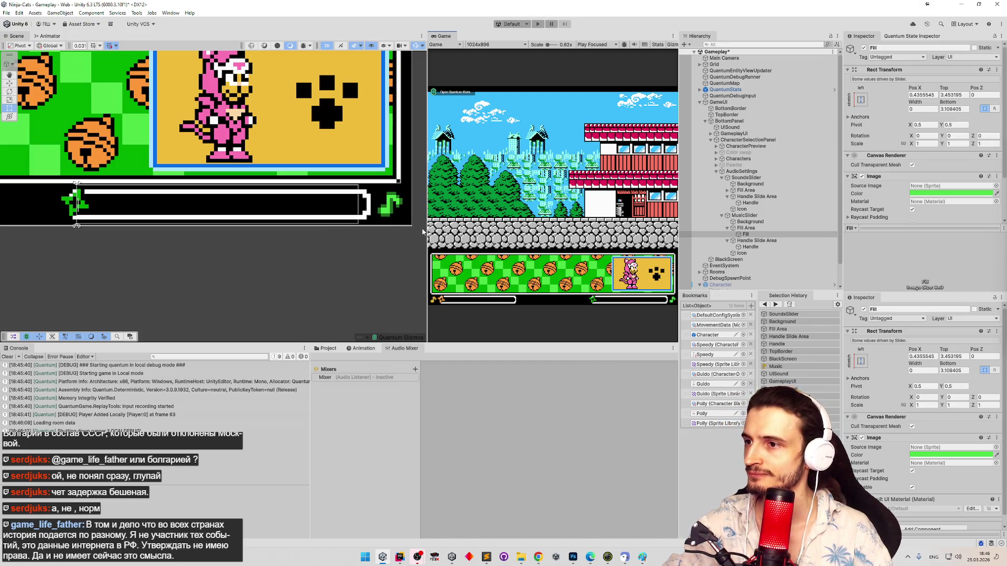
# Step: Select the AudioSettings object and add the AudioSettings script component by searching 'audio set'
pyautogui.moveTo(381, 235)
pyautogui.mouseDown()
pyautogui.moveTo(448, 235)
pyautogui.moveTo(440, 240)
pyautogui.mouseUp()
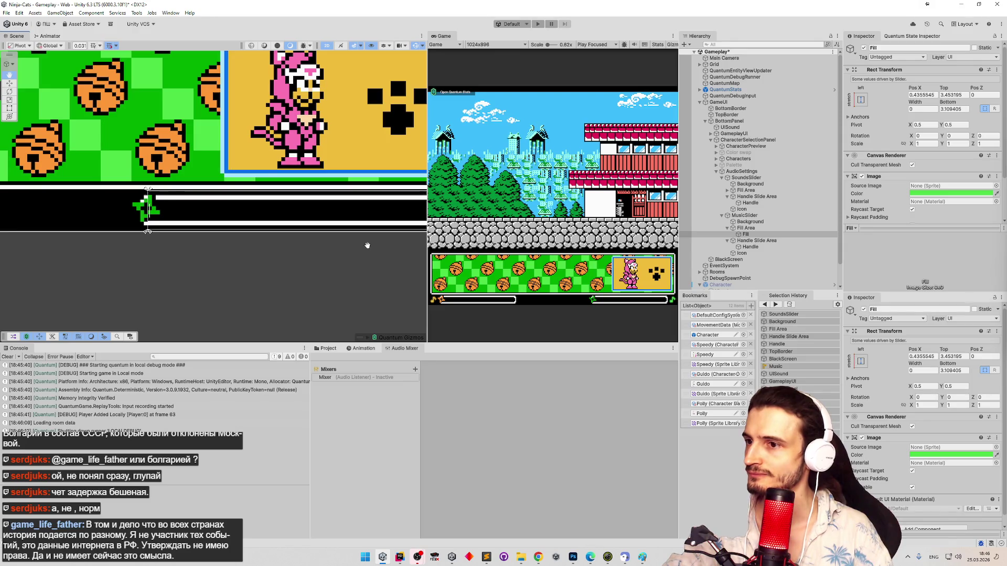
pyautogui.moveTo(366, 246); pyautogui.dragTo(342, 247)
pyautogui.click(771, 173)
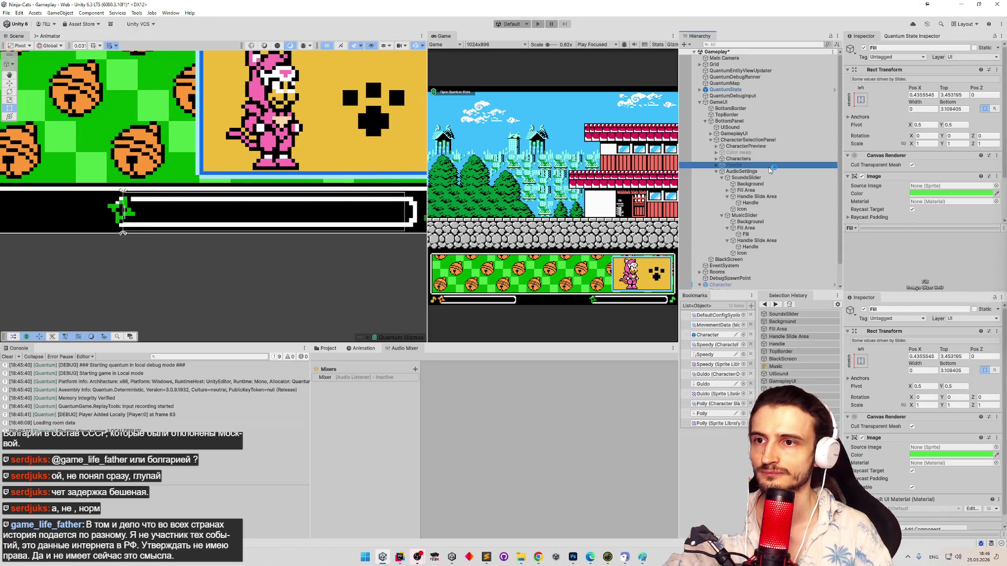
pyautogui.click(722, 177)
pyautogui.click(722, 184)
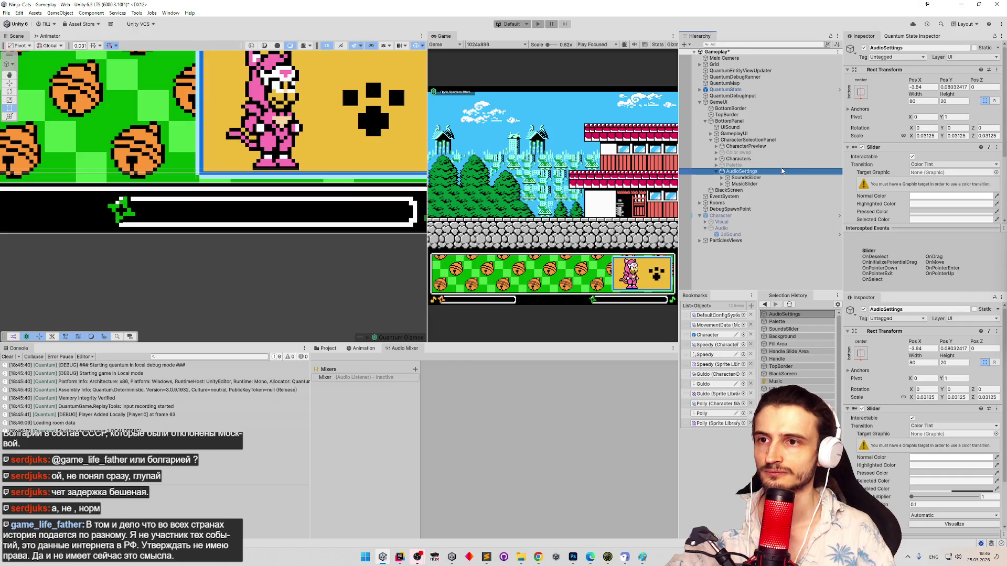
pyautogui.scroll(-4, 942, 218)
pyautogui.click(941, 216)
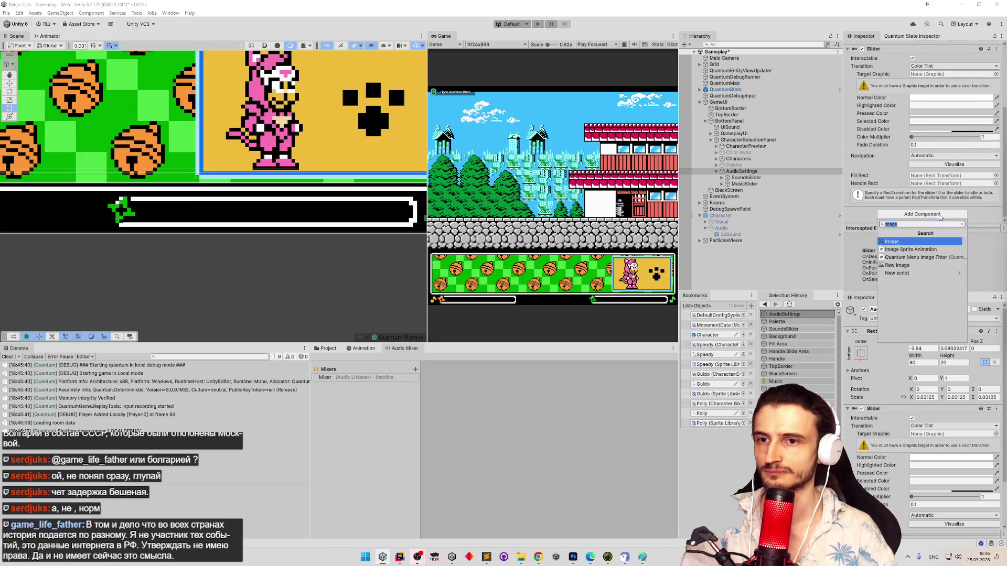
pyautogui.write('audio')
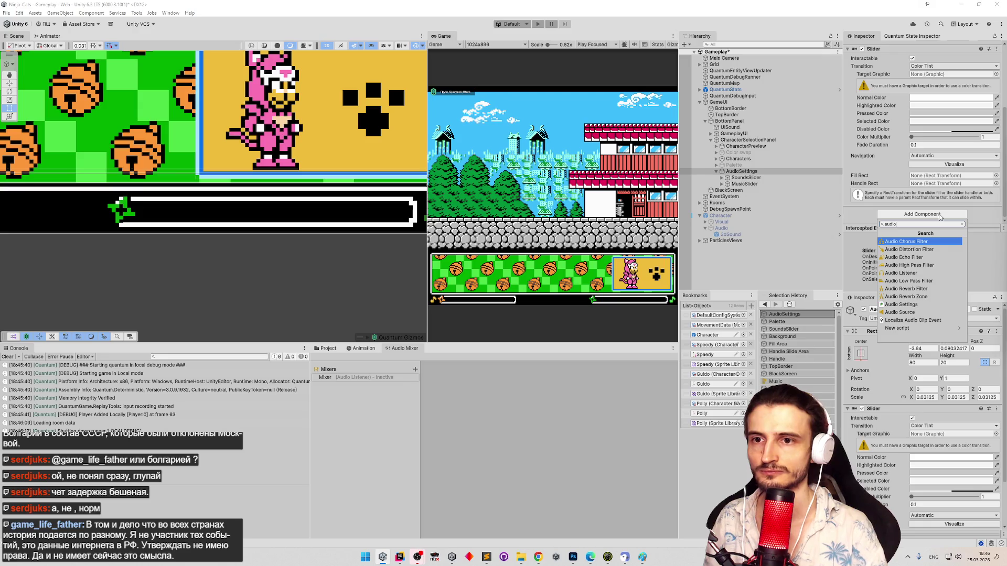
pyautogui.write(' set')
pyautogui.press('Return')
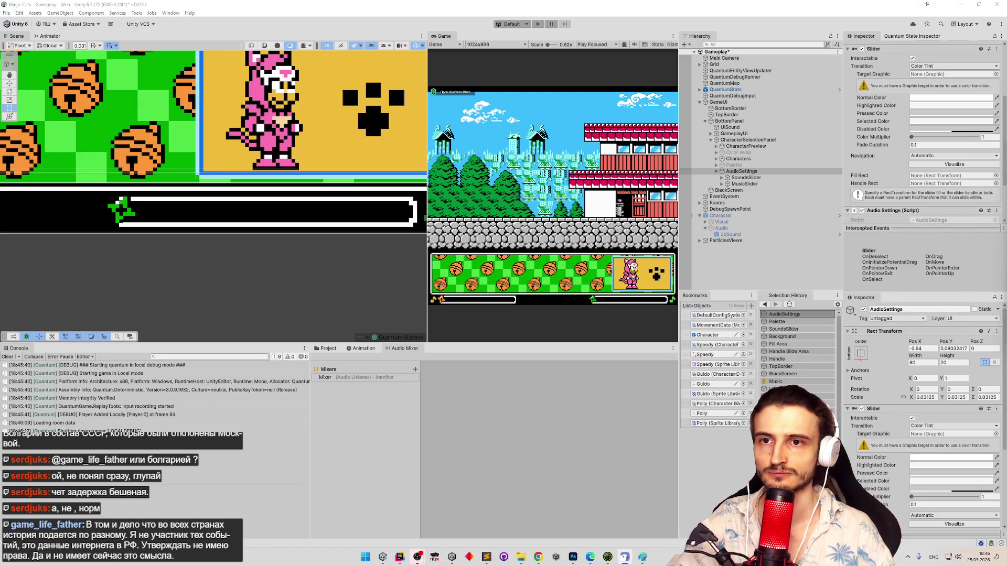
# Step: Assign MusicSlider to the Music Slider field and choose Mixer as the component's audio mixer
pyautogui.scroll(-3, 993, 200)
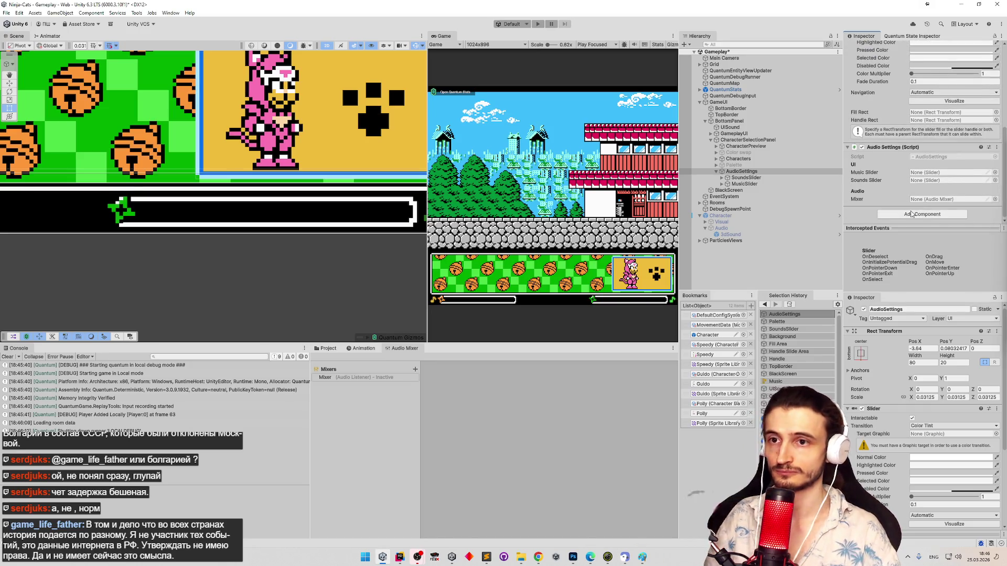
pyautogui.moveTo(744, 183); pyautogui.dragTo(949, 172)
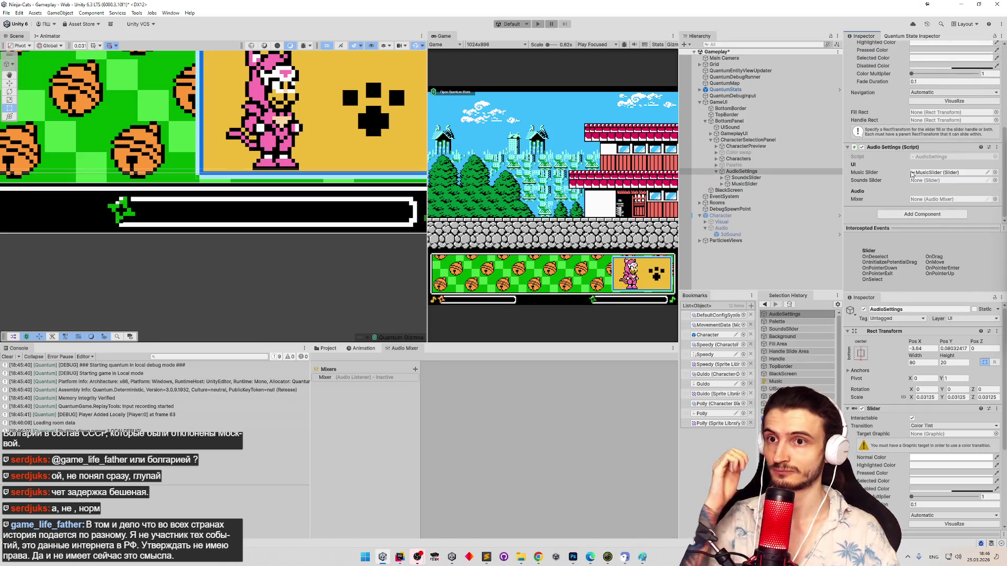
pyautogui.click(995, 199)
pyautogui.doubleClick(649, 220)
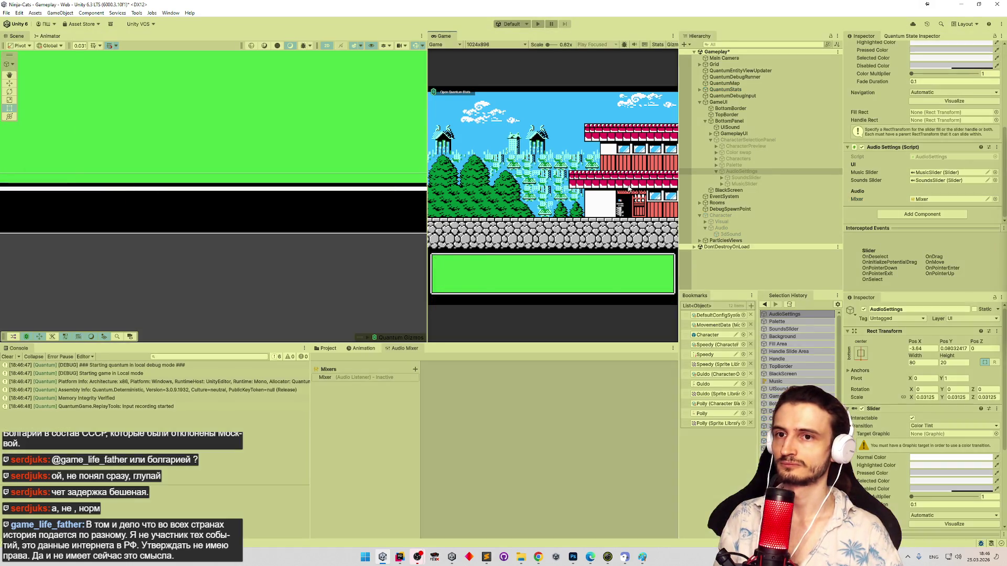
# Step: Drag the sounds slider low, then full, and nudge the music slider; then choose a character
pyautogui.moveTo(628, 303)
pyautogui.mouseDown()
pyautogui.moveTo(594, 304)
pyautogui.moveTo(611, 303)
pyautogui.mouseUp()
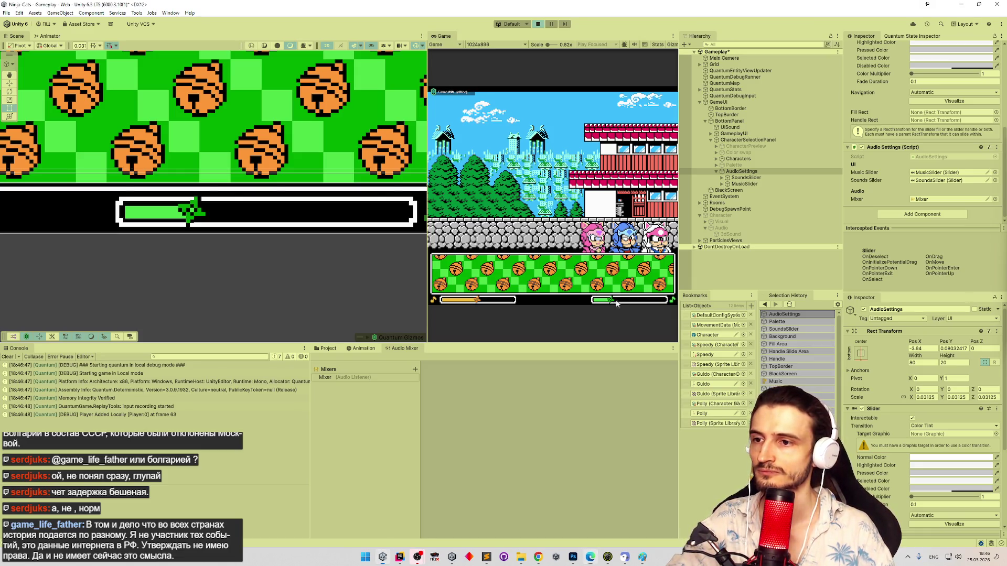
pyautogui.moveTo(610, 300)
pyautogui.mouseDown()
pyautogui.moveTo(671, 304)
pyautogui.moveTo(594, 302)
pyautogui.moveTo(666, 303)
pyautogui.moveTo(628, 302)
pyautogui.mouseUp()
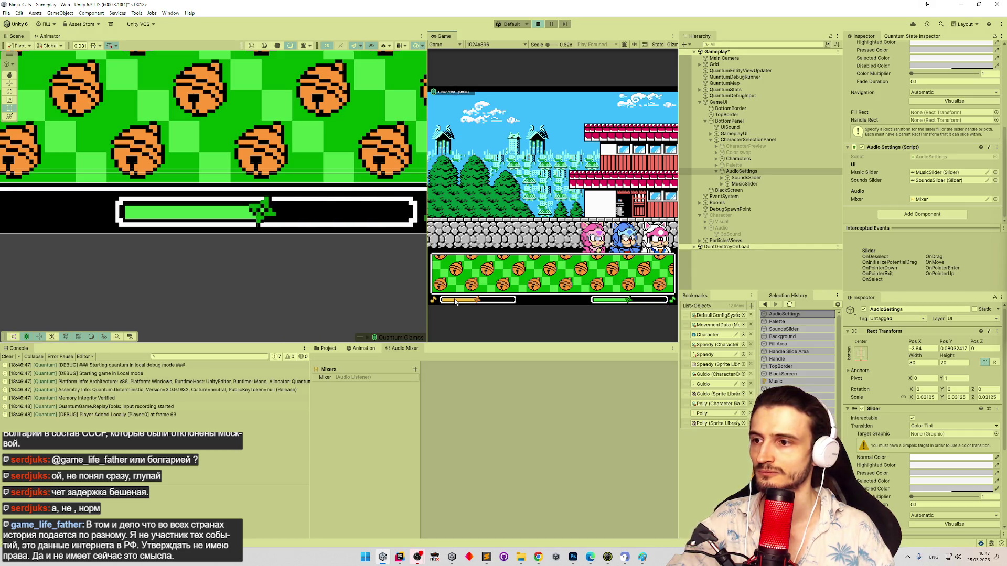
pyautogui.moveTo(477, 301)
pyautogui.mouseDown()
pyautogui.moveTo(440, 302)
pyautogui.moveTo(516, 303)
pyautogui.moveTo(454, 304)
pyautogui.moveTo(472, 303)
pyautogui.mouseUp()
pyautogui.moveTo(622, 303); pyautogui.dragTo(600, 303)
pyautogui.moveTo(470, 301); pyautogui.dragTo(495, 300)
pyautogui.click(581, 281)
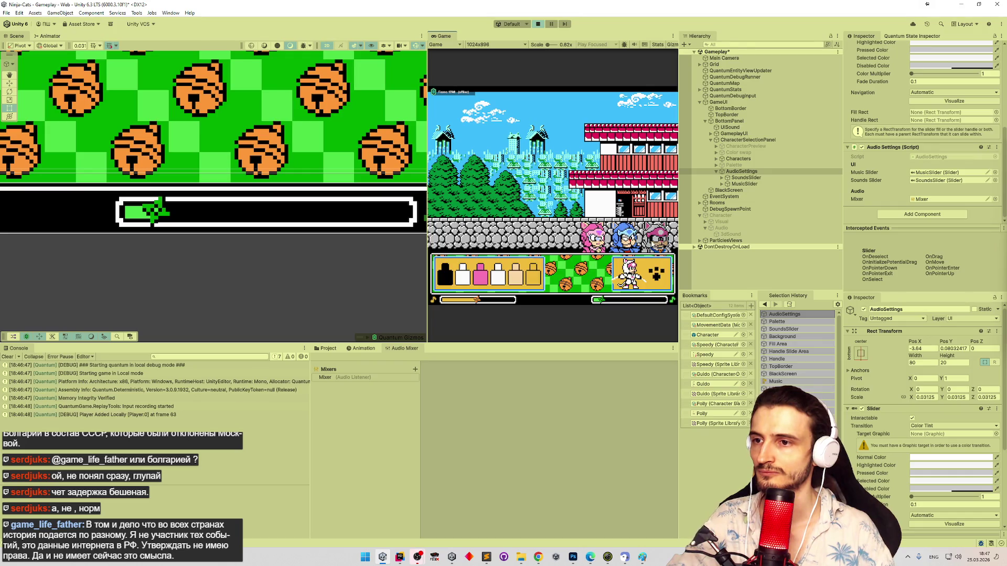
# Step: Start gameplay in the maximized Game view, move the cat right, then stop the game
pyautogui.press('Return')
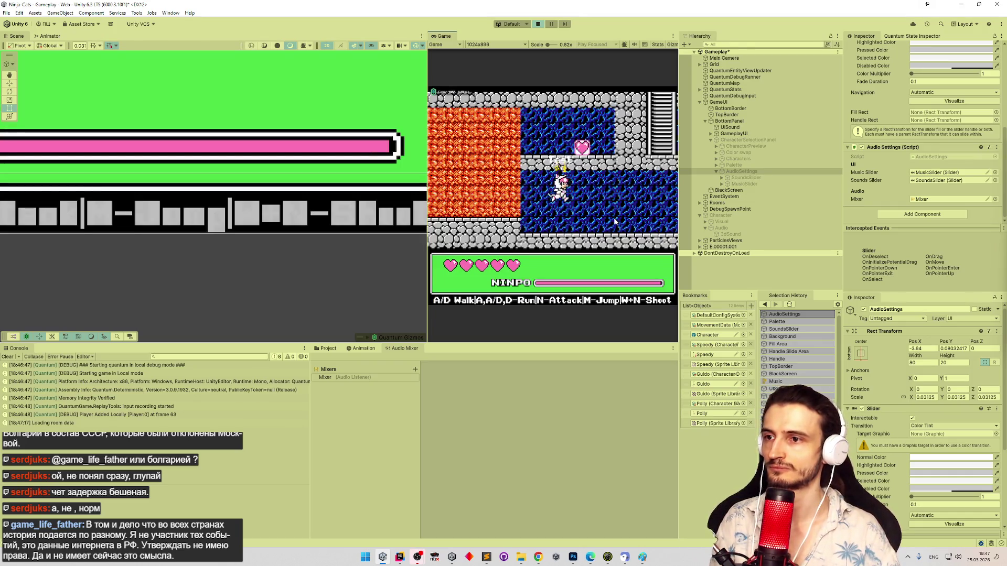
pyautogui.hotkey('shift', 'space')
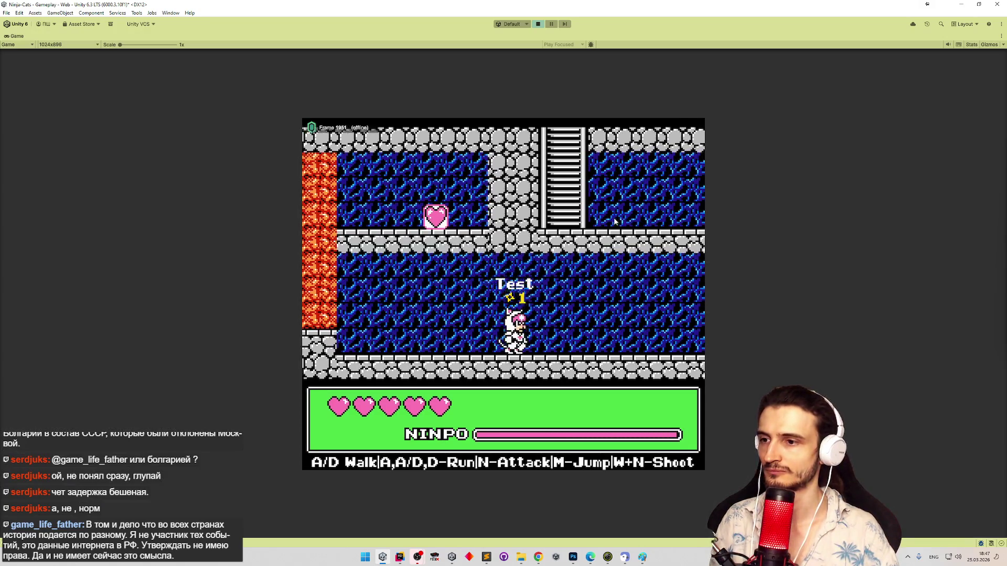
pyautogui.press('d')
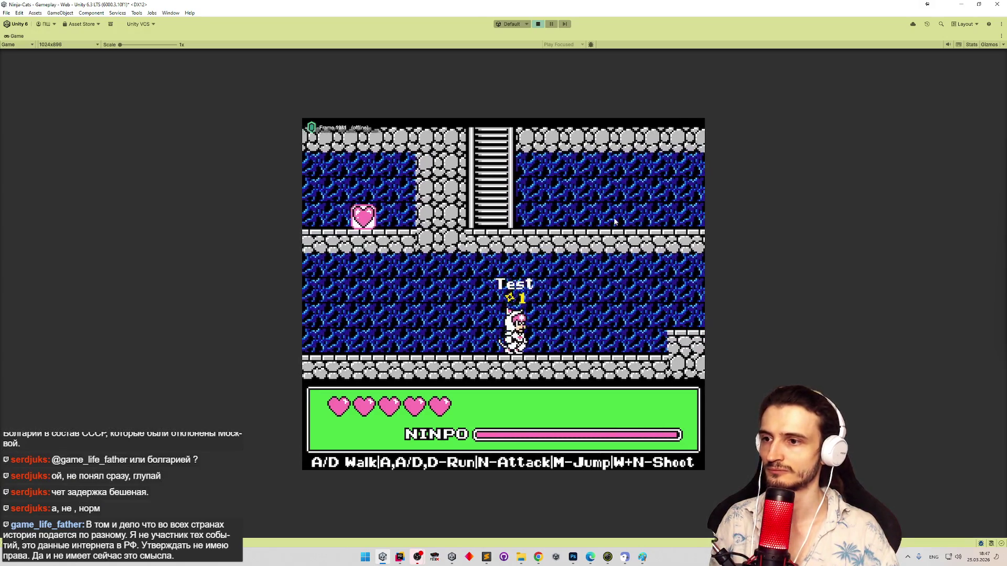
pyautogui.hotkey('ctrl', 'p')
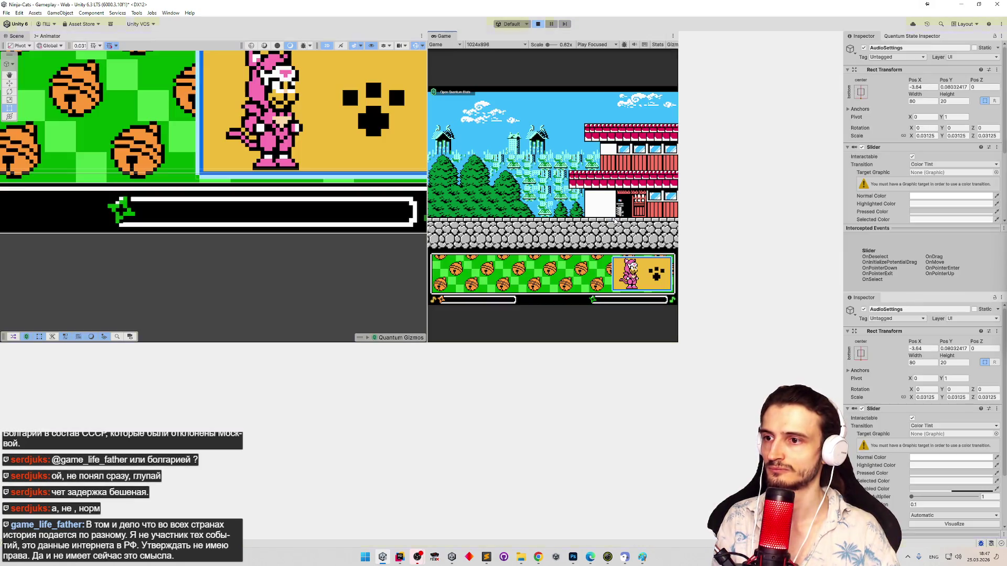
# Step: Restart and stop the game several times with Ctrl+P to confirm the saved slider volumes persist
pyautogui.hotkey('ctrl', 'p')
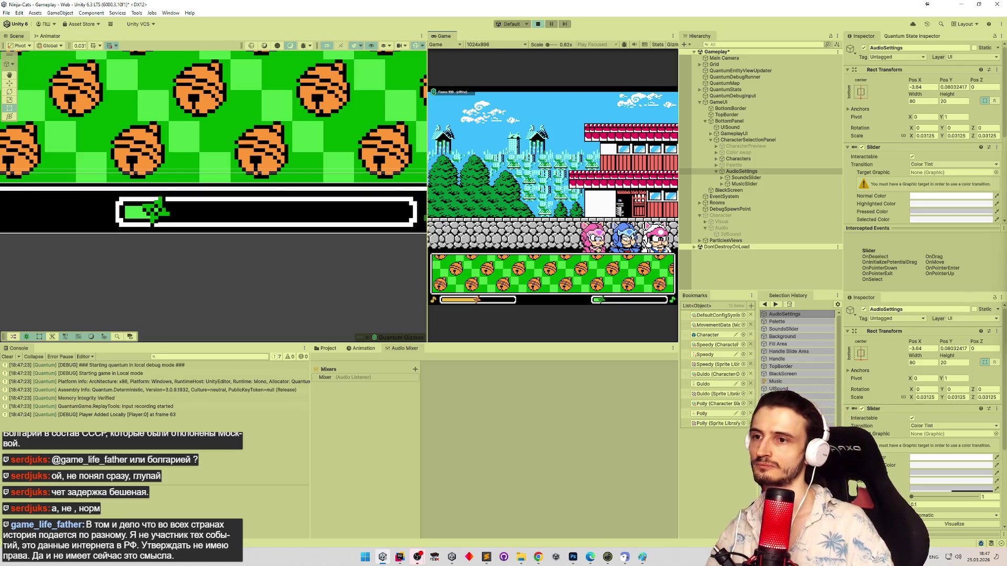
pyautogui.press('space')
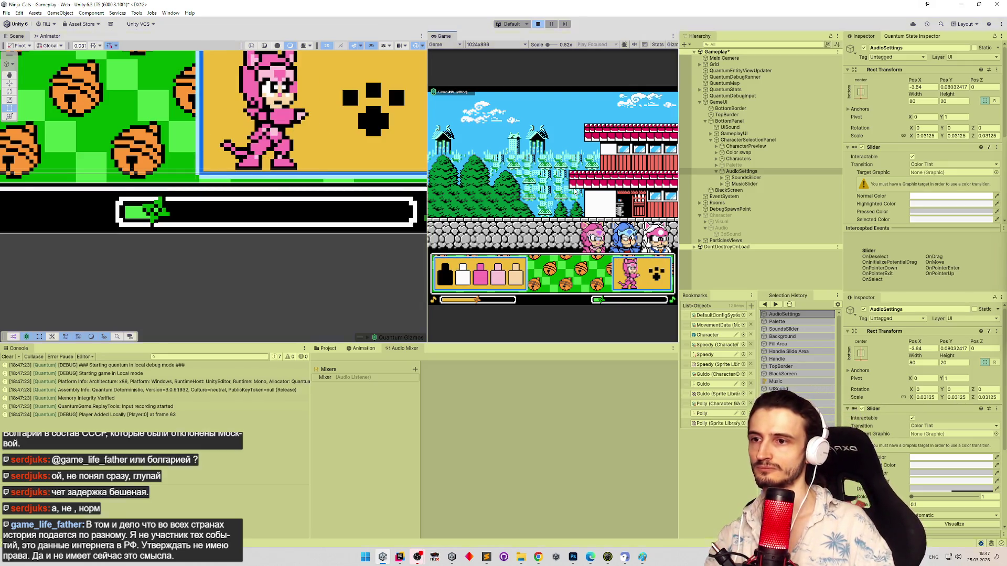
pyautogui.hotkey('ctrl', 'p')
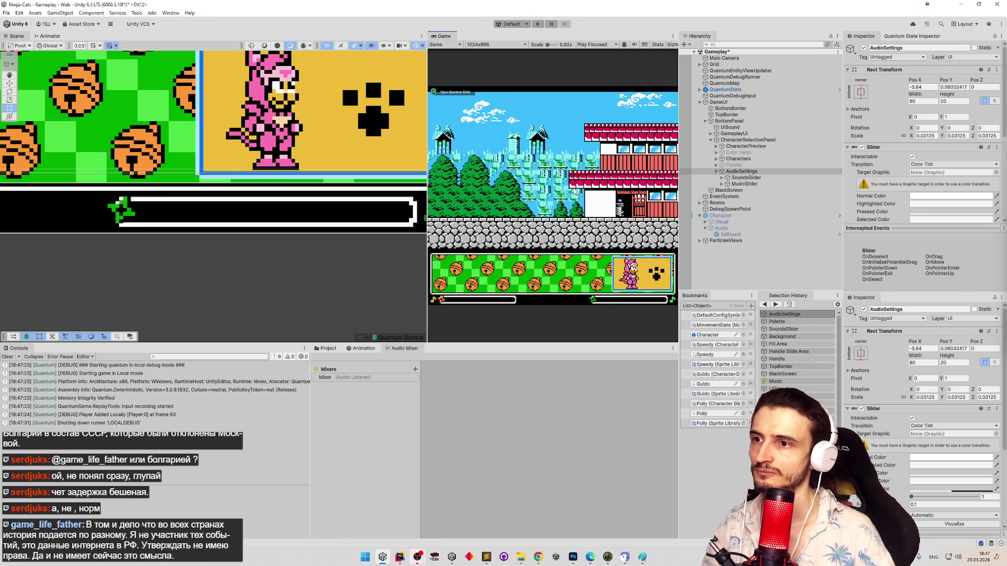
pyautogui.hotkey('ctrl', 'p')
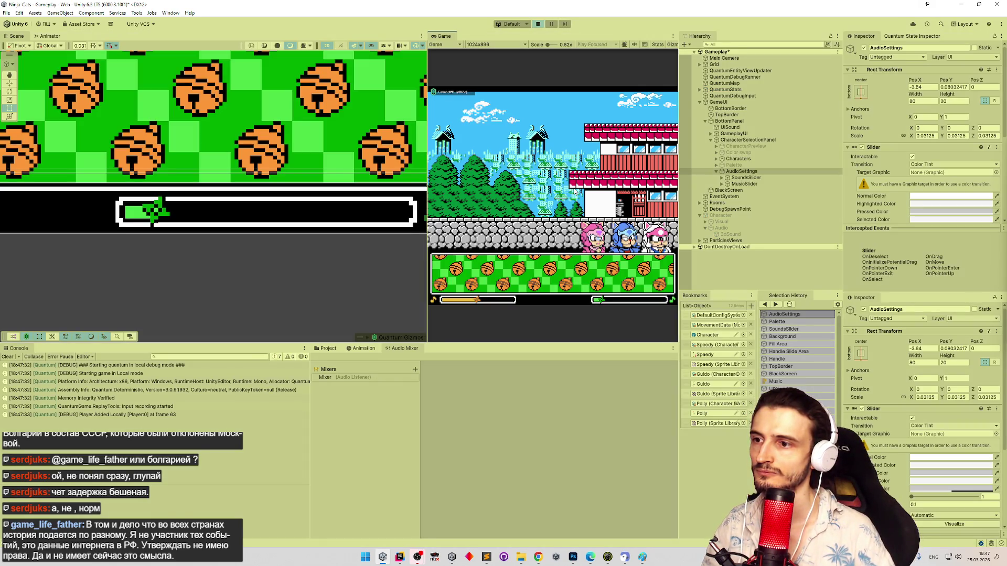
pyautogui.hotkey('ctrl', 'p')
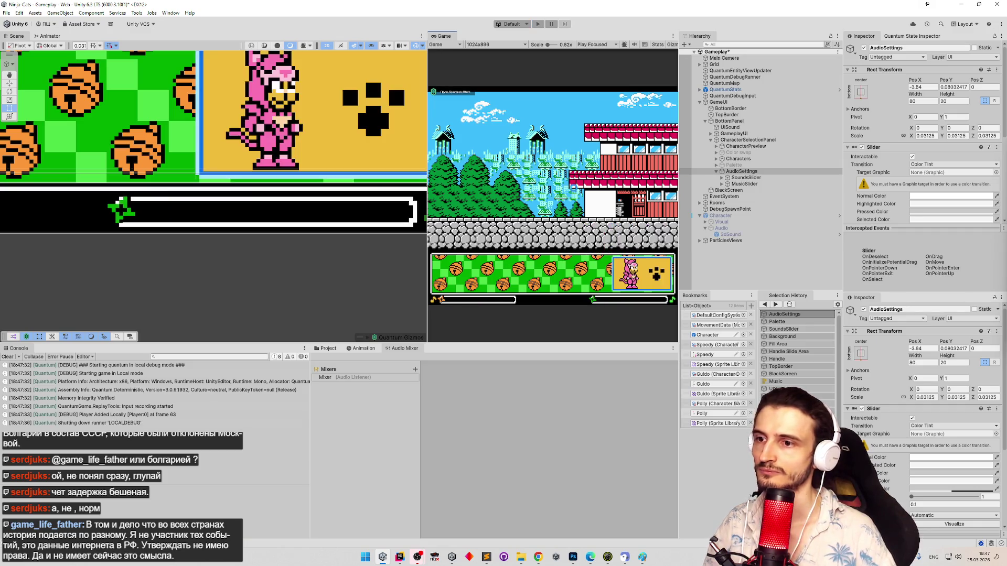
pyautogui.hotkey('ctrl', 'p')
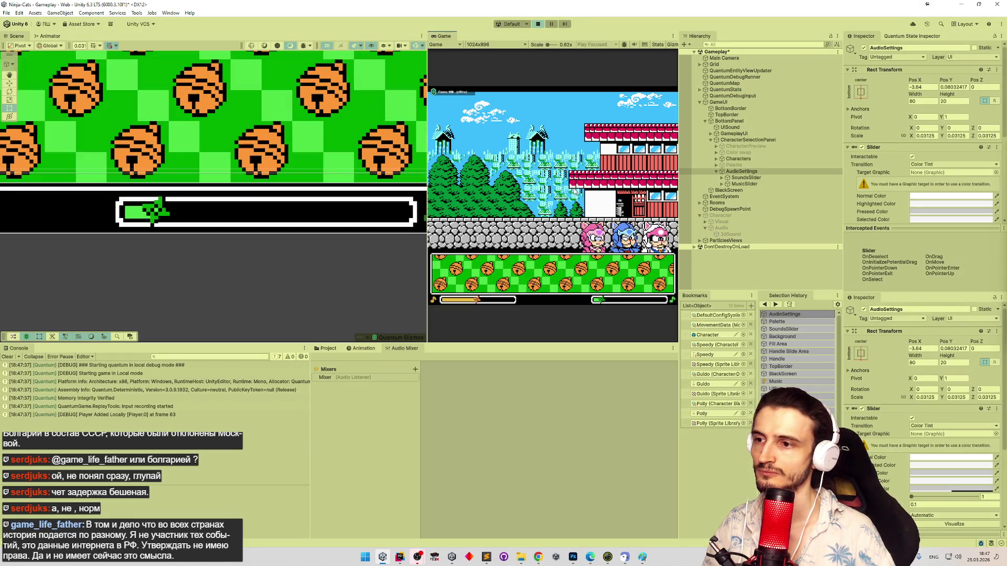
pyautogui.hotkey('ctrl', 'p')
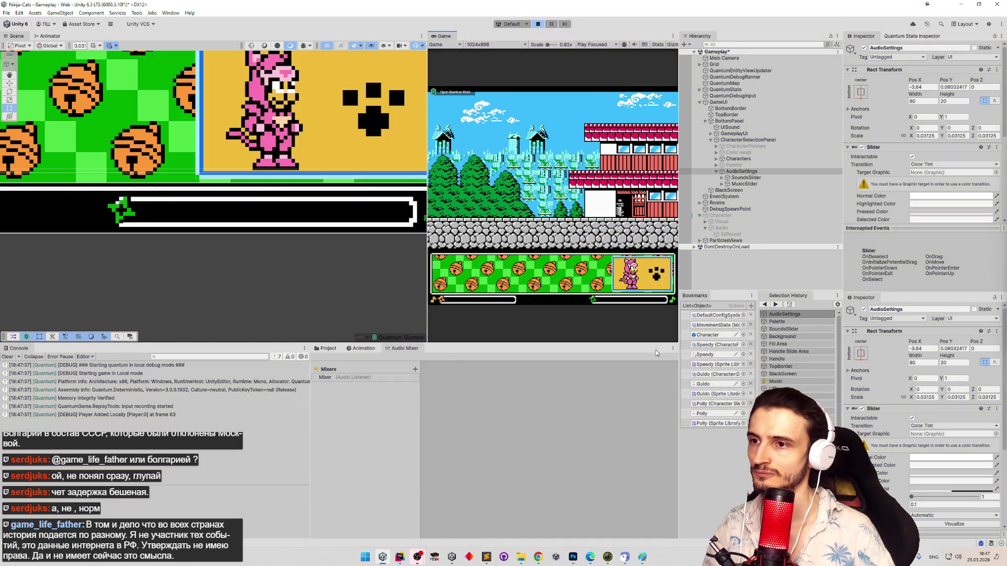
pyautogui.click(399, 556)
# Step: Replace the musicSlider.value assignment with musicSlider.SetValueWithoutNotify(musicValue)
pyautogui.scroll(-5, 561, 283)
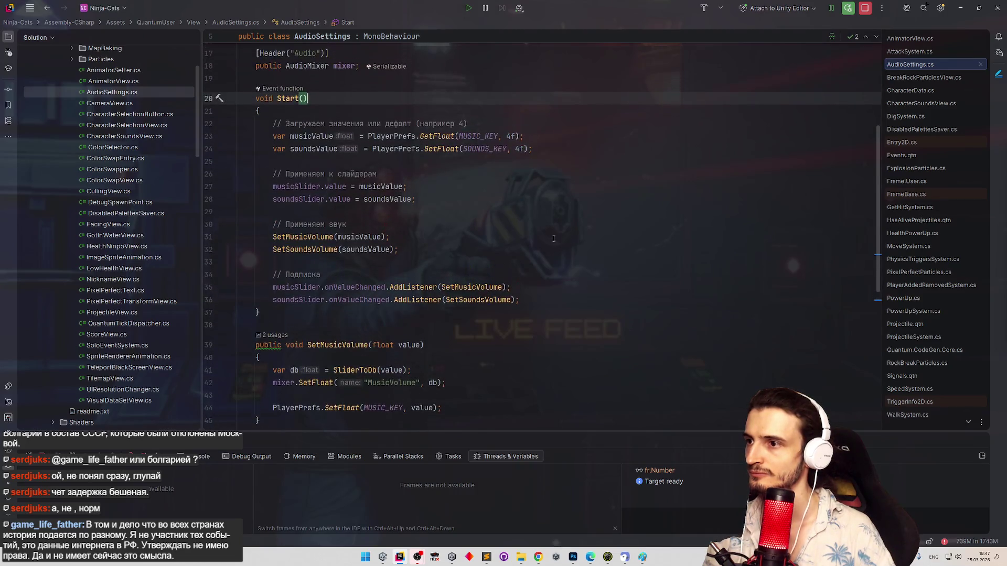
pyautogui.doubleClick(335, 185)
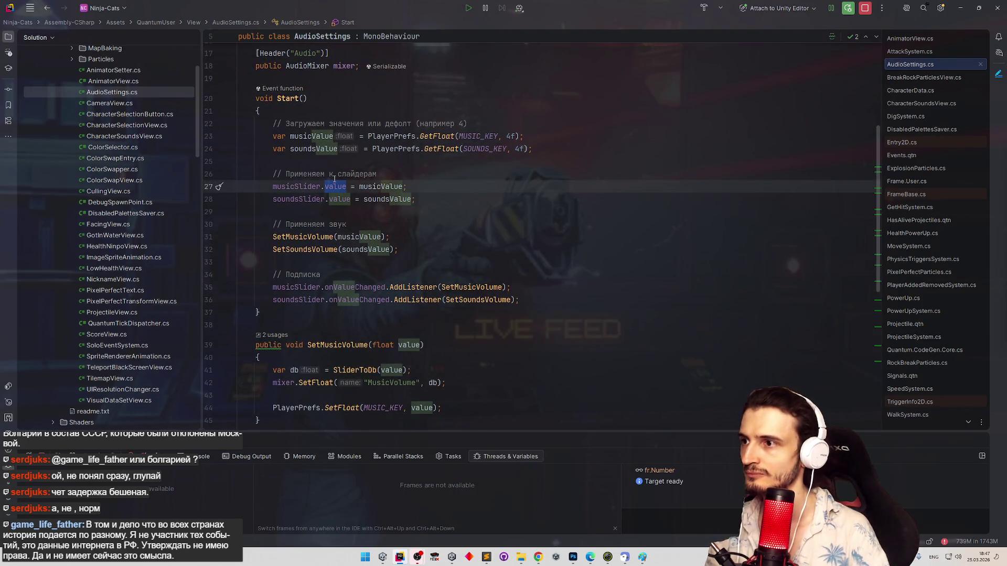
pyautogui.write('setval')
pyautogui.press('Return')
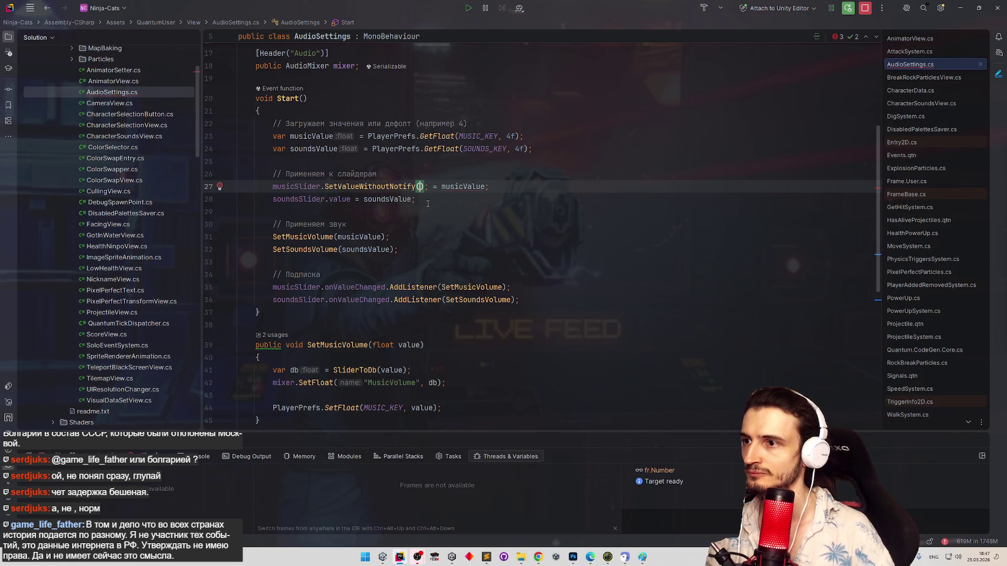
pyautogui.doubleClick(461, 187)
pyautogui.hotkey('ctrl', 'x')
pyautogui.click(419, 186)
pyautogui.hotkey('ctrl', 'v')
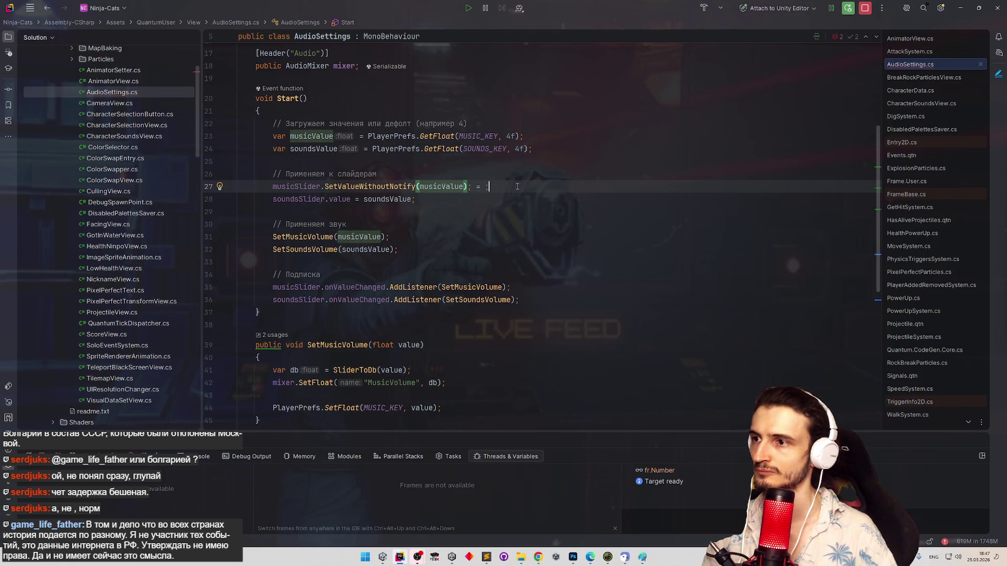
pyautogui.press('BackSpace')
pyautogui.press('BackSpace')
pyautogui.press('BackSpace')
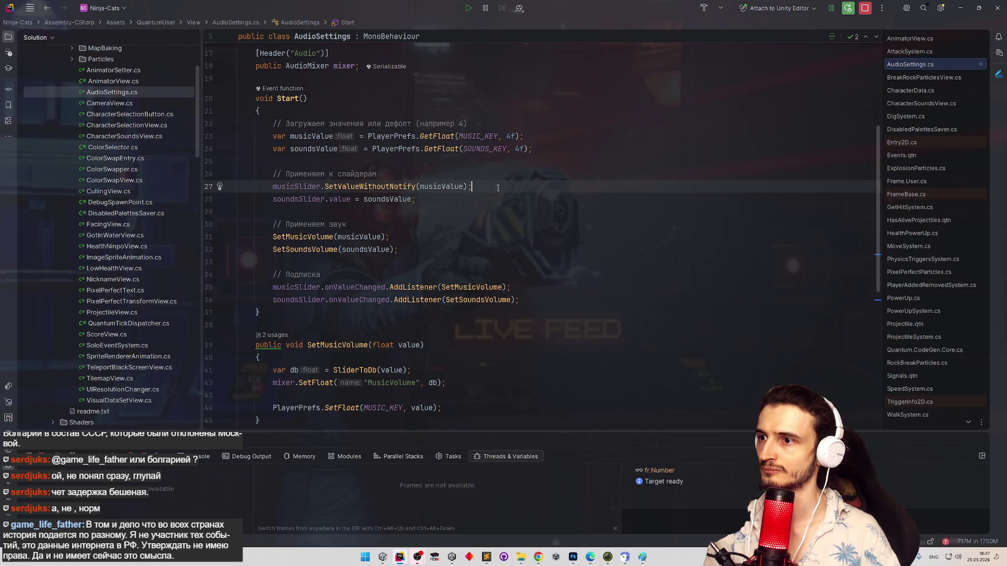
# Step: Copy that call onto the sounds slider line using soundsValue, then minimize Rider
pyautogui.moveTo(322, 186); pyautogui.dragTo(528, 185)
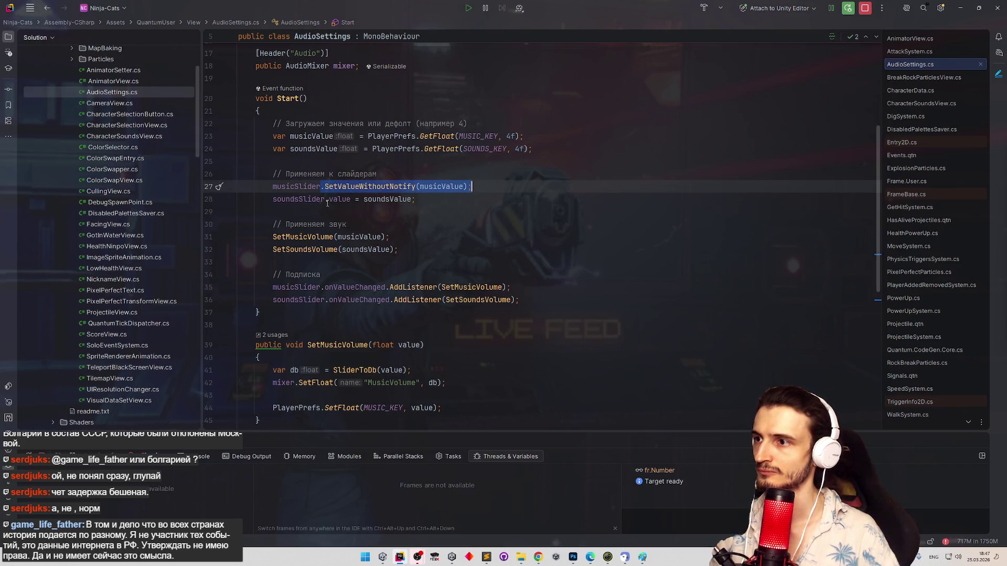
pyautogui.hotkey('ctrl', 'c')
pyautogui.moveTo(327, 201); pyautogui.dragTo(416, 200)
pyautogui.hotkey('ctrl', 'v')
pyautogui.doubleClick(441, 200)
pyautogui.write('s')
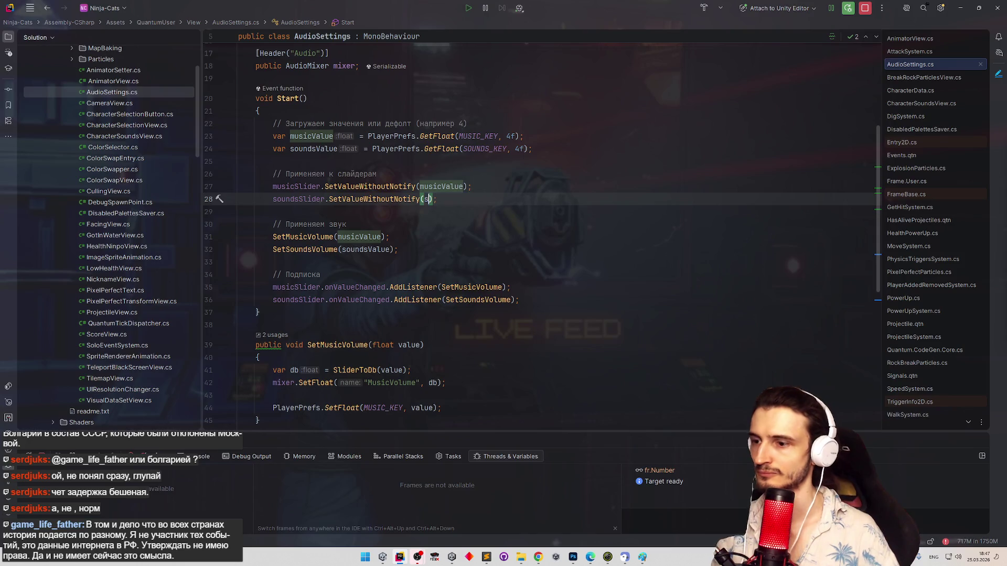
pyautogui.press('Return')
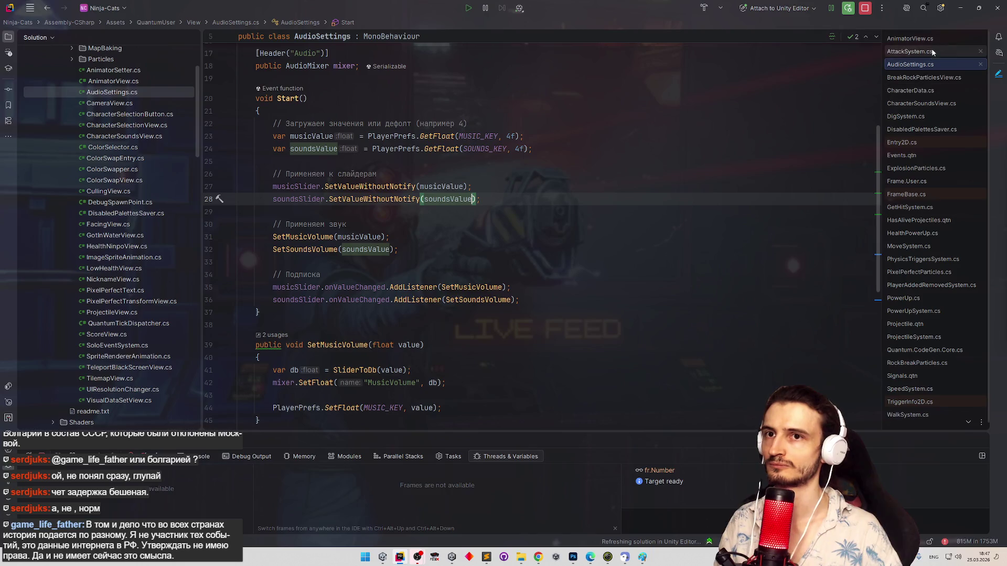
pyautogui.click(960, 8)
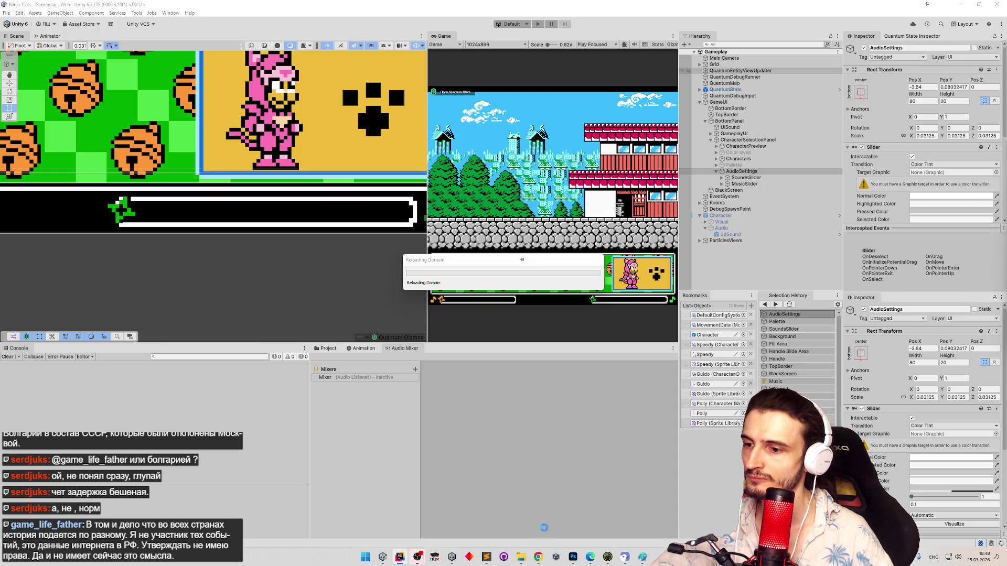
# Step: Return to the Unity editor and start the game in Play mode
pyautogui.click(402, 560)
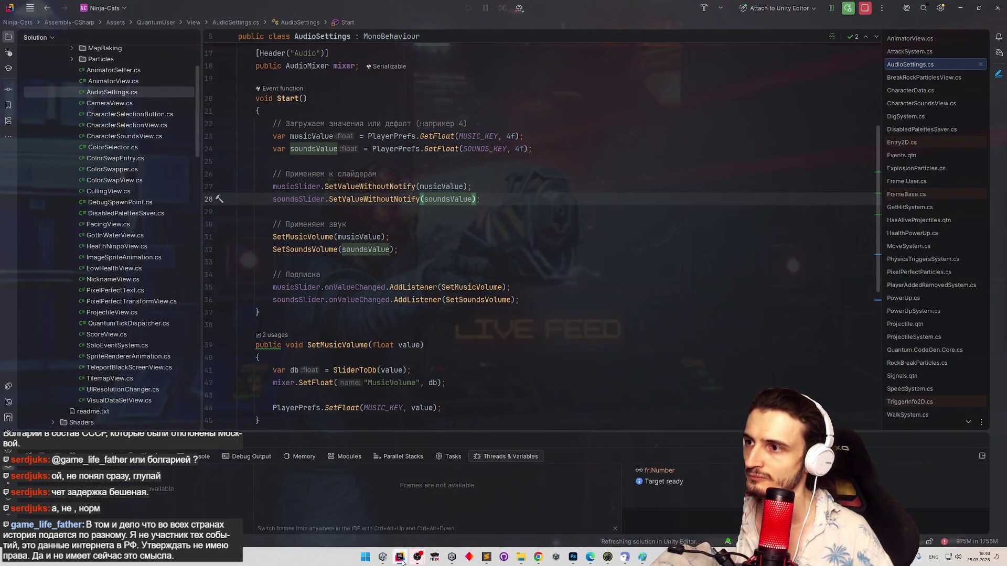
pyautogui.click(401, 559)
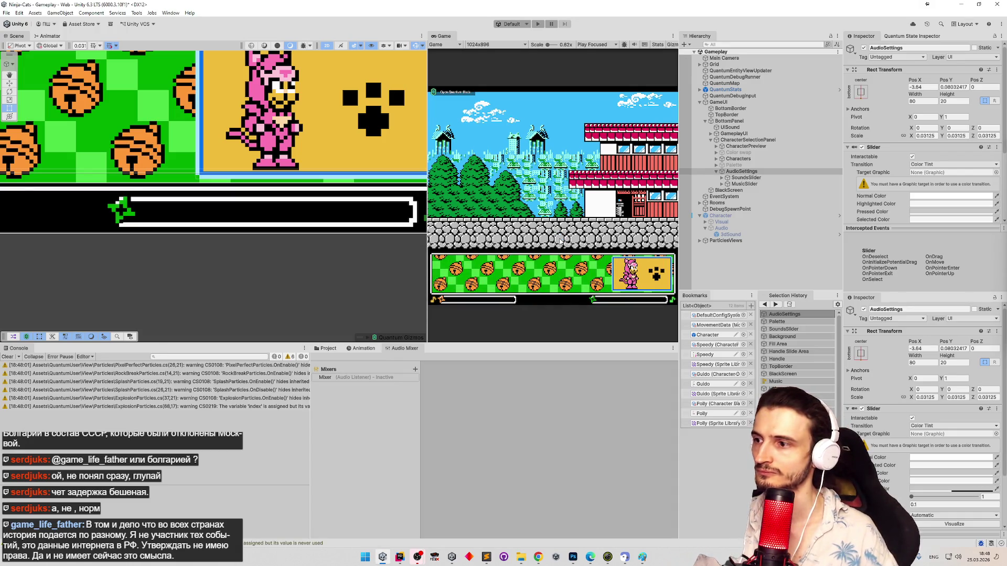
pyautogui.hotkey('ctrl', 'p')
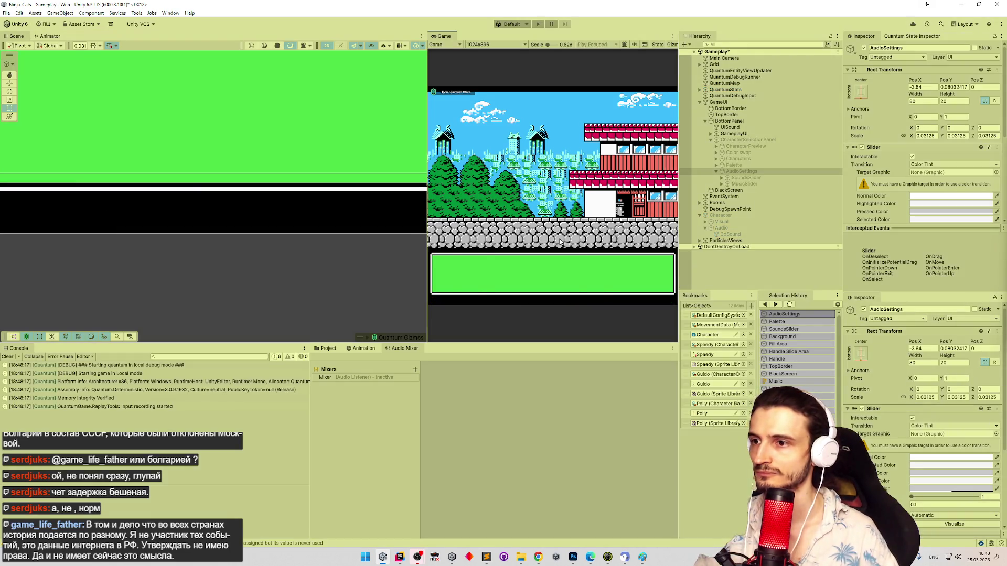
# Step: Drag the music and sounds sliders back and forth, then restore the full editor layout
pyautogui.moveTo(604, 297)
pyautogui.mouseDown()
pyautogui.moveTo(656, 299)
pyautogui.moveTo(604, 301)
pyautogui.mouseUp()
pyautogui.moveTo(476, 300)
pyautogui.mouseDown()
pyautogui.moveTo(508, 300)
pyautogui.moveTo(443, 300)
pyautogui.moveTo(519, 301)
pyautogui.mouseUp()
pyautogui.moveTo(603, 301)
pyautogui.mouseDown()
pyautogui.moveTo(632, 302)
pyautogui.moveTo(599, 301)
pyautogui.mouseUp()
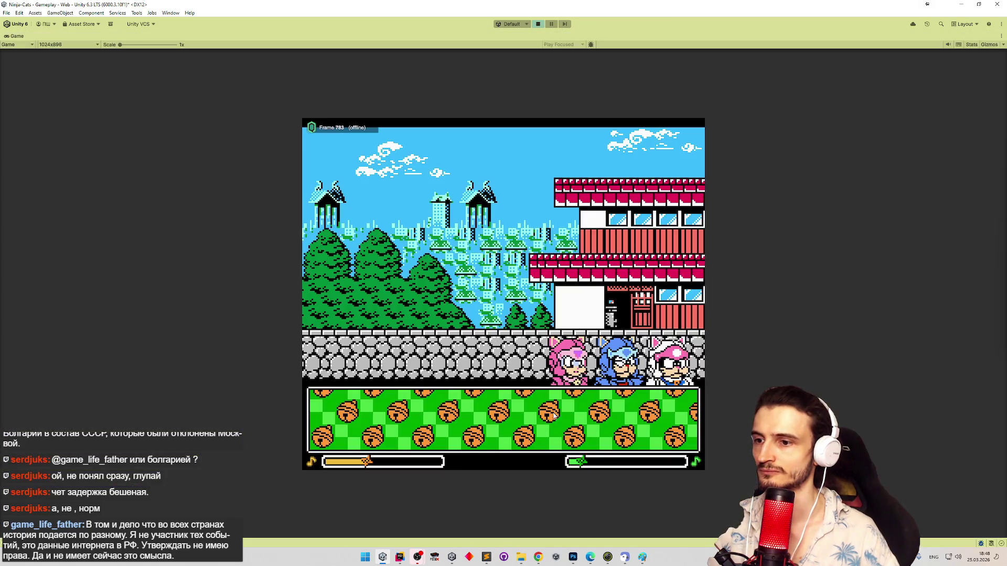
pyautogui.moveTo(595, 461)
pyautogui.mouseDown()
pyautogui.moveTo(638, 462)
pyautogui.moveTo(577, 468)
pyautogui.moveTo(600, 463)
pyautogui.mouseUp()
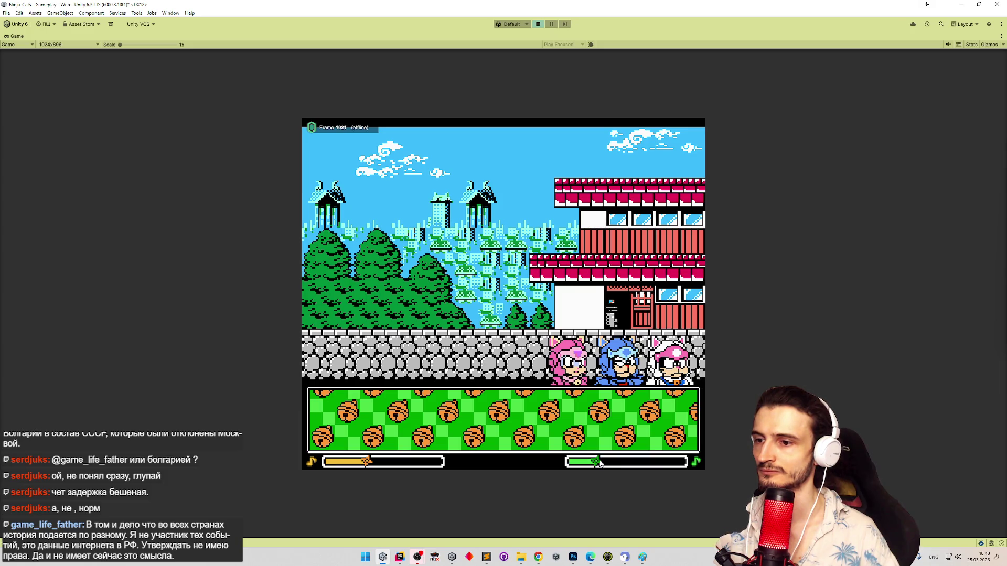
pyautogui.moveTo(371, 460)
pyautogui.mouseDown()
pyautogui.moveTo(395, 462)
pyautogui.moveTo(354, 464)
pyautogui.mouseUp()
pyautogui.click(578, 464)
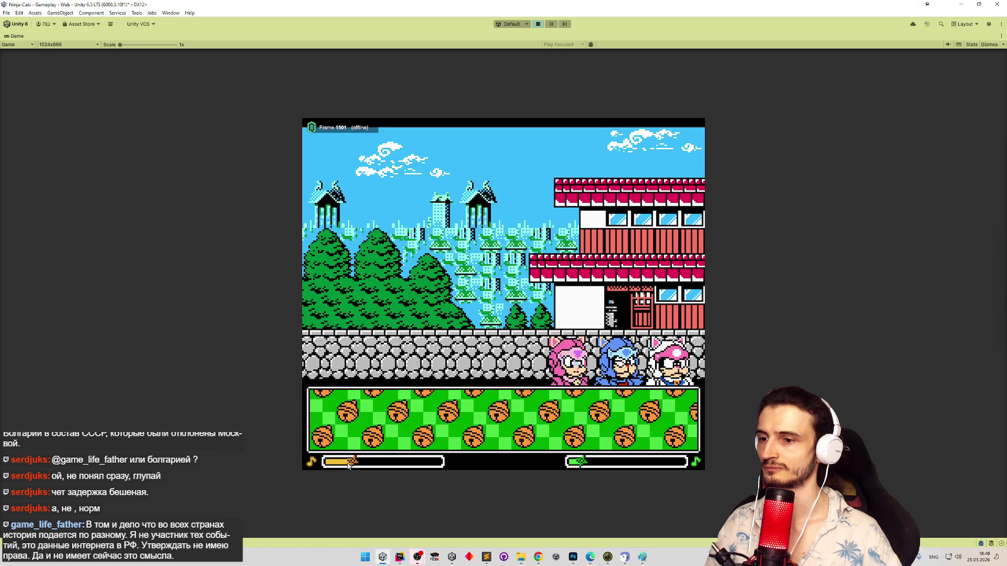
pyautogui.hotkey('shift', 'space')
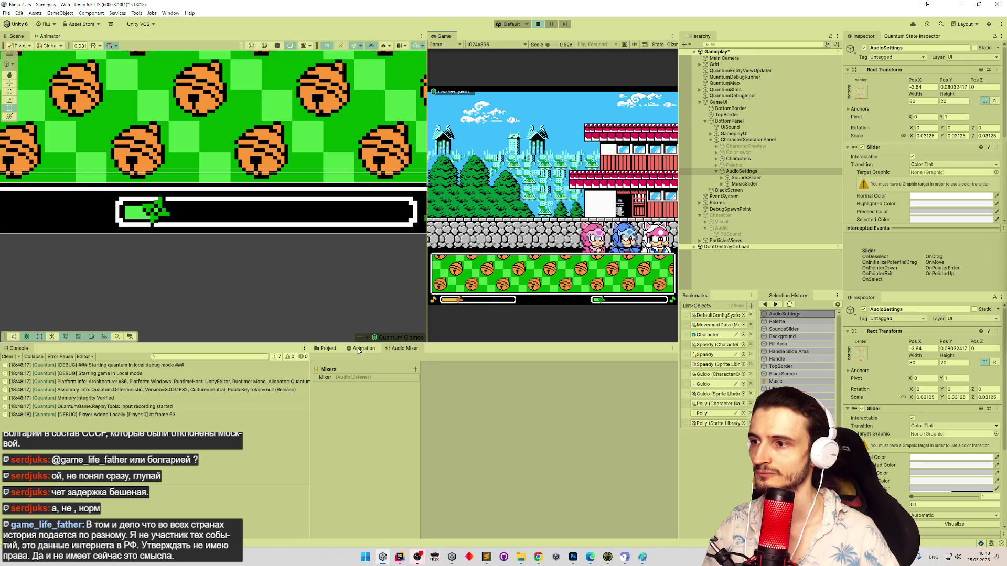
pyautogui.click(351, 378)
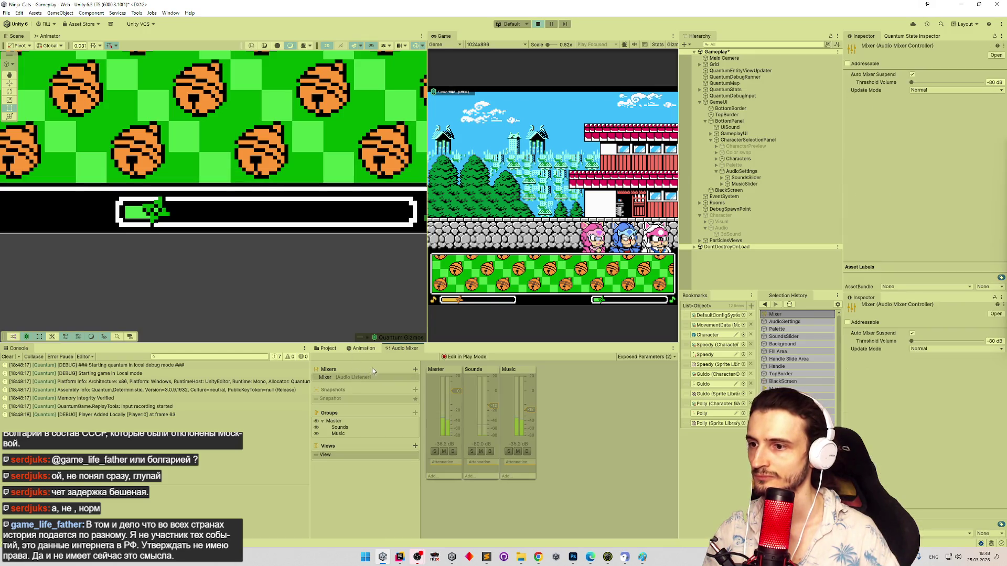
# Step: Lower the in-game music slider to watch the Music mixer level drop, then stop Play mode
pyautogui.moveTo(597, 300)
pyautogui.mouseDown()
pyautogui.moveTo(669, 304)
pyautogui.moveTo(598, 305)
pyautogui.mouseUp()
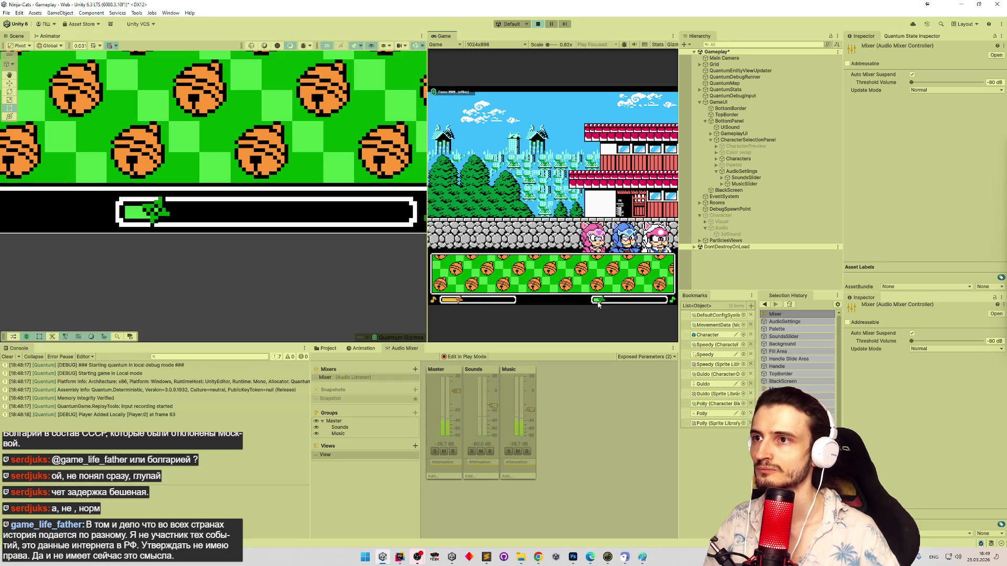
pyautogui.hotkey('ctrl', 'p')
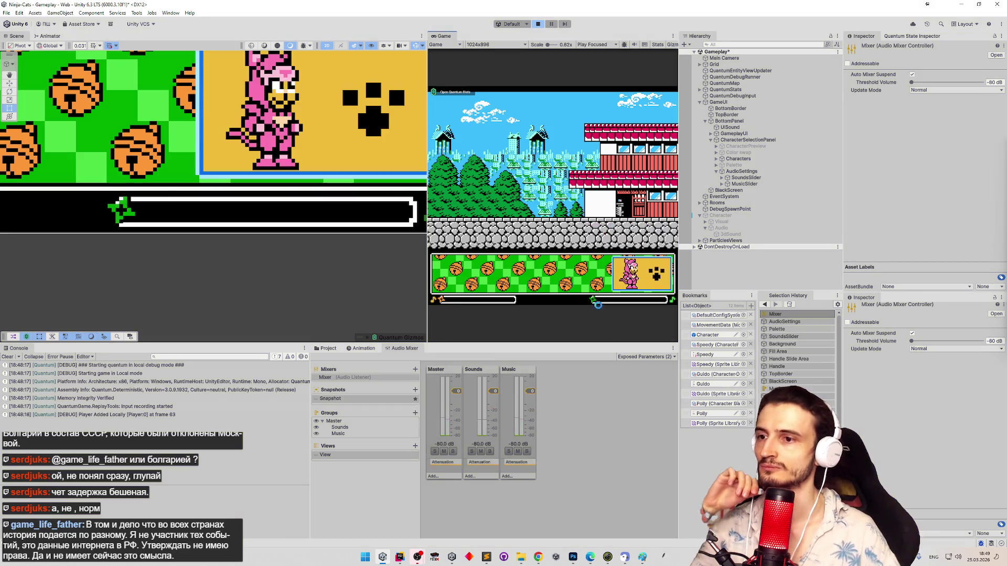
pyautogui.click(400, 557)
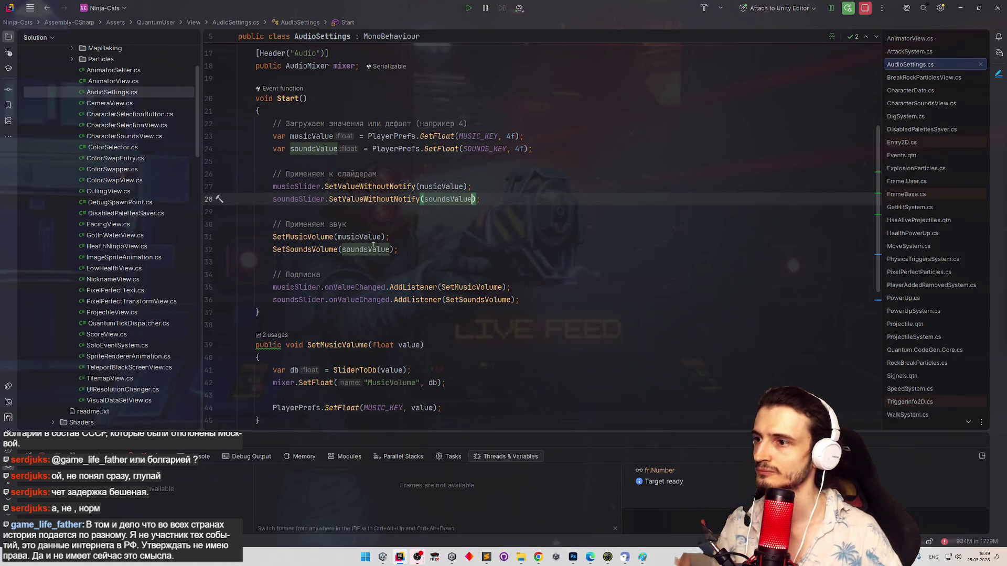
# Step: Follow SetMusicVolume and SliderToDb to MAX_SLIDER, change its value from 8 to 10, and return to Unity
pyautogui.click(325, 238)
pyautogui.keyDown('ctrl'); pyautogui.click(325, 238); pyautogui.keyUp('ctrl')
pyautogui.scroll(-3, 494, 272)
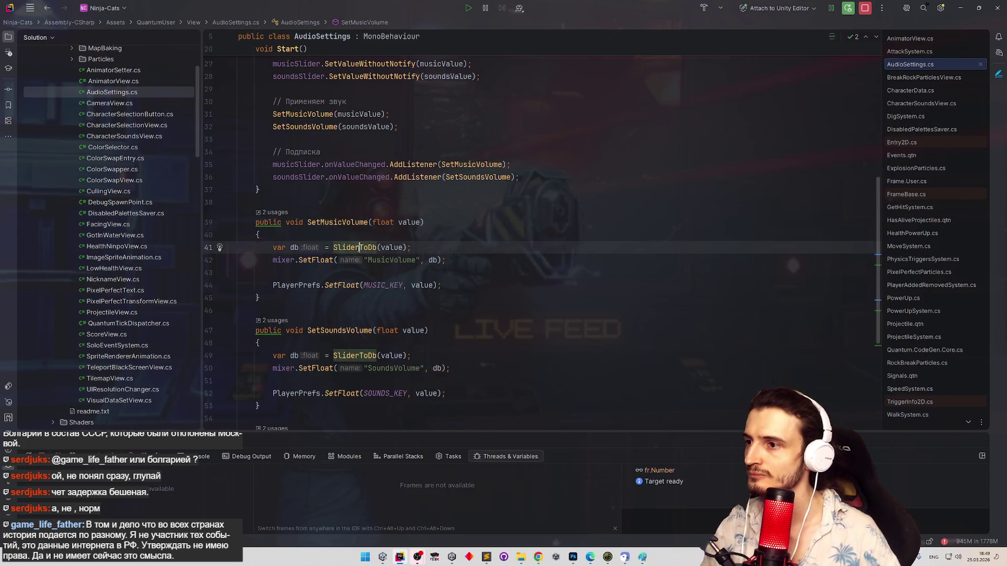
pyautogui.keyDown('ctrl'); pyautogui.click(356, 247); pyautogui.keyUp('ctrl')
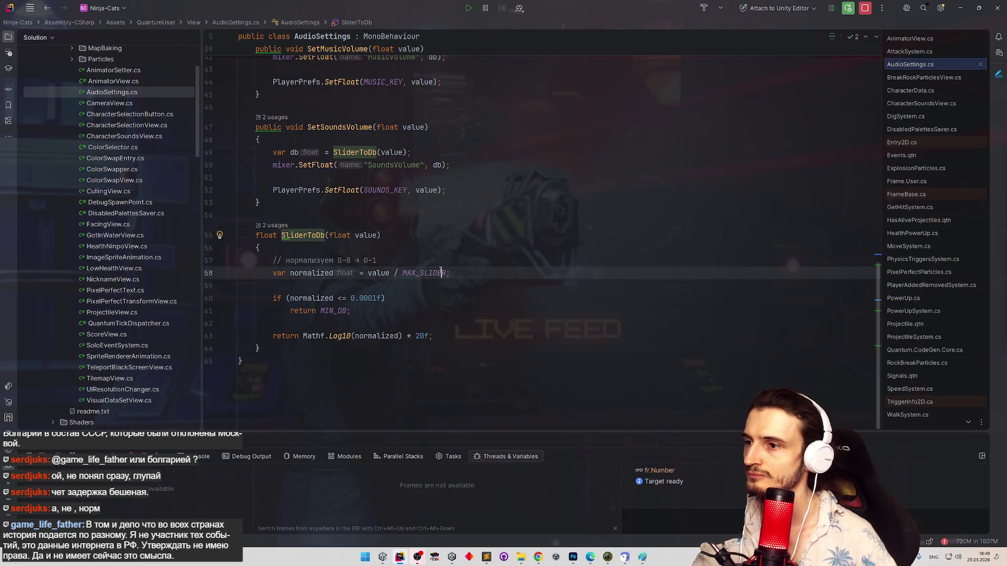
pyautogui.keyDown('ctrl'); pyautogui.click(439, 271); pyautogui.keyUp('ctrl')
pyautogui.doubleClick(365, 182)
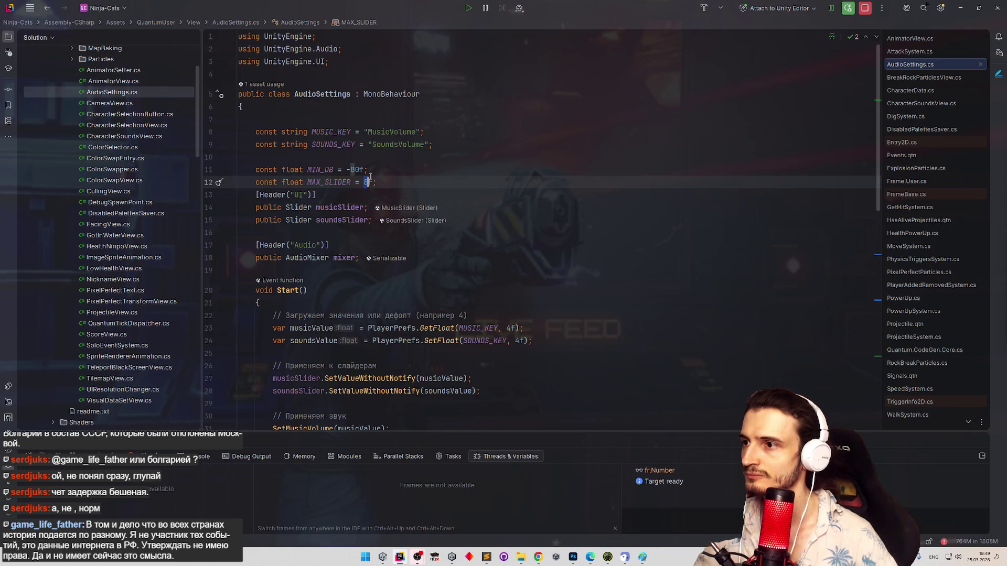
pyautogui.write('10')
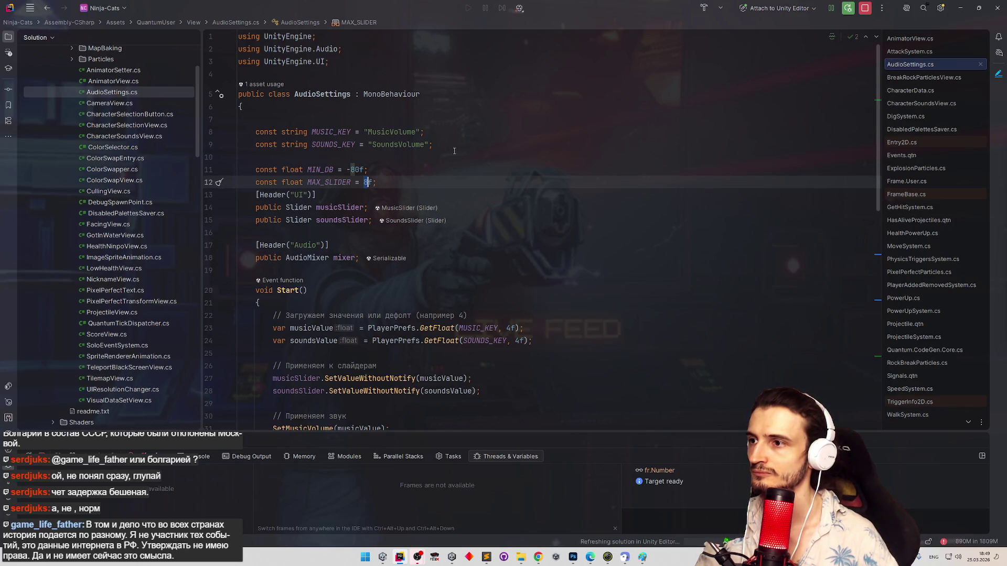
pyautogui.hotkey('alt', 'Tab')
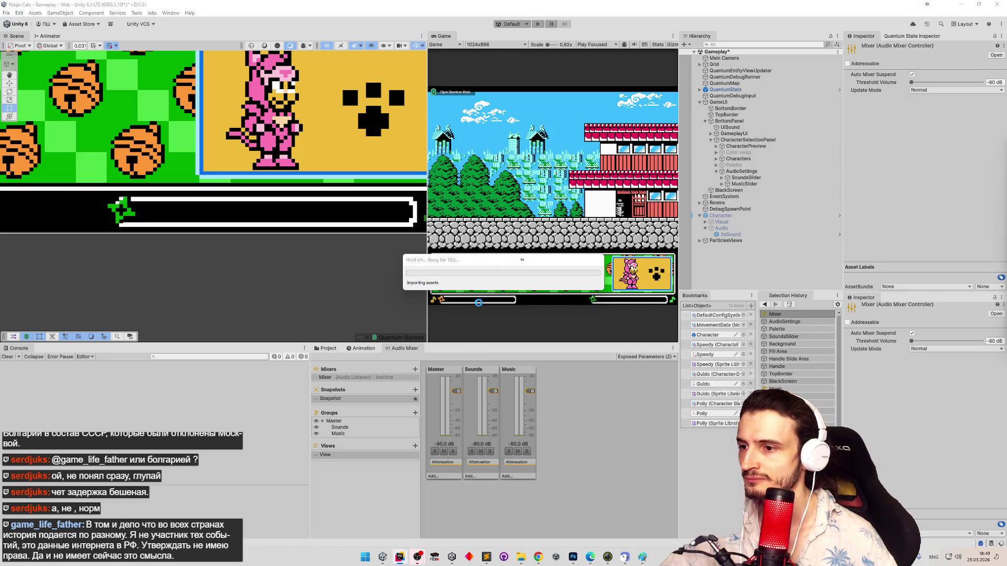
pyautogui.click(456, 392)
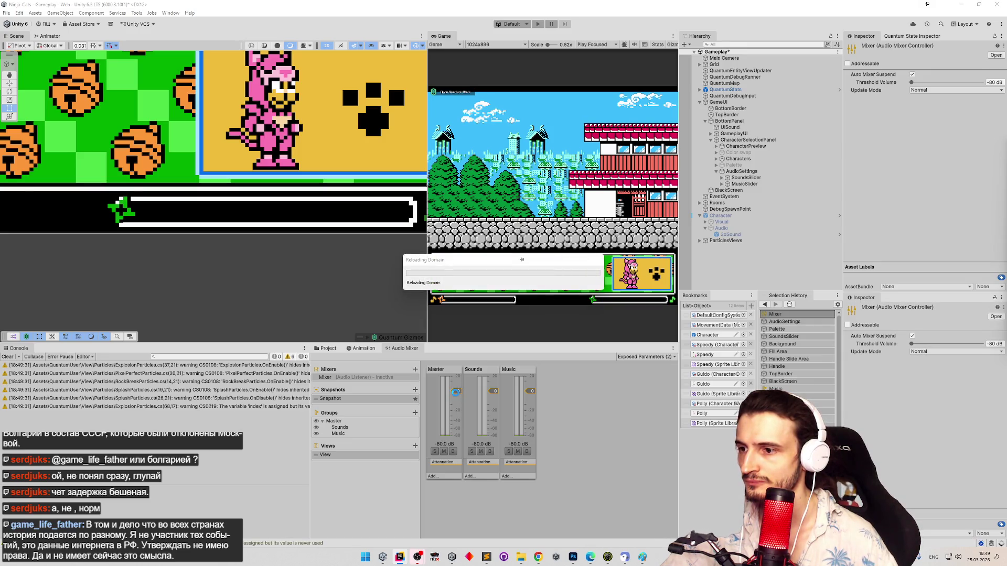
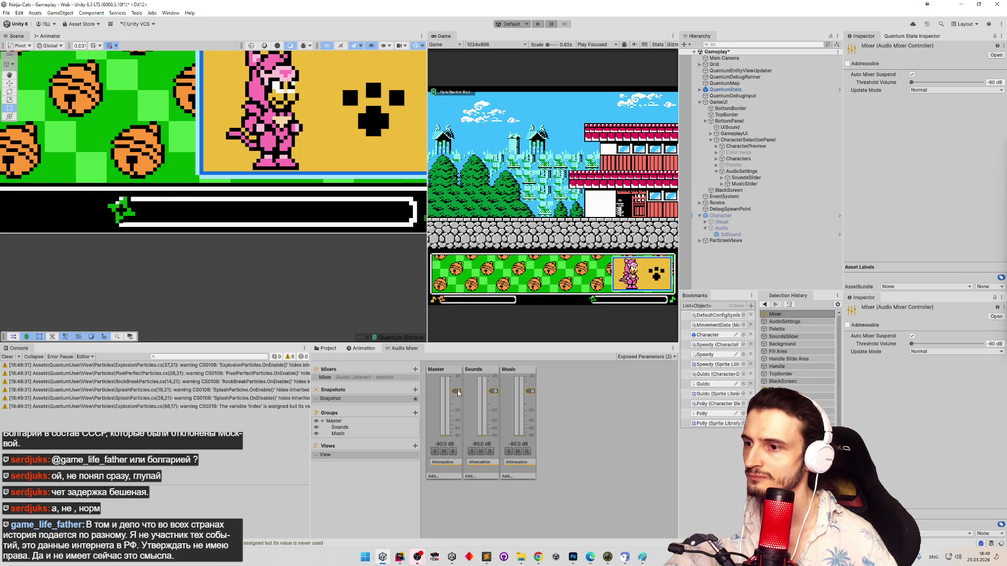
# Step: Nudge the Master fader, save the scene, and test the music slider near full in Play Mode
pyautogui.moveTo(458, 401)
pyautogui.mouseDown()
pyautogui.moveTo(457, 390)
pyautogui.moveTo(457, 403)
pyautogui.mouseUp()
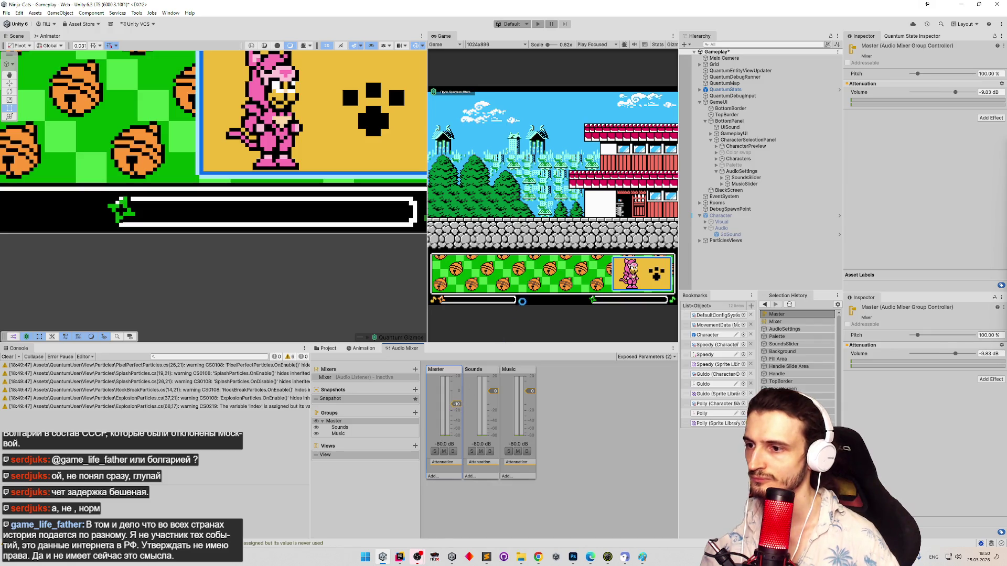
pyautogui.hotkey('ctrl', 's')
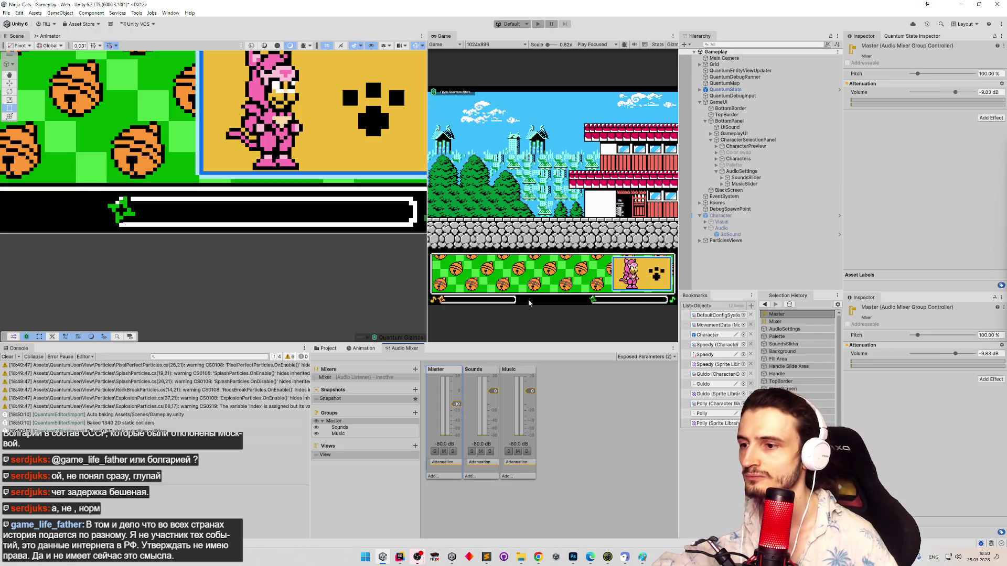
pyautogui.hotkey('ctrl', 'p')
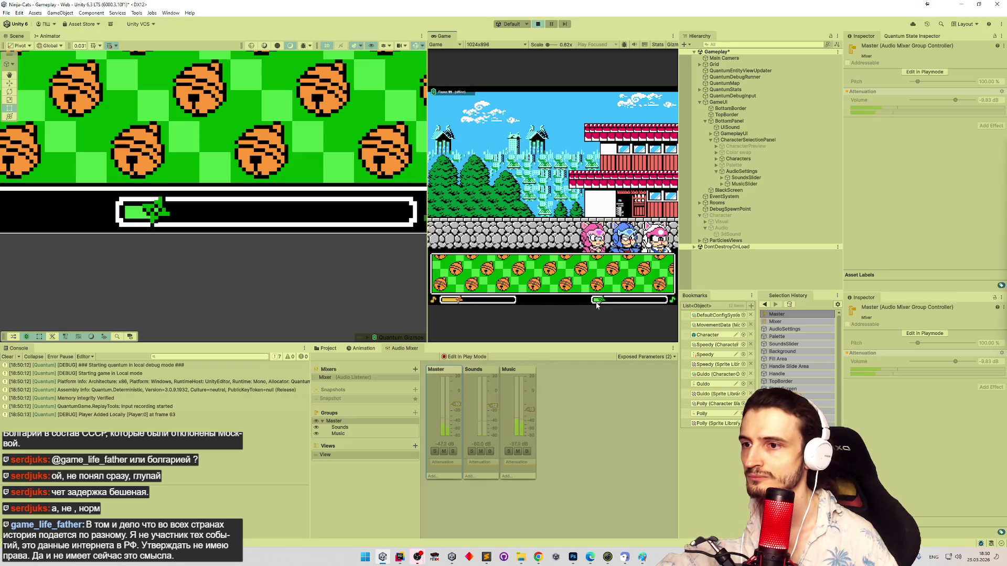
pyautogui.moveTo(595, 300); pyautogui.dragTo(668, 304)
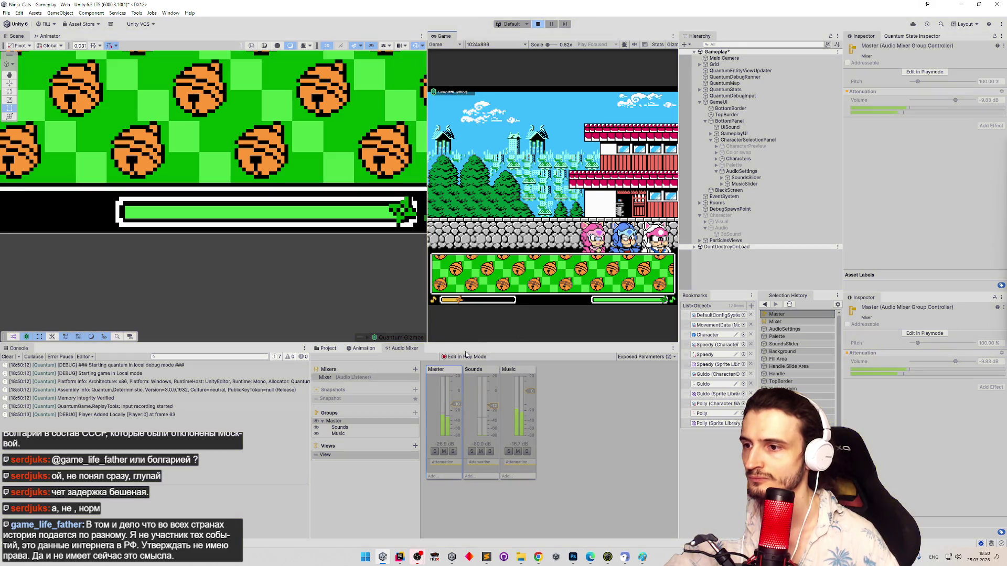
pyautogui.hotkey('ctrl', 'p')
# Step: Raise the Master volume again and retest with music near minimum and sounds at about a third
pyautogui.moveTo(460, 406); pyautogui.dragTo(463, 401)
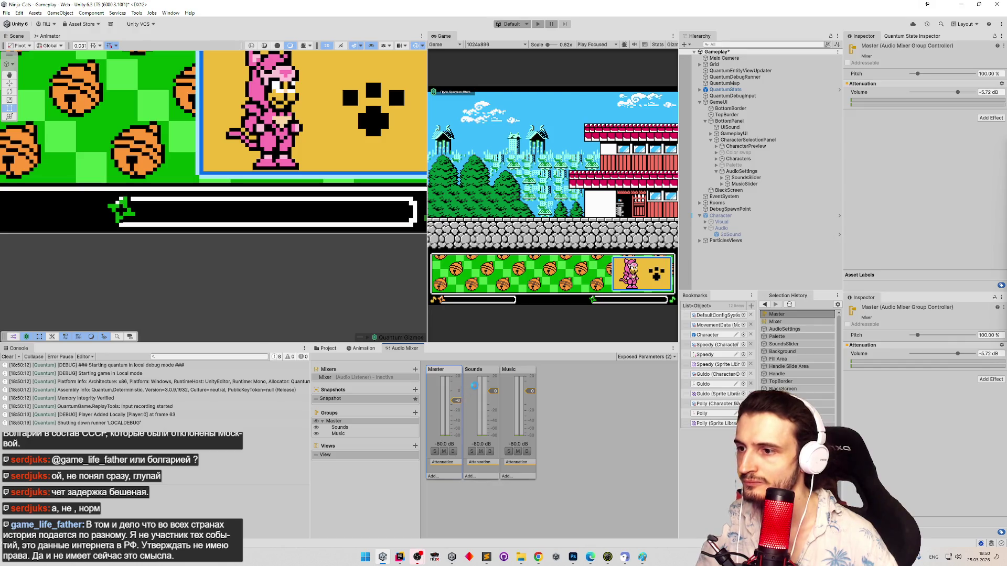
pyautogui.hotkey('ctrl', 'p')
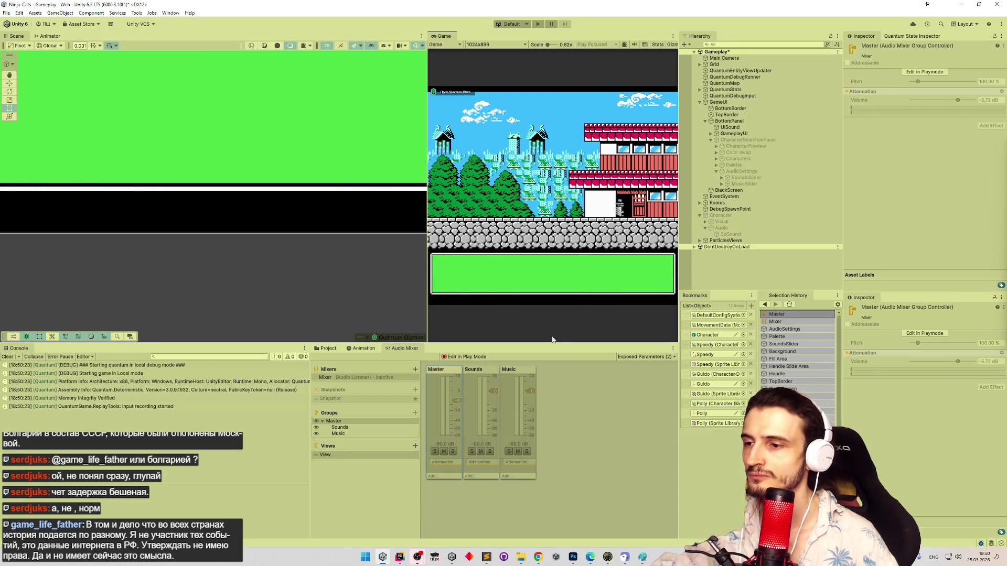
pyautogui.moveTo(664, 303)
pyautogui.mouseDown()
pyautogui.moveTo(604, 304)
pyautogui.moveTo(670, 303)
pyautogui.moveTo(630, 304)
pyautogui.mouseUp()
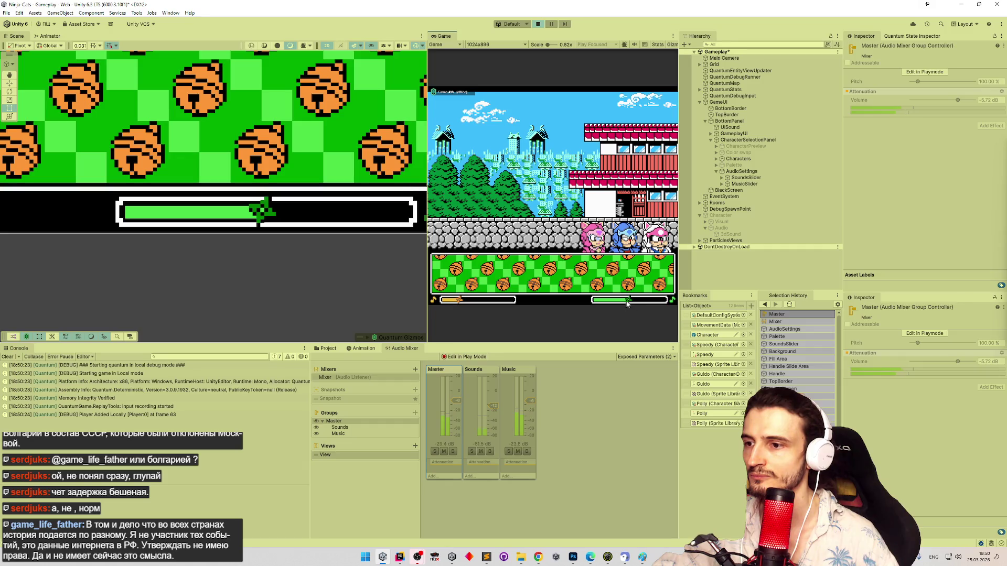
pyautogui.moveTo(464, 301)
pyautogui.mouseDown()
pyautogui.moveTo(542, 298)
pyautogui.moveTo(429, 300)
pyautogui.moveTo(531, 303)
pyautogui.mouseUp()
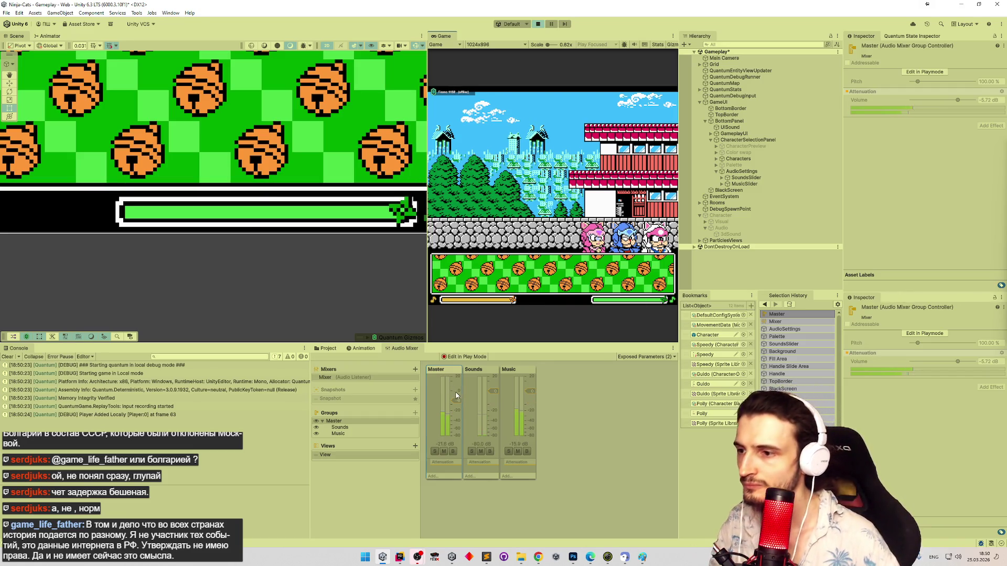
pyautogui.hotkey('ctrl', 'p')
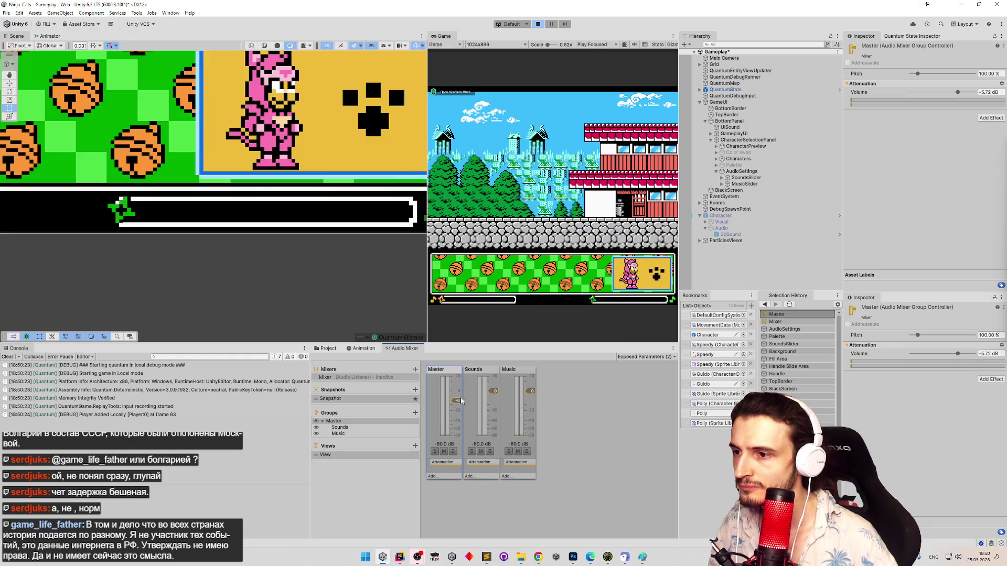
# Step: Raise Master slightly, lower the music slider and set sounds to about a third
pyautogui.moveTo(461, 401); pyautogui.dragTo(459, 399)
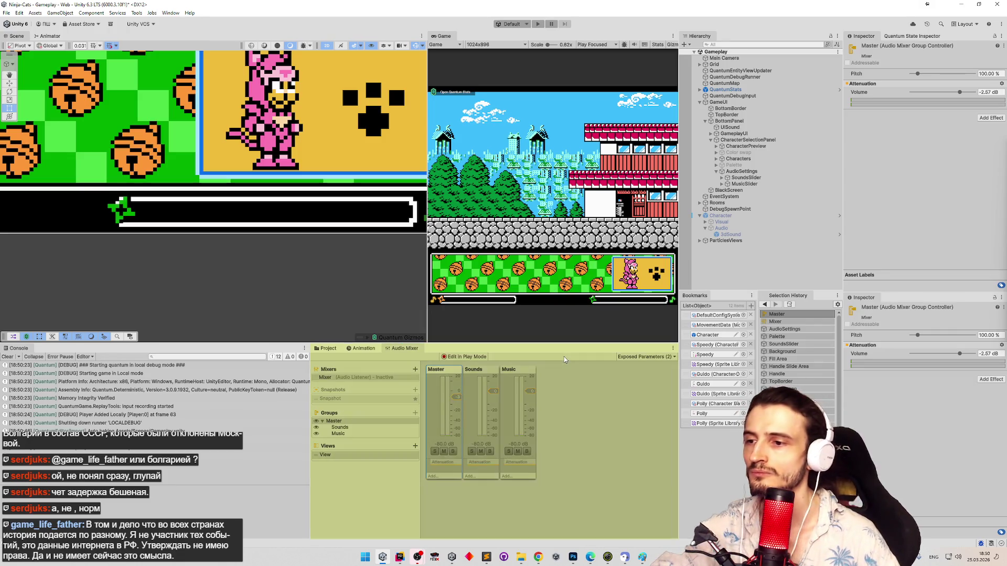
pyautogui.moveTo(663, 300); pyautogui.dragTo(601, 304)
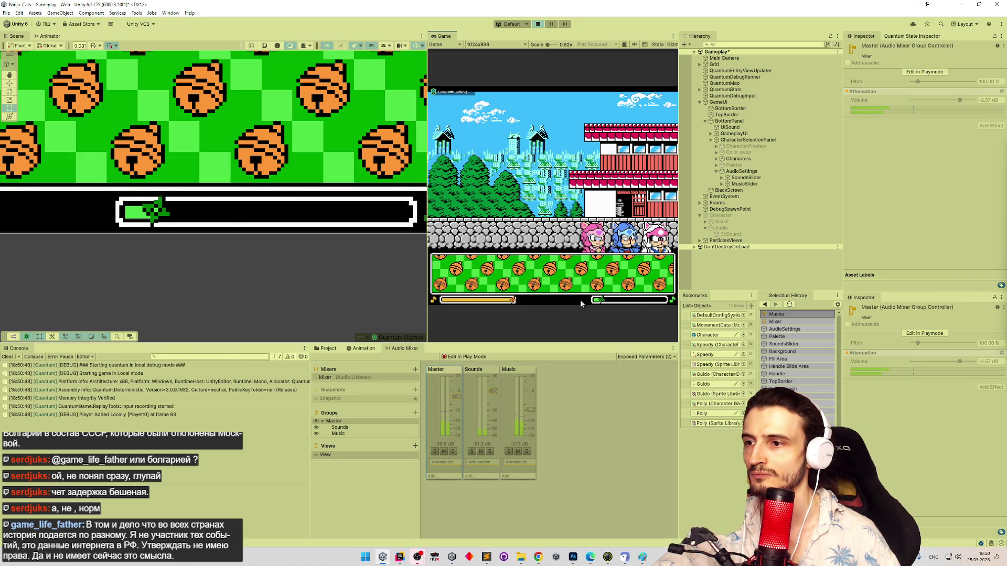
pyautogui.moveTo(515, 300)
pyautogui.mouseDown()
pyautogui.moveTo(445, 300)
pyautogui.moveTo(476, 300)
pyautogui.mouseUp()
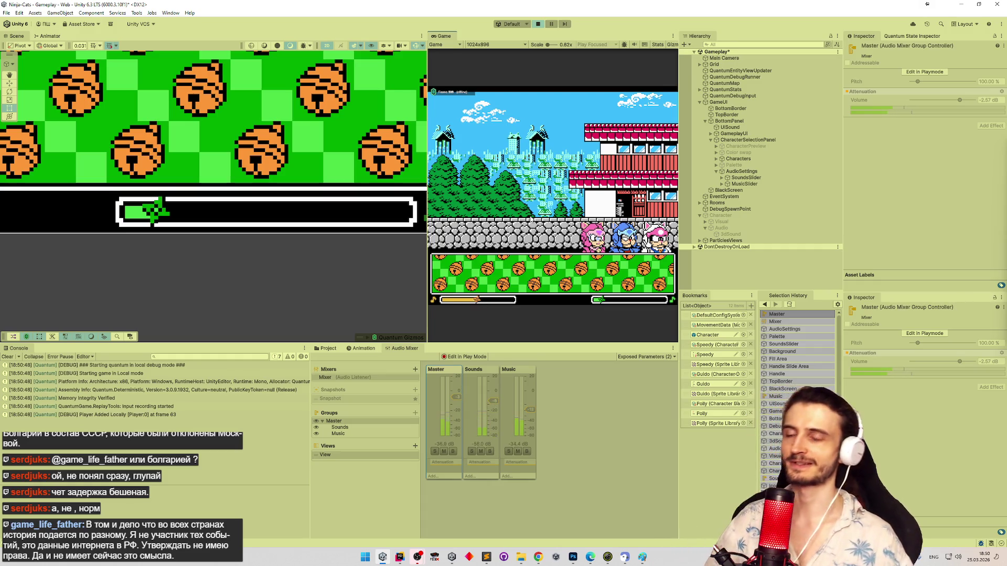
# Step: Check the project task list, then switch to Photoshop
pyautogui.click(486, 556)
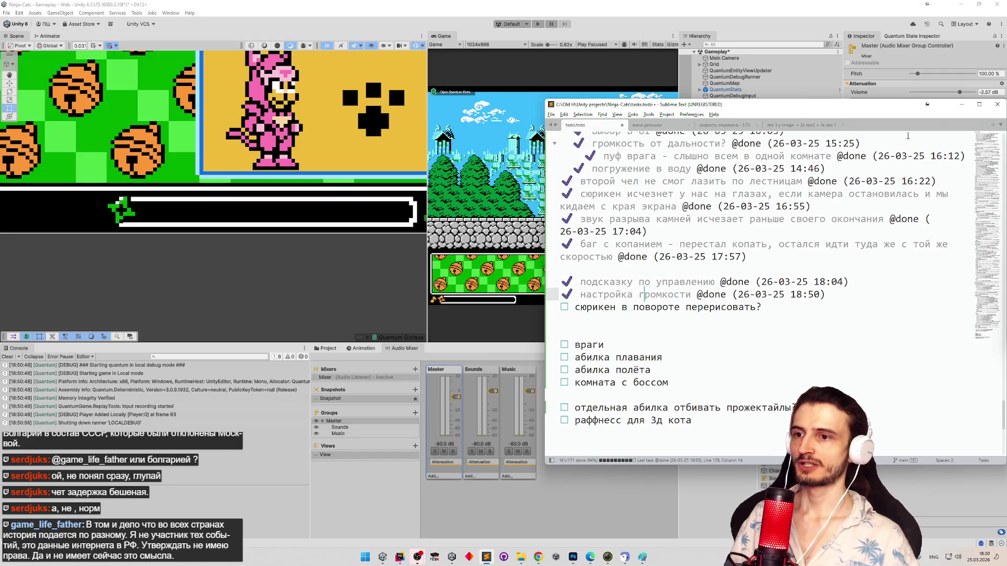
pyautogui.click(961, 105)
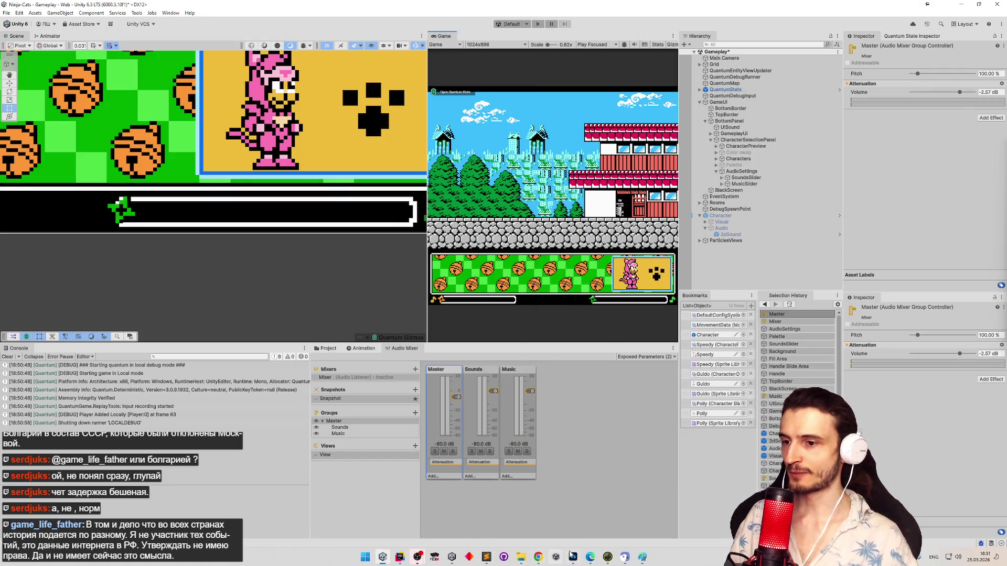
pyautogui.click(573, 557)
# Step: Look through the open documents: untitled, NinpoBar.png and the game screenshot
pyautogui.scroll(-10, 545, 315)
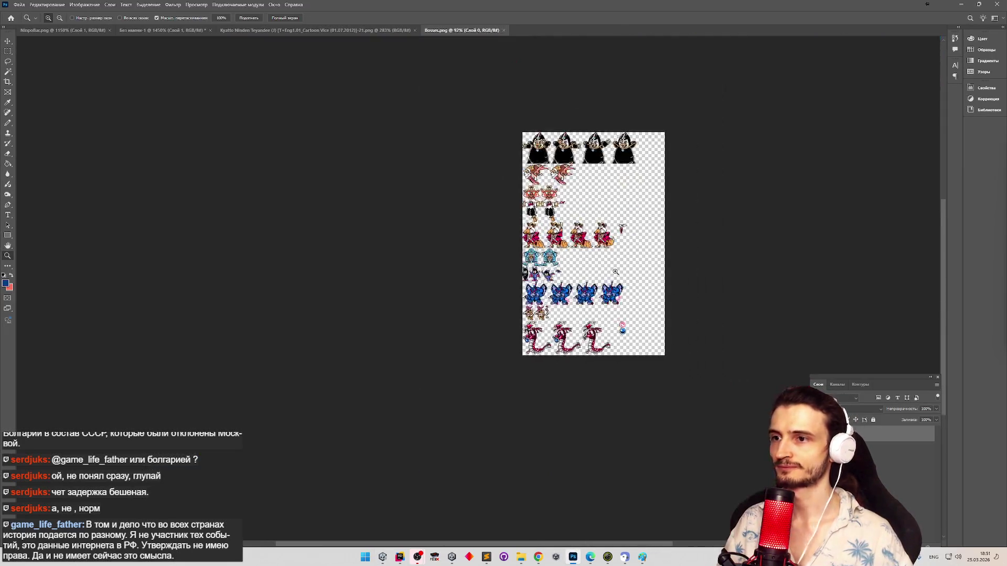
pyautogui.scroll(3, 544, 315)
pyautogui.click(146, 30)
pyautogui.click(60, 30)
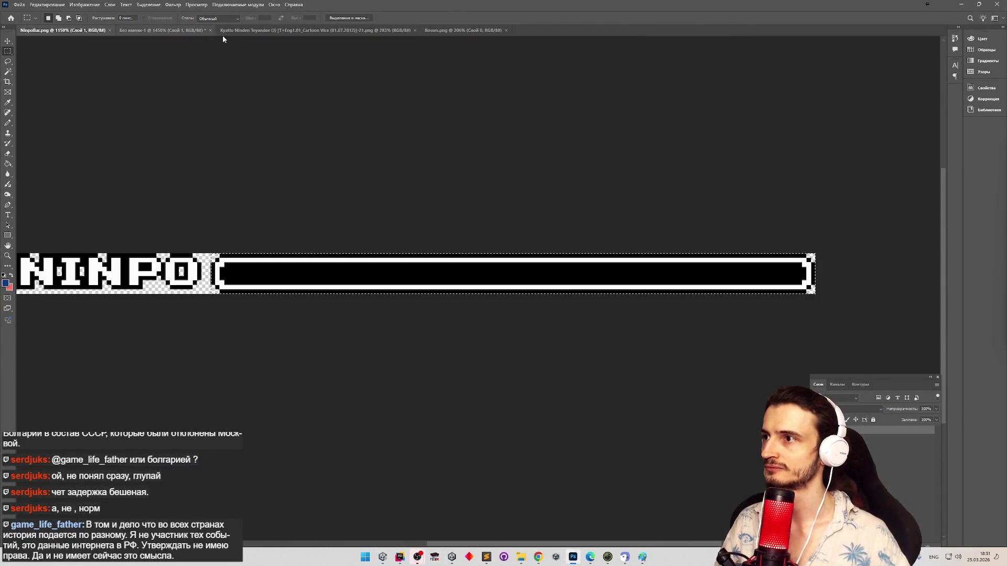
pyautogui.click(222, 32)
# Step: Browse through the Sprites folders to Assets/Sprites/UI and open rotatedShuriken.png
pyautogui.click(19, 4)
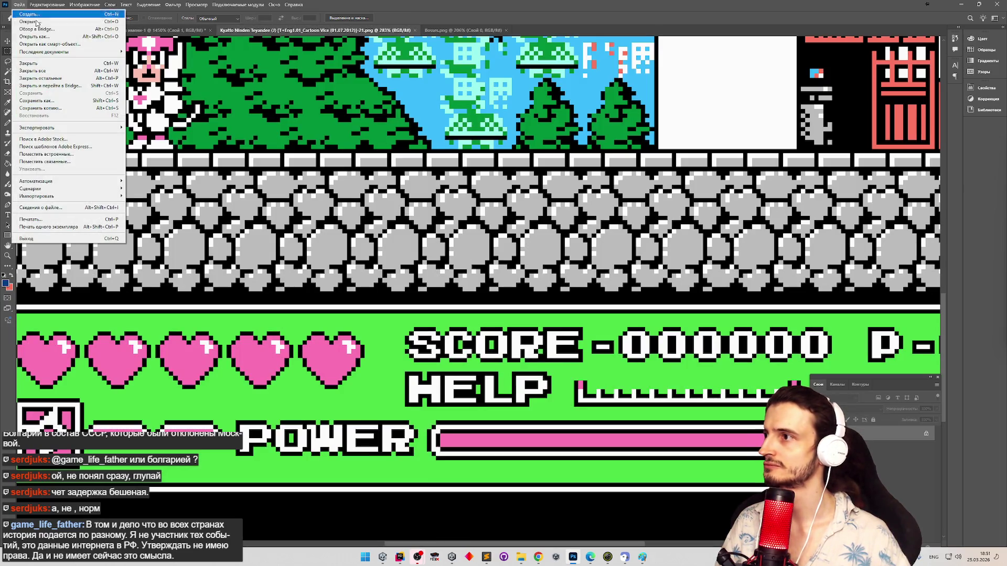
pyautogui.click(37, 22)
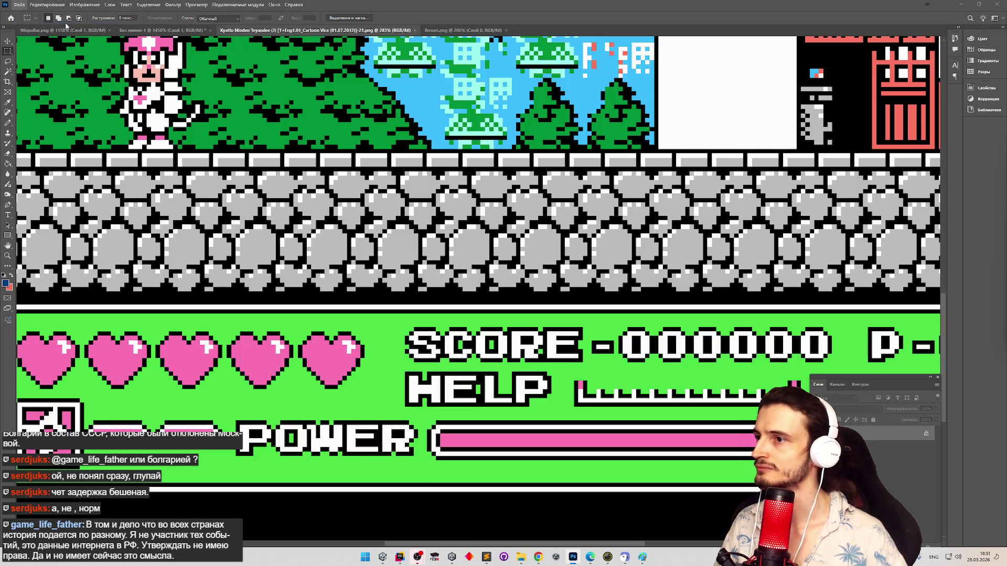
pyautogui.moveTo(766, 138); pyautogui.dragTo(766, 241)
pyautogui.click(212, 108)
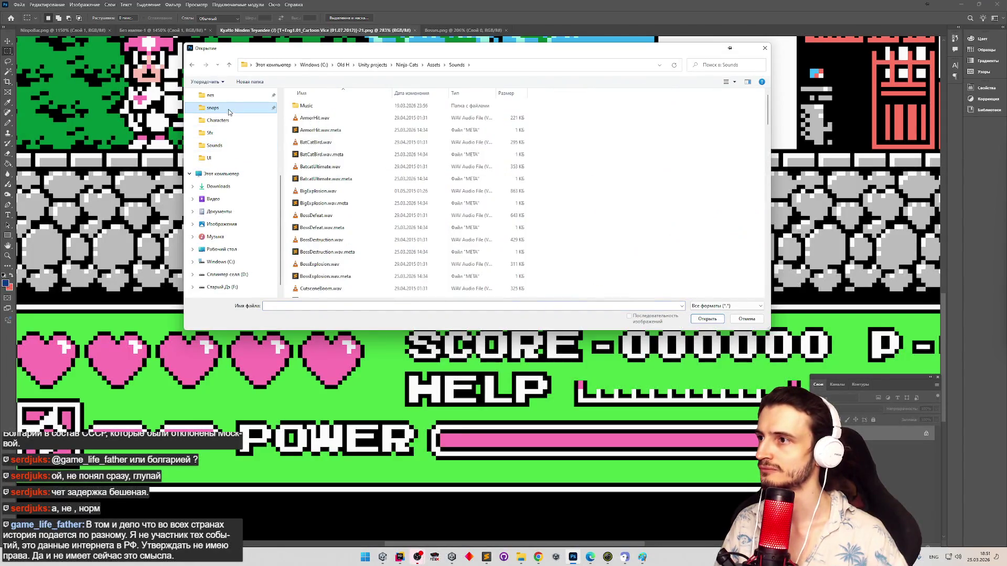
pyautogui.scroll(1, 278, 160)
pyautogui.click(217, 158)
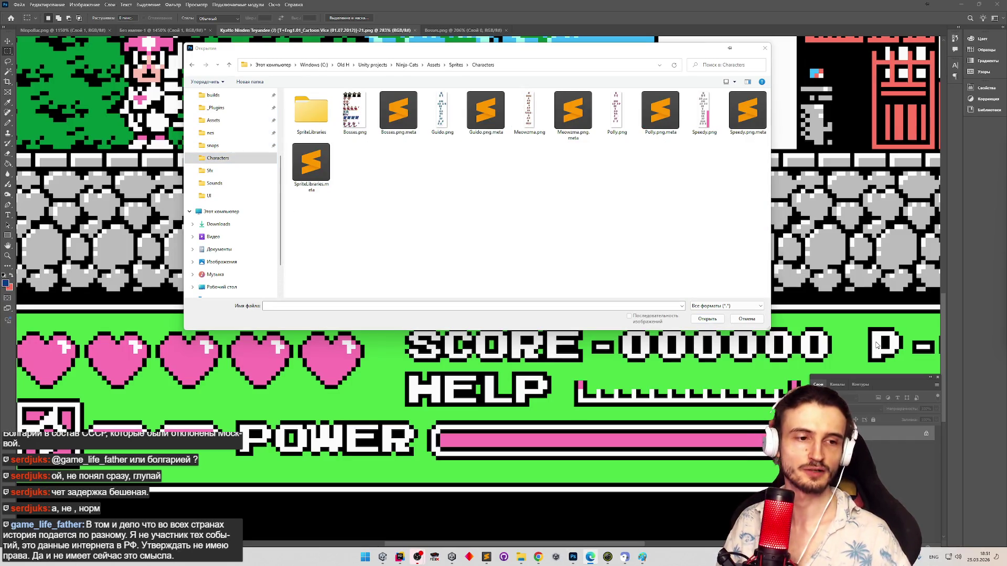
pyautogui.click(210, 170)
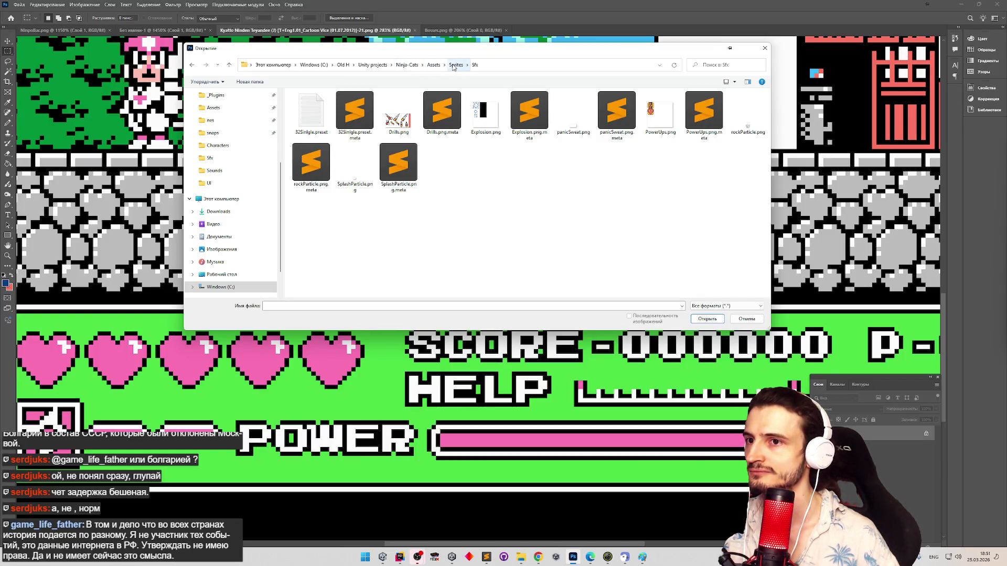
pyautogui.click(454, 65)
pyautogui.doubleClick(316, 134)
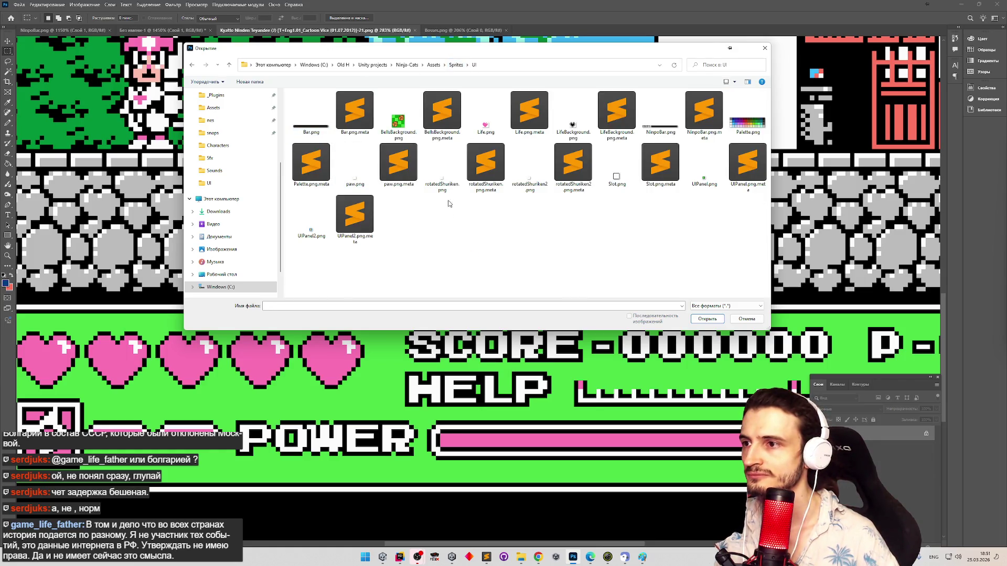
pyautogui.doubleClick(445, 184)
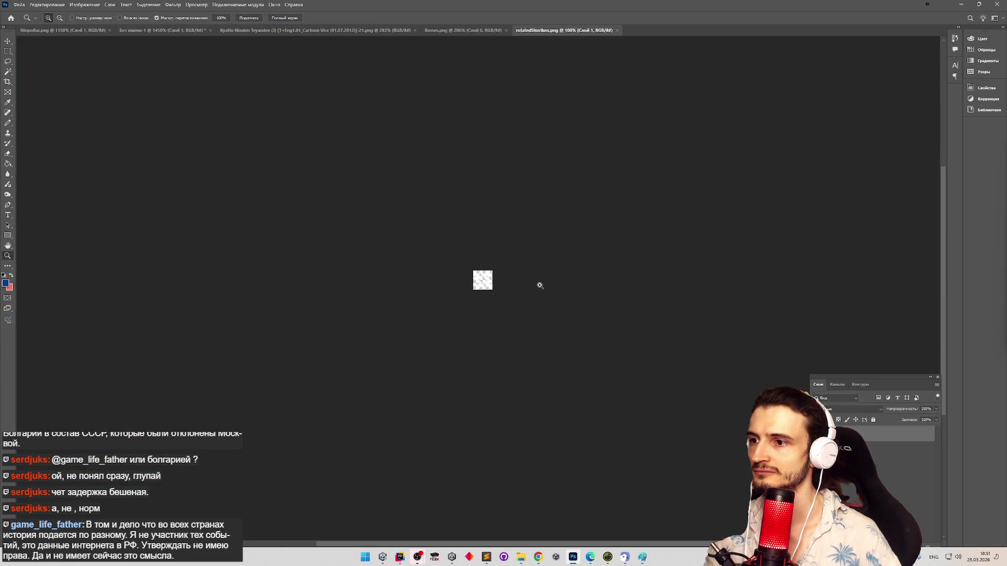
# Step: Zoom in on the tiny shuriken canvas and open the Speedy.png sprite sheet
pyautogui.moveTo(540, 285)
pyautogui.mouseDown()
pyautogui.moveTo(539, 267)
pyautogui.moveTo(443, 269)
pyautogui.moveTo(233, 92)
pyautogui.mouseUp()
pyautogui.press('m')
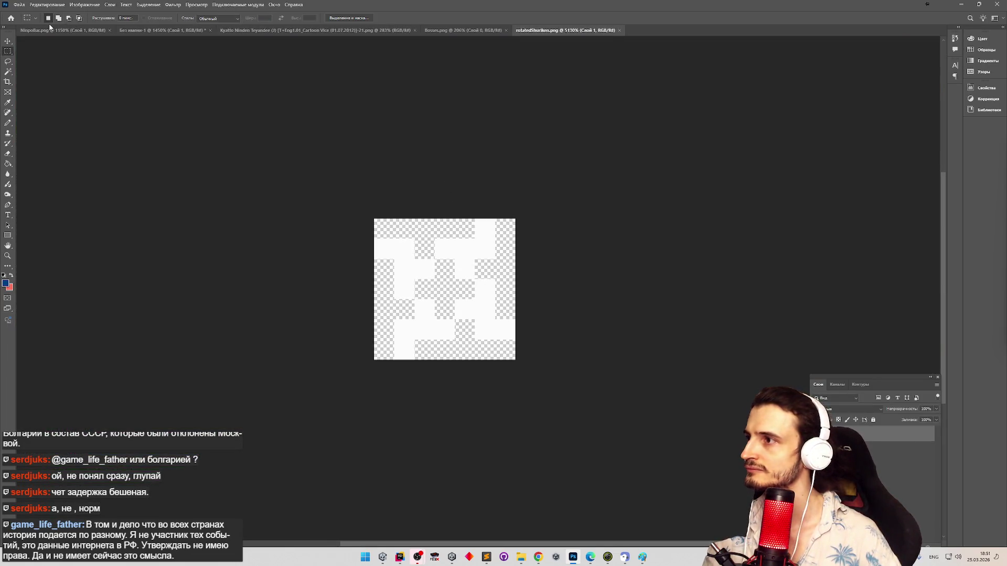
pyautogui.click(20, 4)
pyautogui.click(29, 21)
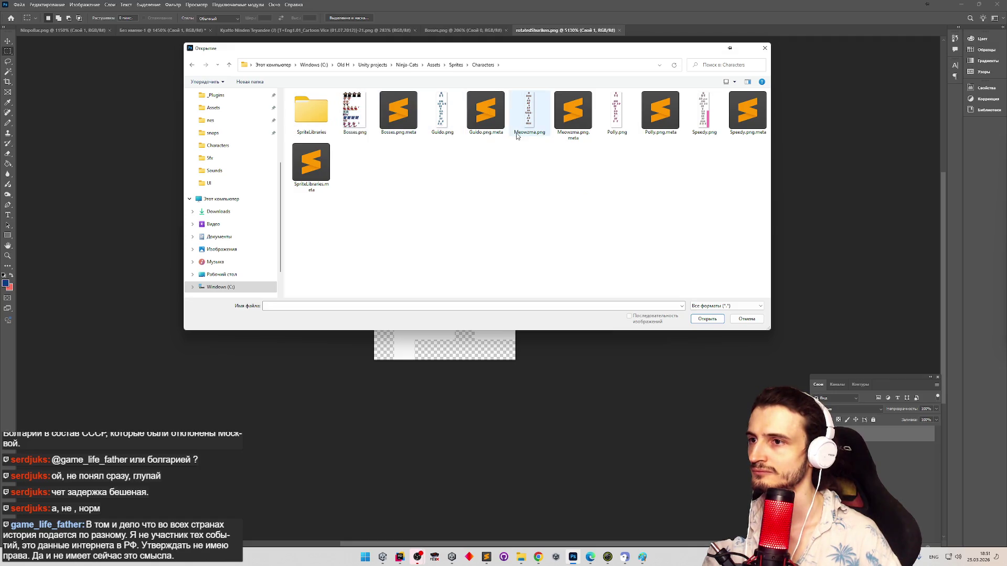
pyautogui.doubleClick(712, 123)
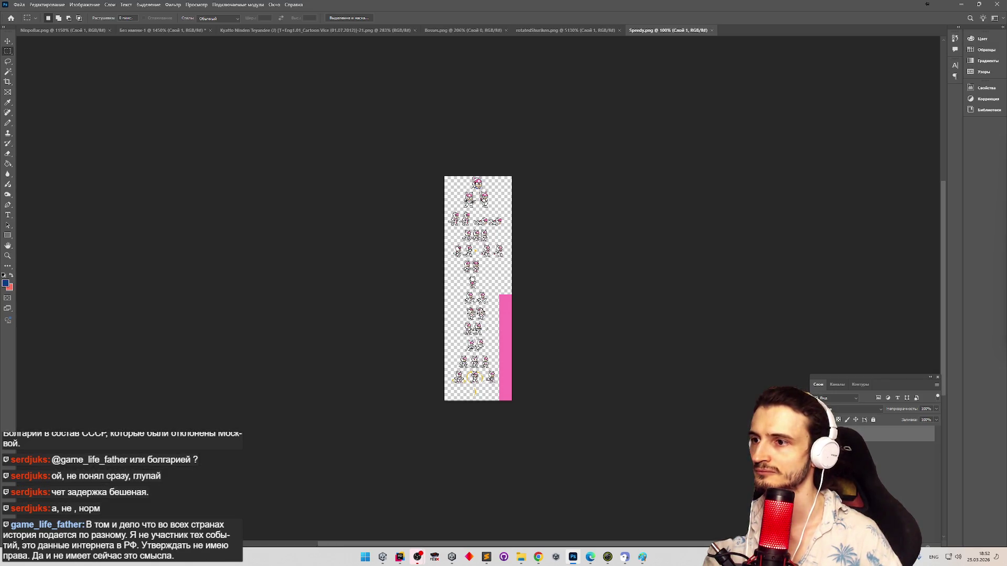
# Step: Zoom in on Speedy.png's shuriken, select it, and paste it into rotatedShuriken.png as a new layer
pyautogui.press('z')
pyautogui.click(474, 288)
pyautogui.moveTo(474, 289); pyautogui.dragTo(501, 341)
pyautogui.press('m')
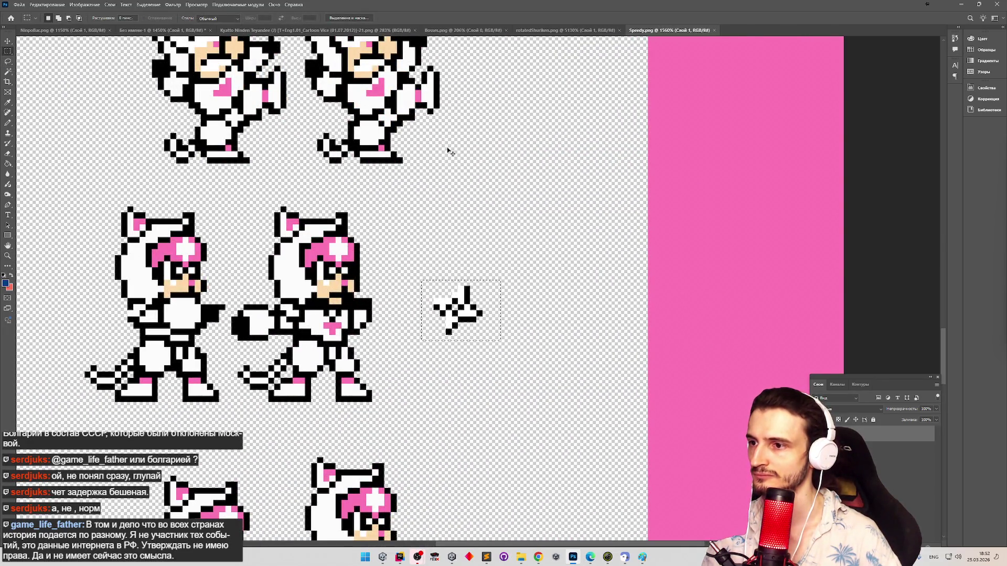
pyautogui.click(570, 30)
pyautogui.hotkey('ctrl', 'v')
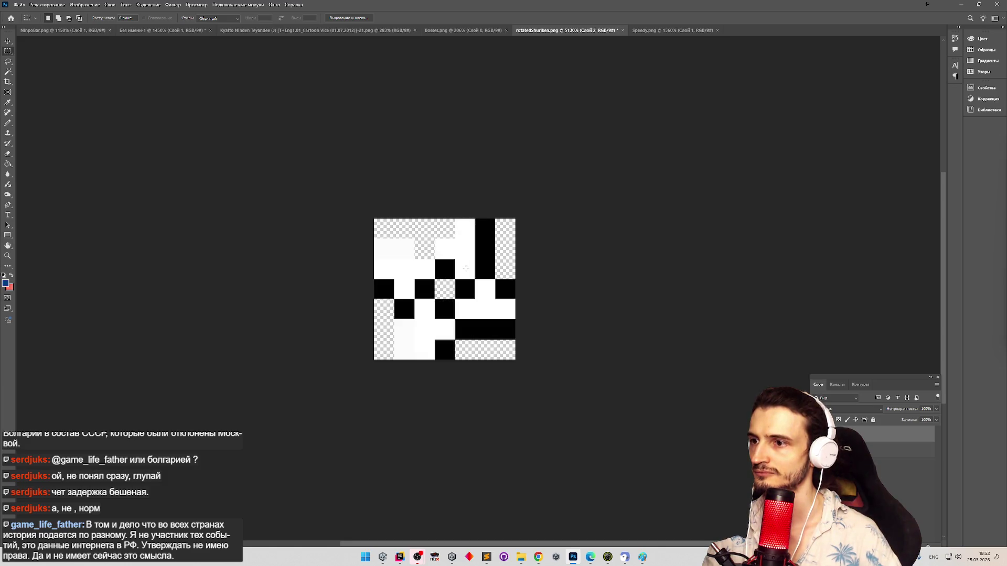
# Step: Bring up the Canvas Size dialog for rotatedShuriken.png
pyautogui.press('z')
pyautogui.press('m')
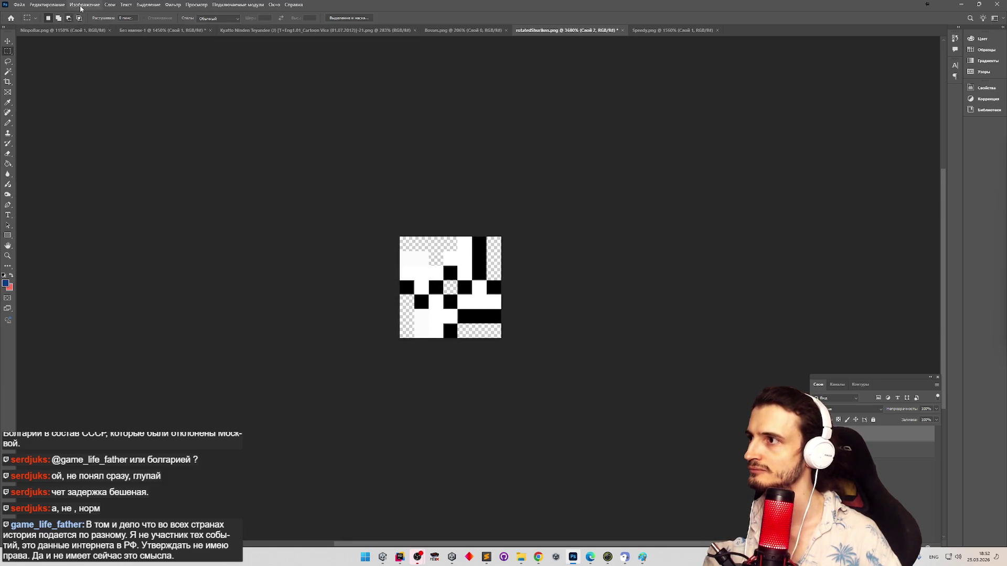
pyautogui.click(84, 4)
pyautogui.click(122, 72)
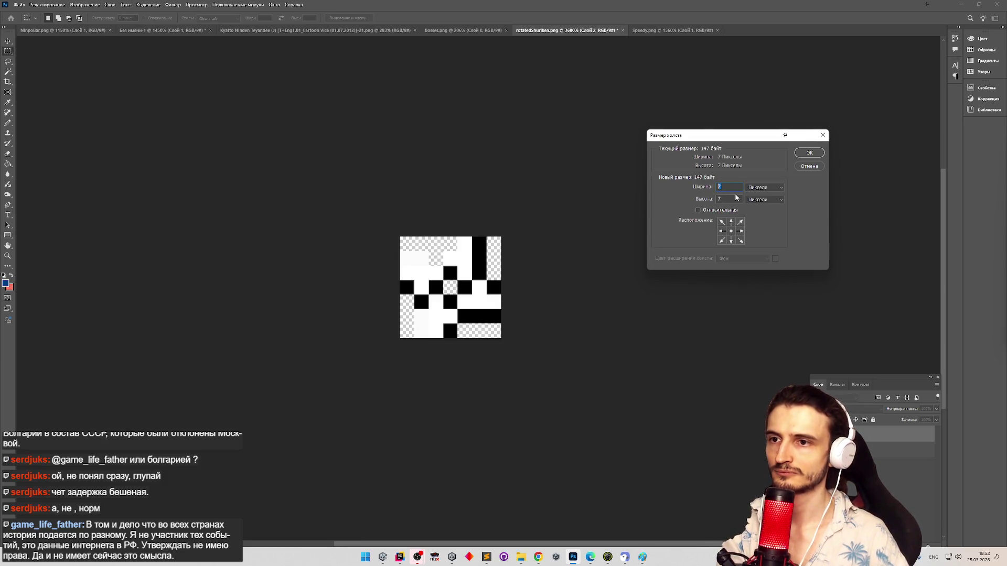
# Step: Apply the 20×20 px canvas, then rotate the shuriken about 15° and undo the blurry result
pyautogui.click(808, 153)
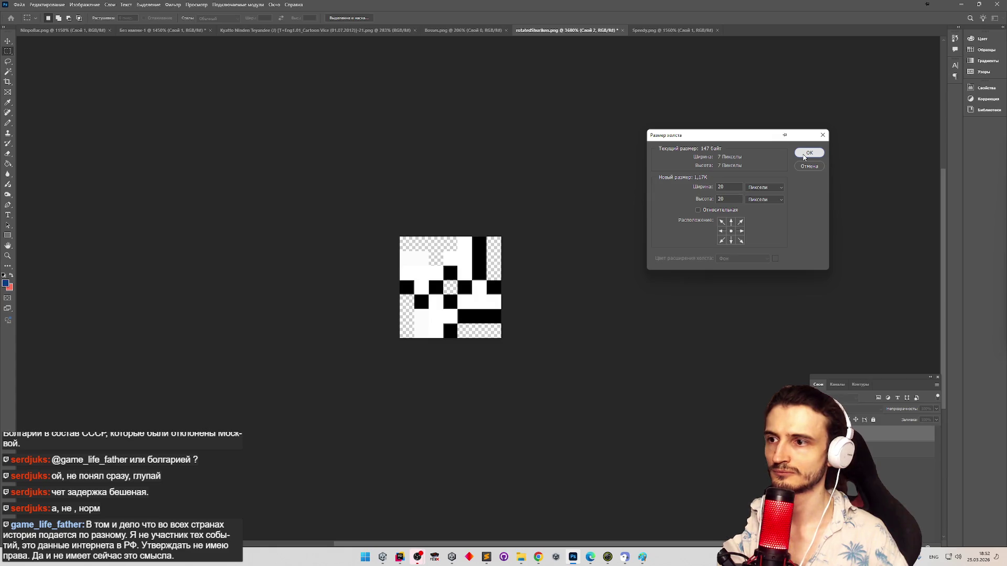
pyautogui.scroll(2, 591, 390)
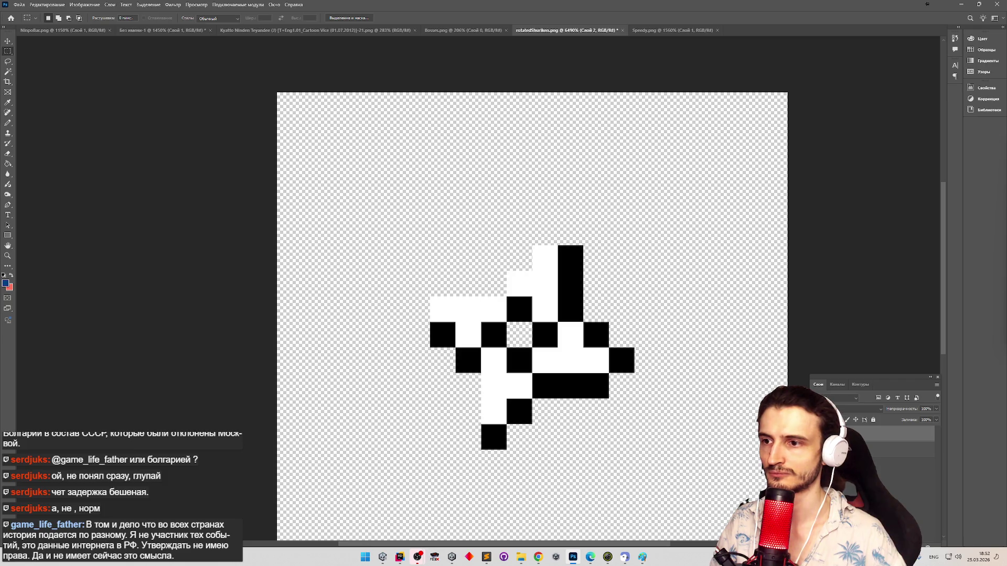
pyautogui.hotkey('ctrl', 't')
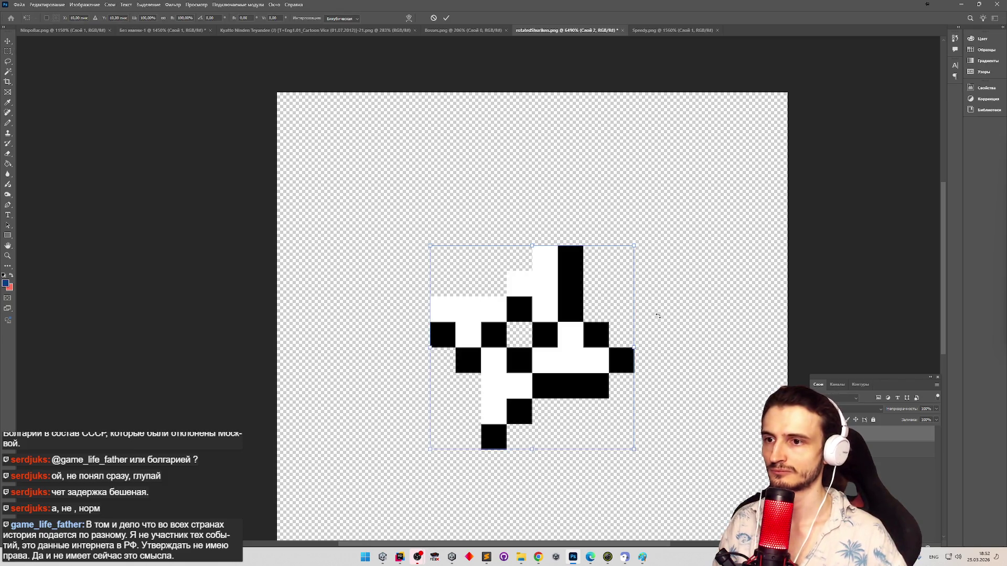
pyautogui.moveTo(657, 316)
pyautogui.mouseDown()
pyautogui.moveTo(662, 389)
pyautogui.moveTo(644, 407)
pyautogui.moveTo(669, 378)
pyautogui.mouseUp()
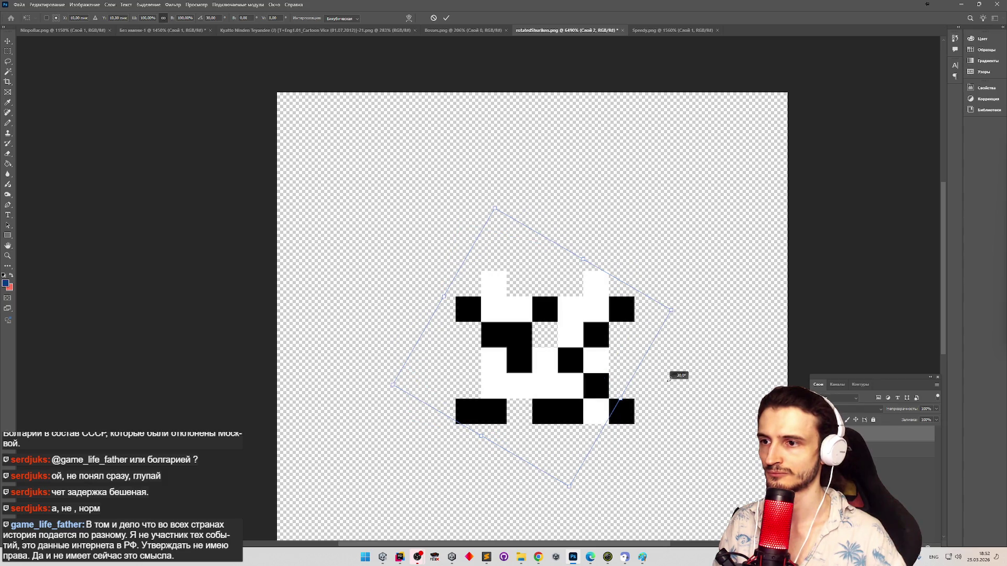
pyautogui.moveTo(578, 373); pyautogui.dragTo(559, 346)
pyautogui.press('Return')
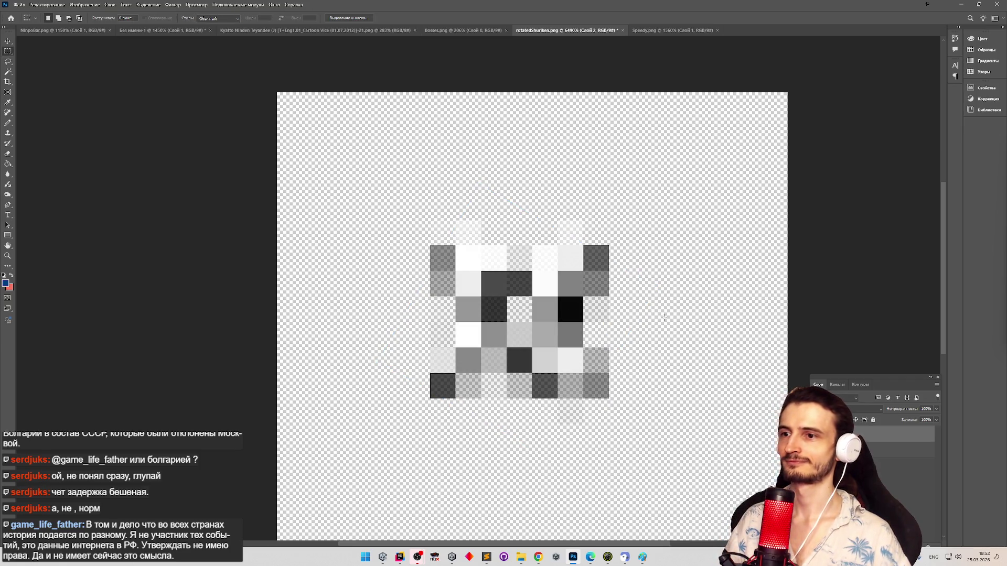
pyautogui.scroll(-3, 664, 317)
pyautogui.hotkey('ctrl', 'z')
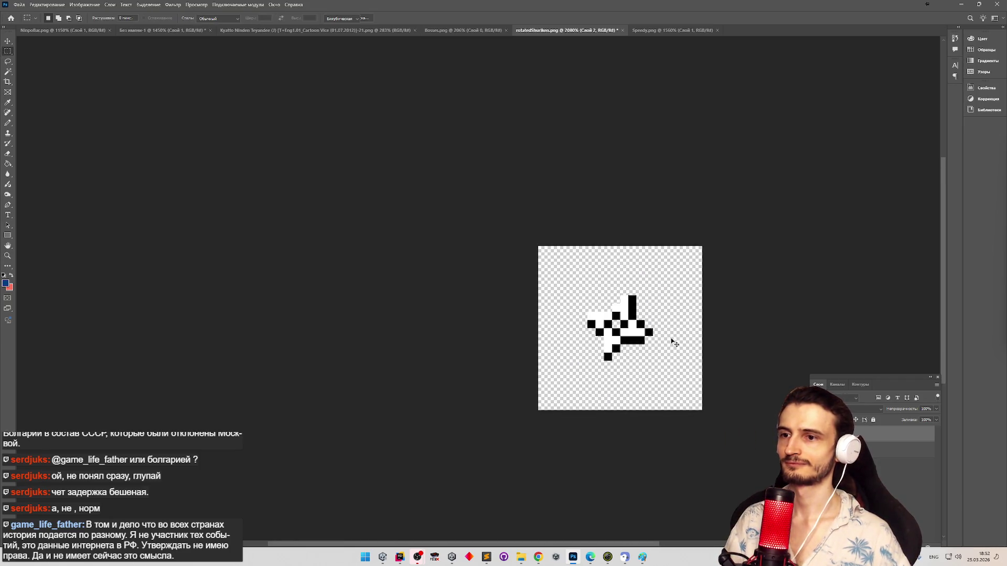
# Step: Try 45° Free Transform rotations twice, undoing back to the upright shuriken
pyautogui.hotkey('ctrl', 't')
pyautogui.moveTo(675, 344); pyautogui.dragTo(648, 391)
pyautogui.press('Return')
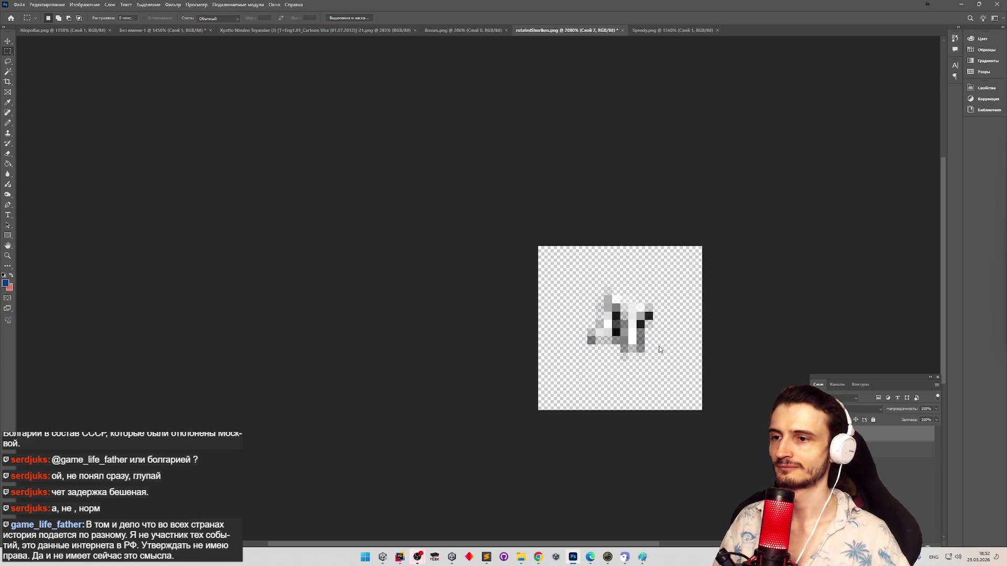
pyautogui.hotkey('ctrl', 'z')
pyautogui.hotkey('ctrl', 't')
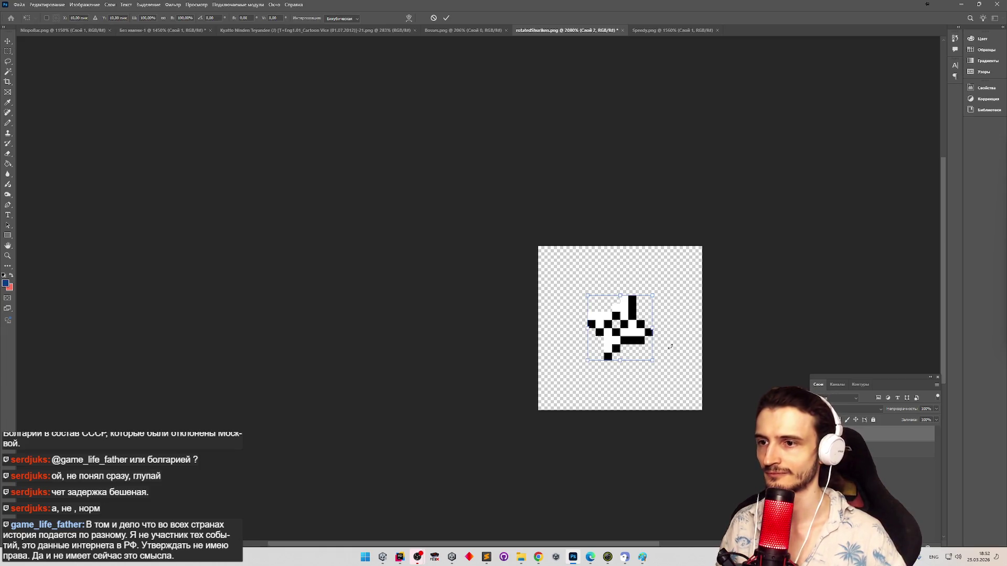
pyautogui.moveTo(670, 341); pyautogui.dragTo(644, 384)
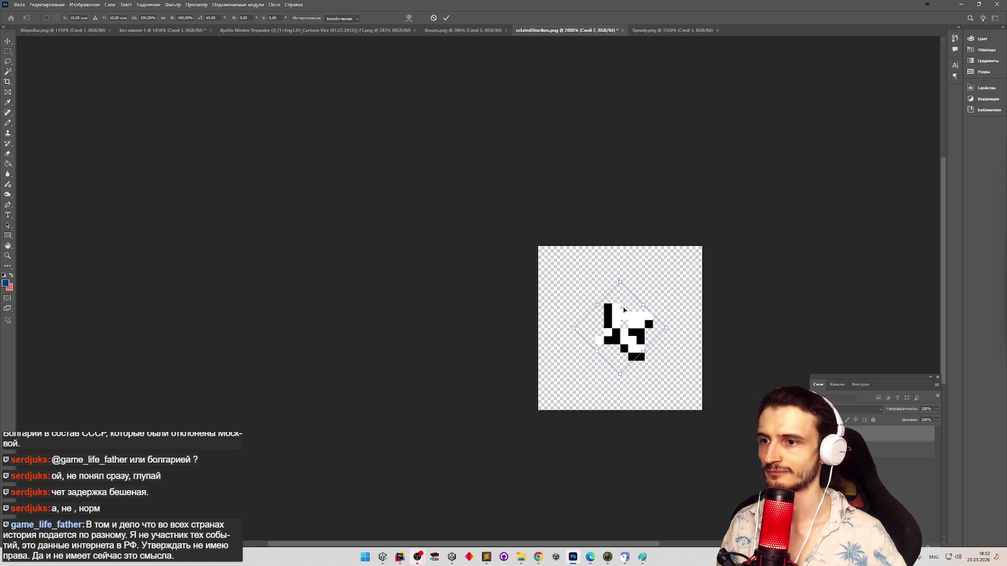
pyautogui.hotkey('ctrl', 'z')
pyautogui.click(9, 43)
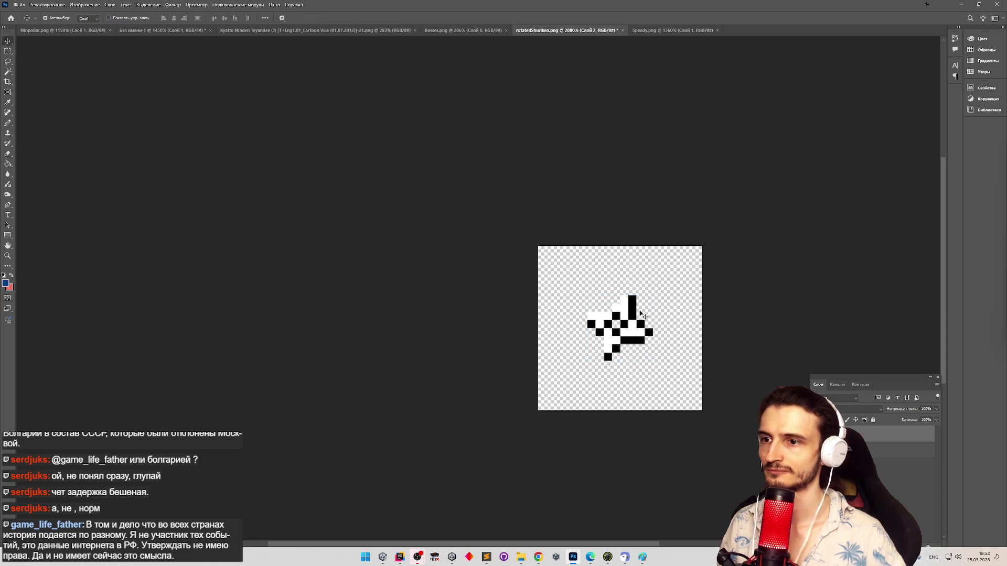
# Step: Rotate the shuriken 90° clockwise via Edit > Transform, then undo it
pyautogui.scroll(2, 642, 314)
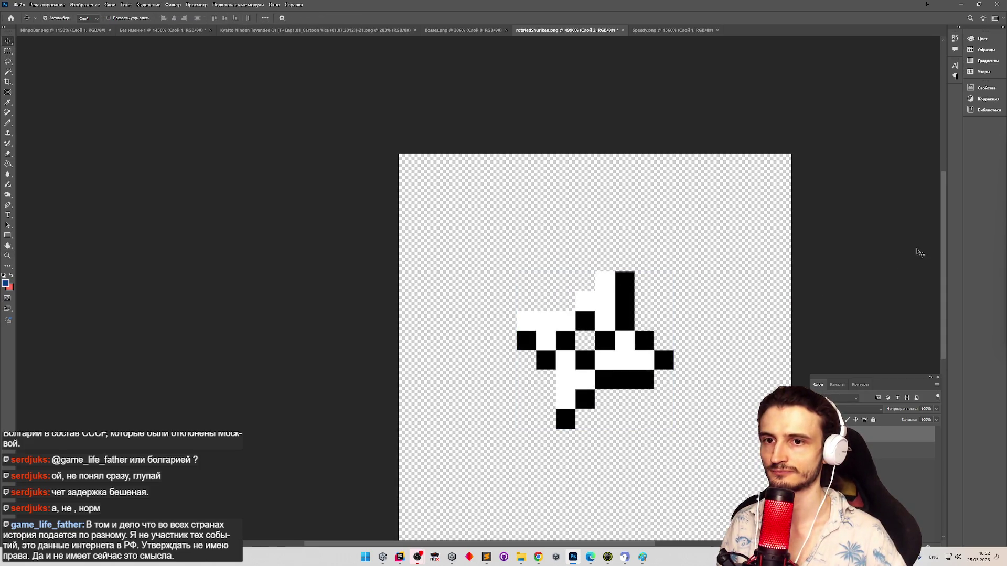
pyautogui.scroll(-2, 586, 235)
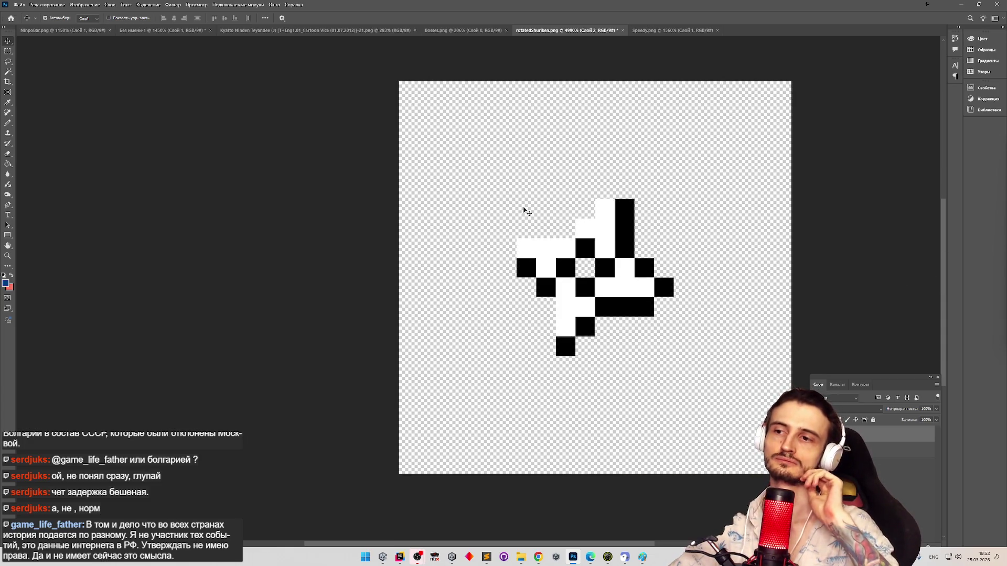
pyautogui.click(47, 4)
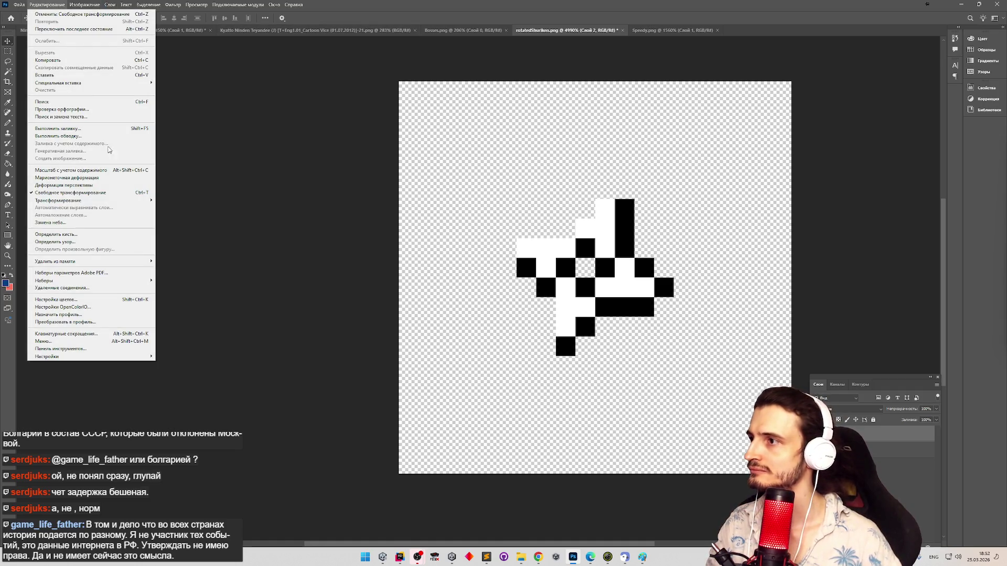
pyautogui.moveTo(126, 201)
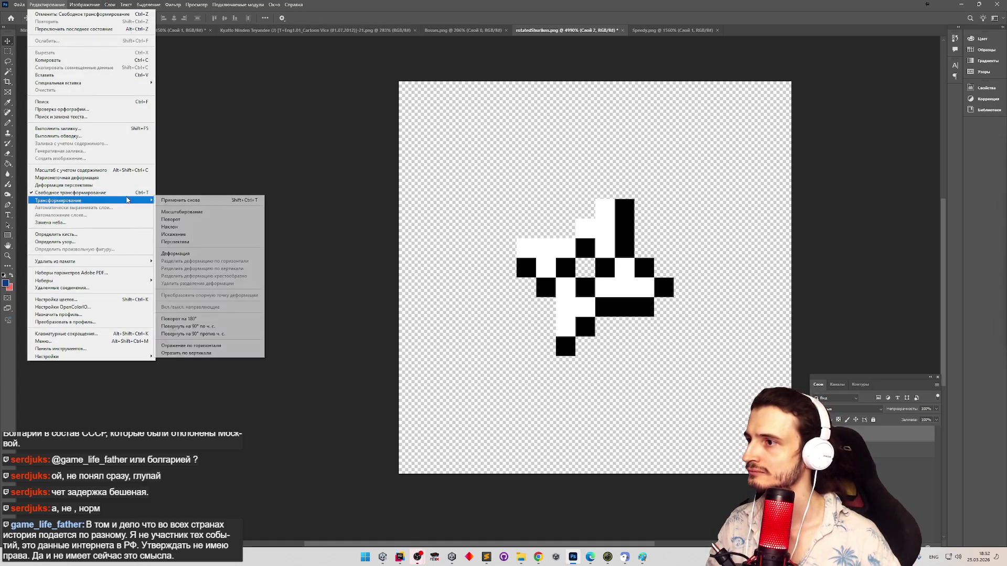
pyautogui.click(207, 326)
pyautogui.hotkey('ctrl', 'z')
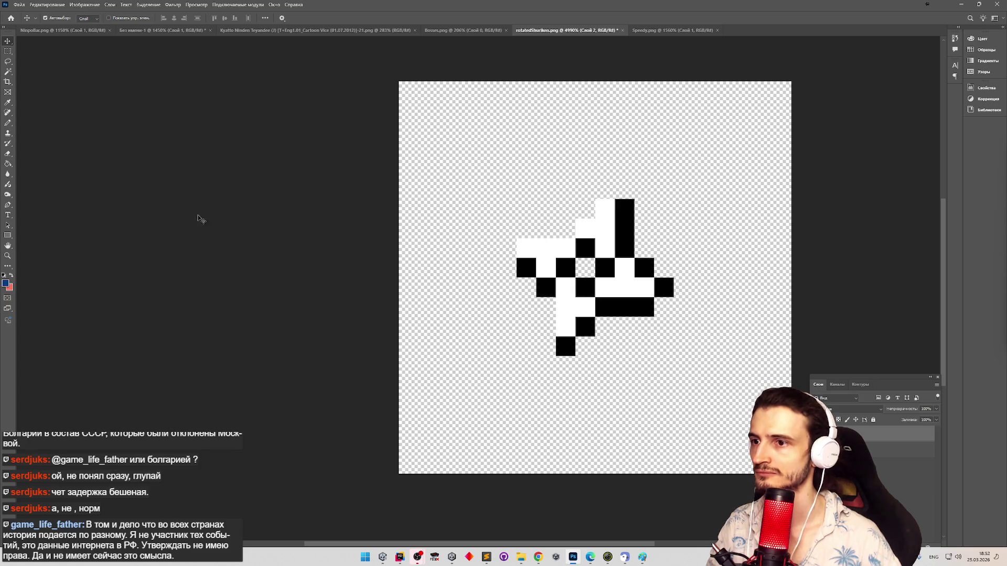
# Step: Rotate the shuriken 90° counter-clockwise via Edit > Transform, then undo it
pyautogui.click(35, 5)
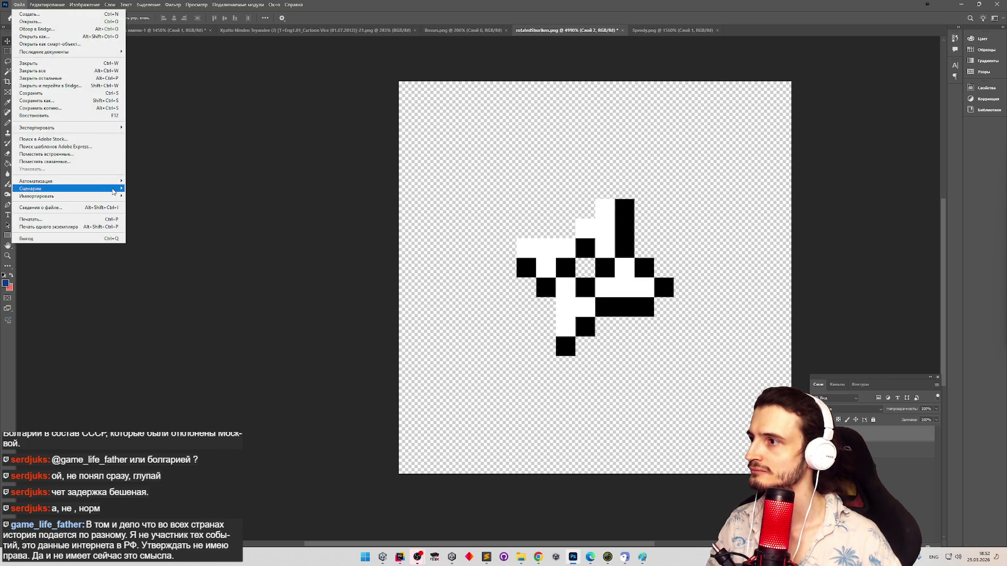
pyautogui.click(35, 5)
pyautogui.click(35, 5)
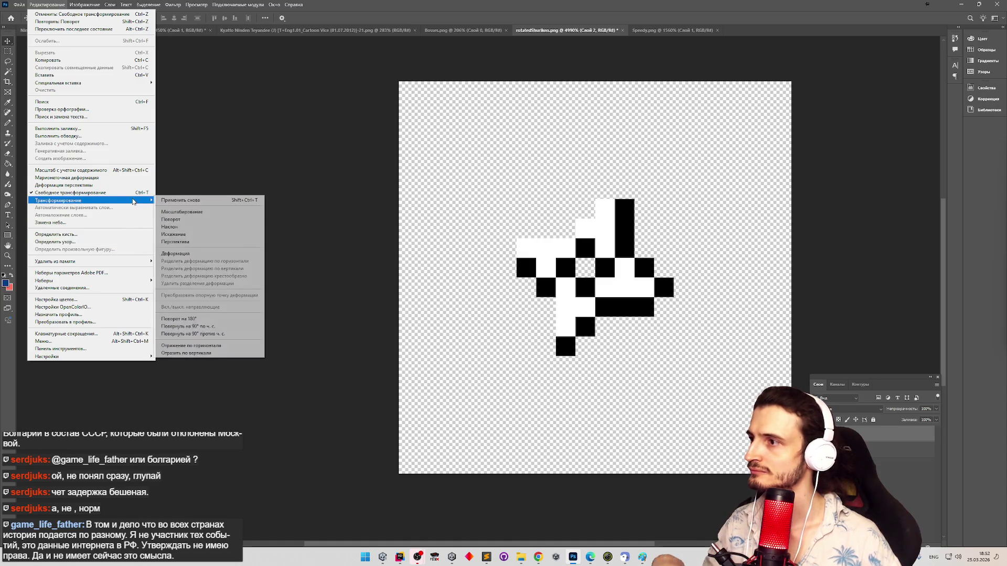
pyautogui.moveTo(131, 200)
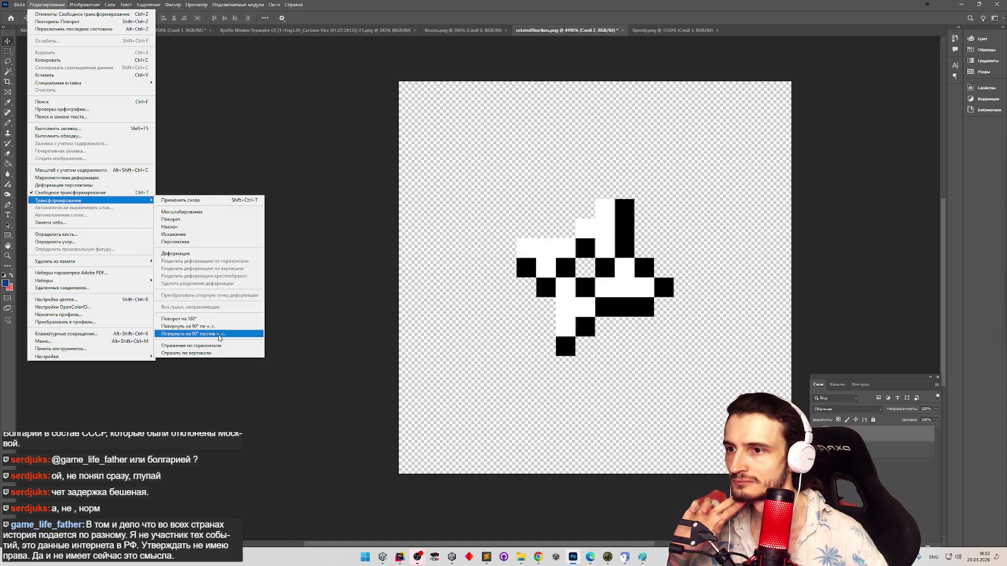
pyautogui.click(219, 336)
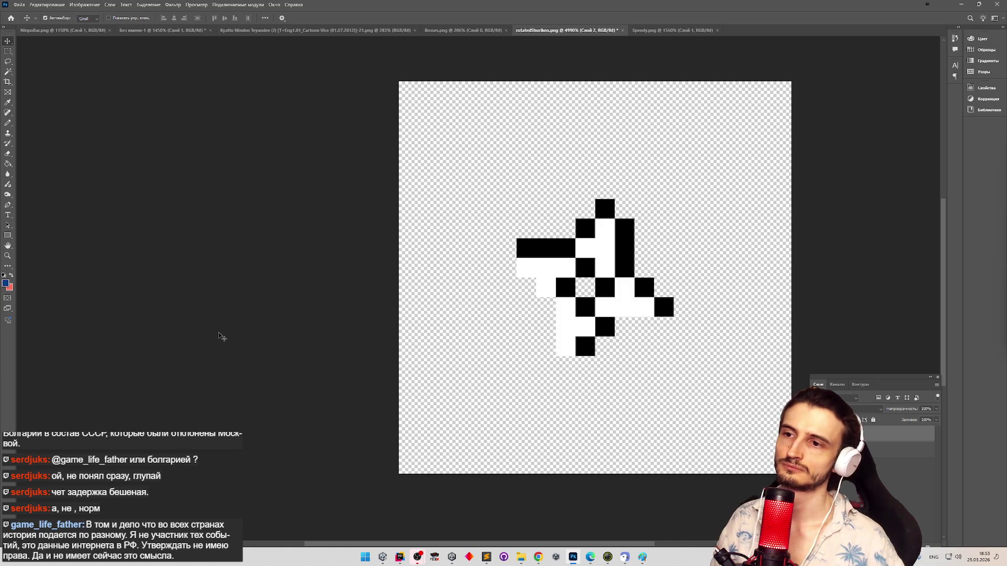
pyautogui.hotkey('ctrl', 'z')
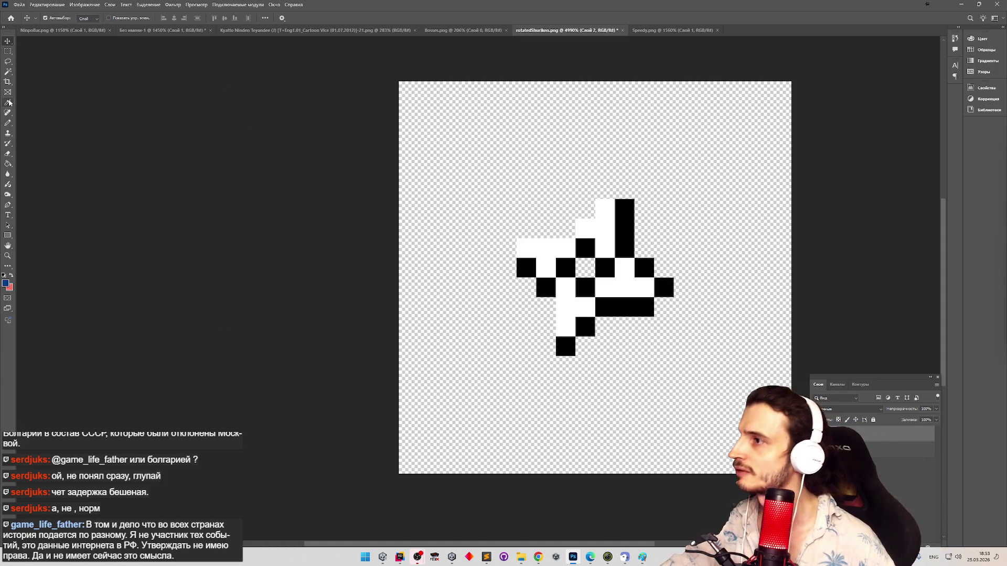
pyautogui.click(8, 123)
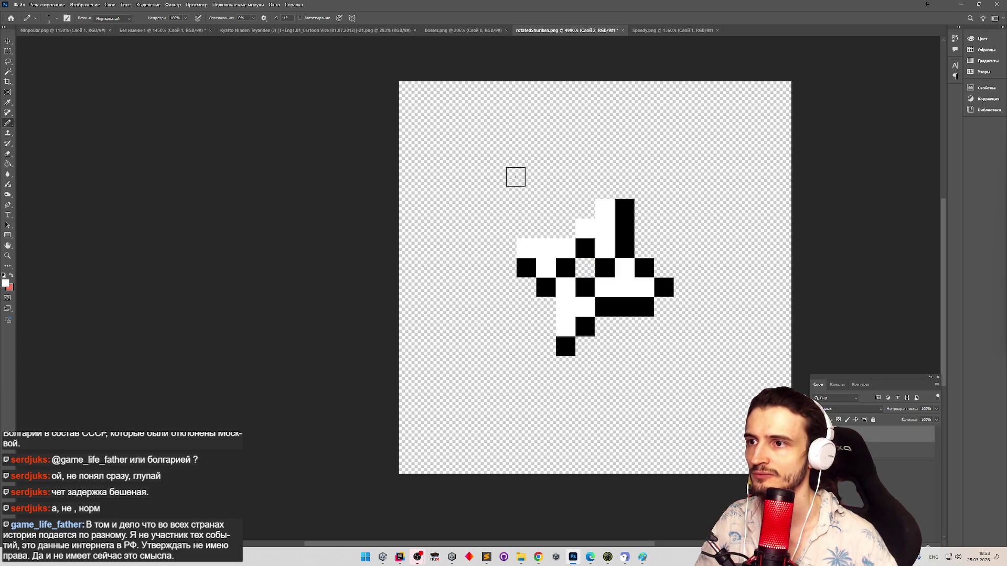
# Step: Undo some white test pixels, then place a 2×2 pattern of black corner dots for a small shuriken
pyautogui.click(487, 150)
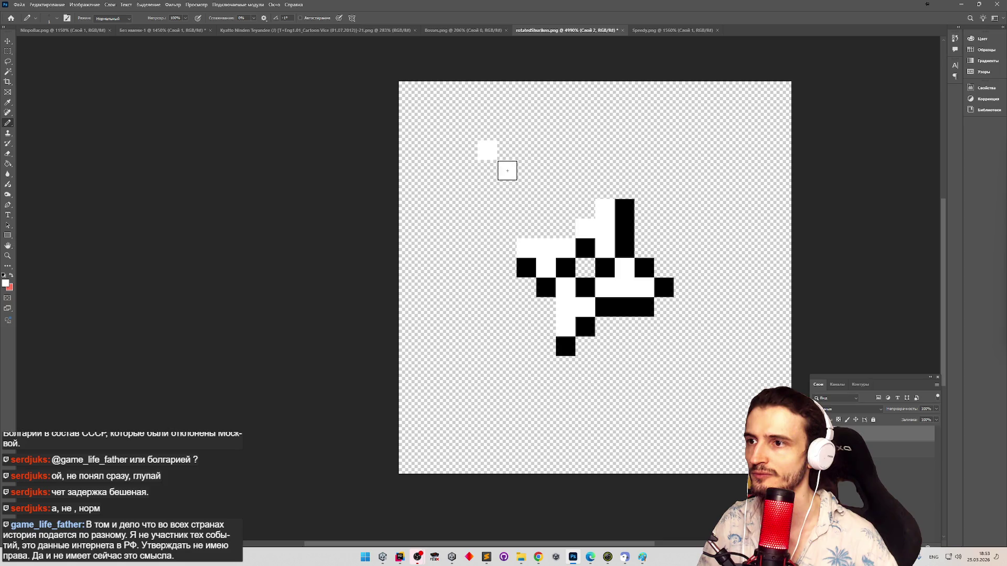
pyautogui.click(507, 169)
pyautogui.click(527, 189)
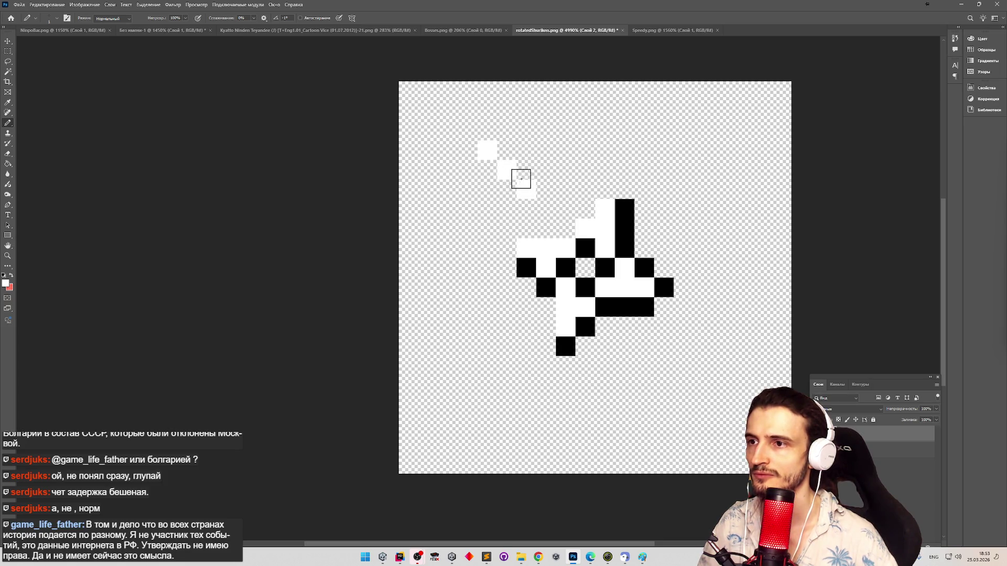
pyautogui.click(526, 150)
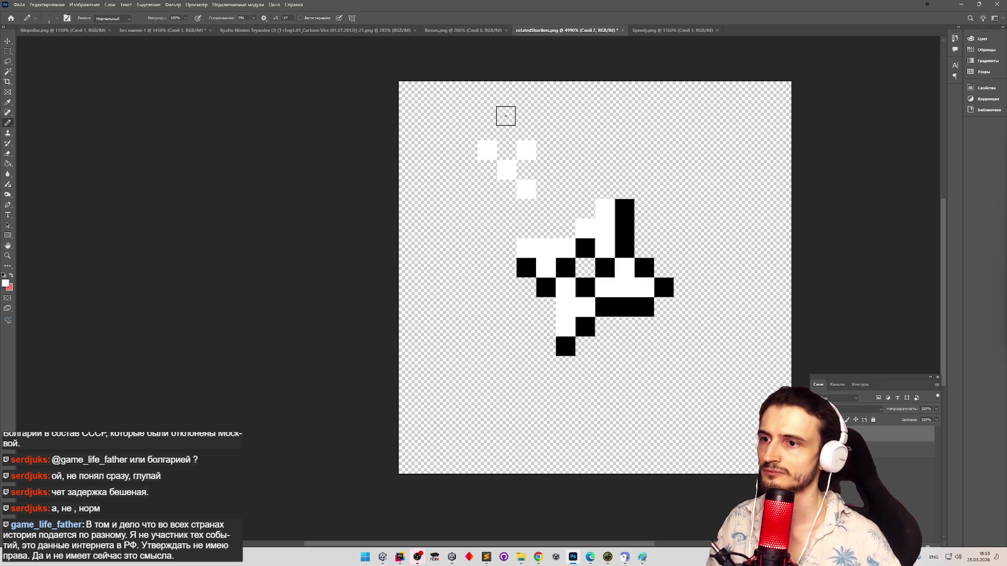
pyautogui.hotkey('ctrl', 'z')
pyautogui.hotkey('ctrl', 'z')
pyautogui.hotkey('ctrl', 'z')
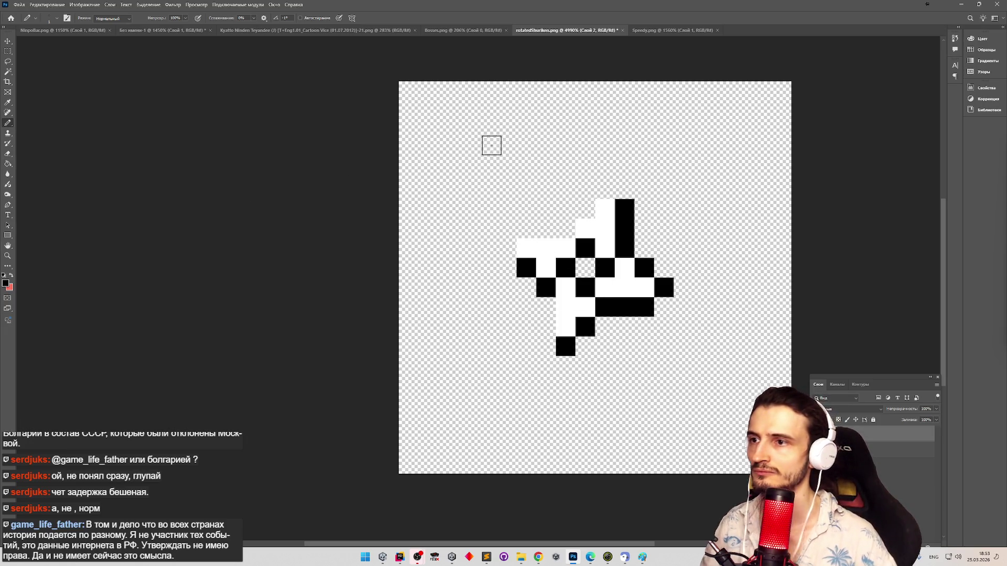
pyautogui.click(487, 150)
pyautogui.click(526, 188)
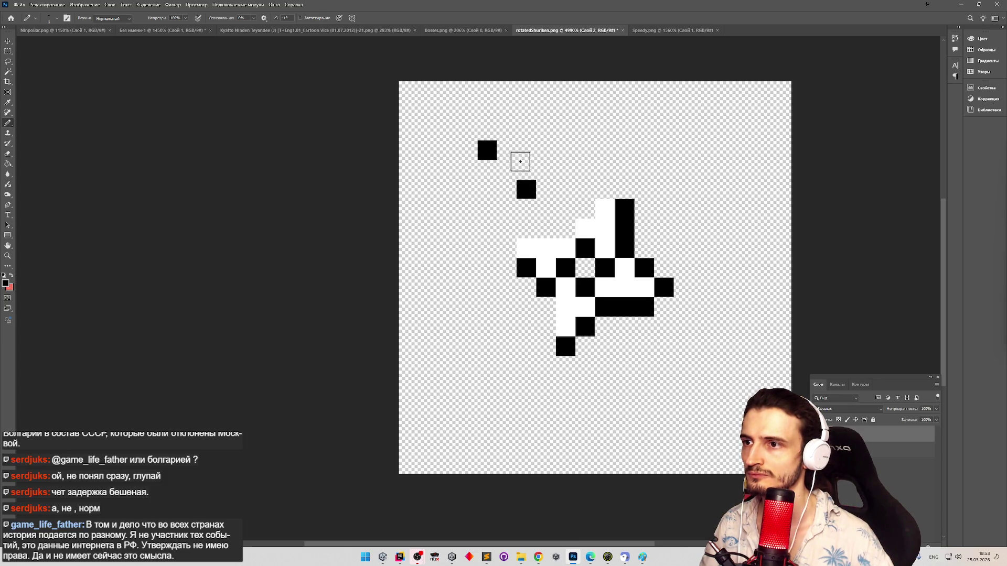
pyautogui.click(526, 150)
pyautogui.click(488, 189)
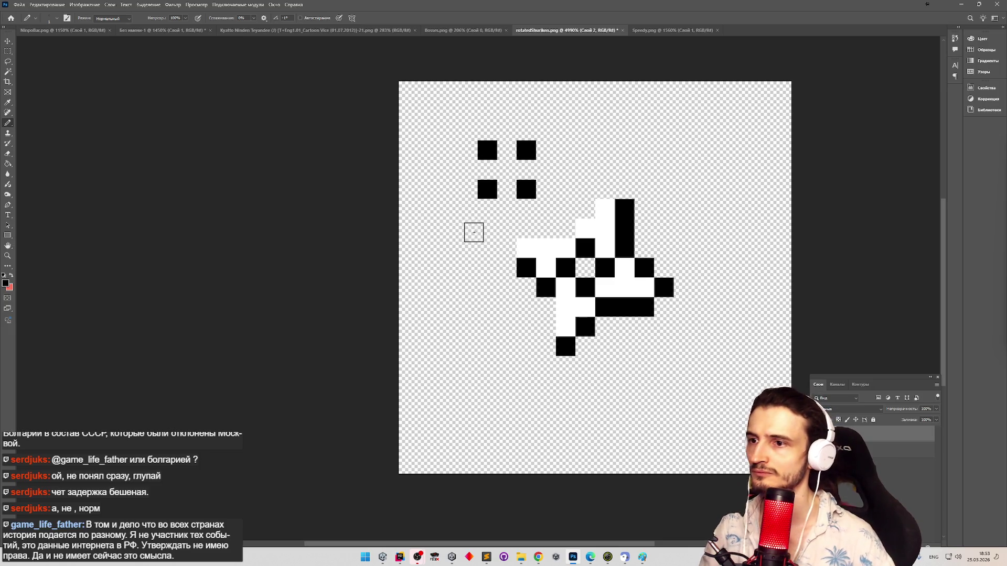
# Step: Using white sampled from the shuriken, pencil diagonal blades up-left and up-right
pyautogui.keyDown('alt'); pyautogui.click(605, 245); pyautogui.keyUp('alt')
pyautogui.click(505, 149)
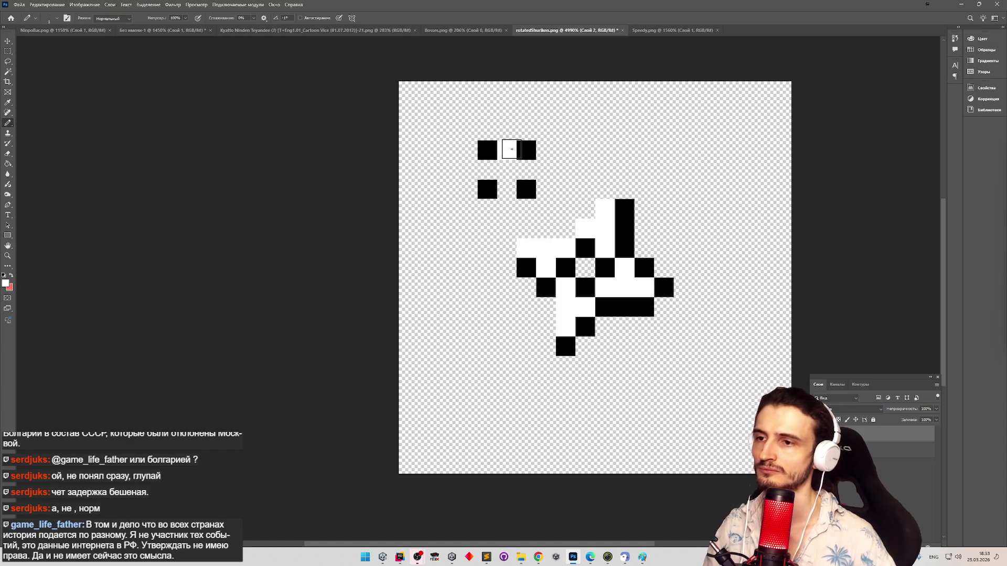
pyautogui.hotkey('ctrl', 'z')
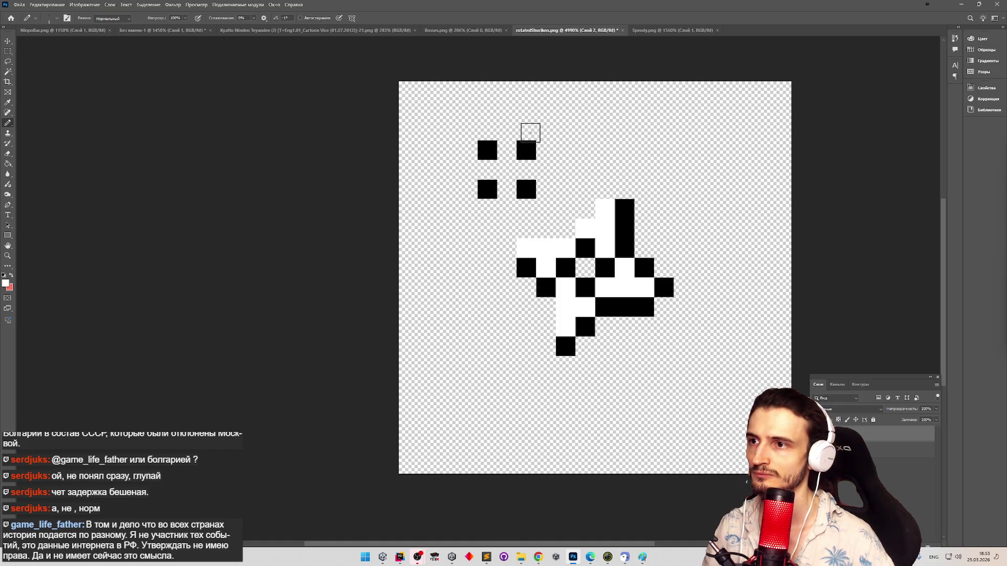
pyautogui.moveTo(504, 148); pyautogui.dragTo(467, 112)
pyautogui.click(469, 142)
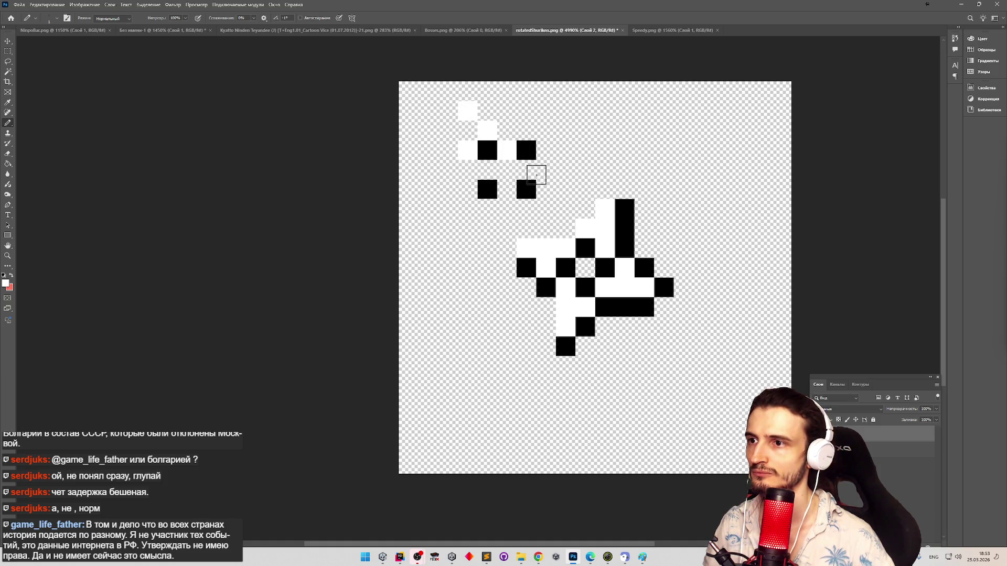
pyautogui.moveTo(528, 170)
pyautogui.mouseDown()
pyautogui.moveTo(551, 157)
pyautogui.moveTo(562, 128)
pyautogui.mouseUp()
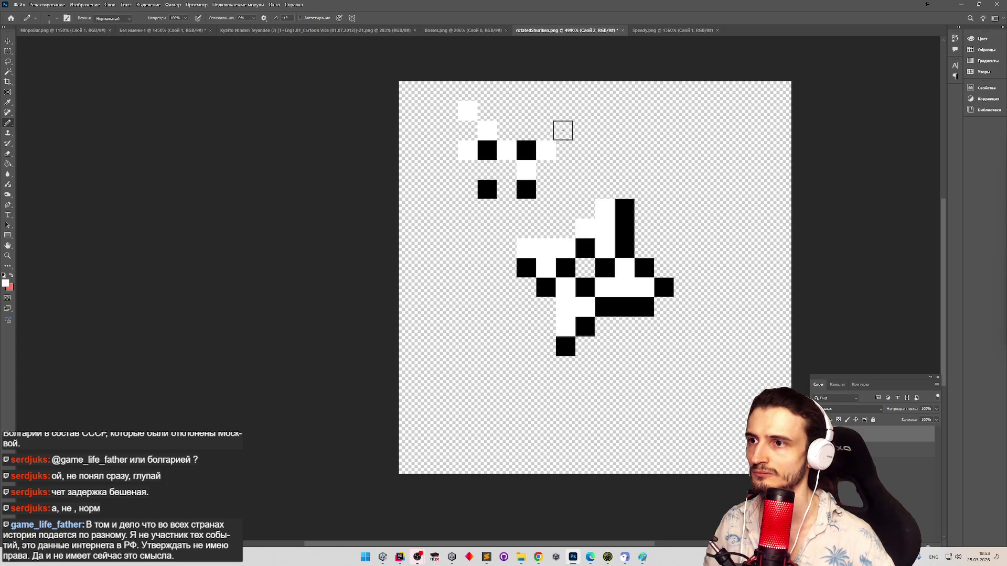
pyautogui.click(534, 133)
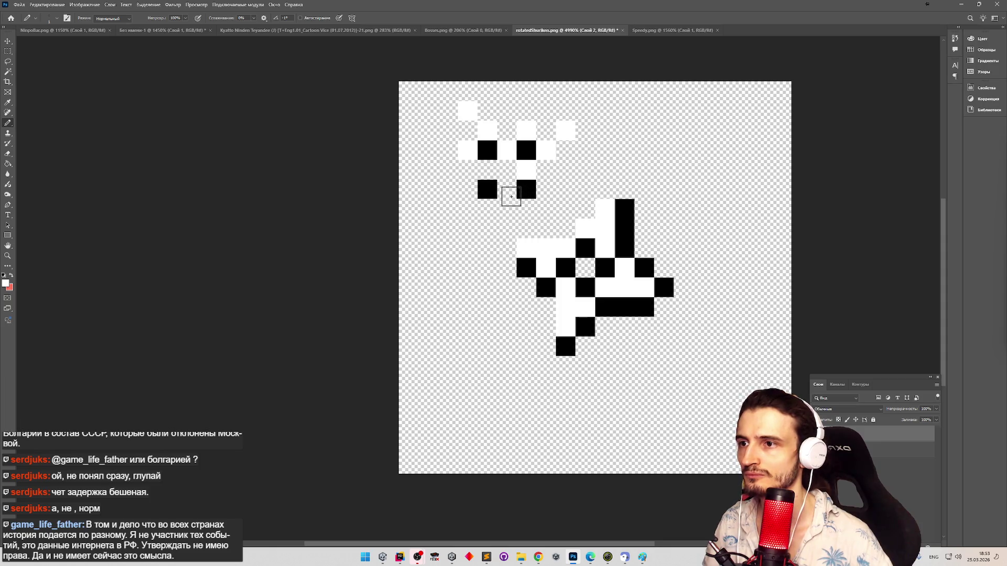
# Step: Add more white pixels to the upper shuriken, then marquee-select the lower rotated shuriken
pyautogui.click(511, 196)
pyautogui.moveTo(526, 209); pyautogui.dragTo(546, 229)
pyautogui.click(546, 189)
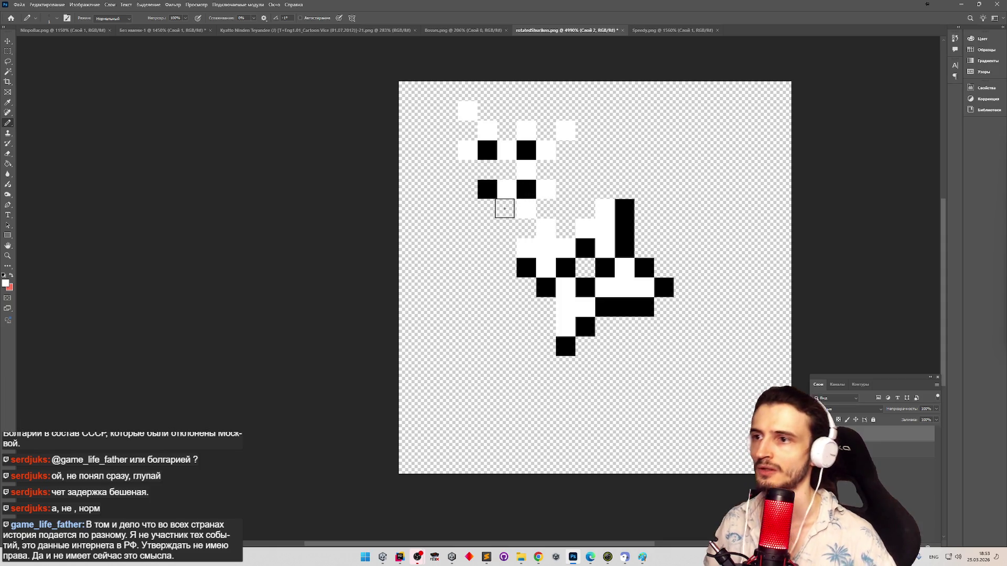
pyautogui.click(8, 52)
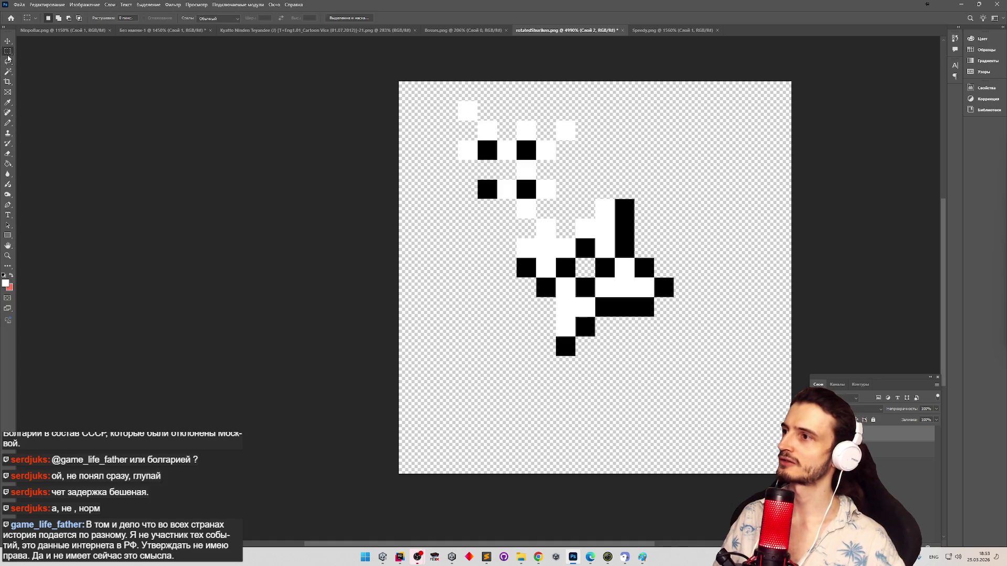
pyautogui.moveTo(516, 395)
pyautogui.mouseDown()
pyautogui.moveTo(676, 241)
pyautogui.moveTo(693, 238)
pyautogui.mouseUp()
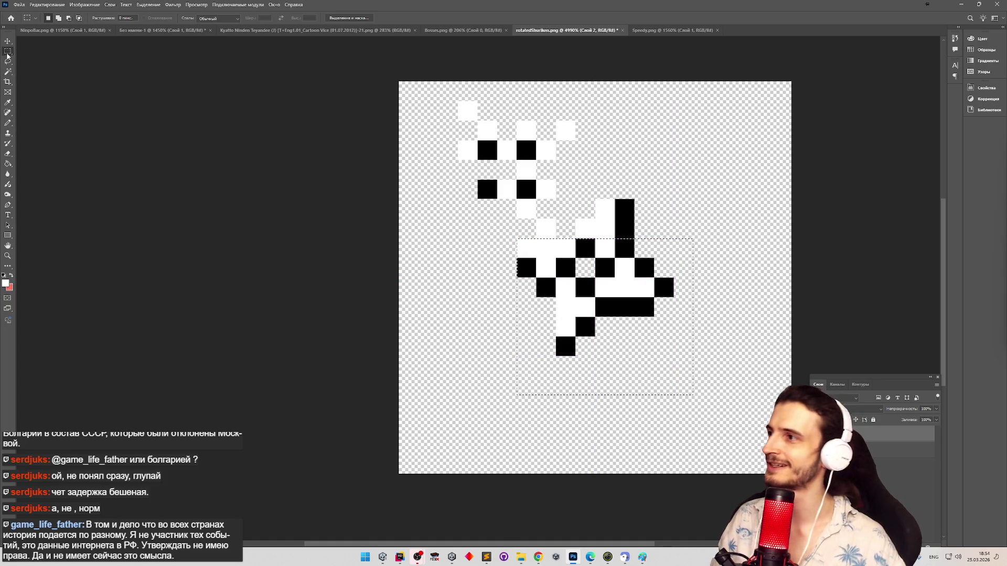
# Step: Extend the selection over the shuriken's tip, move it down and right, and deselect
pyautogui.moveTo(556, 181)
pyautogui.mouseDown()
pyautogui.moveTo(630, 202)
pyautogui.moveTo(673, 241)
pyautogui.mouseUp()
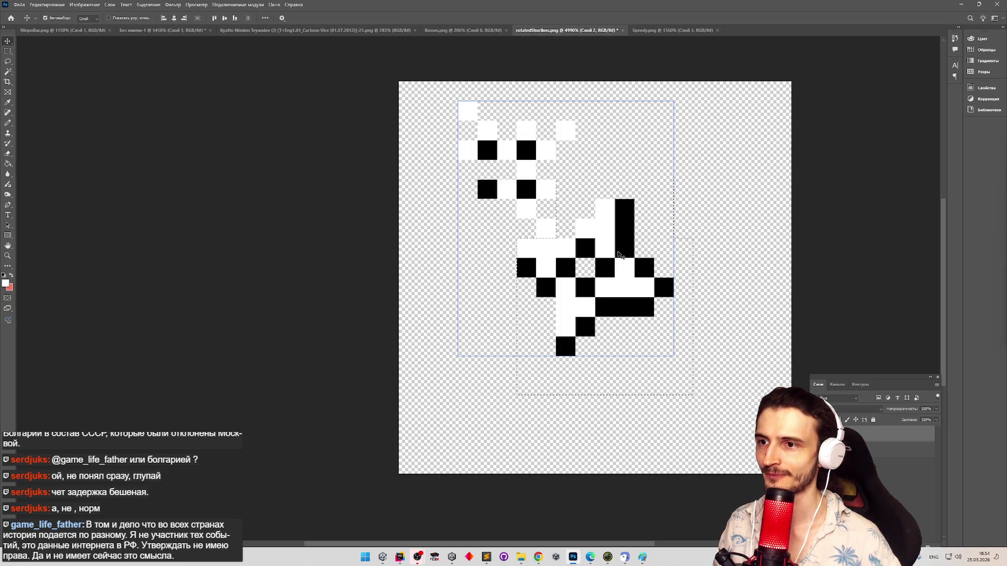
pyautogui.moveTo(617, 268); pyautogui.dragTo(673, 309)
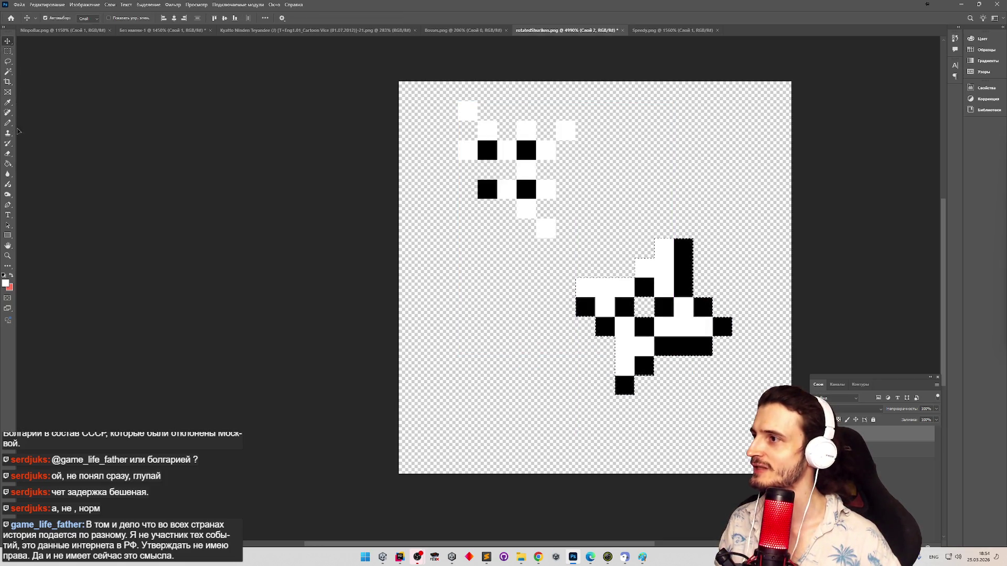
pyautogui.click(8, 124)
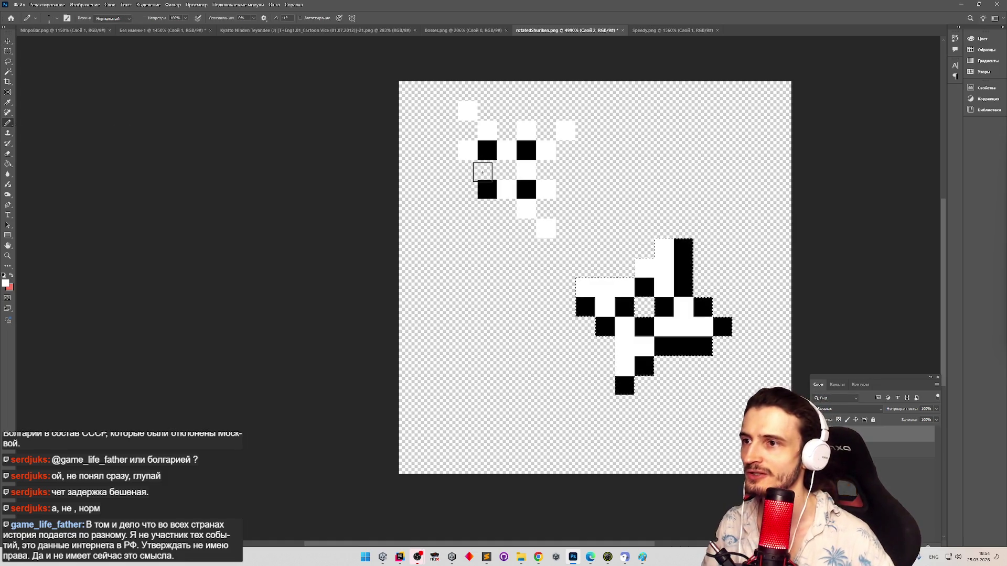
pyautogui.hotkey('ctrl', 'd')
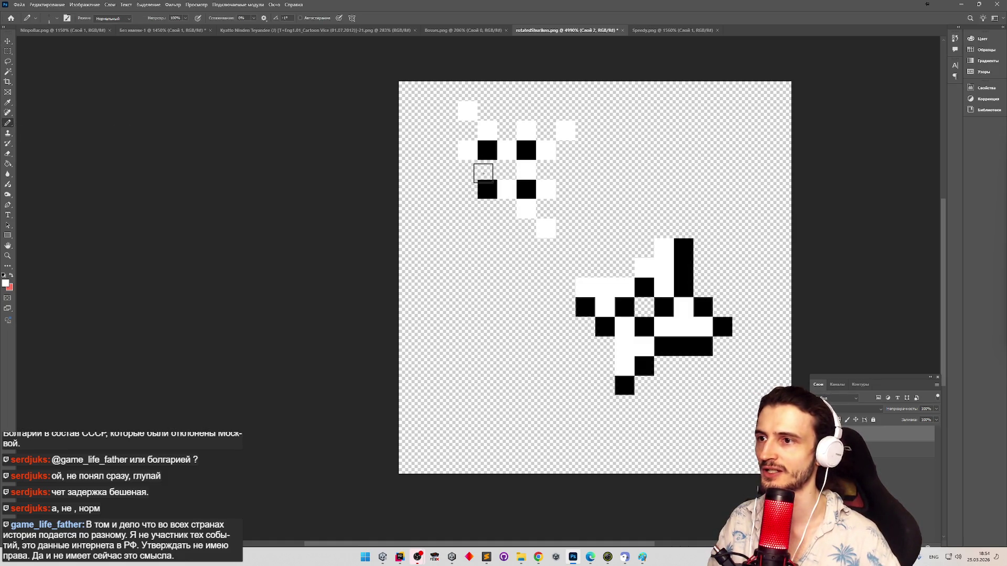
# Step: Add three white pixels on the upper shuriken's left and a black pixel at its top
pyautogui.click(468, 184)
pyautogui.click(448, 207)
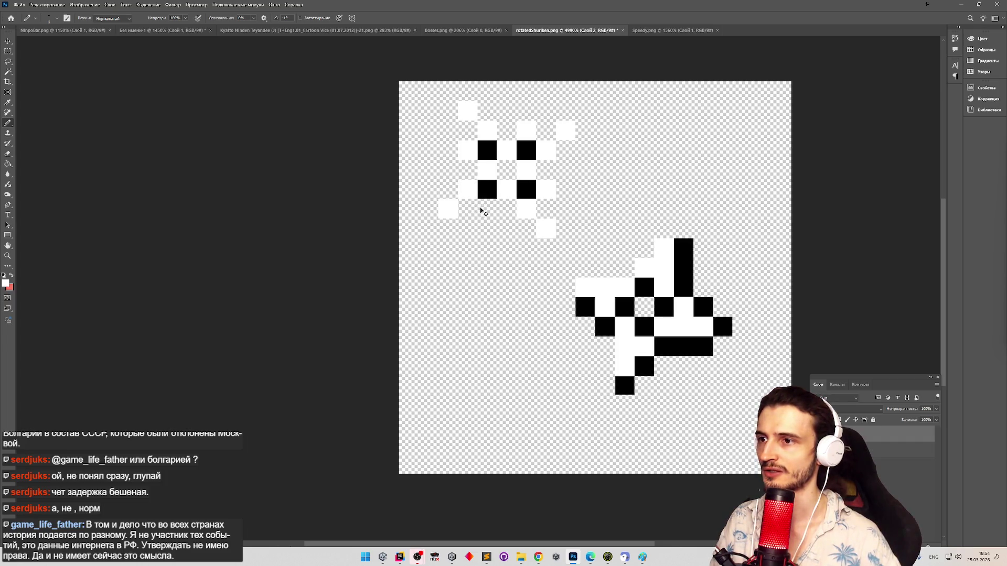
pyautogui.click(485, 208)
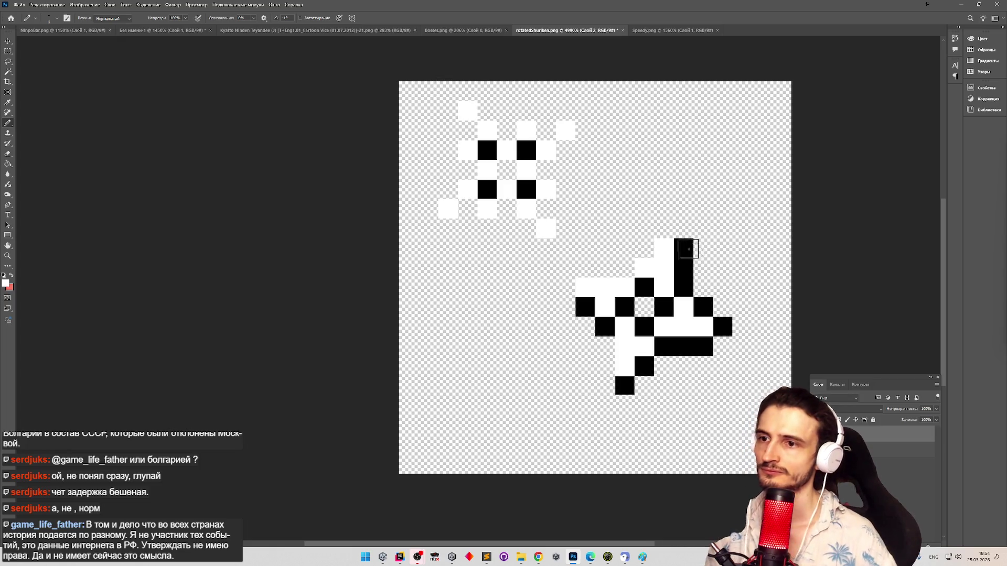
pyautogui.keyDown('alt'); pyautogui.click(682, 246); pyautogui.keyUp('alt')
pyautogui.click(489, 112)
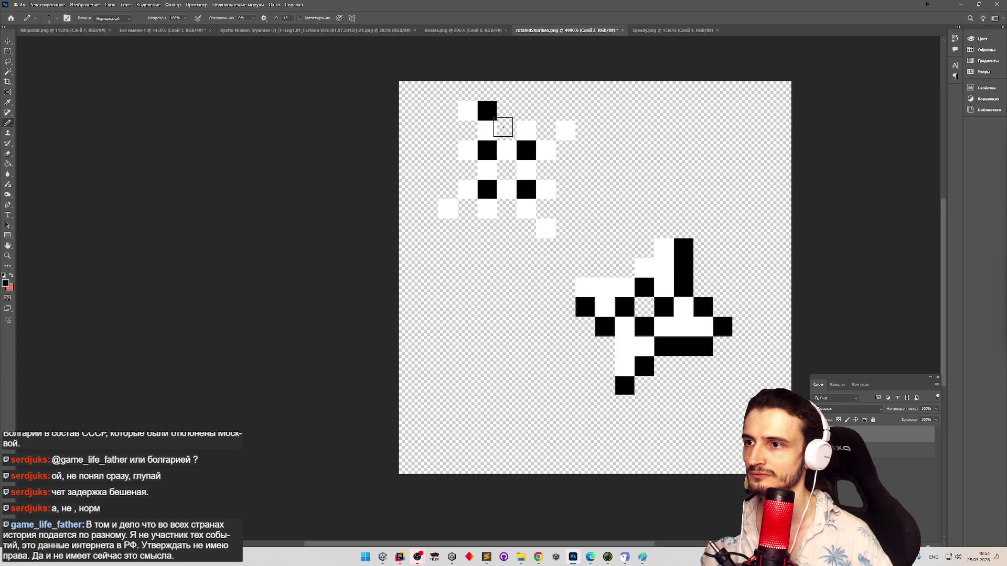
# Step: Pencil black pixels along the upper shuriken's top, a diagonal, and a zigzag down its right arm
pyautogui.click(507, 129)
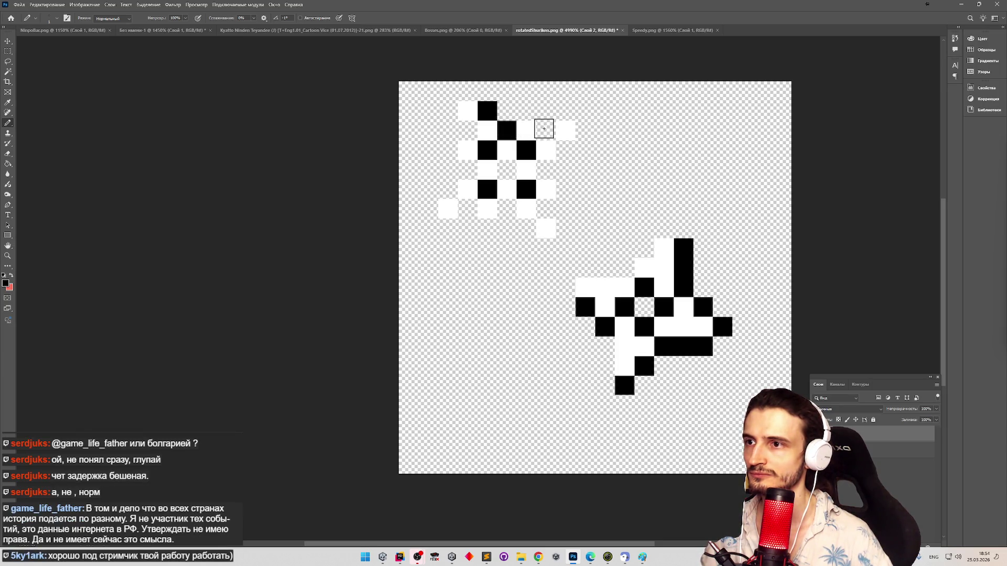
pyautogui.click(545, 129)
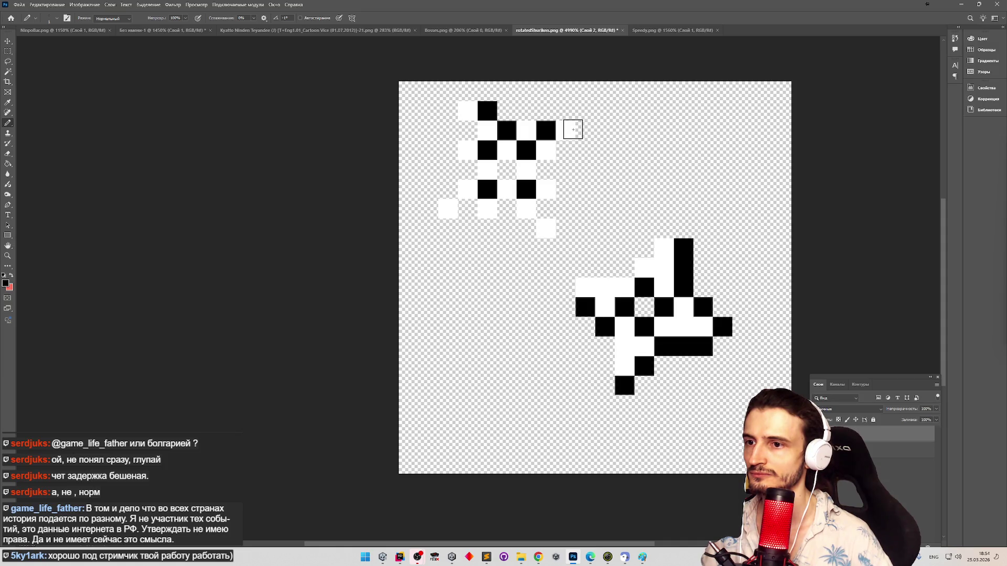
pyautogui.click(585, 130)
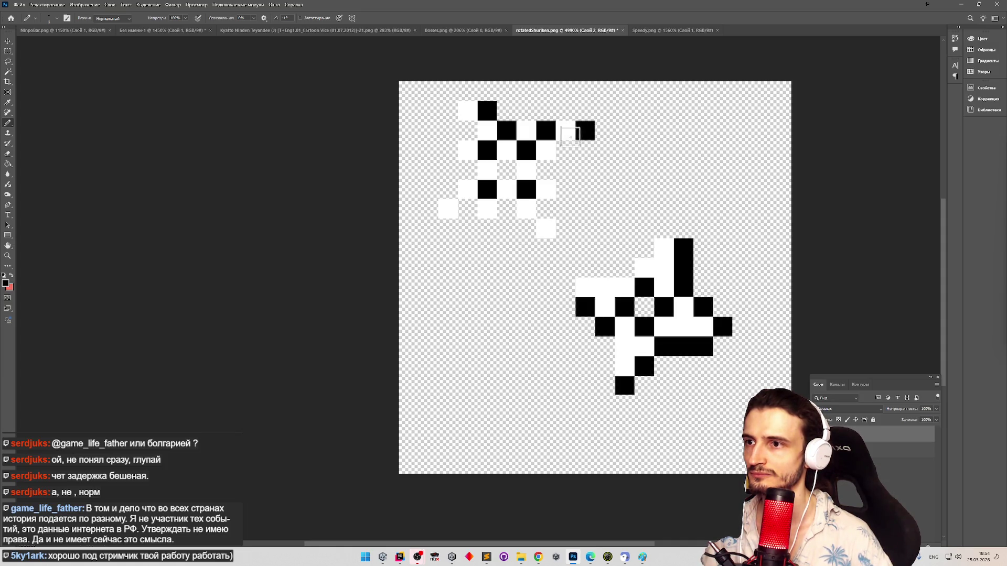
pyautogui.click(566, 150)
pyautogui.click(546, 170)
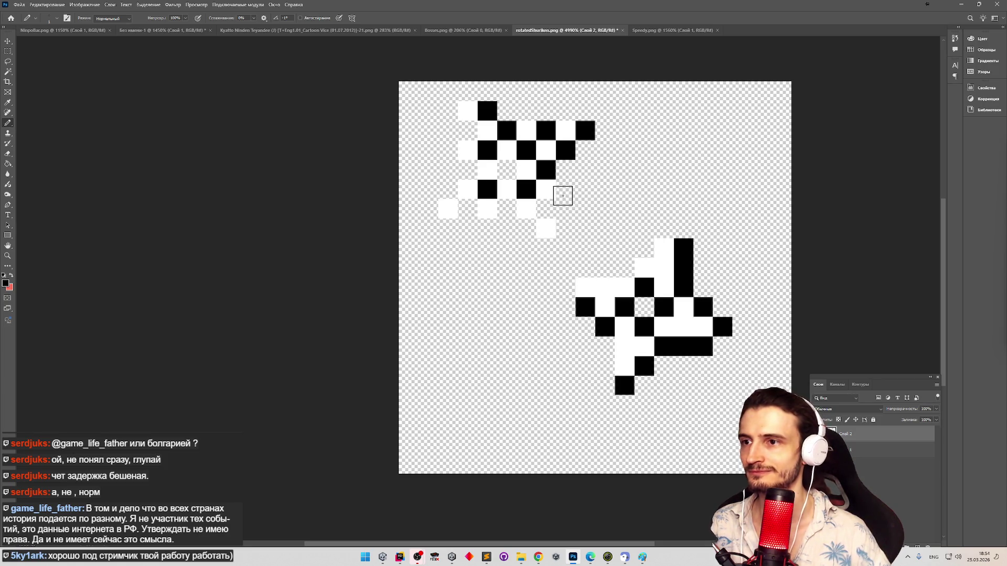
pyautogui.click(565, 189)
pyautogui.click(546, 209)
pyautogui.click(565, 228)
pyautogui.click(546, 248)
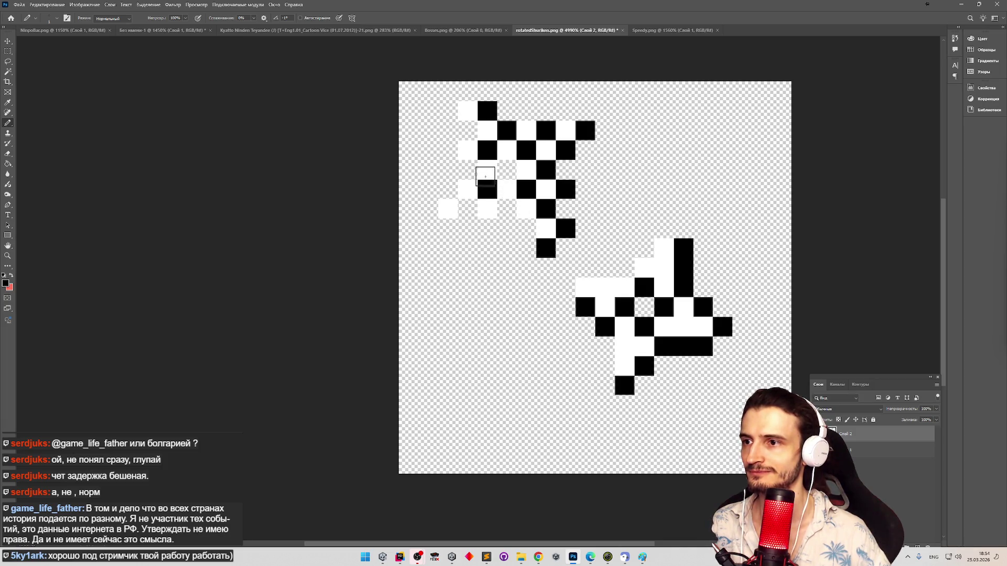
# Step: Add black pixels in the middle, near the centre, and on the lower-left arm
pyautogui.click(467, 209)
pyautogui.click(487, 229)
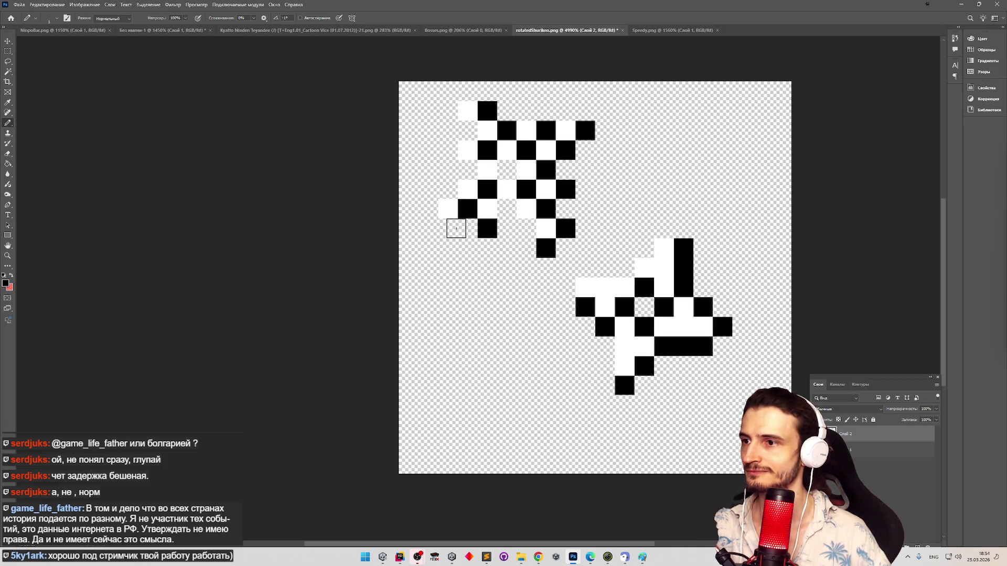
pyautogui.click(447, 228)
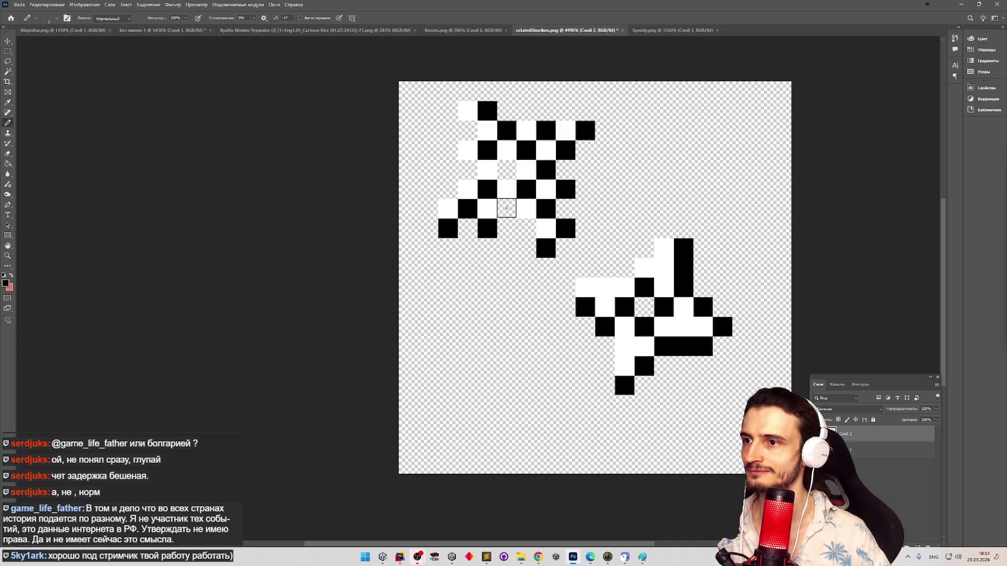
pyautogui.click(501, 210)
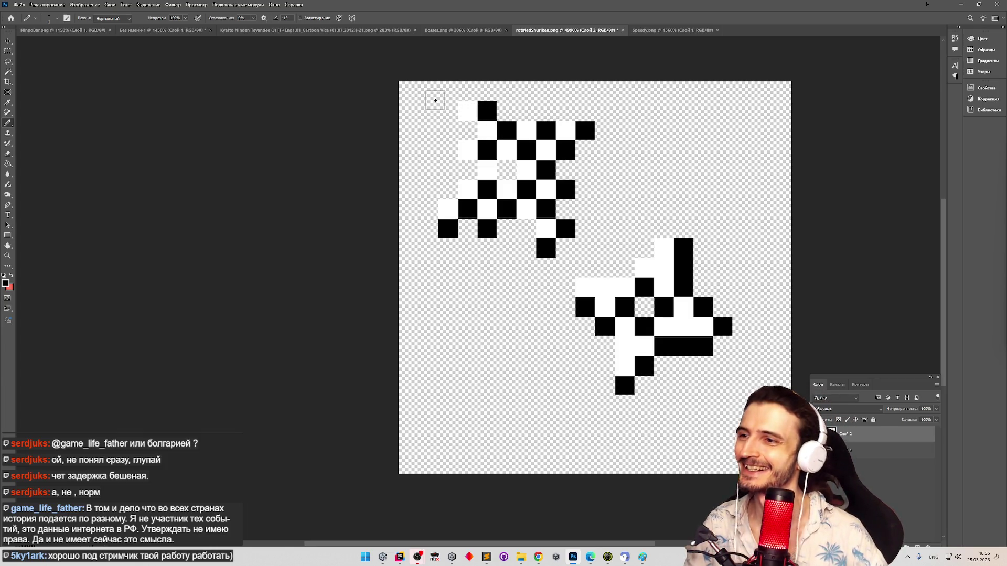
# Step: Zoom out to see both shurikens and marquee-select the lower rotated one
pyautogui.press('z')
pyautogui.moveTo(546, 200)
pyautogui.mouseDown()
pyautogui.moveTo(495, 208)
pyautogui.moveTo(527, 196)
pyautogui.moveTo(631, 211)
pyautogui.mouseUp()
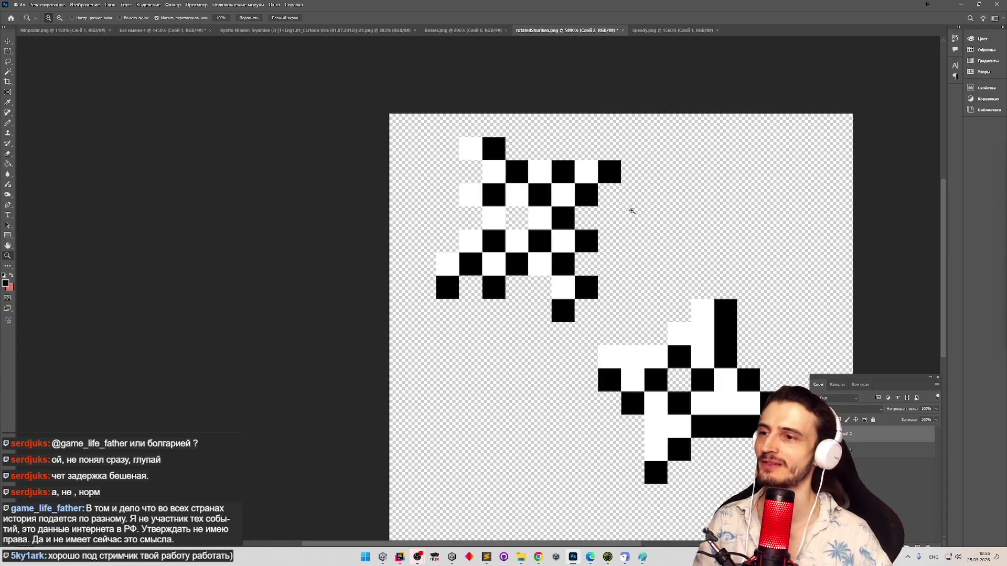
pyautogui.press('b')
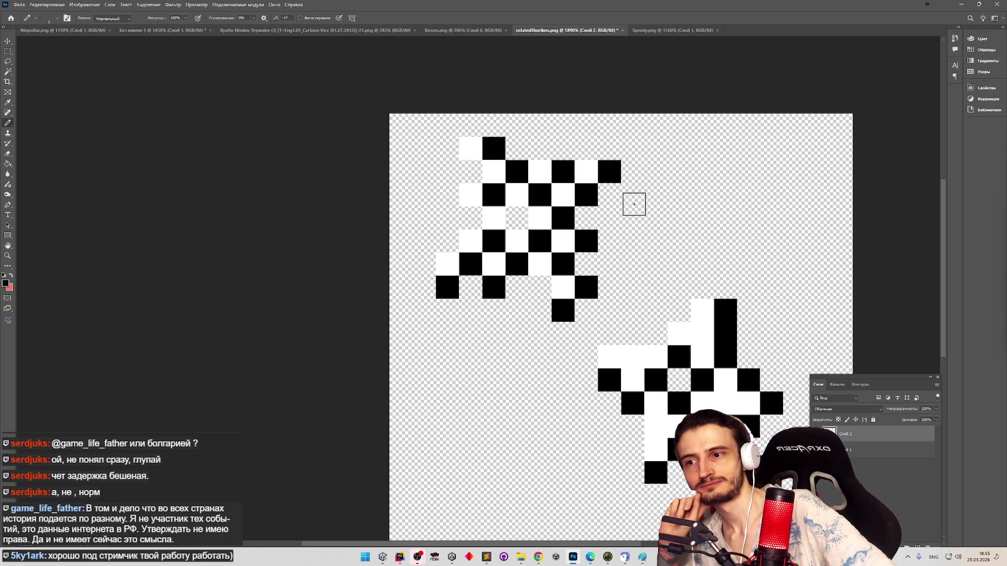
pyautogui.click(10, 51)
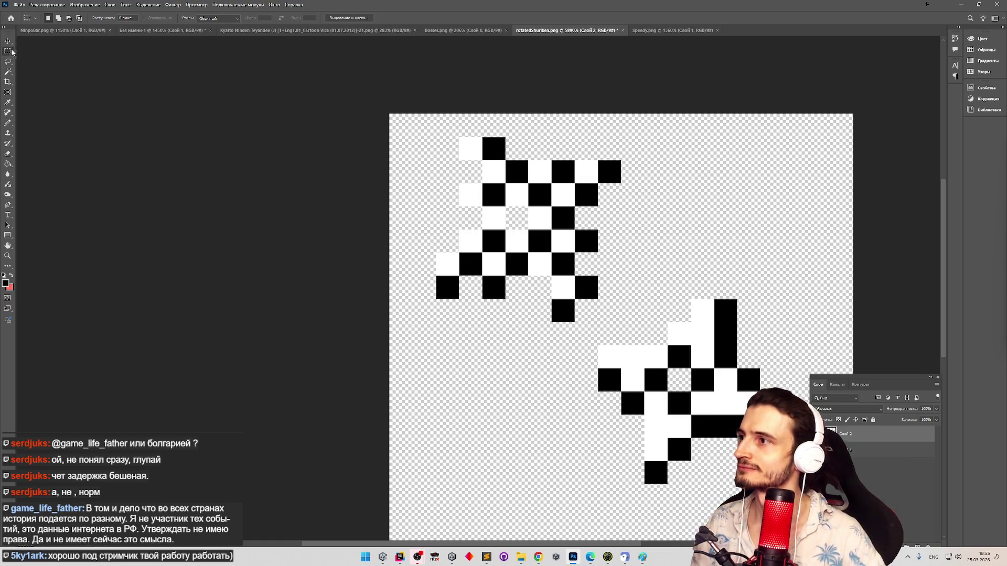
pyautogui.moveTo(600, 300)
pyautogui.mouseDown()
pyautogui.moveTo(760, 437)
pyautogui.moveTo(643, 483)
pyautogui.moveTo(783, 483)
pyautogui.mouseUp()
# Step: Send ChatGPT the shuriken image with a prompt to rotate it 45° keeping the shadow bottom-right
pyautogui.click(538, 556)
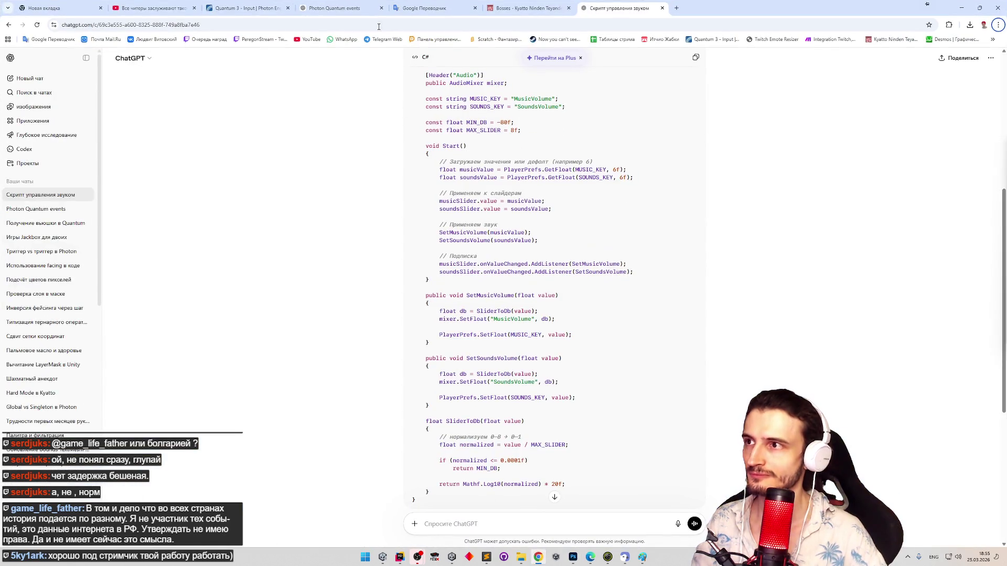
pyautogui.hotkey('ctrl', 'v')
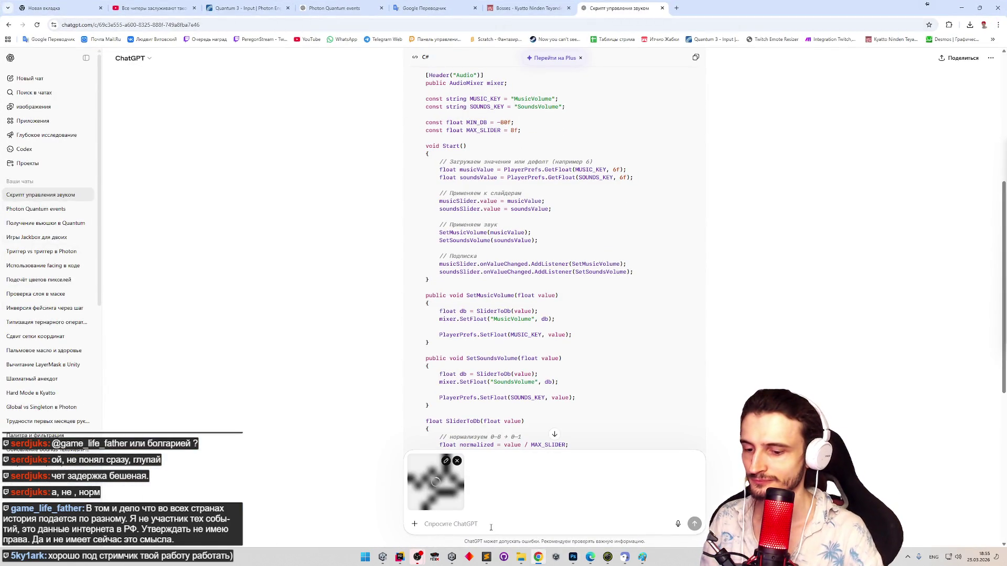
pyautogui.write('по')
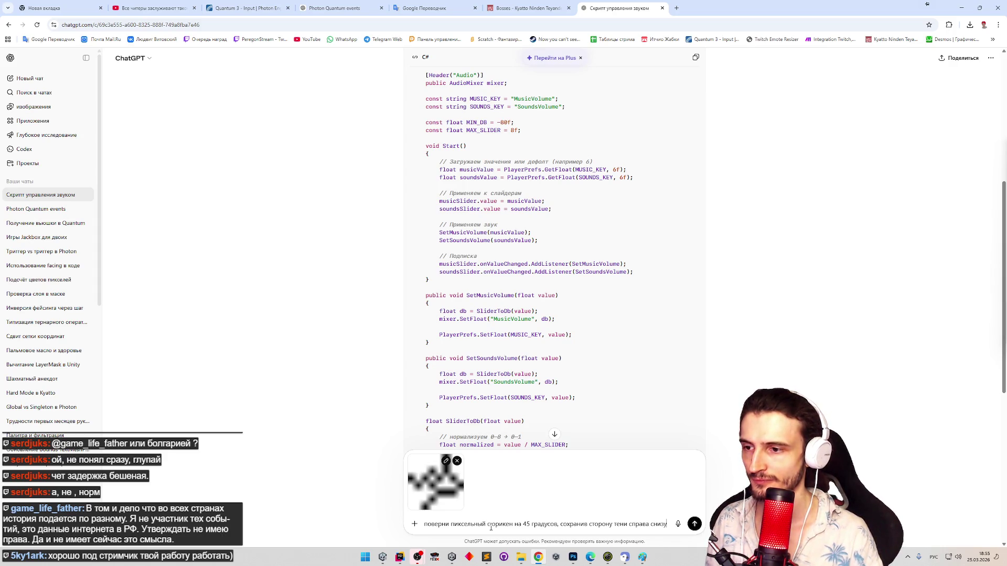
pyautogui.press('Return')
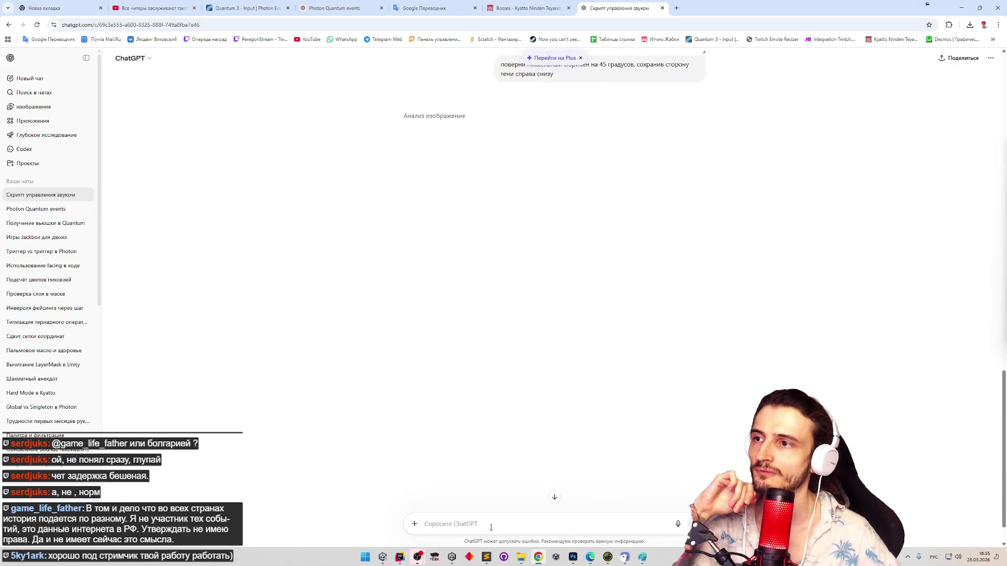
# Step: Copy the generated shuriken image and paste it into rotatedShuriken.png
pyautogui.scroll(1, 445, 398)
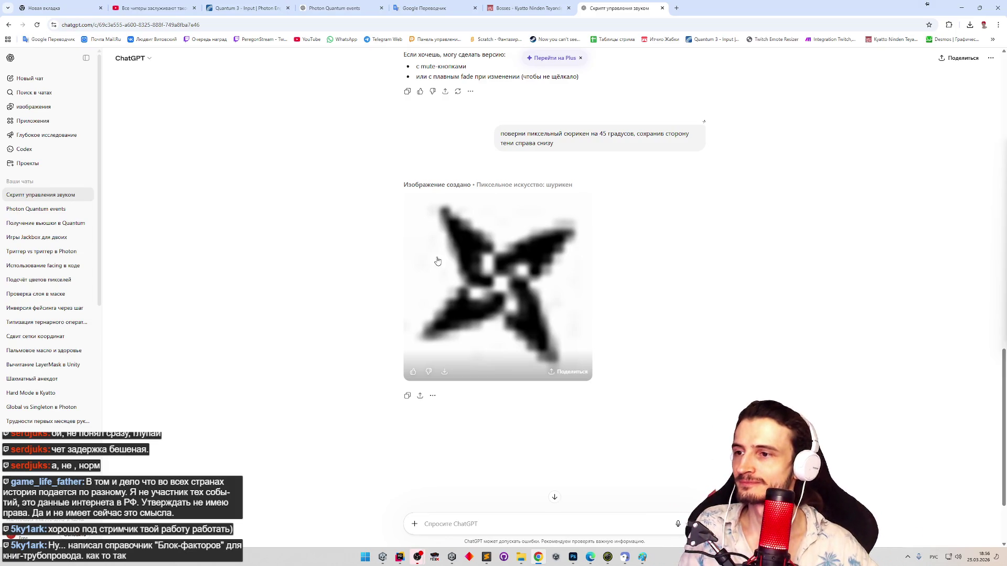
pyautogui.click(462, 271)
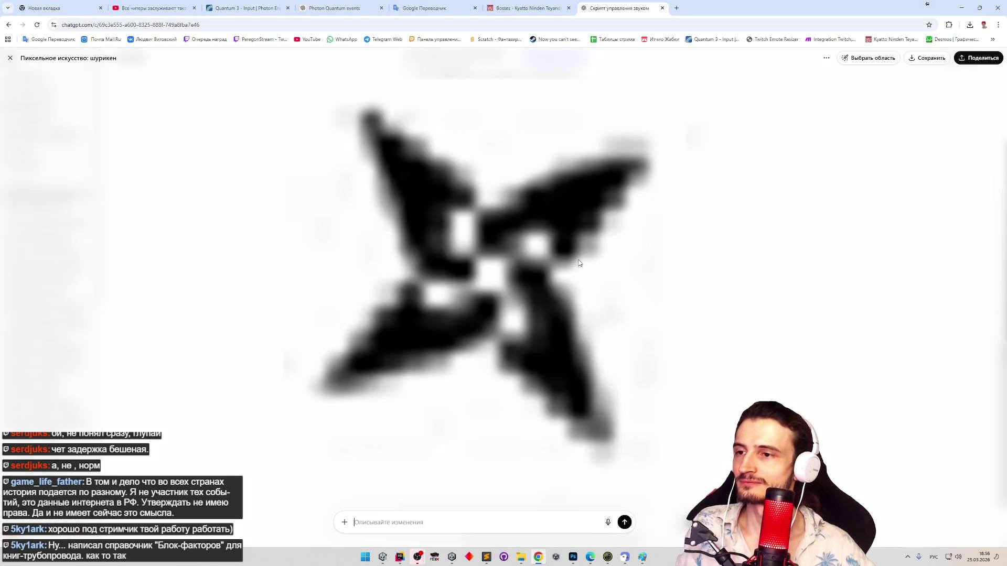
pyautogui.rightClick(517, 253)
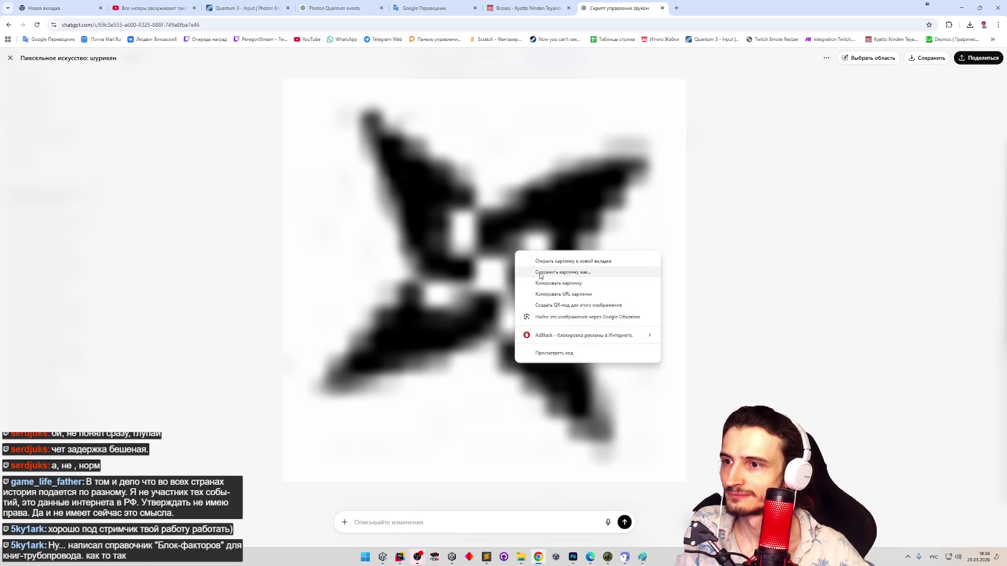
pyautogui.click(545, 284)
pyautogui.click(571, 556)
pyautogui.hotkey('ctrl', 'v')
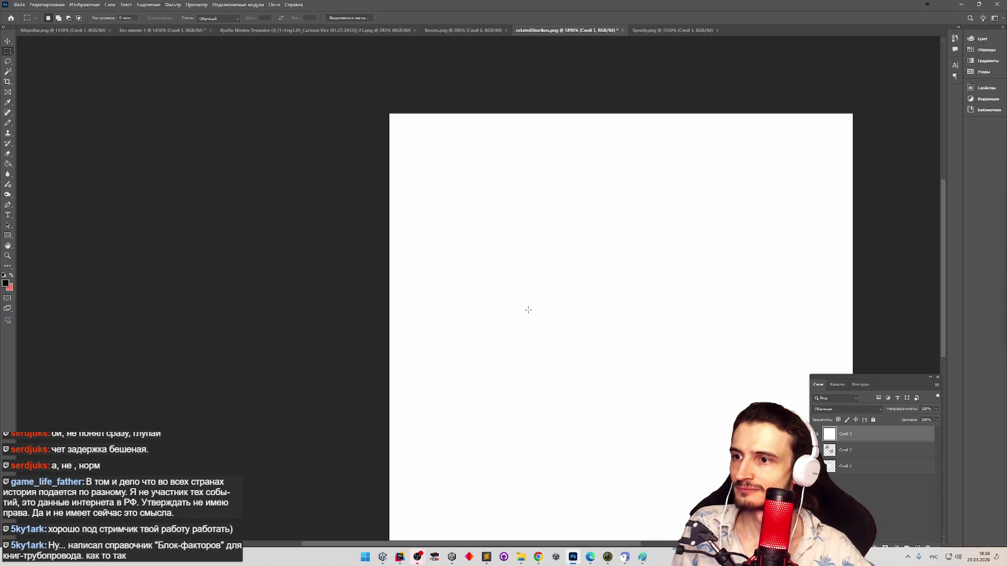
# Step: Undo the pasted white layer, return to ChatGPT's image and open Google Translate
pyautogui.hotkey('ctrl', 'z')
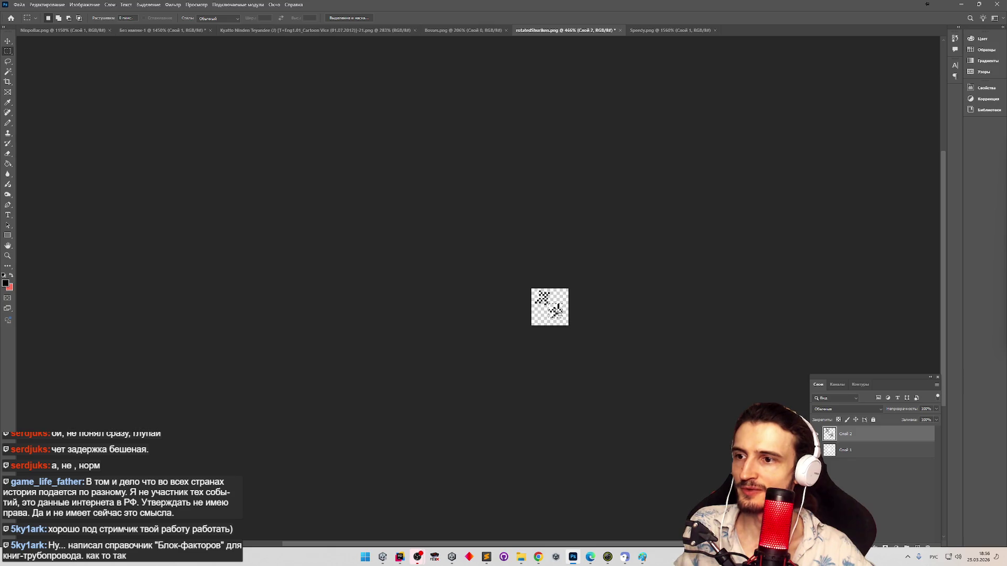
pyautogui.scroll(4, 607, 316)
pyautogui.press('m')
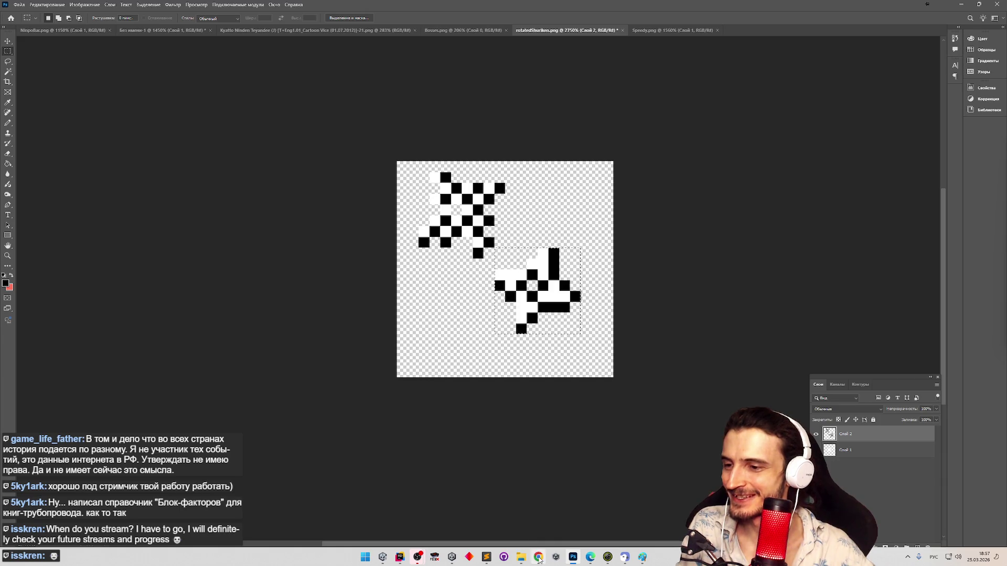
pyautogui.click(537, 557)
pyautogui.click(63, 40)
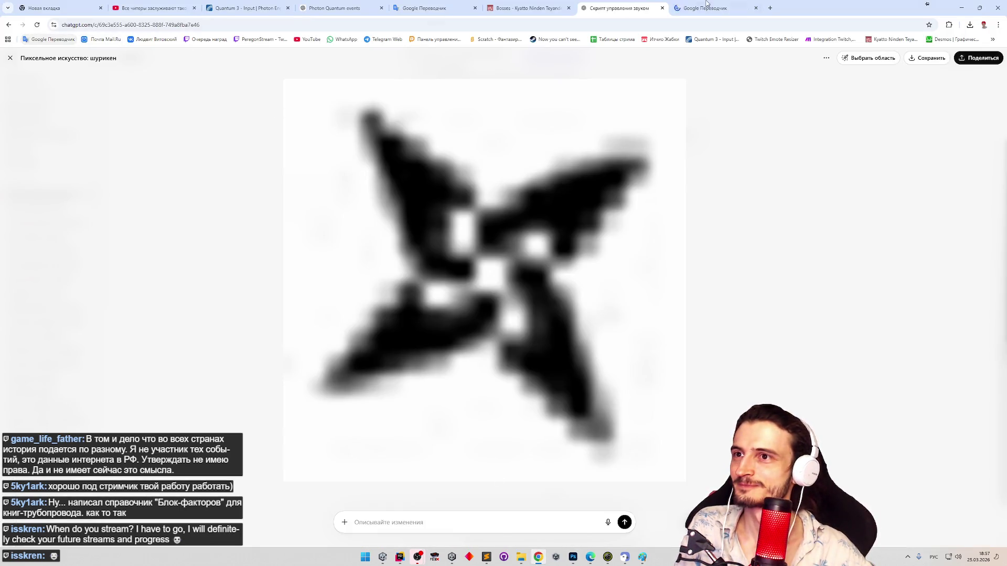
# Step: Translate 'вроде' and then 'кроме' in Google Translate, then return to Photoshop
pyautogui.write('вроде')
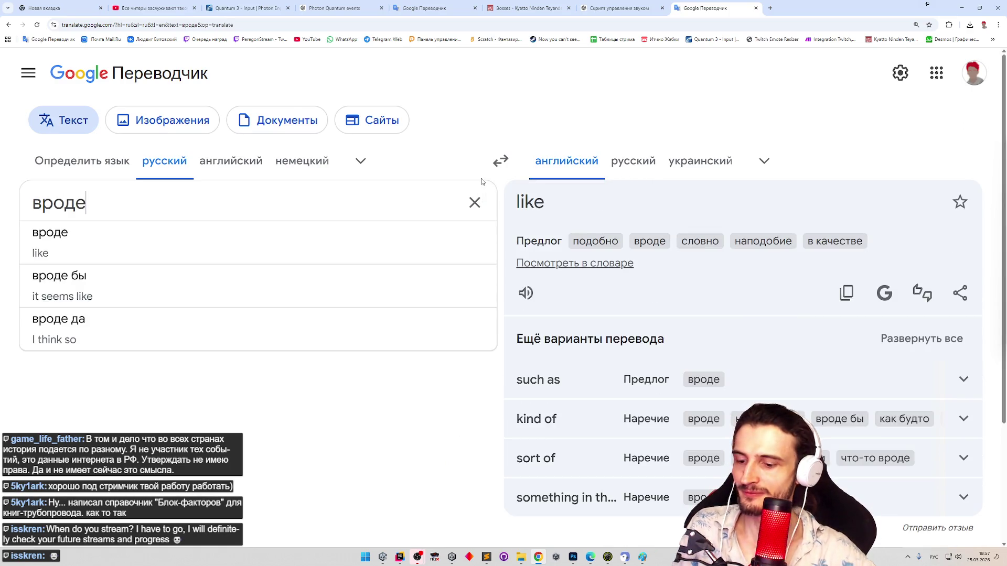
pyautogui.hotkey('ctrl', 'a')
pyautogui.write('кроме')
pyautogui.hotkey('alt', 'Tab')
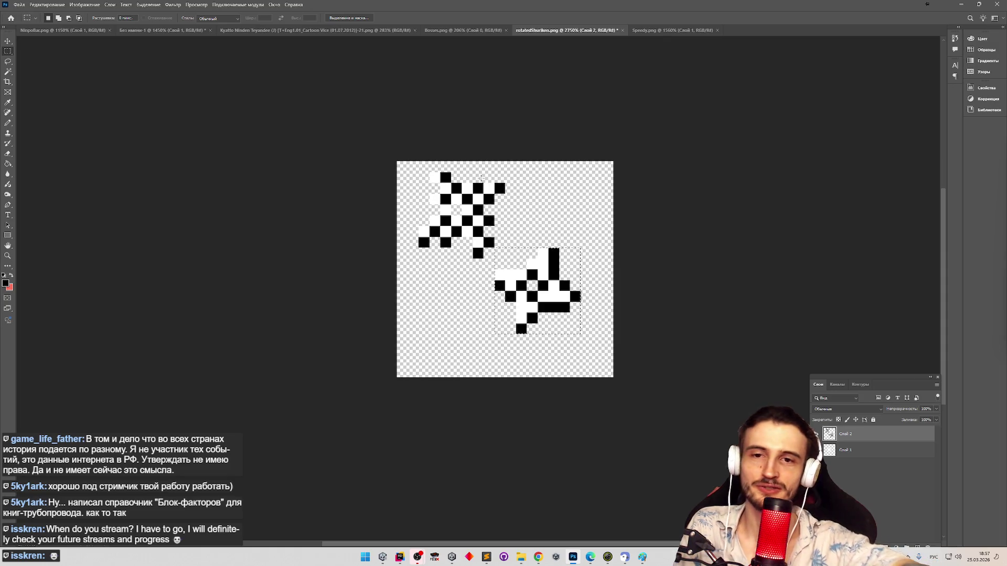
# Step: Deselect the lower shuriken and zoom in closer on both shurikens
pyautogui.press('z')
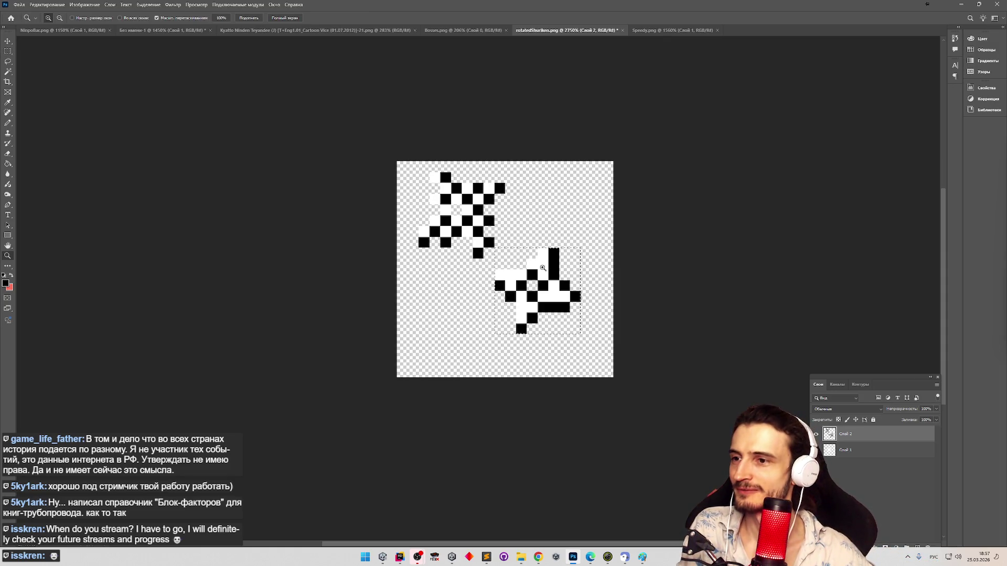
pyautogui.moveTo(563, 273)
pyautogui.mouseDown()
pyautogui.moveTo(545, 273)
pyautogui.moveTo(569, 280)
pyautogui.mouseUp()
pyautogui.click(8, 51)
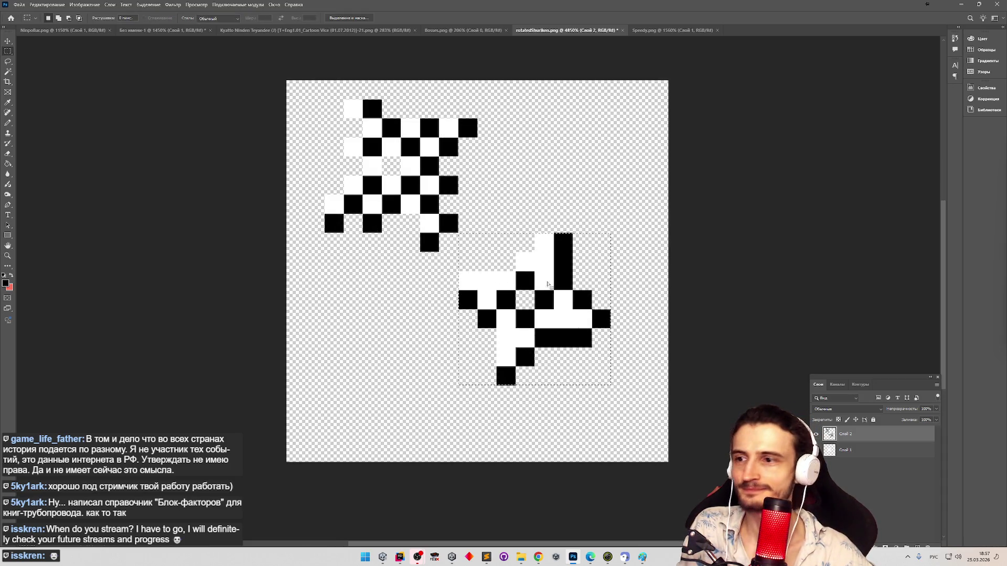
pyautogui.hotkey('ctrl', 'd')
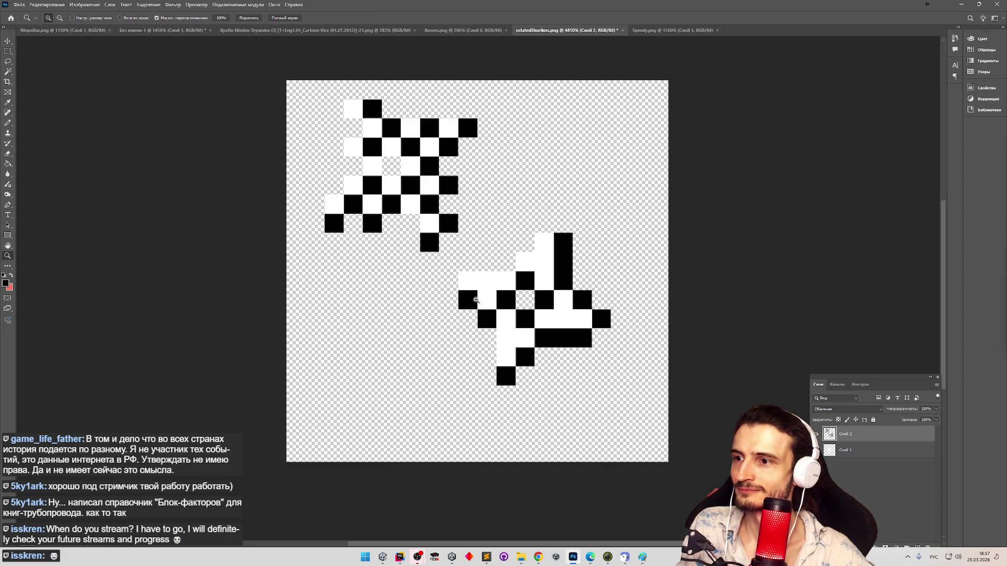
pyautogui.moveTo(477, 297); pyautogui.dragTo(485, 297)
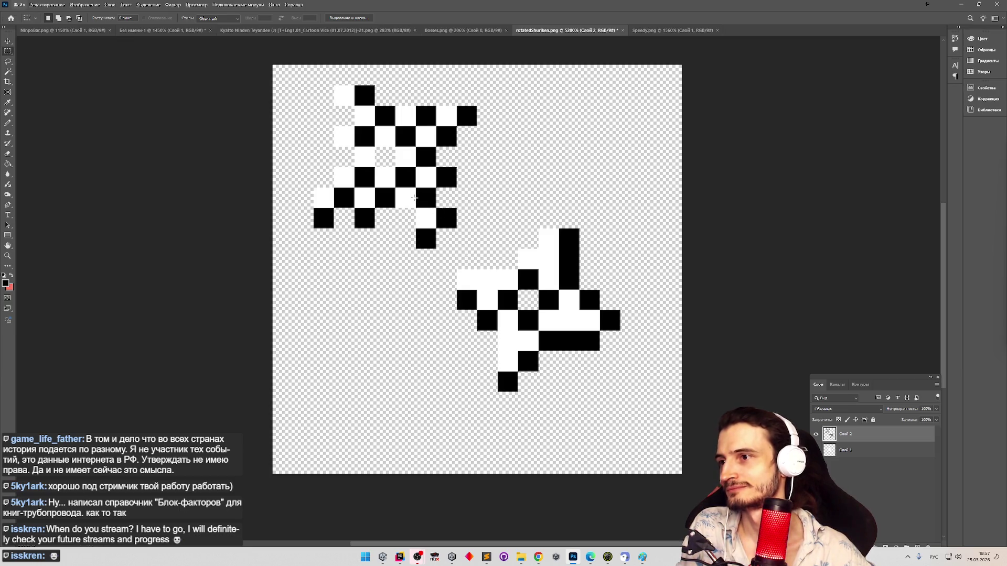
# Step: With a white Pencil, paint two columns of the upper shuriken's black cells white
pyautogui.press('b')
pyautogui.keyDown('alt'); pyautogui.click(408, 199); pyautogui.keyUp('alt')
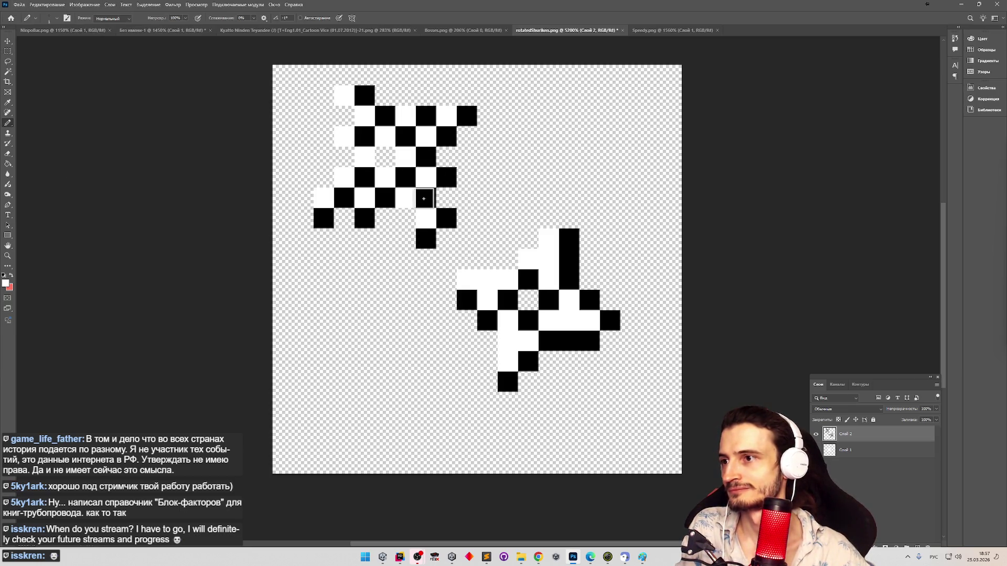
pyautogui.press('m')
pyautogui.press('b')
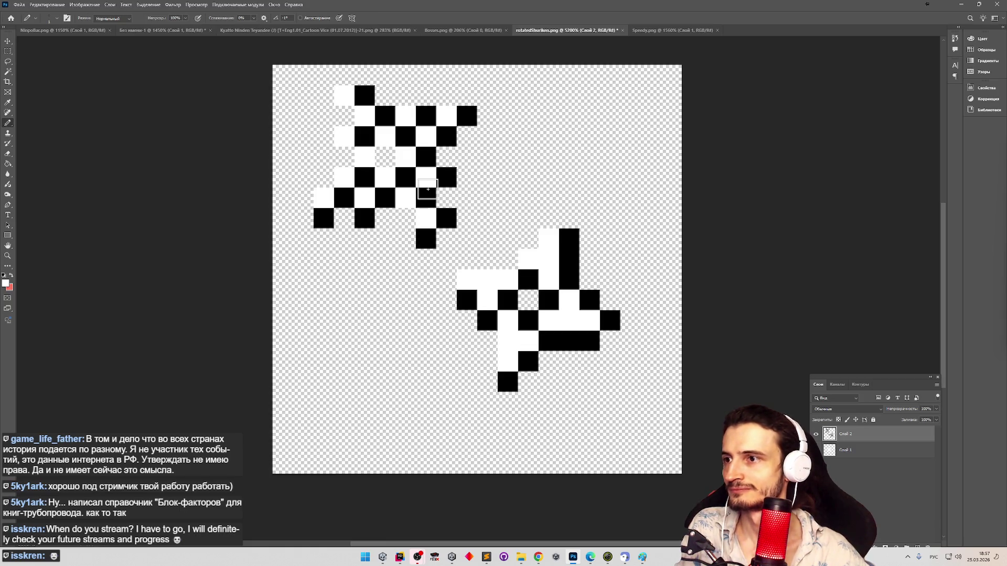
pyautogui.click(426, 192)
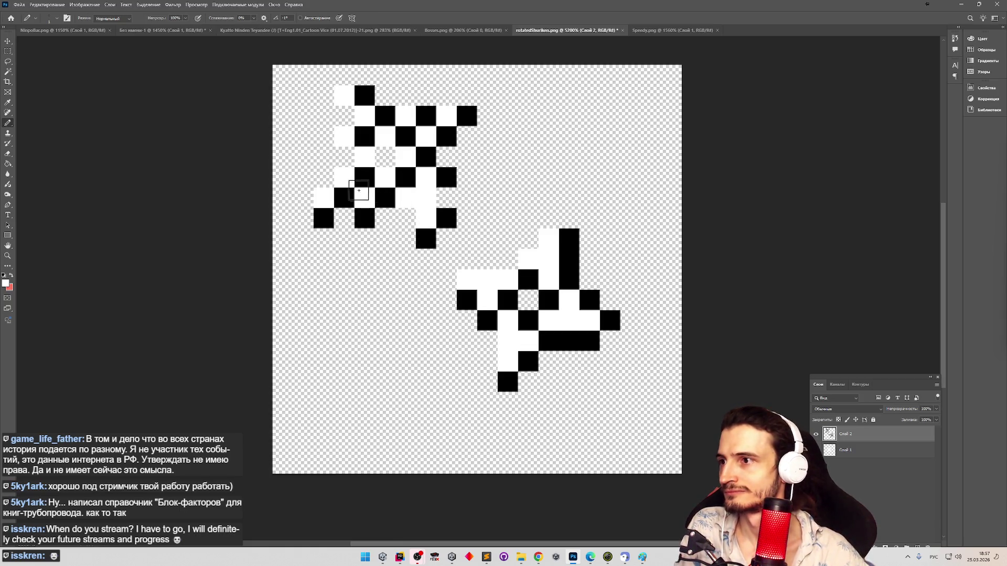
pyautogui.hotkey('ctrl', 'z')
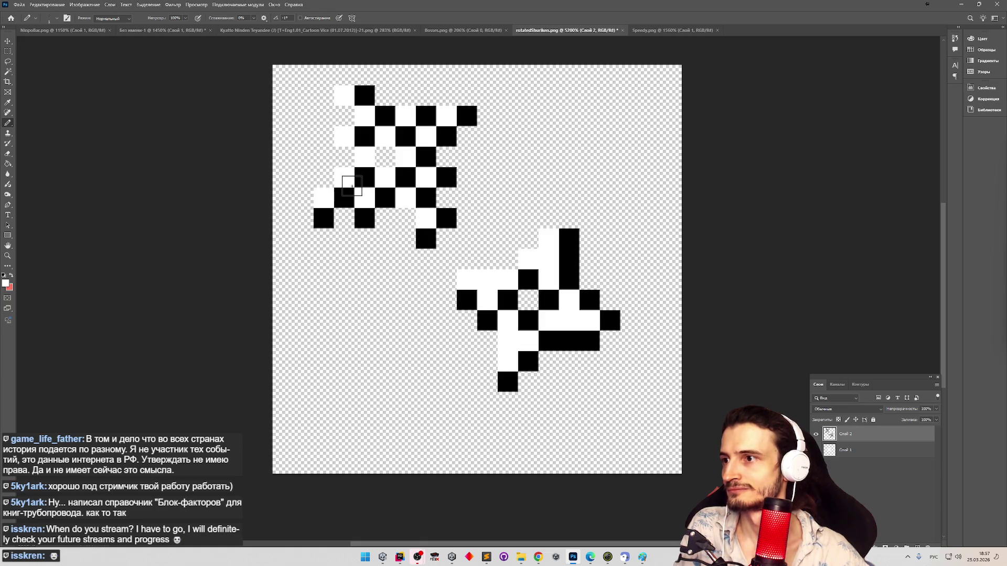
pyautogui.moveTo(406, 171); pyautogui.dragTo(407, 139)
pyautogui.moveTo(371, 168); pyautogui.dragTo(364, 138)
# Step: Paint three more black cells of the upper shuriken white, including one at lower left
pyautogui.press('z')
pyautogui.moveTo(410, 230); pyautogui.dragTo(380, 225)
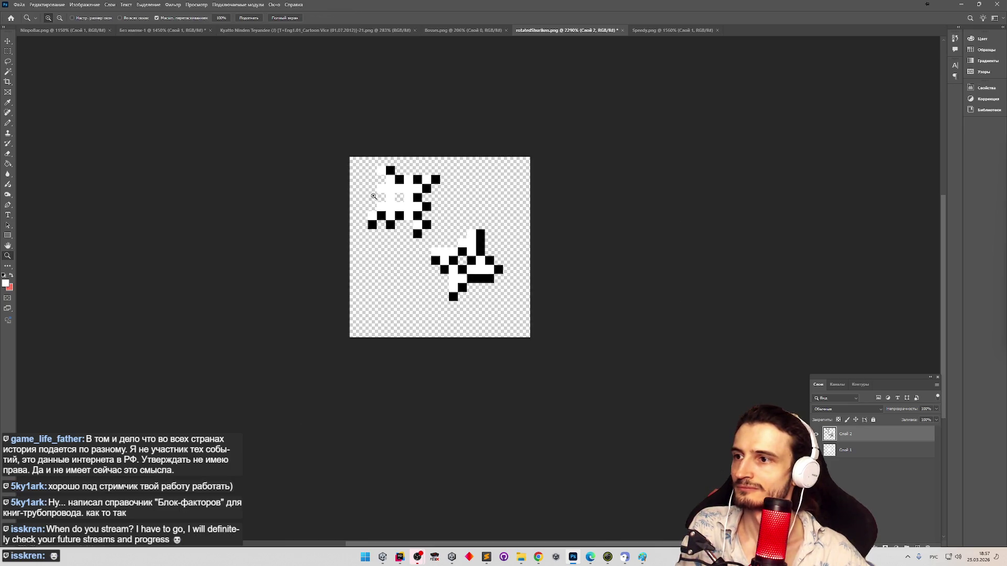
pyautogui.moveTo(372, 182)
pyautogui.mouseDown()
pyautogui.moveTo(400, 185)
pyautogui.moveTo(376, 202)
pyautogui.moveTo(423, 198)
pyautogui.mouseUp()
pyautogui.press('b')
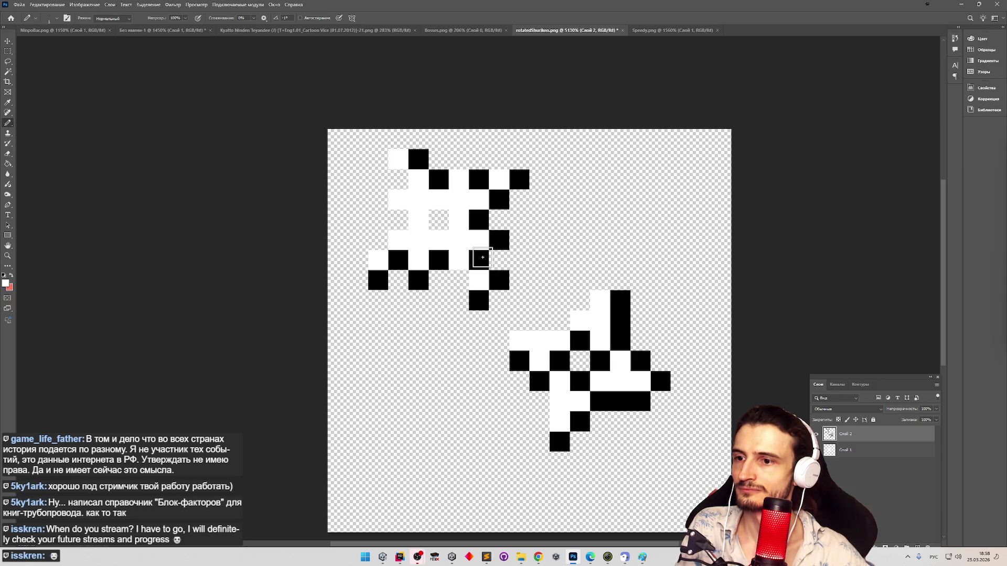
pyautogui.click(483, 257)
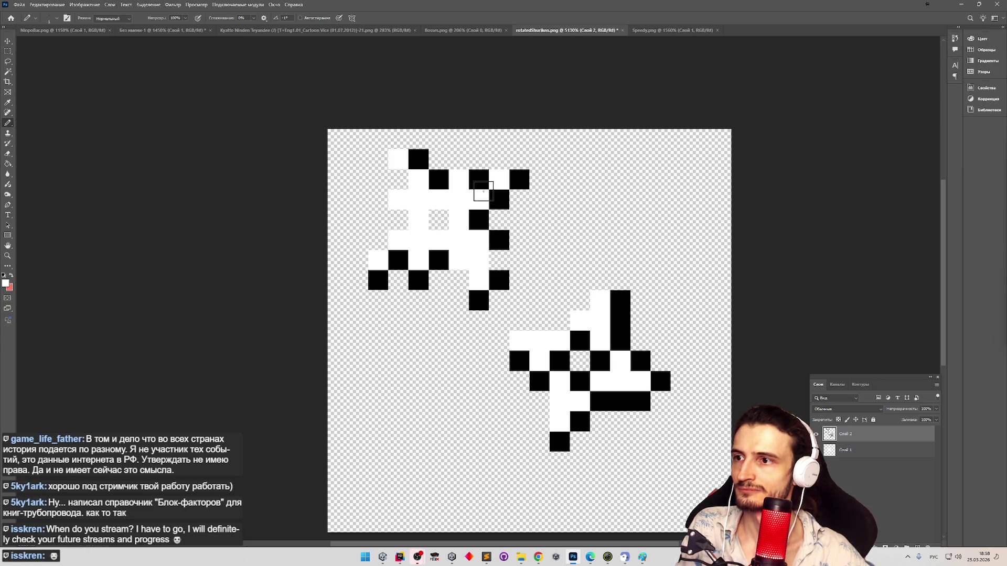
pyautogui.click(479, 180)
pyautogui.click(397, 261)
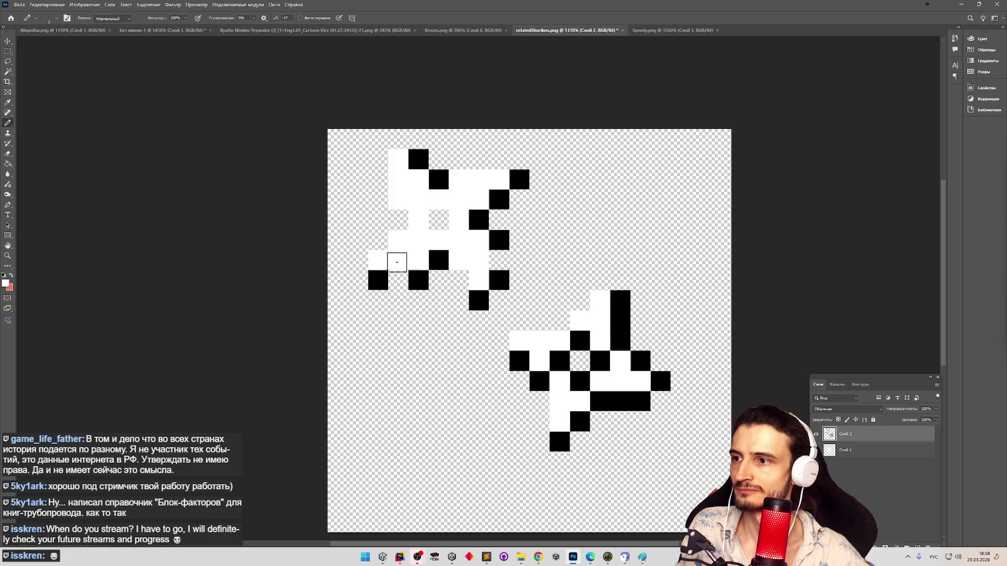
# Step: Add black cells along the upper shuriken's bottom row to form a lower-left edge
pyautogui.press('z')
pyautogui.scroll(-3, 405, 326)
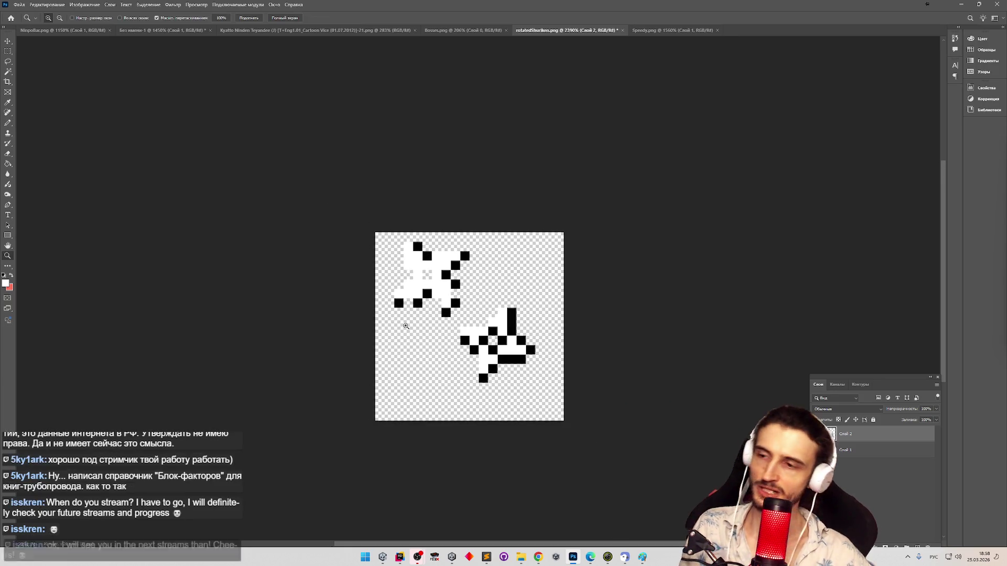
pyautogui.scroll(2, 406, 327)
pyautogui.press('b')
pyautogui.click(485, 272)
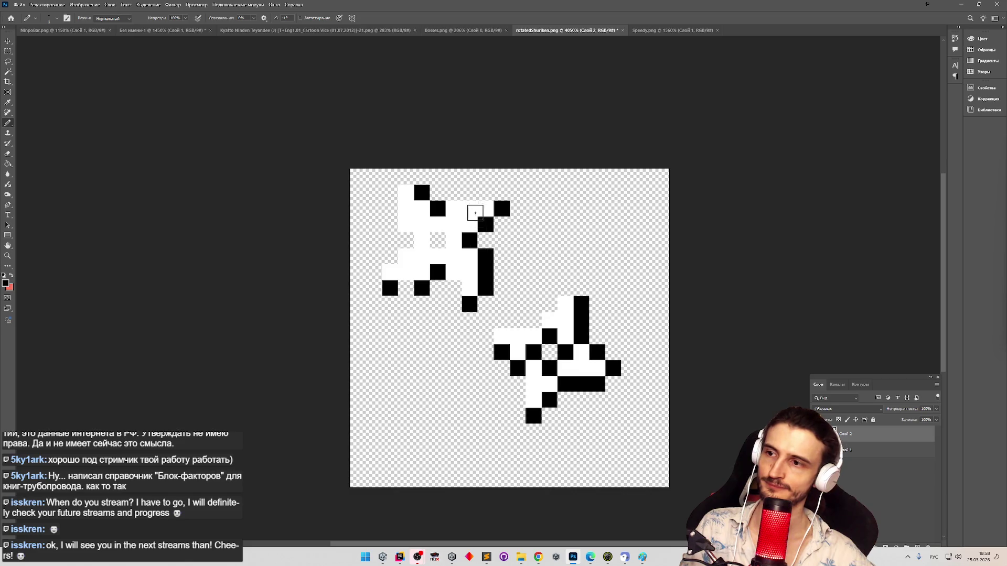
pyautogui.click(406, 288)
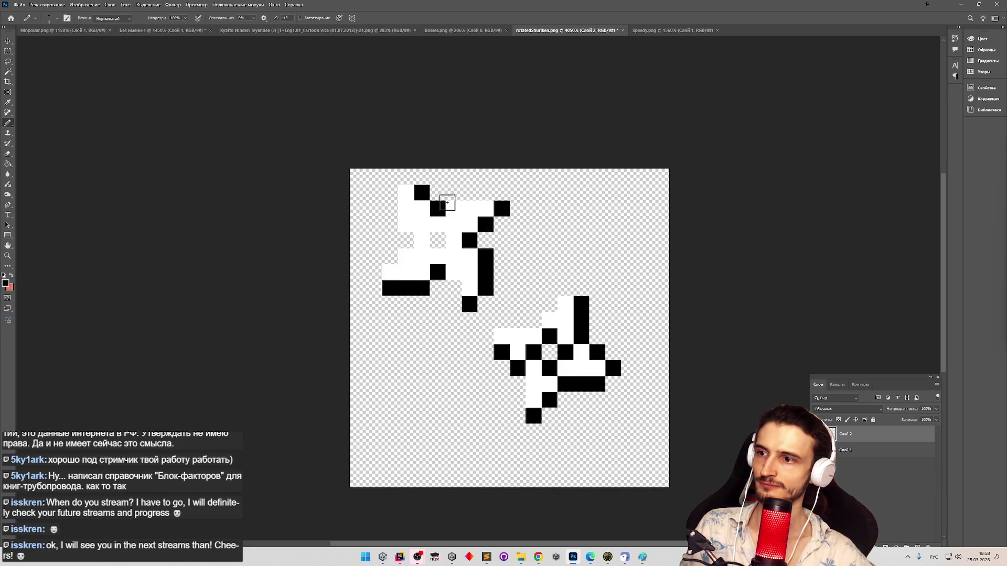
pyautogui.press('z')
pyautogui.scroll(-3, 488, 225)
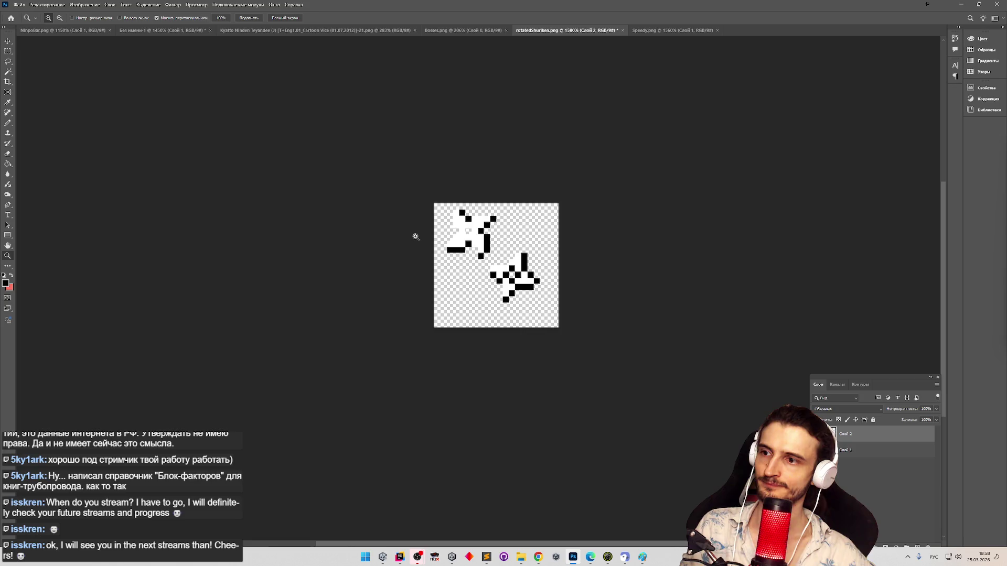
pyautogui.moveTo(460, 227); pyautogui.dragTo(479, 239)
pyautogui.press('b')
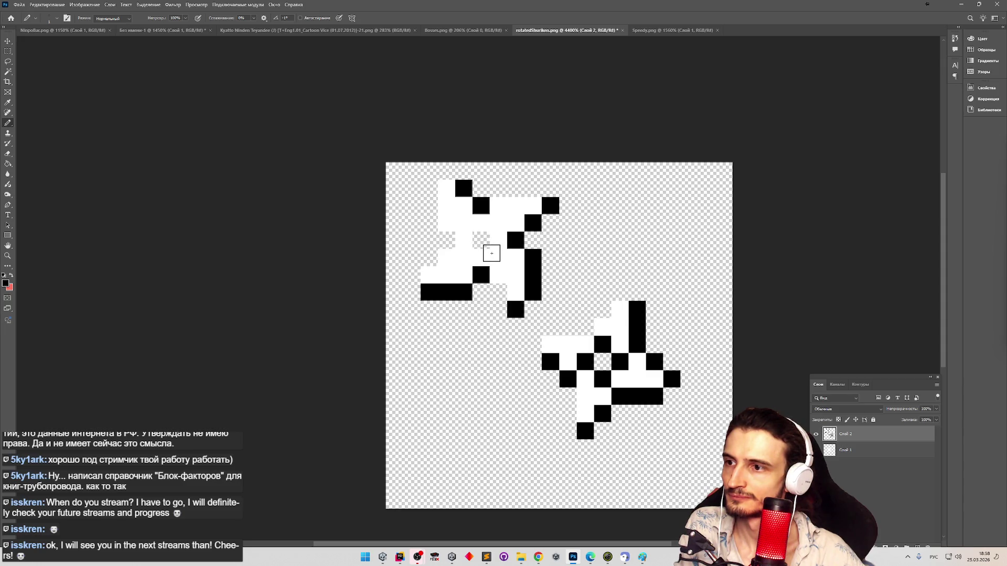
# Step: Try pixels in the upper shuriken's white centre, undoing the misplaced ones
pyautogui.click(475, 240)
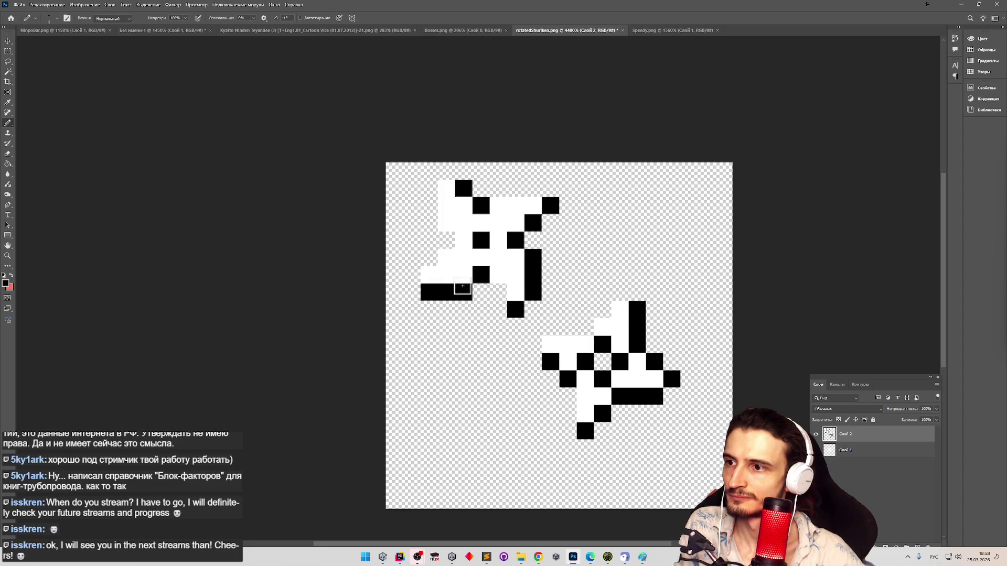
pyautogui.hotkey('ctrl', 'z')
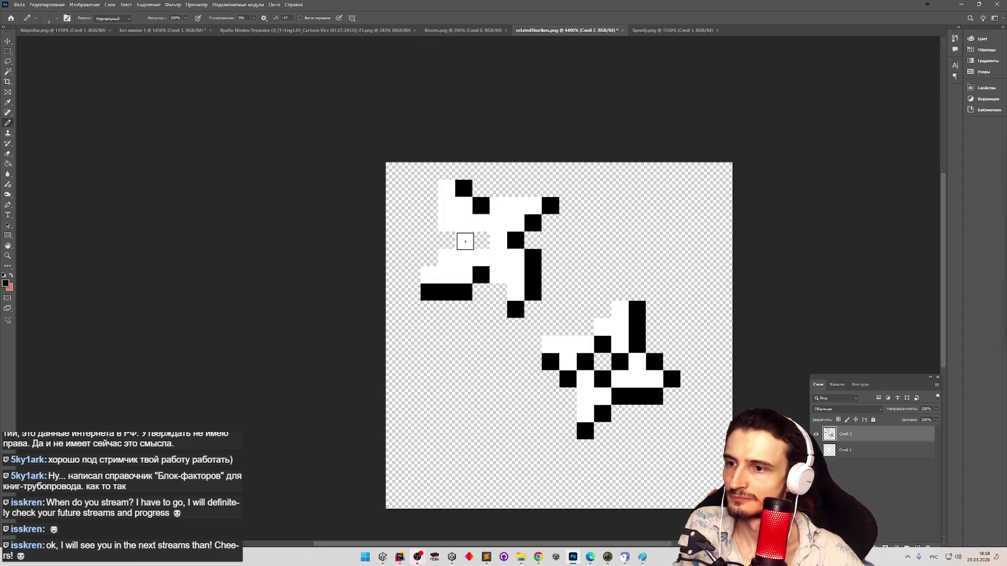
pyautogui.click(465, 242)
pyautogui.click(451, 237)
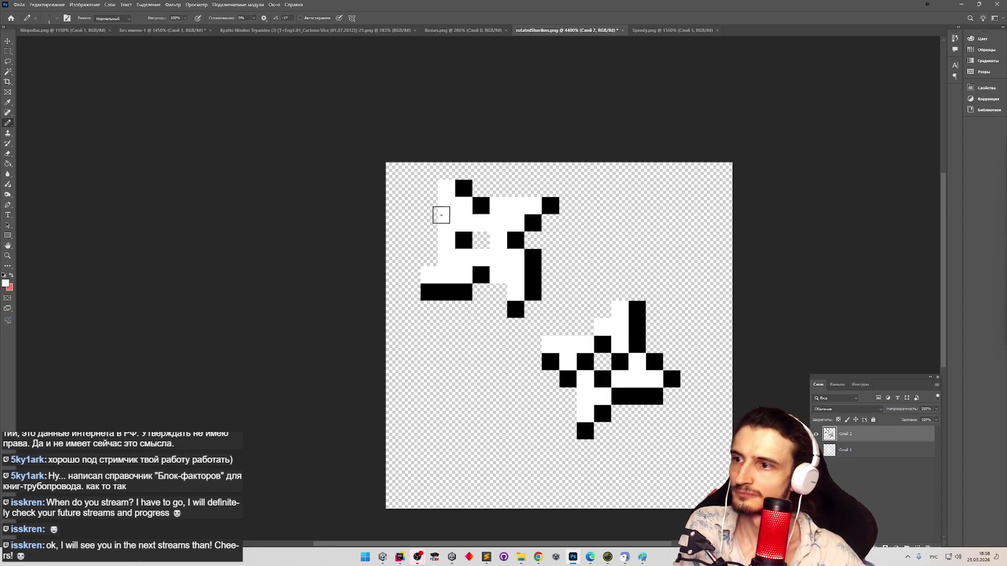
pyautogui.hotkey('ctrl', 'z')
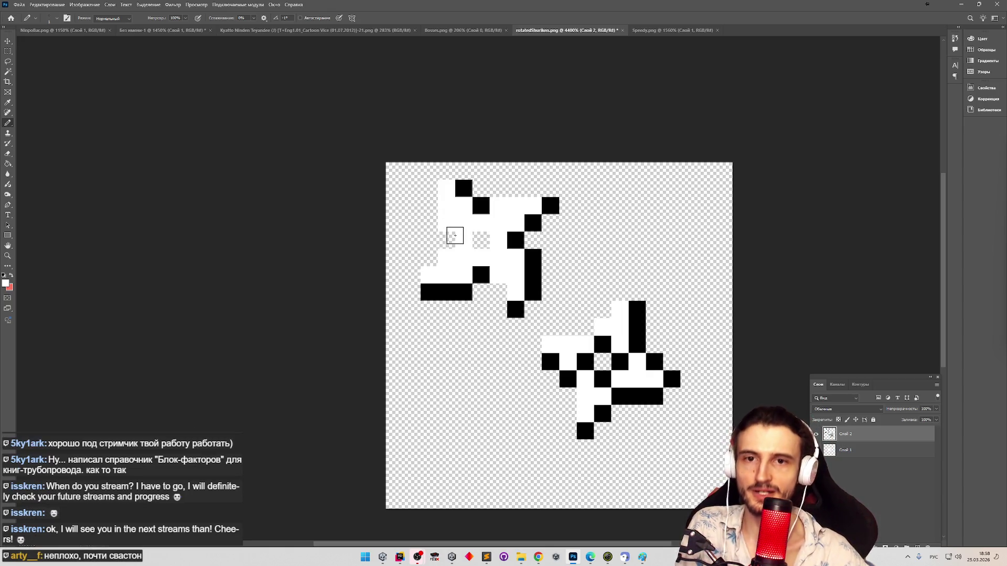
pyautogui.scroll(-3, 454, 236)
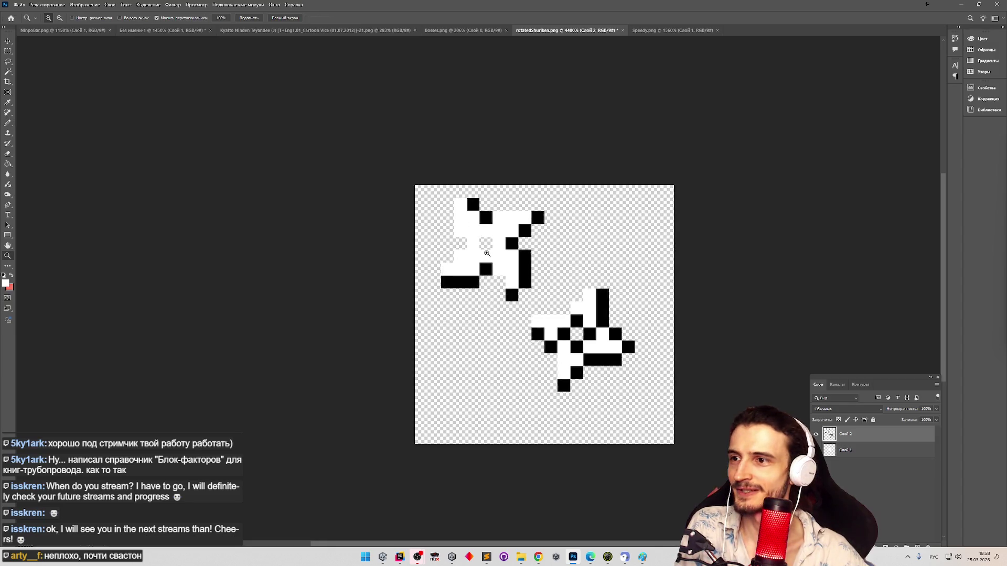
pyautogui.scroll(4, 512, 231)
pyautogui.scroll(-1, 506, 222)
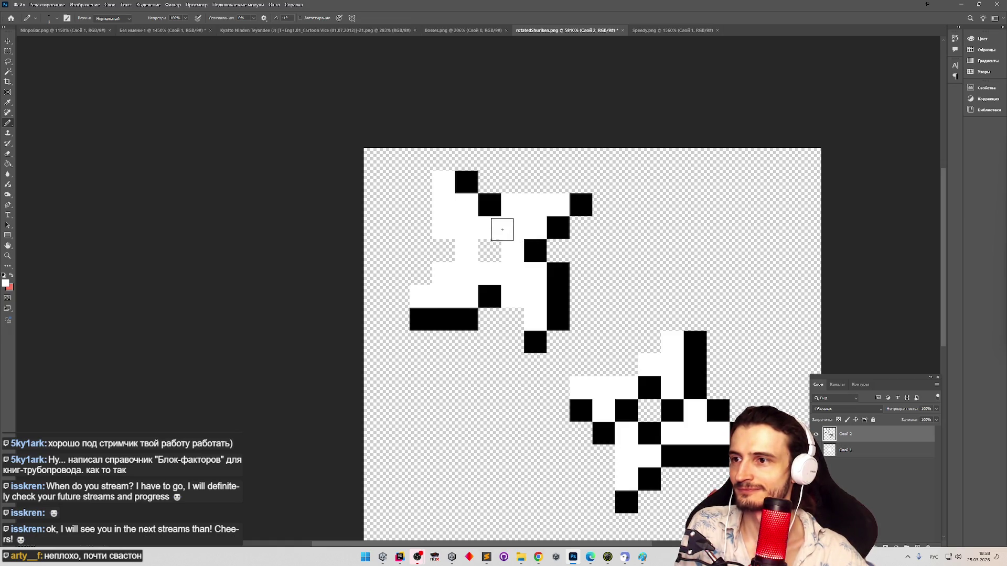
# Step: Draw four black pixels around the shuriken centre in a checkered cross pattern
pyautogui.press('x')
pyautogui.click(512, 227)
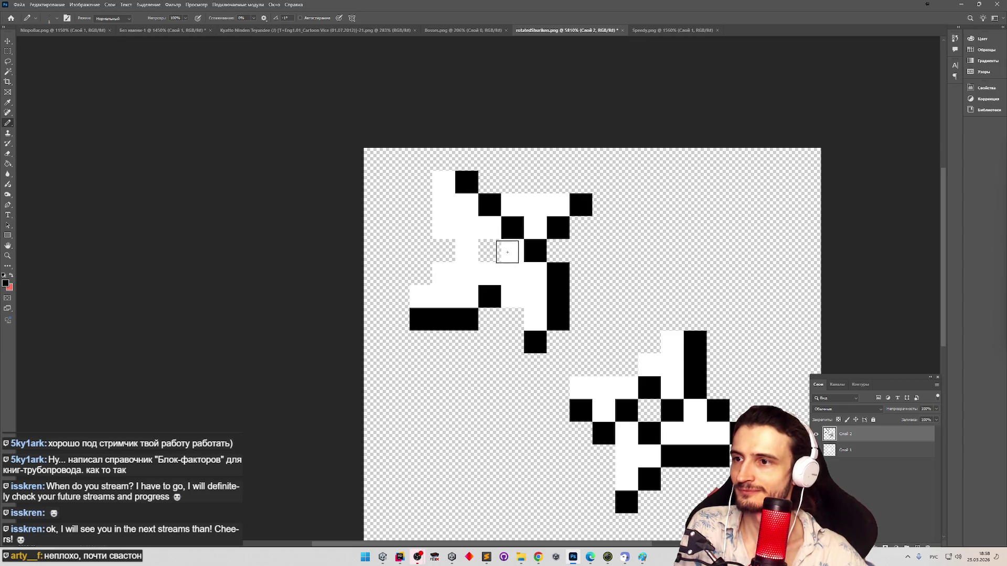
pyautogui.click(512, 274)
pyautogui.click(466, 274)
pyautogui.click(466, 227)
pyautogui.hotkey('ctrl', 'z')
pyautogui.hotkey('ctrl', 'z')
pyautogui.hotkey('ctrl', 'z')
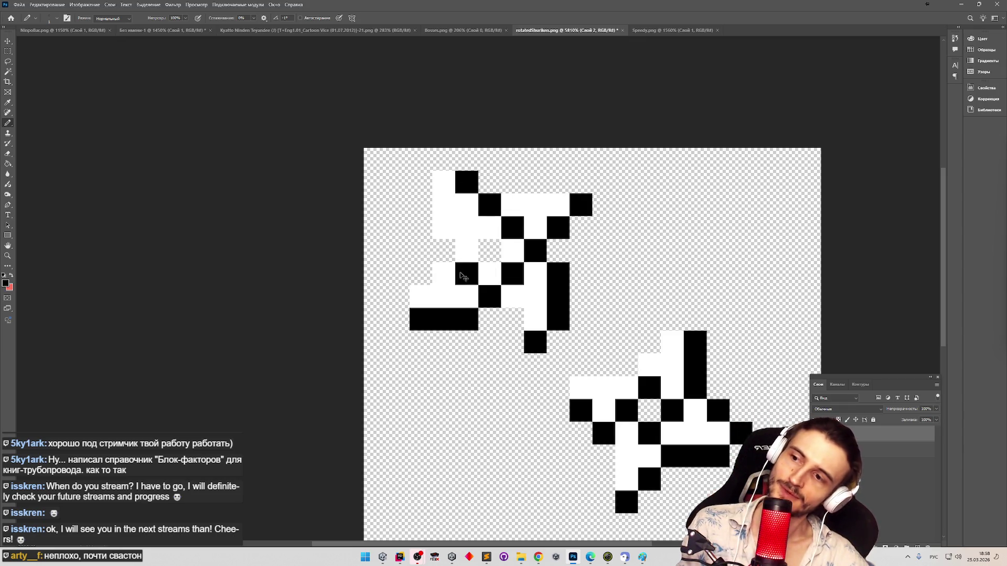
pyautogui.click(489, 227)
pyautogui.click(489, 273)
pyautogui.click(512, 250)
pyautogui.click(466, 250)
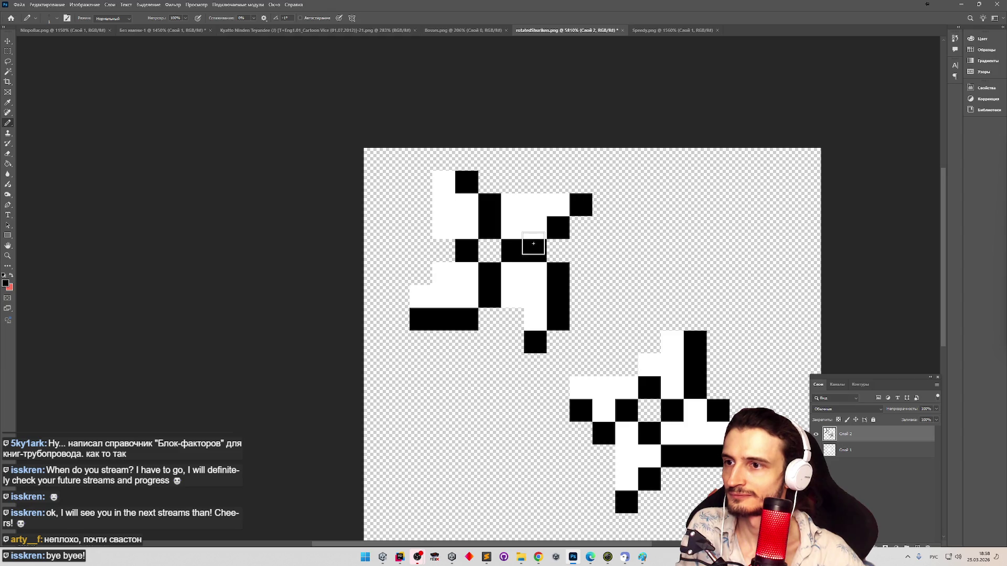
# Step: Repaint several black cells of the upper shuriken white, keeping one black
pyautogui.press('x')
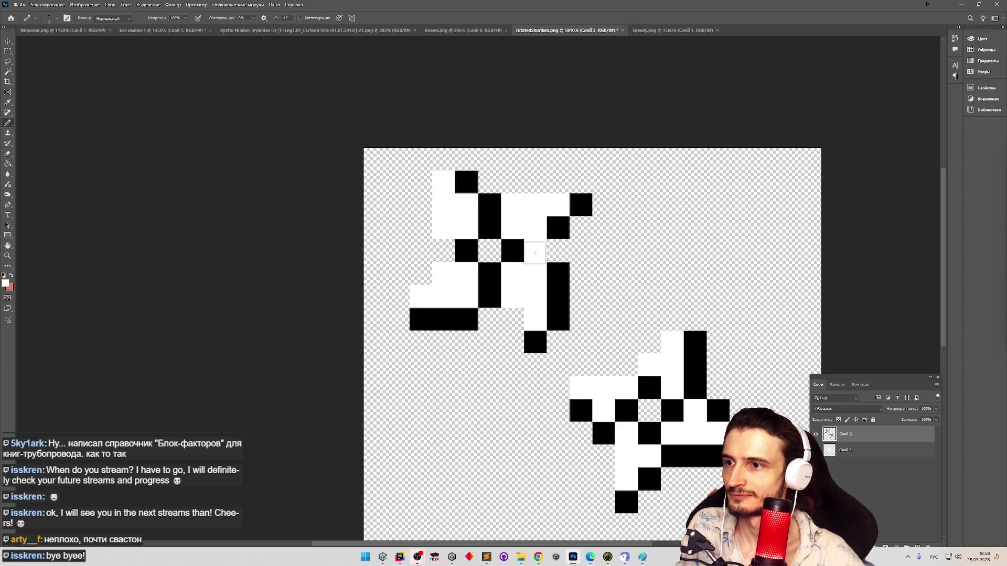
pyautogui.click(540, 250)
pyautogui.click(489, 273)
pyautogui.click(490, 205)
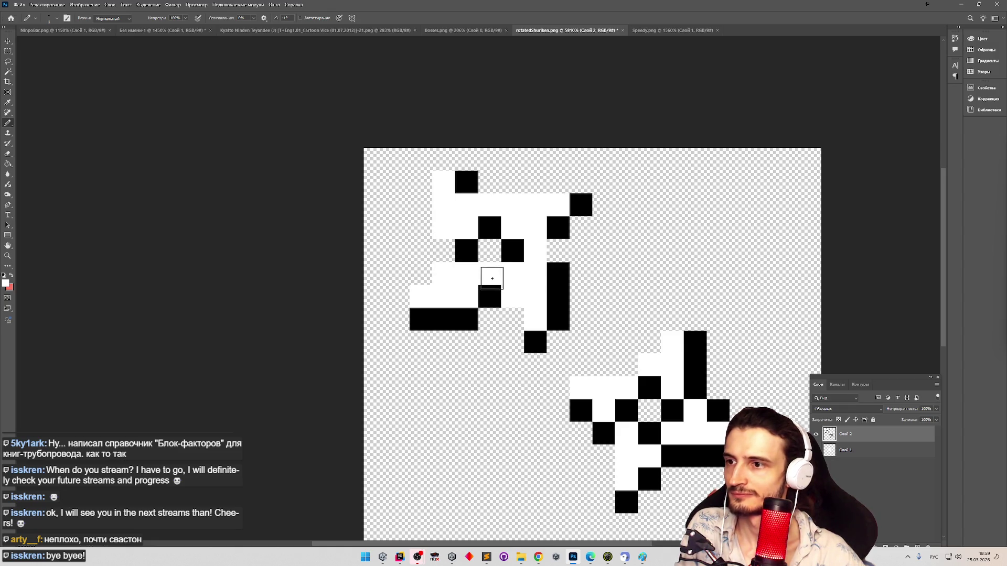
pyautogui.press('x')
pyautogui.click(489, 273)
pyautogui.press('x')
pyautogui.click(490, 296)
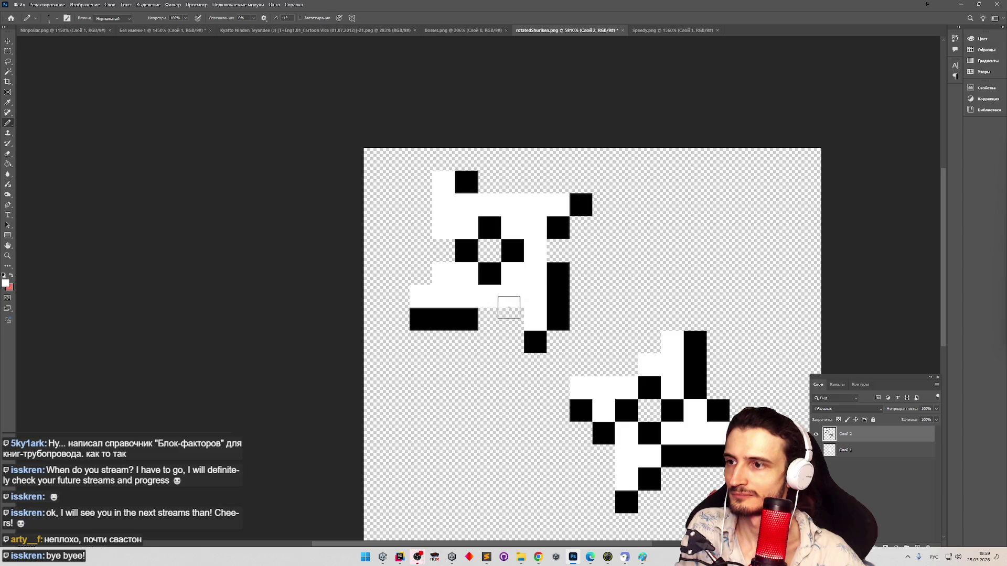
# Step: Extend the upper shuriken's vertical black bar by one cell
pyautogui.press('z')
pyautogui.moveTo(524, 276)
pyautogui.mouseDown()
pyautogui.moveTo(494, 276)
pyautogui.moveTo(555, 258)
pyautogui.mouseUp()
pyautogui.press('b')
pyautogui.press('x')
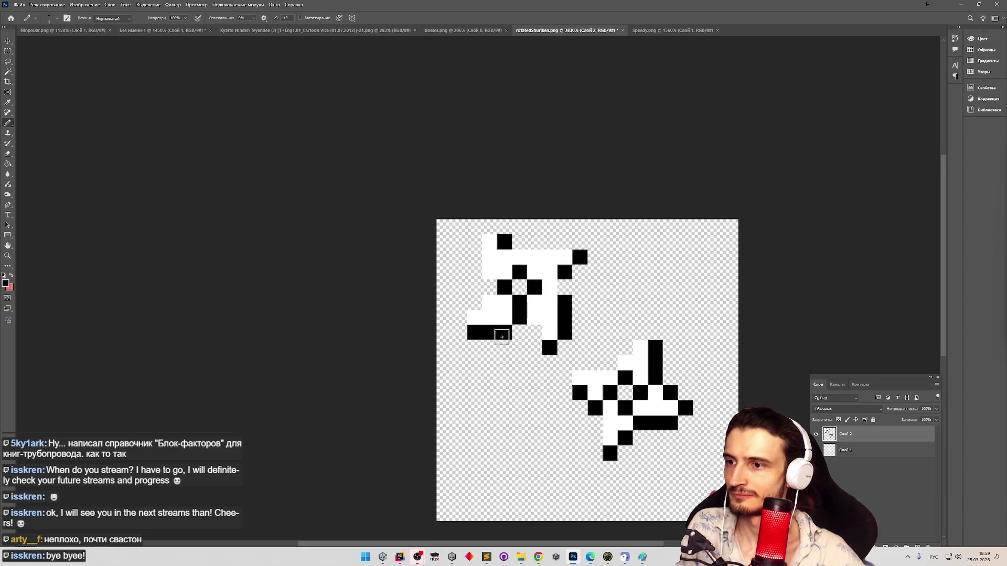
pyautogui.click(534, 317)
pyautogui.hotkey('ctrl', 'z')
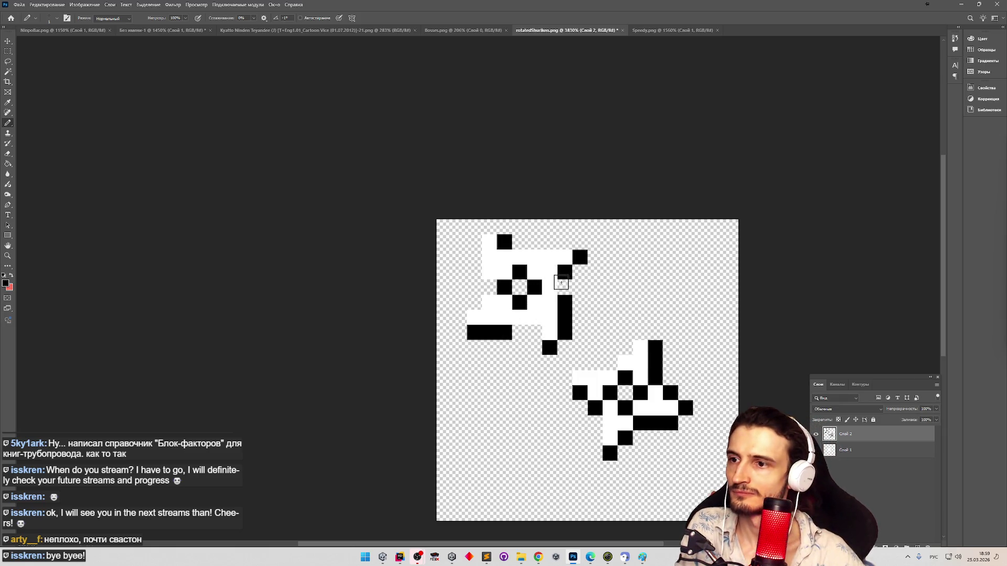
pyautogui.click(561, 285)
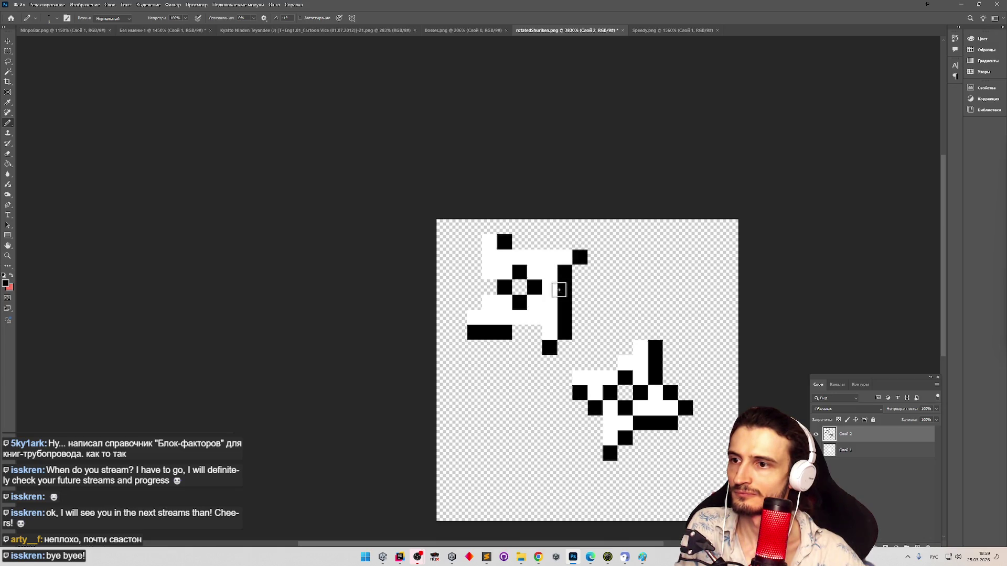
# Step: Erase and repaint cells to reshape the vertical black bar
pyautogui.press('e')
pyautogui.click(552, 303)
pyautogui.click(564, 302)
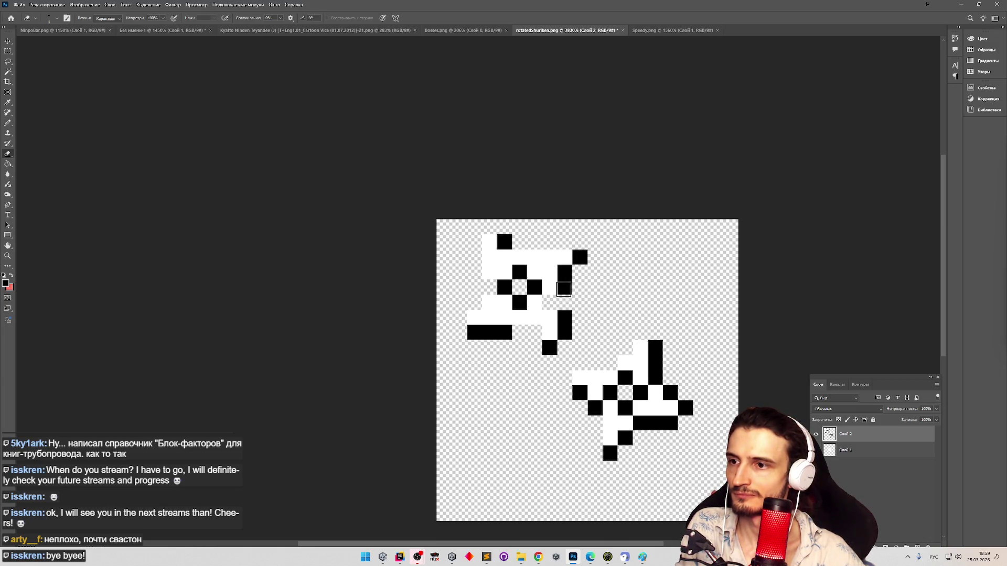
pyautogui.click(562, 287)
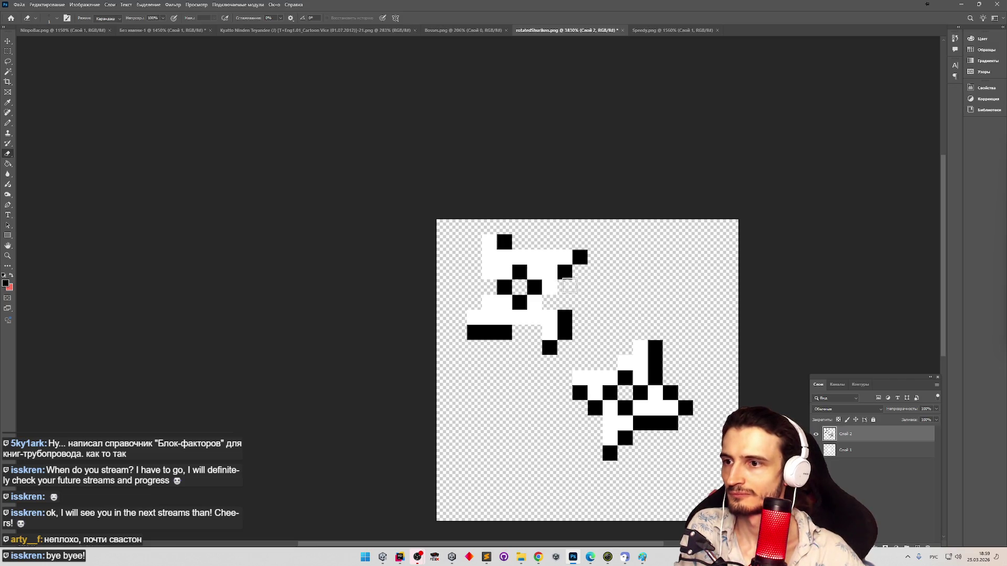
pyautogui.press('b')
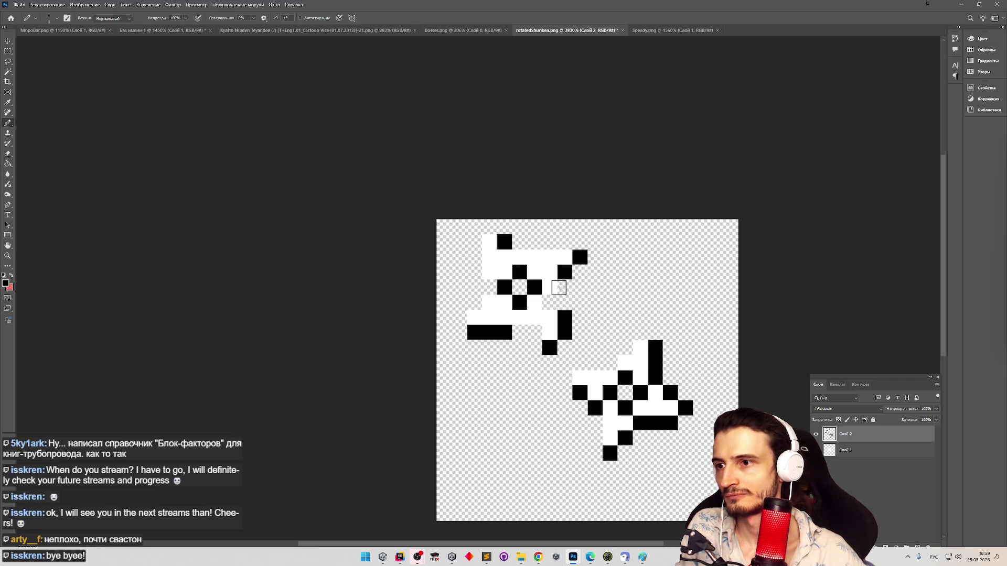
pyautogui.click(563, 288)
pyautogui.click(549, 303)
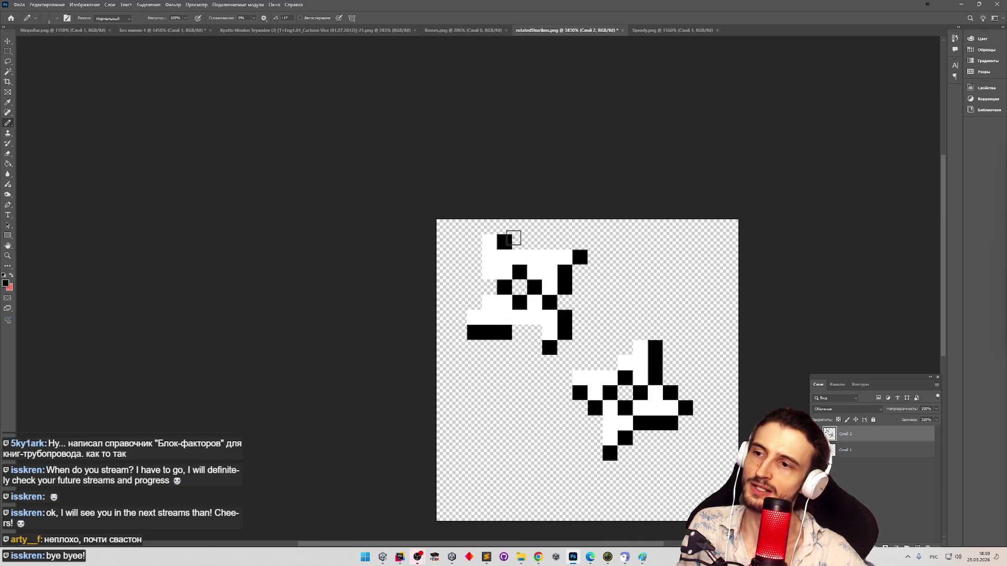
# Step: Fill the black bar's leftmost cell and the gap pixel in the top arm
pyautogui.press('e')
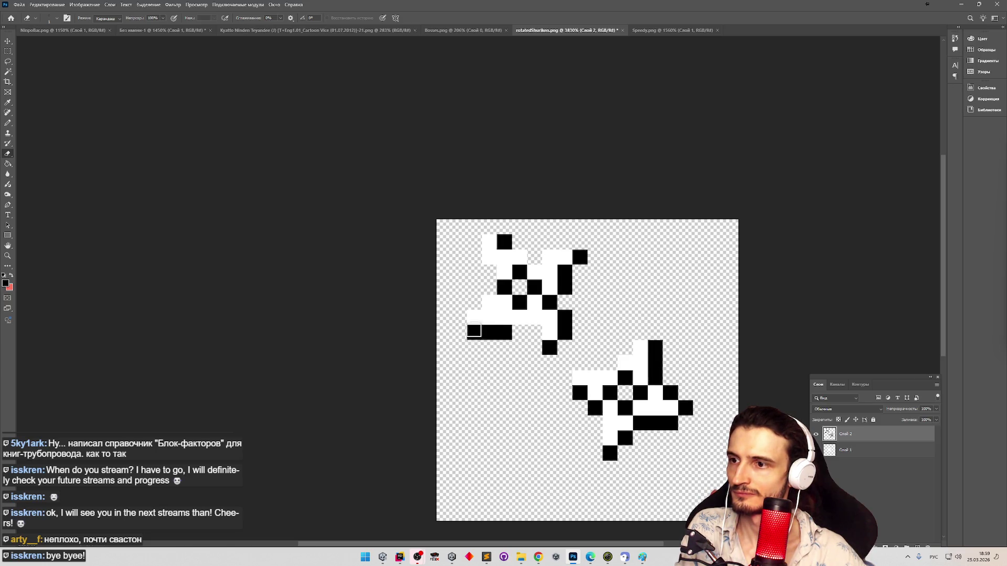
pyautogui.press('b')
pyautogui.press('e')
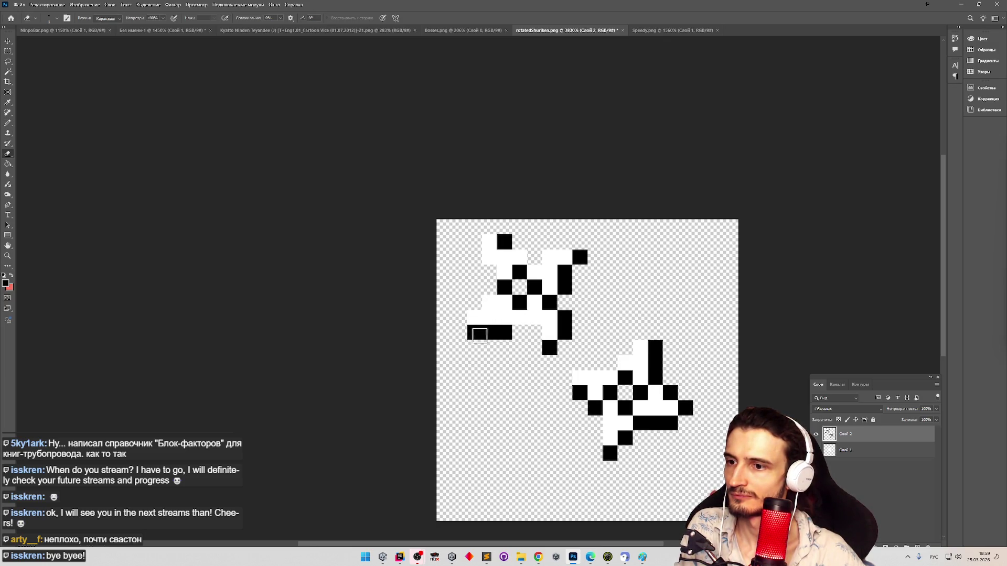
pyautogui.press('b')
pyautogui.click(475, 334)
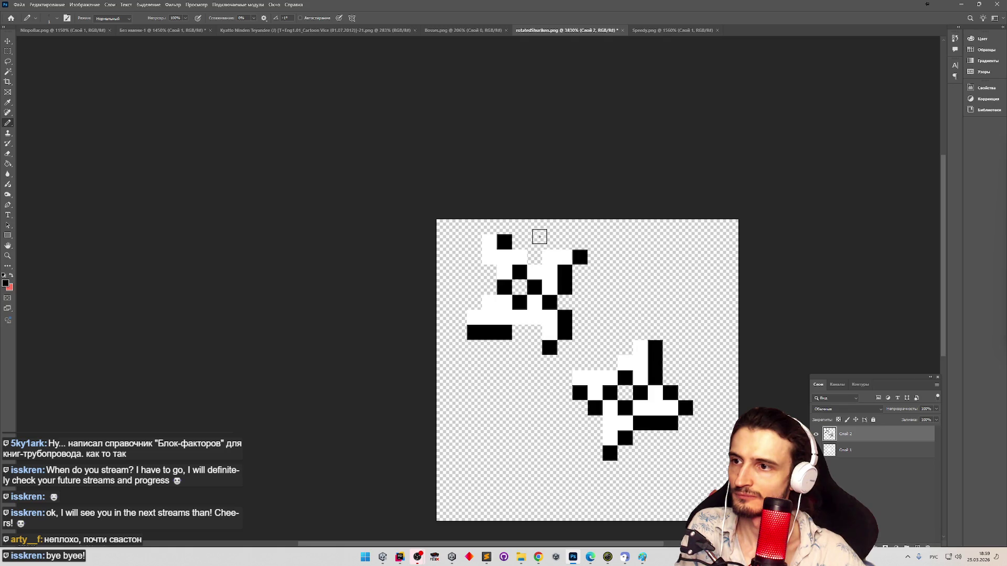
pyautogui.click(536, 255)
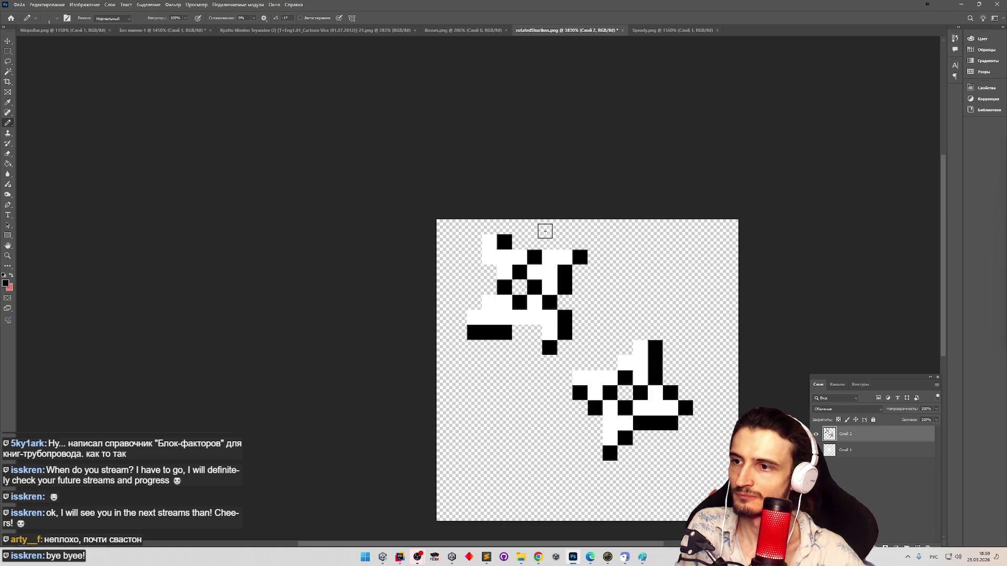
pyautogui.press('z')
pyautogui.moveTo(568, 266); pyautogui.dragTo(517, 269)
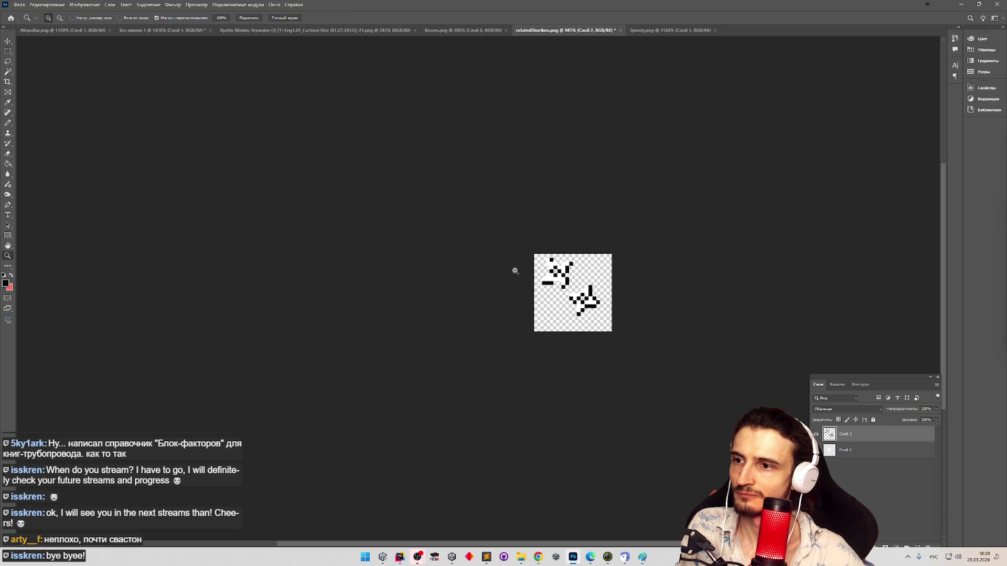
# Step: Fill the gap pixels in the upper shuriken's lower black bar with black
pyautogui.scroll(5, 581, 276)
pyautogui.press('b')
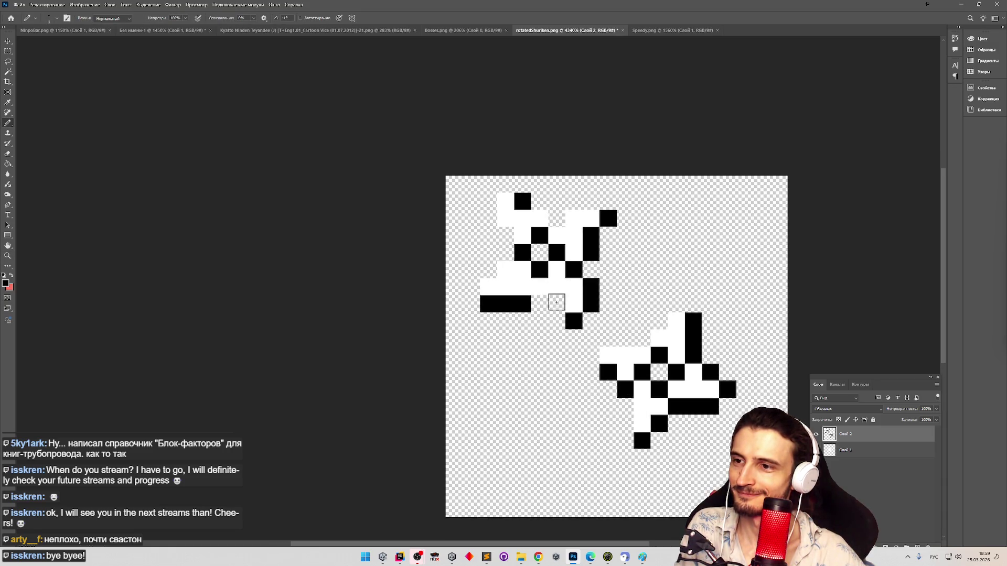
pyautogui.click(556, 303)
pyautogui.click(543, 304)
pyautogui.press('z')
pyautogui.moveTo(543, 304); pyautogui.dragTo(513, 321)
pyautogui.scroll(3, 513, 321)
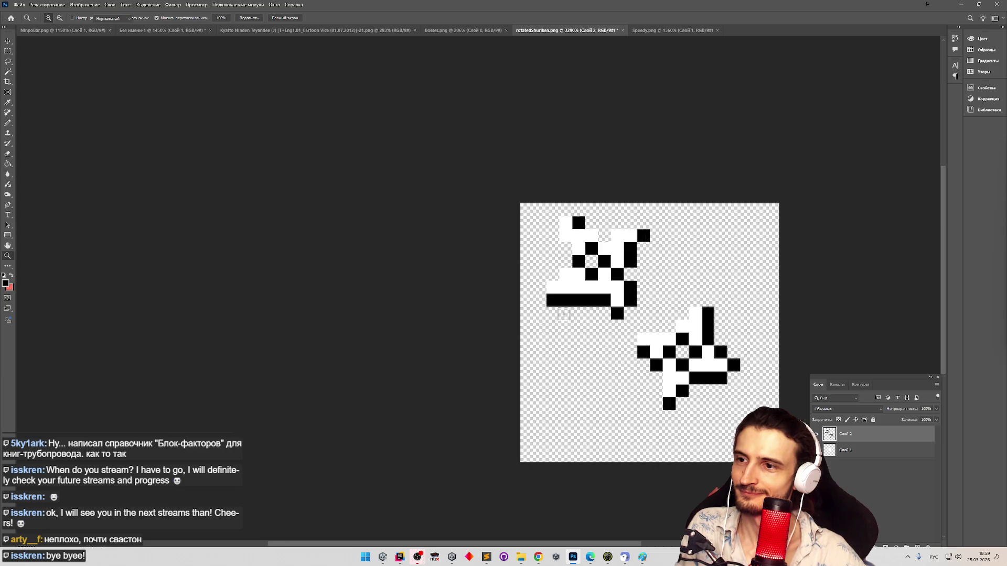
pyautogui.press('e')
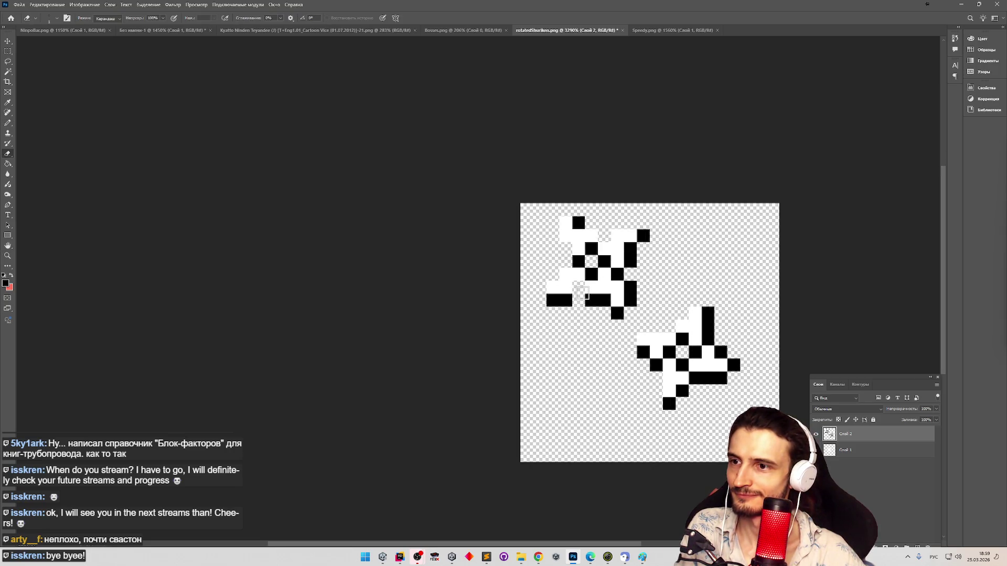
pyautogui.press('b')
pyautogui.click(577, 287)
# Step: Erase the stray black pixel beside the lower bar
pyautogui.scroll(-2, 575, 320)
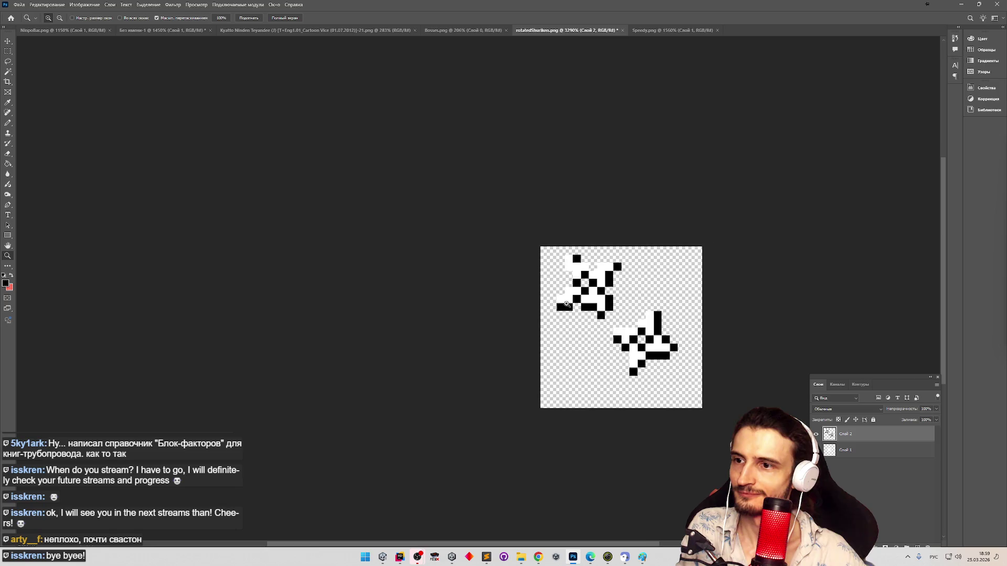
pyautogui.scroll(3, 574, 319)
pyautogui.press('e')
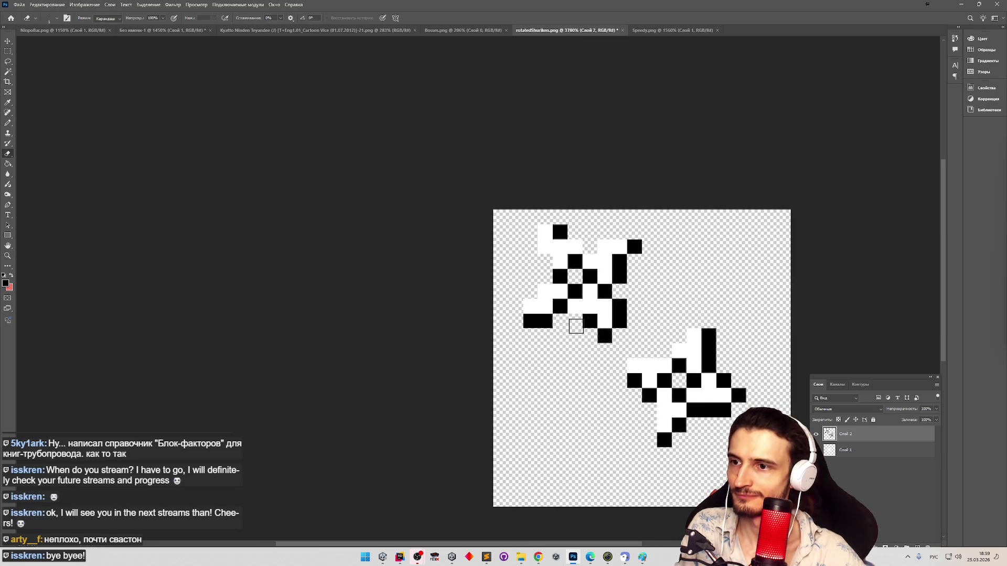
pyautogui.scroll(2, 576, 326)
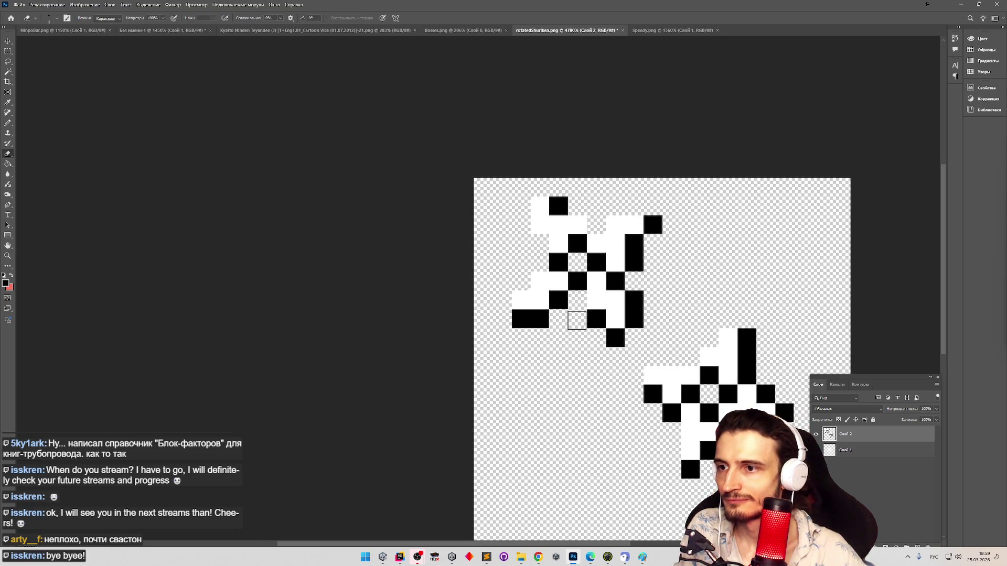
pyautogui.press('b')
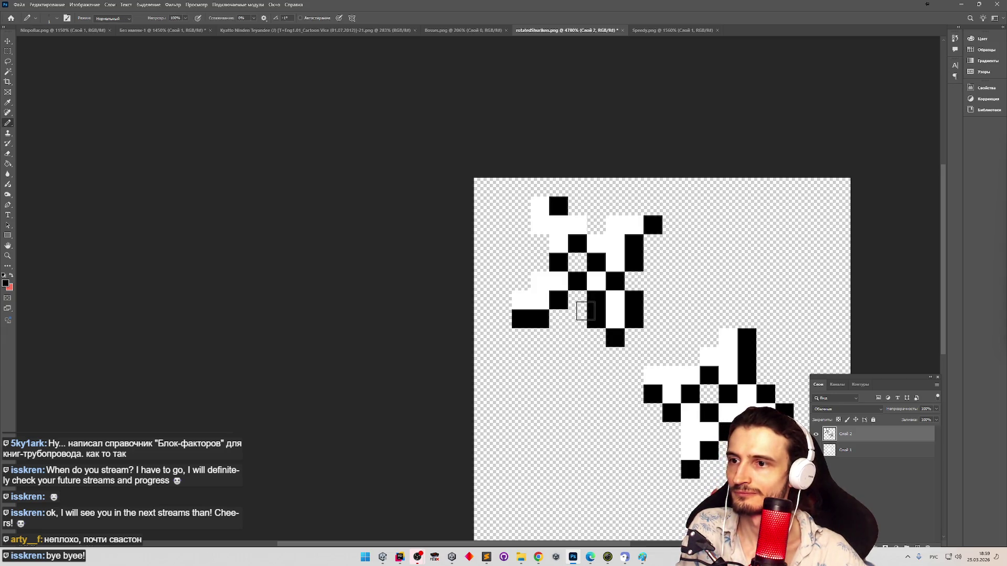
pyautogui.press('z')
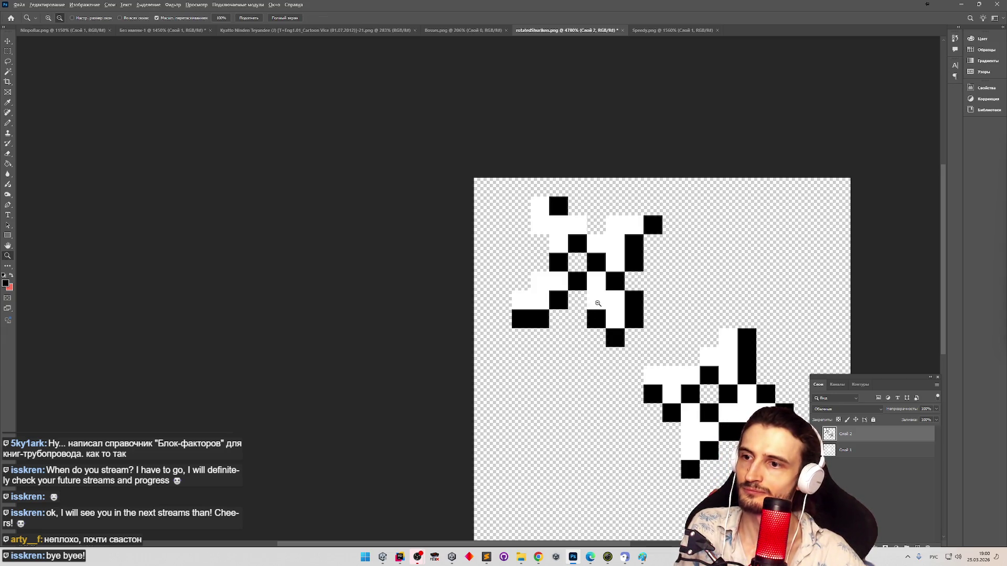
pyautogui.press('b')
pyautogui.press('e')
pyautogui.click(594, 319)
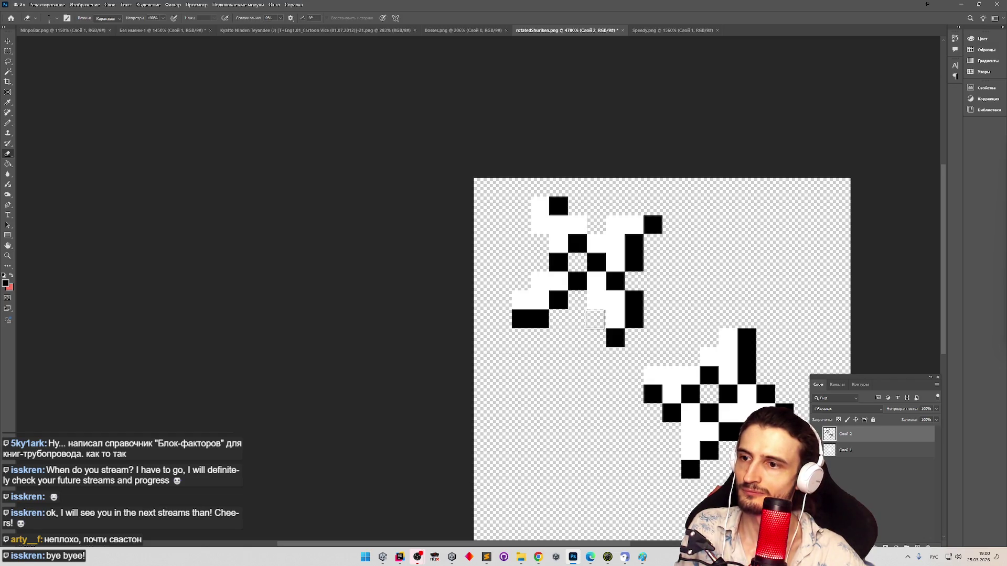
# Step: Try a black cell in the upper arm, undo it, and zoom out
pyautogui.press('b')
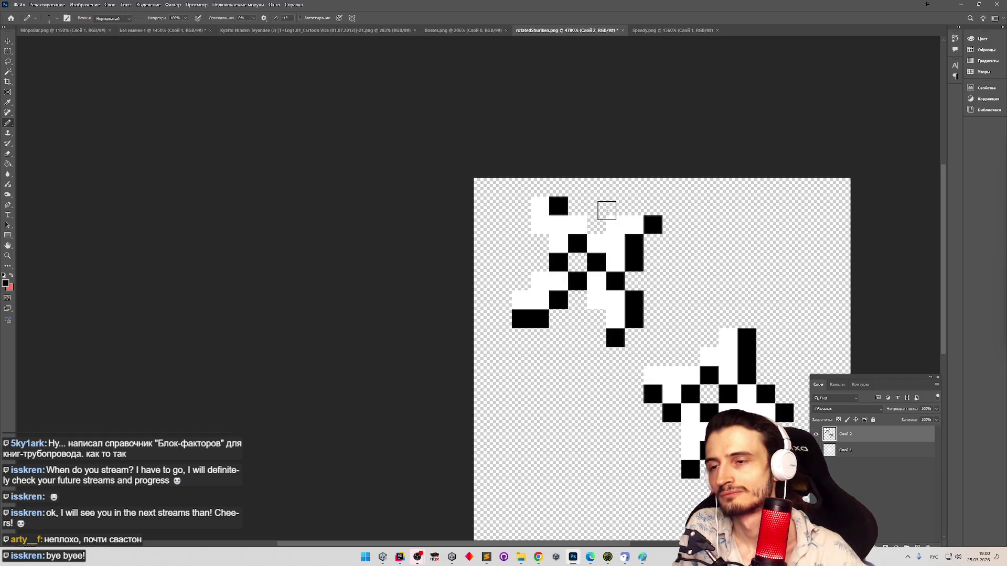
pyautogui.press('e')
pyautogui.press('b')
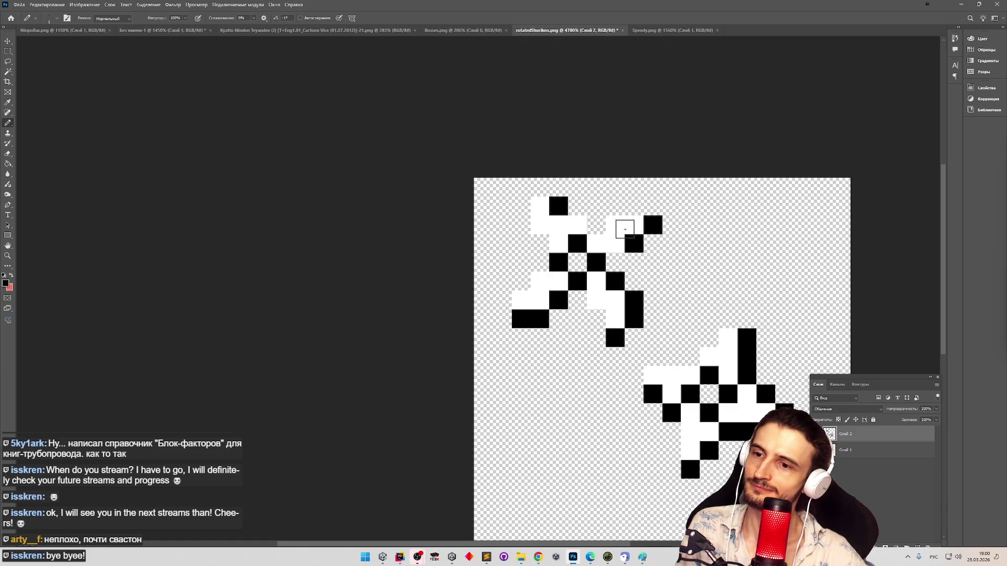
pyautogui.click(618, 259)
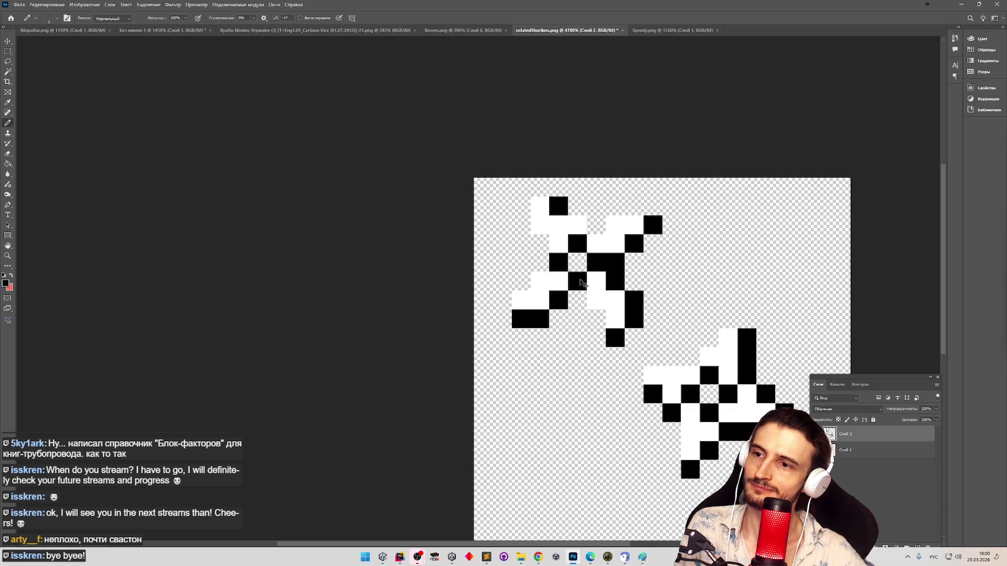
pyautogui.hotkey('ctrl', 'z')
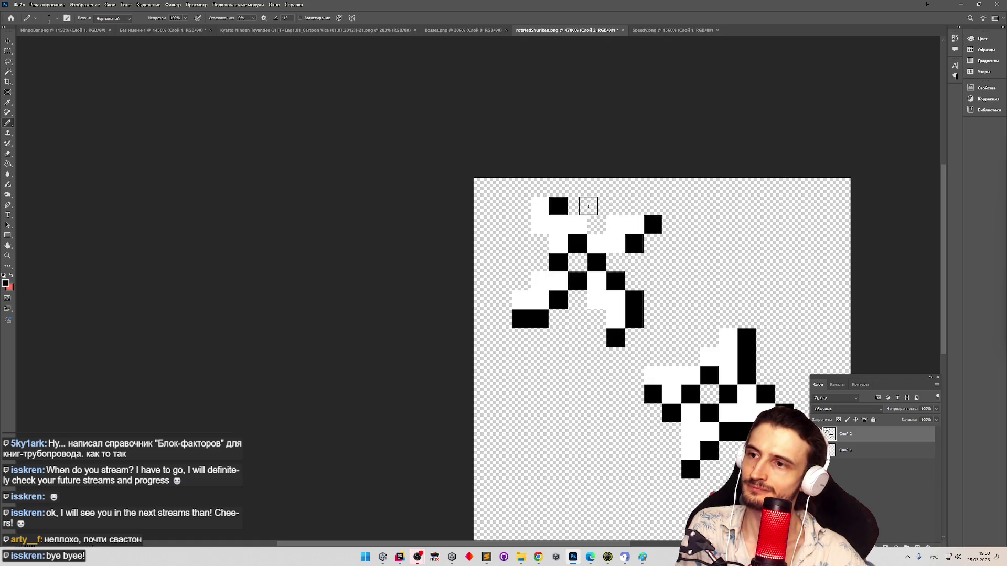
pyautogui.press('e')
pyautogui.press('z')
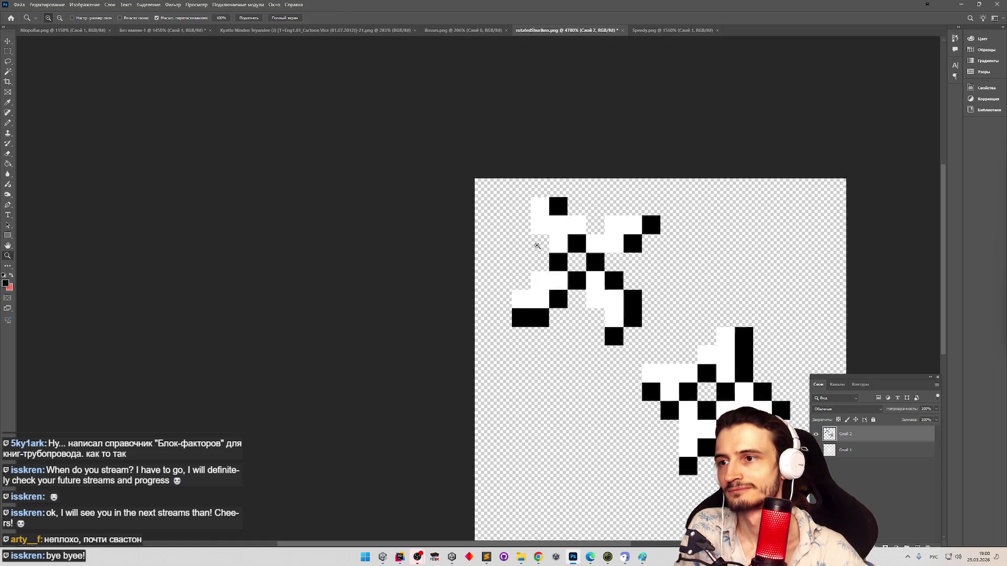
pyautogui.keyDown('alt'); pyautogui.click(537, 247); pyautogui.keyUp('alt')
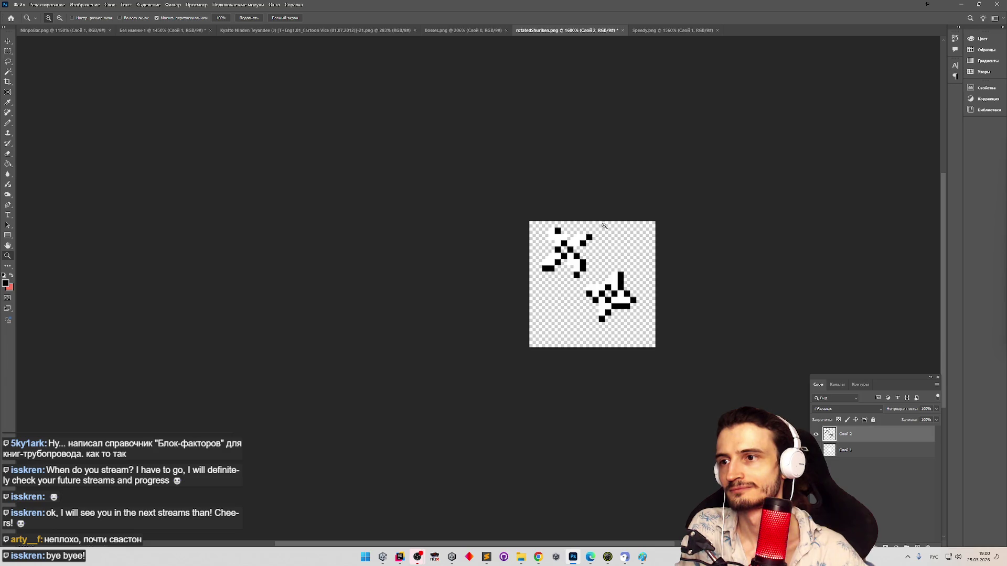
# Step: Replace a white pixel at the shuriken's left edge with black to extend its edge
pyautogui.click(650, 229)
pyautogui.click(471, 245)
pyautogui.press('b')
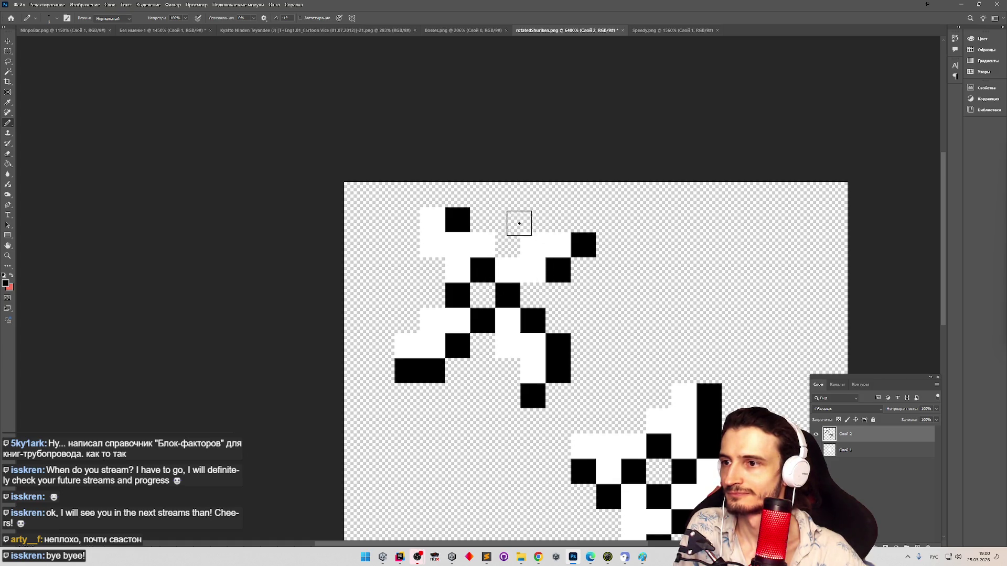
pyautogui.press('e')
pyautogui.click(483, 244)
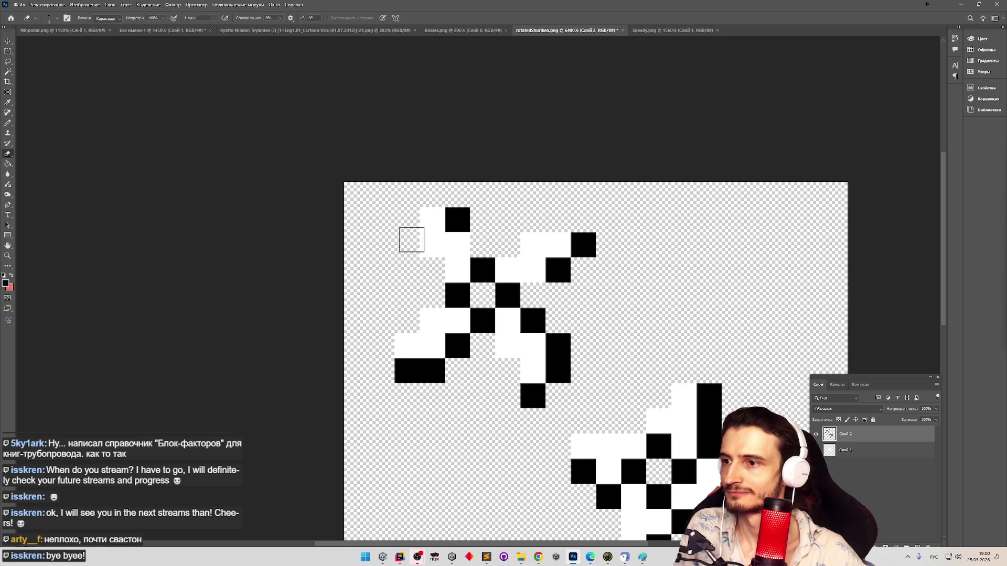
pyautogui.press('b')
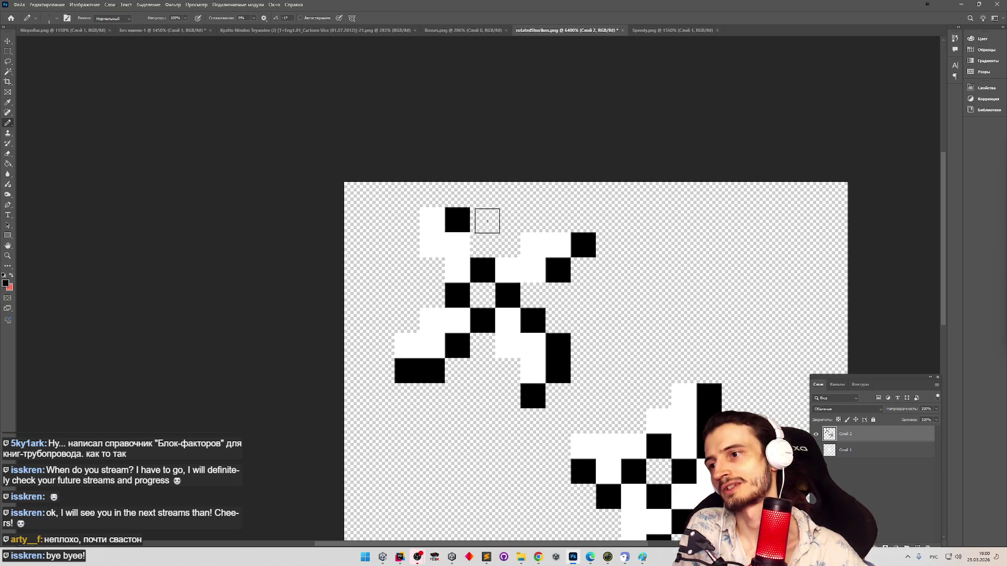
pyautogui.click(482, 245)
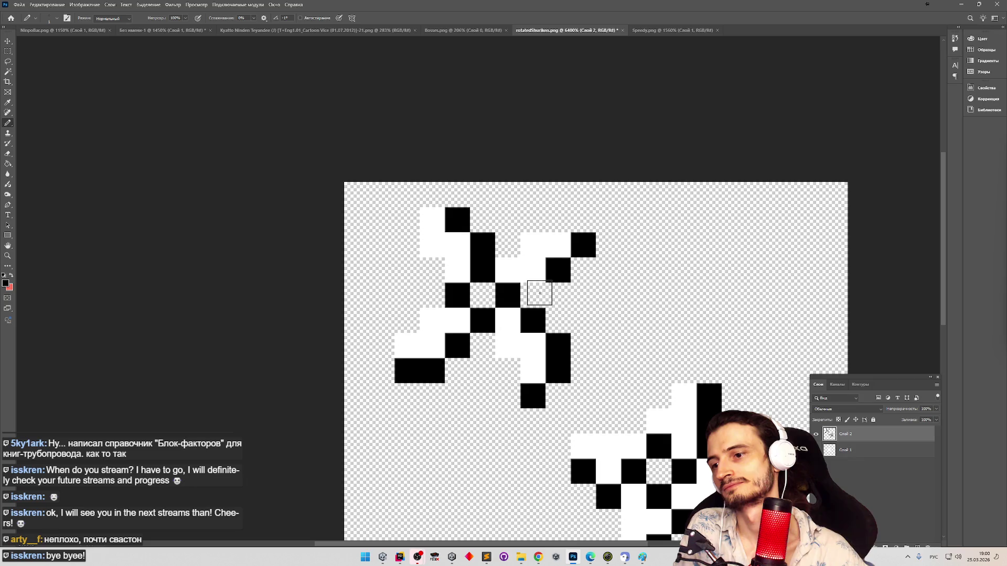
# Step: Blacken pixels near the shuriken's centre and along its upper arm
pyautogui.press('z')
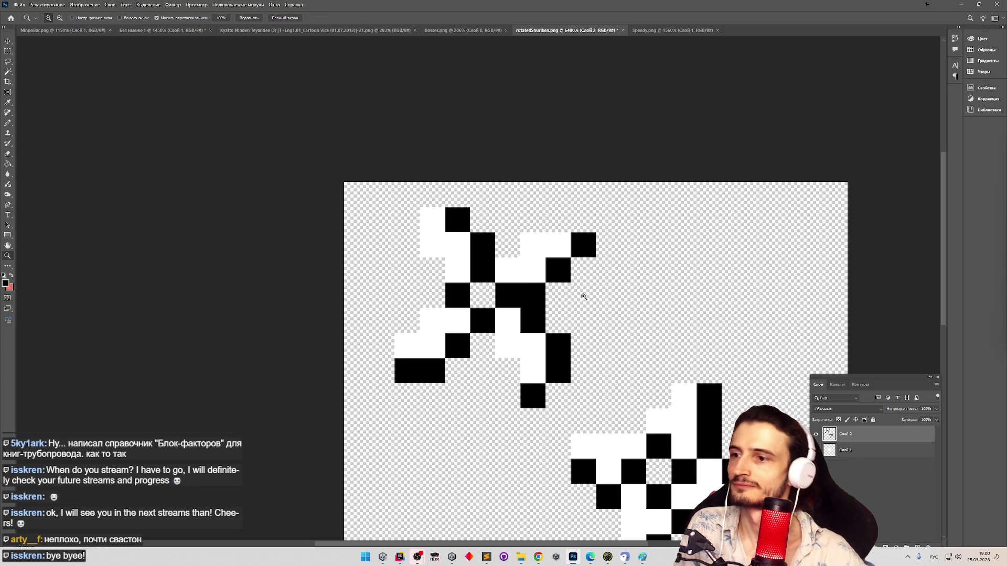
pyautogui.moveTo(580, 295)
pyautogui.mouseDown()
pyautogui.moveTo(560, 301)
pyautogui.moveTo(579, 305)
pyautogui.mouseUp()
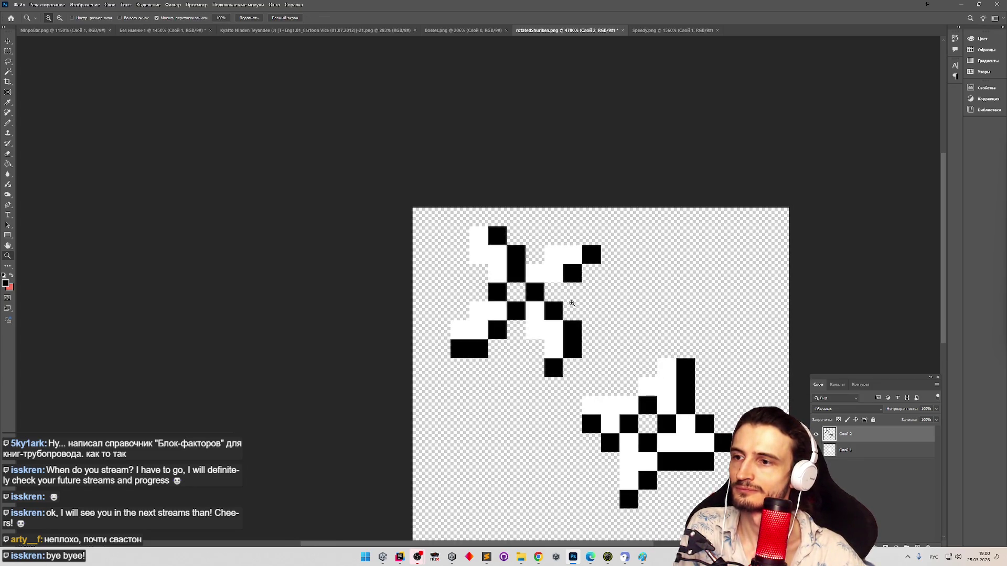
pyautogui.press('b')
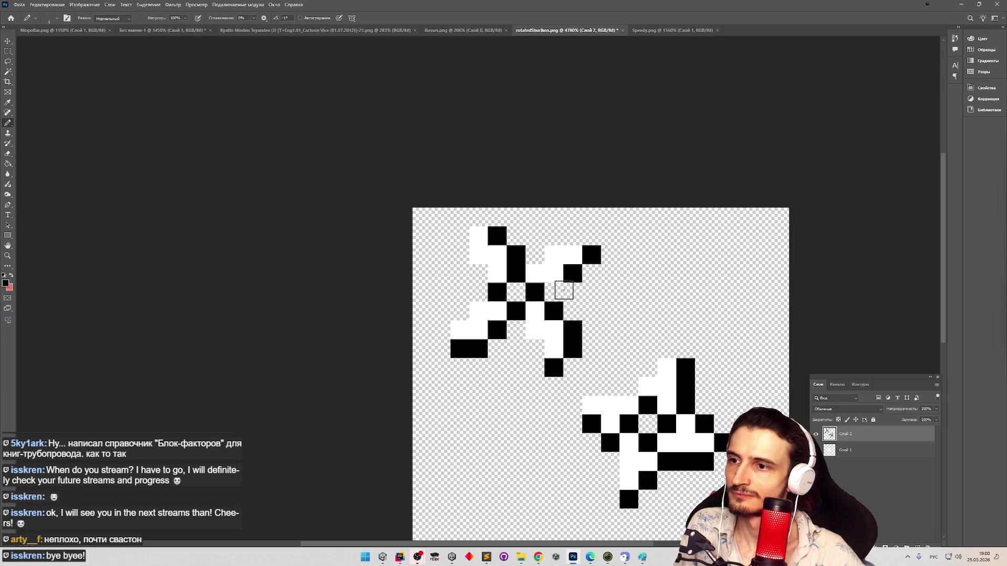
pyautogui.click(554, 293)
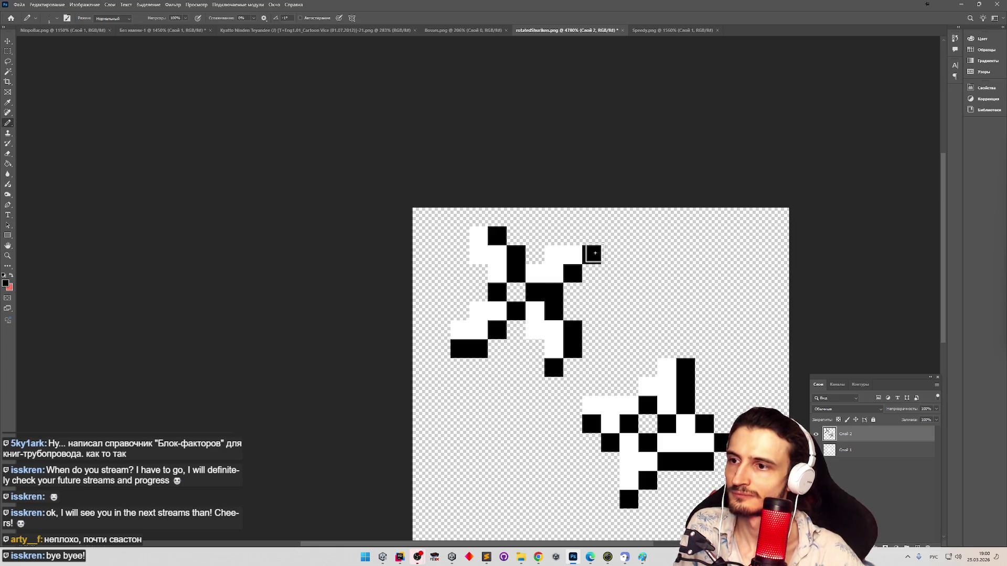
pyautogui.click(594, 253)
pyautogui.press('z')
pyautogui.keyDown('alt'); pyautogui.click(482, 289); pyautogui.keyUp('alt')
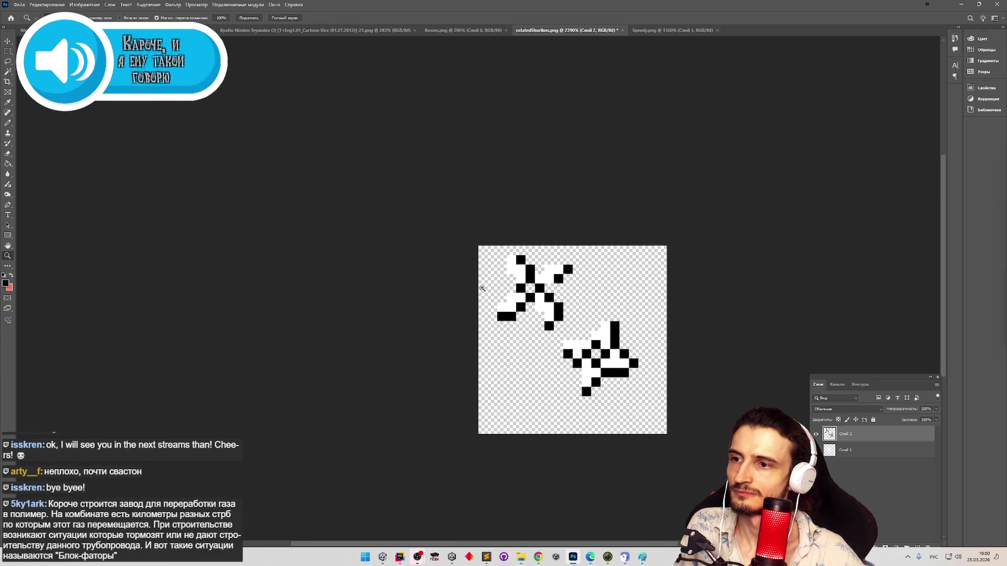
pyautogui.scroll(3, 526, 277)
pyautogui.press('b')
pyautogui.click(601, 240)
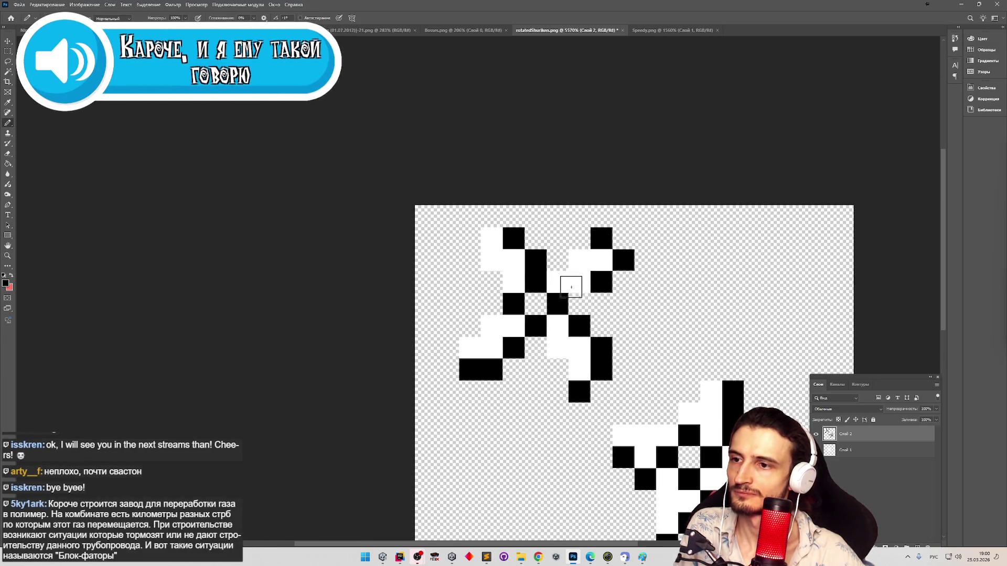
# Step: Zoom out to review the shuriken's black edges and pick the Rectangular Marquee
pyautogui.press('z')
pyautogui.scroll(-3, 582, 296)
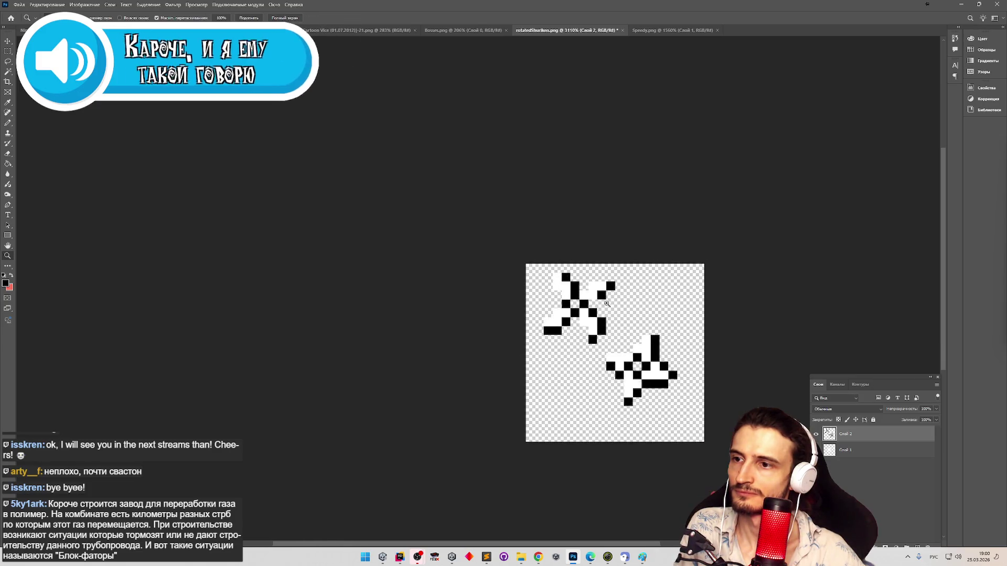
pyautogui.scroll(1, 619, 306)
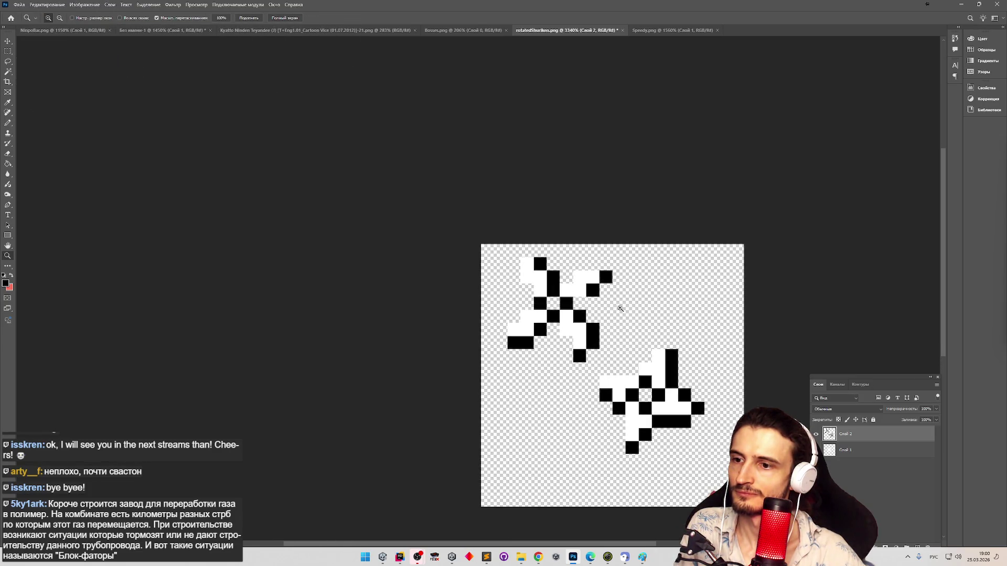
pyautogui.scroll(1, 620, 308)
pyautogui.press('b')
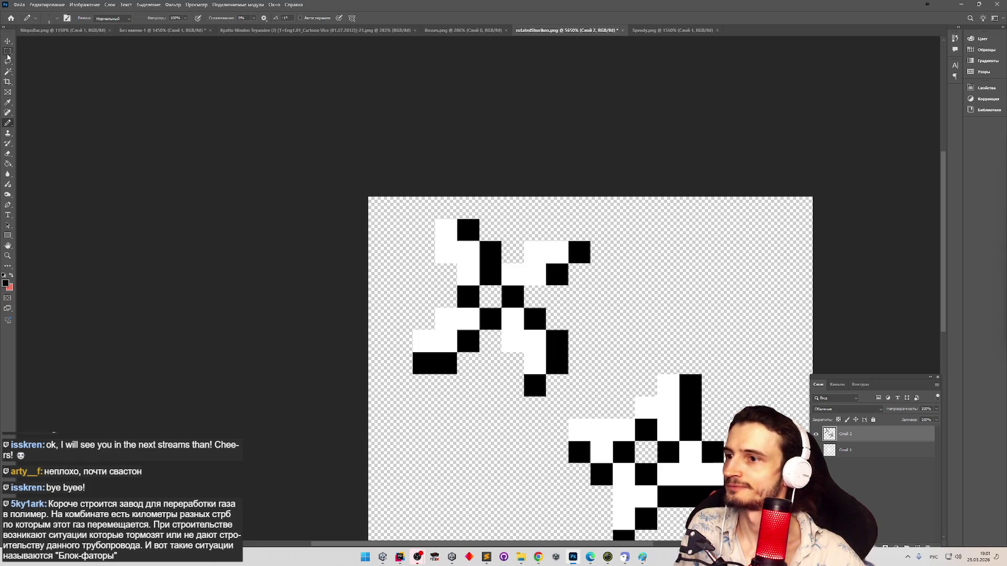
pyautogui.click(8, 53)
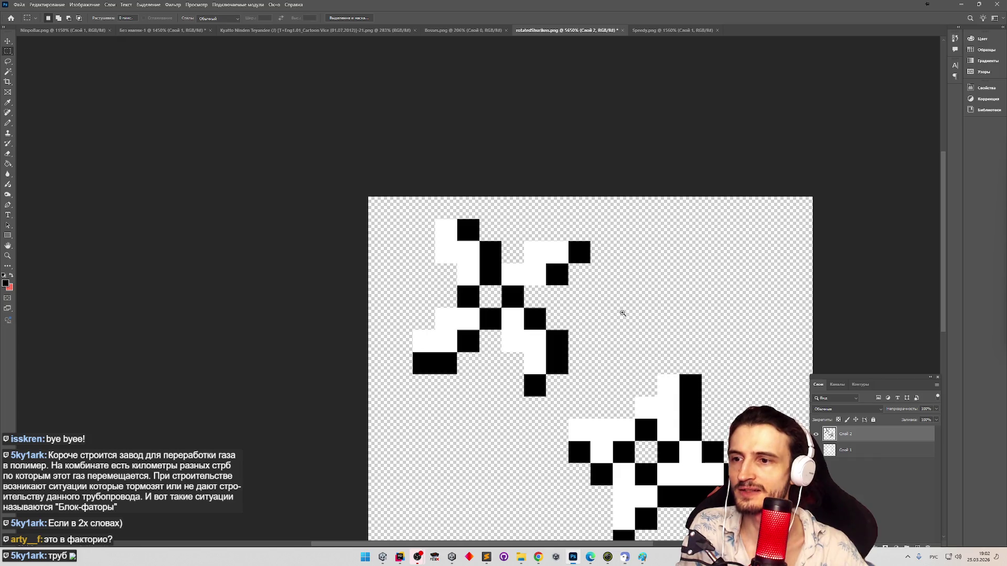
# Step: Start a crop of the canvas and drag the shuriken artwork right inside the crop frame
pyautogui.press('z')
pyautogui.moveTo(598, 317)
pyautogui.mouseDown()
pyautogui.moveTo(623, 320)
pyautogui.moveTo(603, 323)
pyautogui.mouseUp()
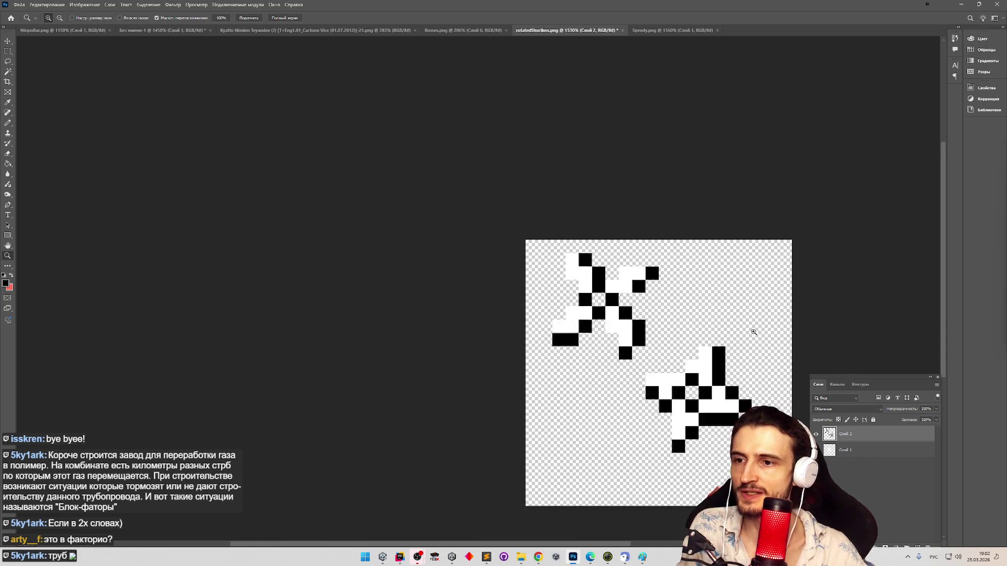
pyautogui.press('m')
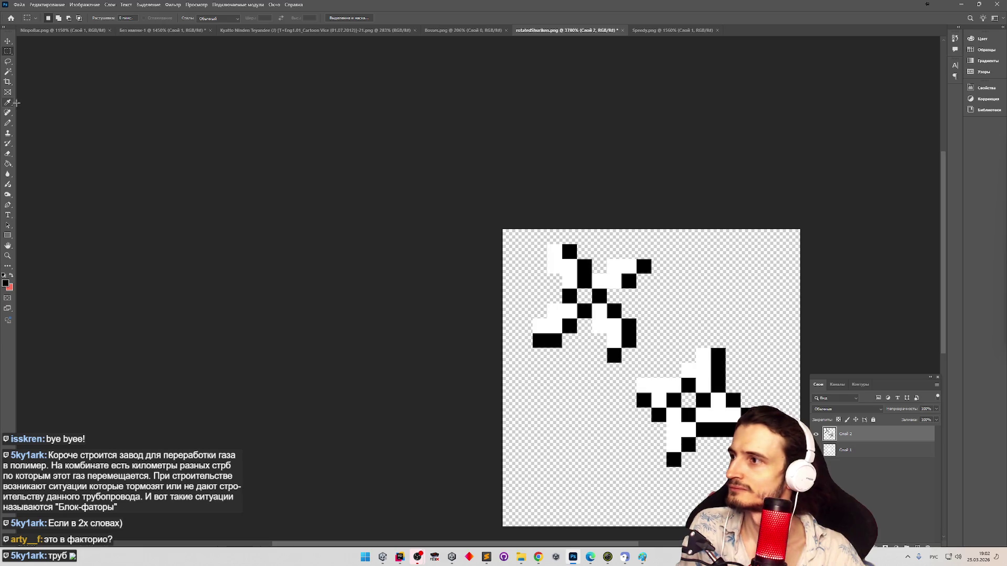
pyautogui.scroll(-2, 492, 333)
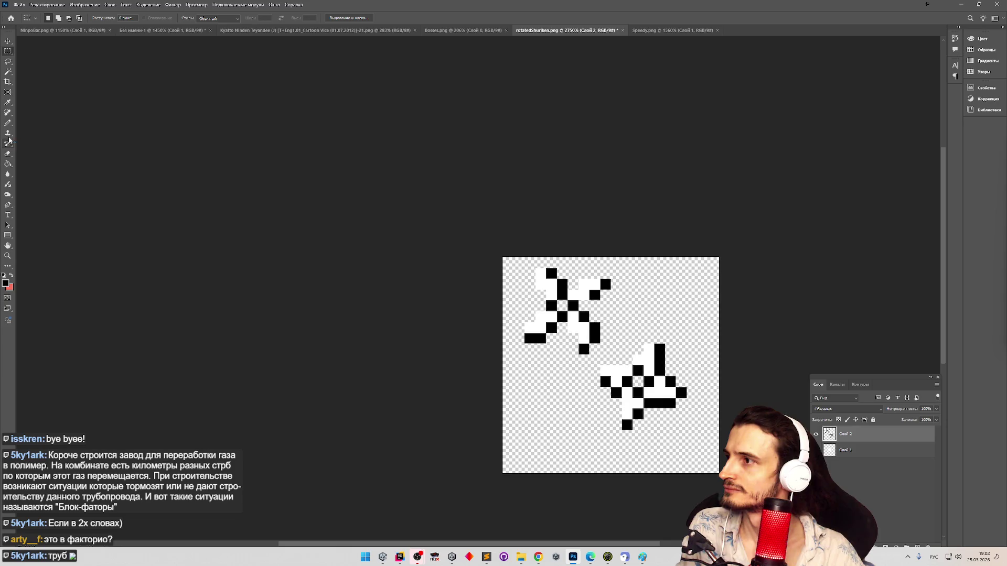
pyautogui.click(8, 82)
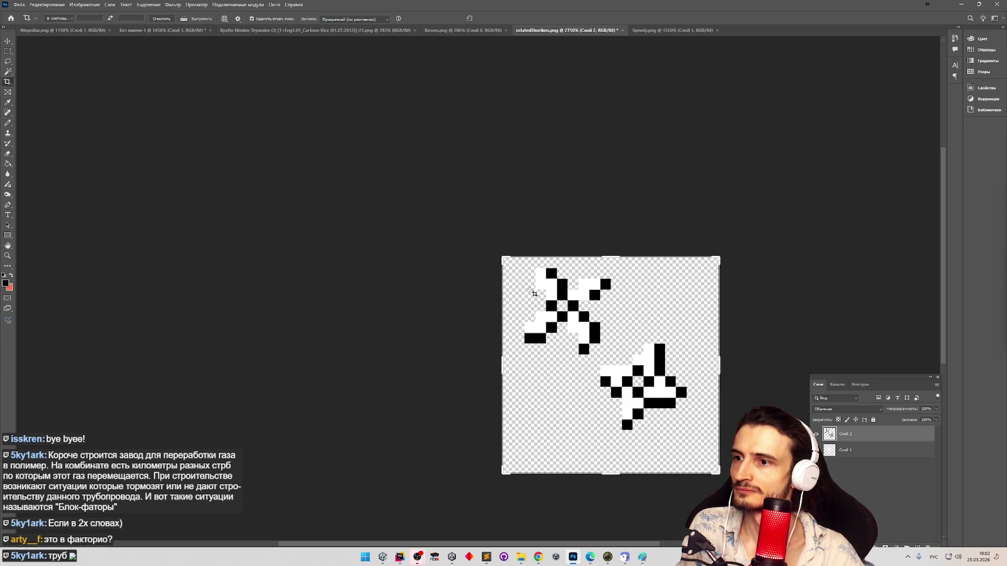
pyautogui.moveTo(545, 341)
pyautogui.mouseDown()
pyautogui.moveTo(476, 283)
pyautogui.moveTo(469, 303)
pyautogui.mouseUp()
pyautogui.moveTo(392, 269)
pyautogui.mouseDown()
pyautogui.moveTo(425, 254)
pyautogui.moveTo(443, 228)
pyautogui.mouseUp()
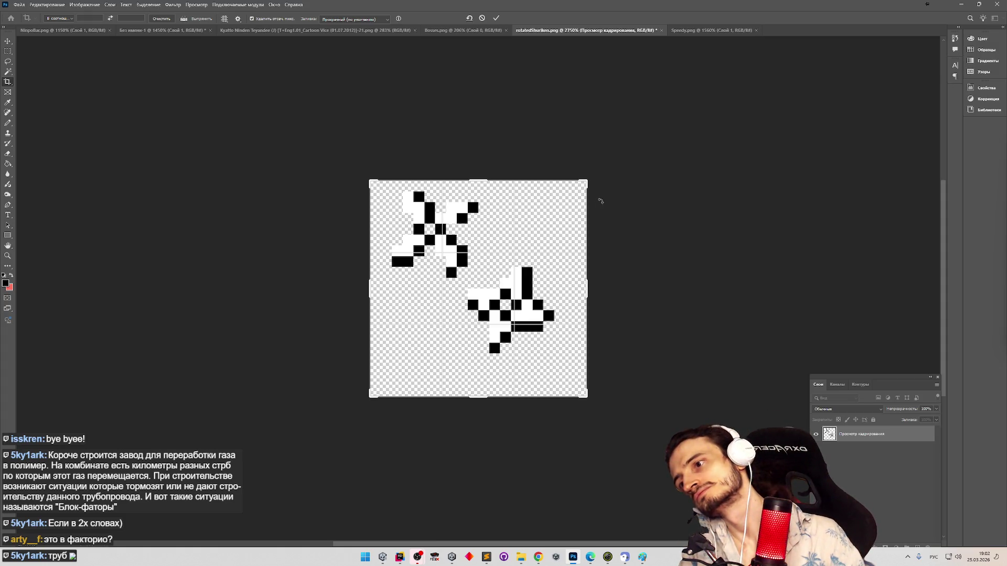
pyautogui.moveTo(493, 221); pyautogui.dragTo(498, 216)
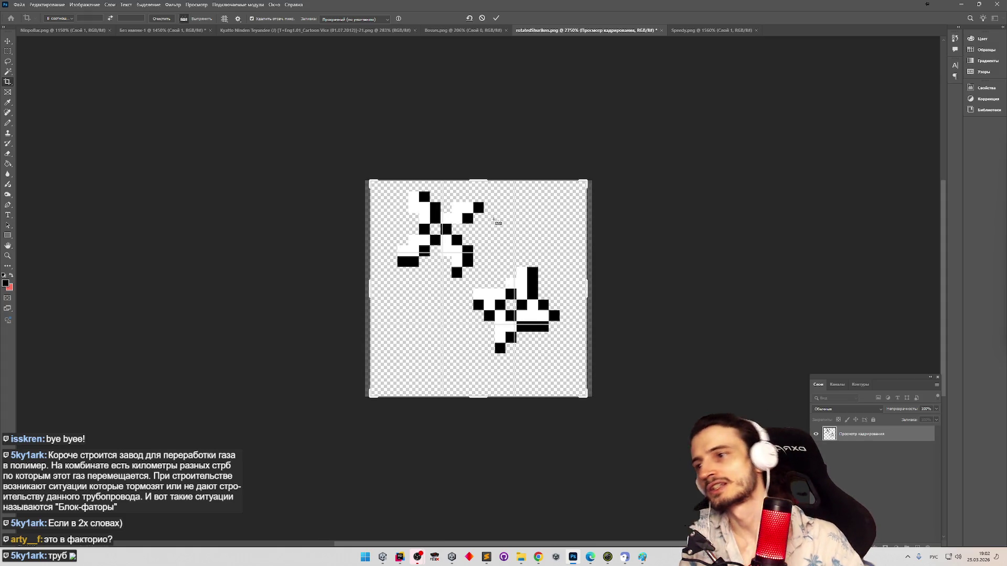
# Step: Apply the crop and zoom in slightly on the upper shuriken
pyautogui.press('Return')
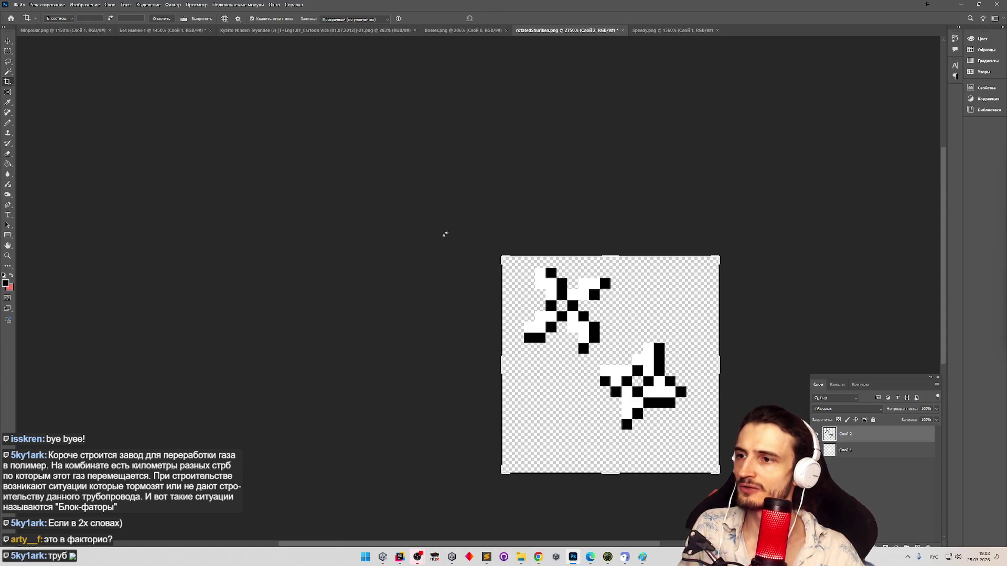
pyautogui.scroll(1, 603, 337)
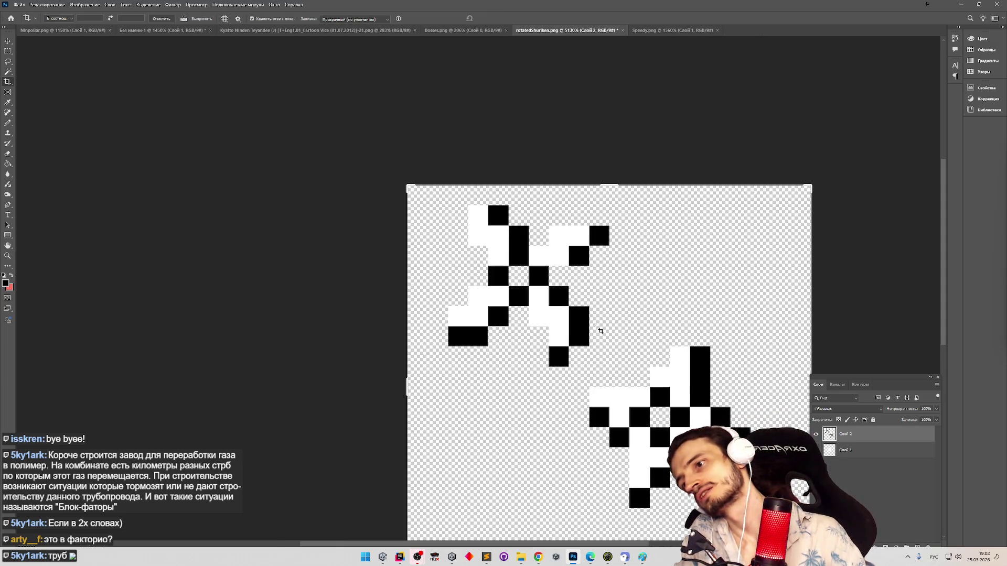
pyautogui.press('z')
pyautogui.moveTo(598, 328); pyautogui.dragTo(609, 320)
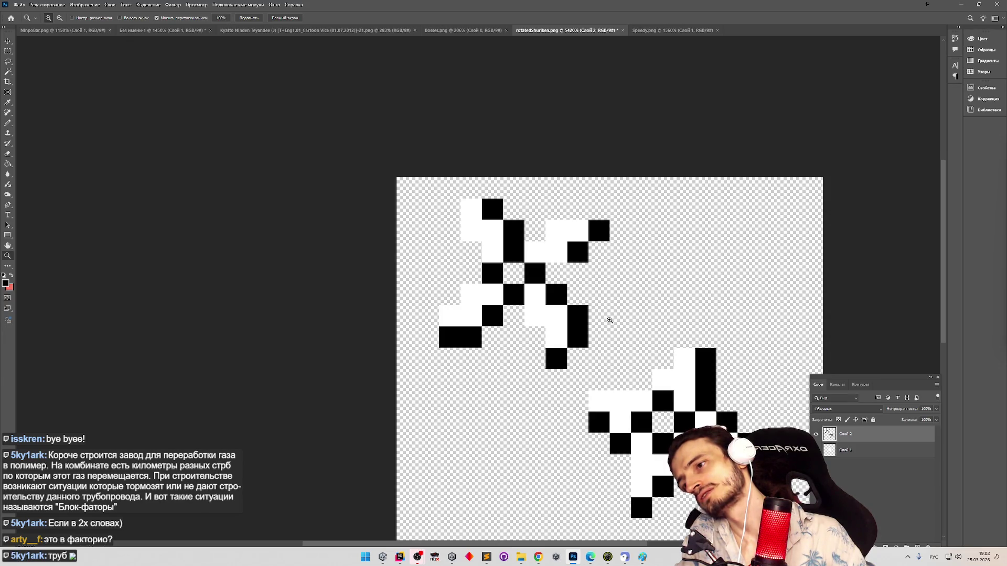
pyautogui.press('b')
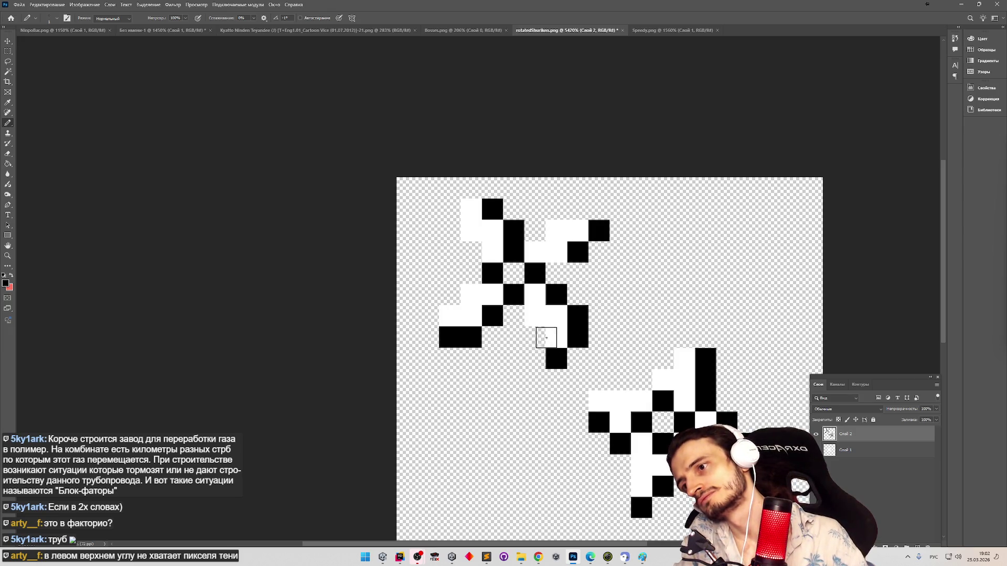
# Step: Add a black pixel at the upper shuriken's lower arm tip and paint the neighbouring pixel white
pyautogui.press('e')
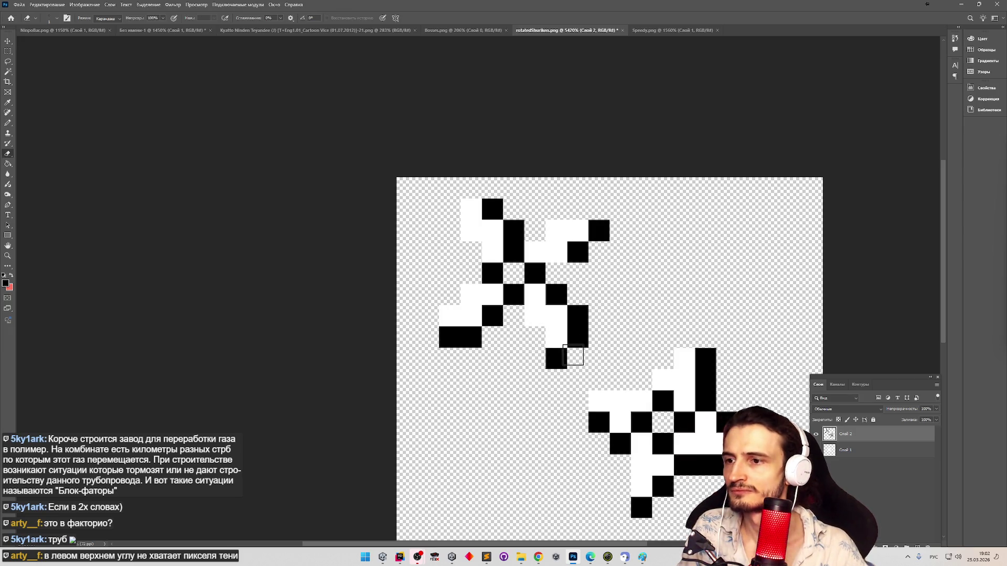
pyautogui.press('b')
pyautogui.click(556, 338)
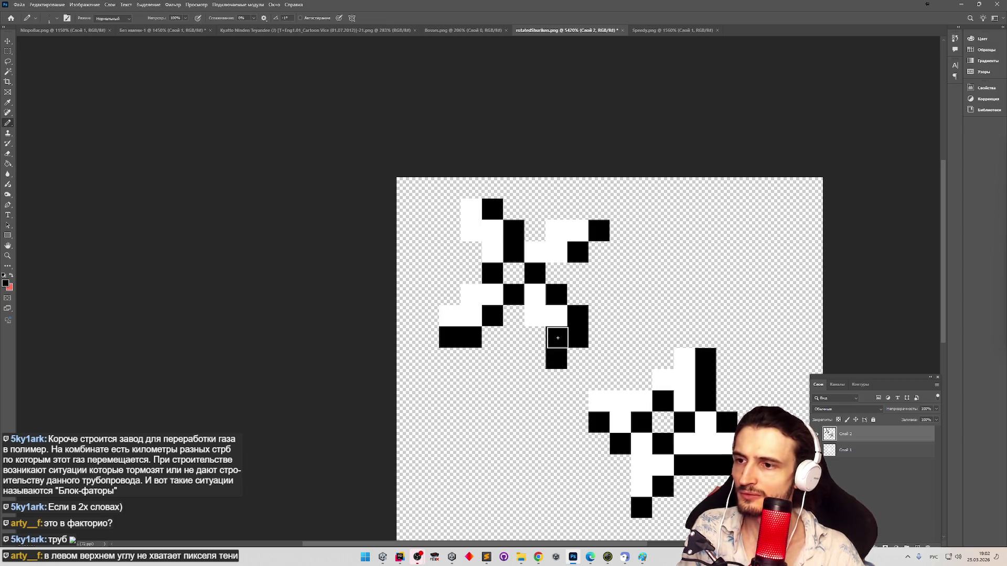
pyautogui.press('e')
pyautogui.keyDown('alt'); pyautogui.click(558, 317); pyautogui.keyUp('alt')
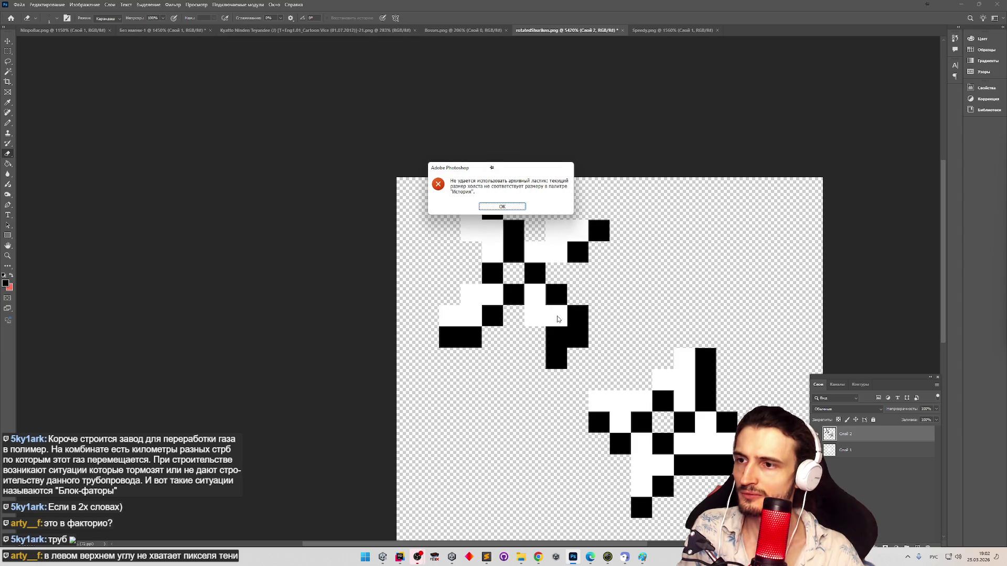
pyautogui.click(516, 208)
pyautogui.press('b')
pyautogui.keyDown('alt'); pyautogui.click(556, 316); pyautogui.keyUp('alt')
# Step: Repaint the lower arm pixels in white and black, undoing the stray white pixels
pyautogui.moveTo(556, 336); pyautogui.dragTo(558, 353)
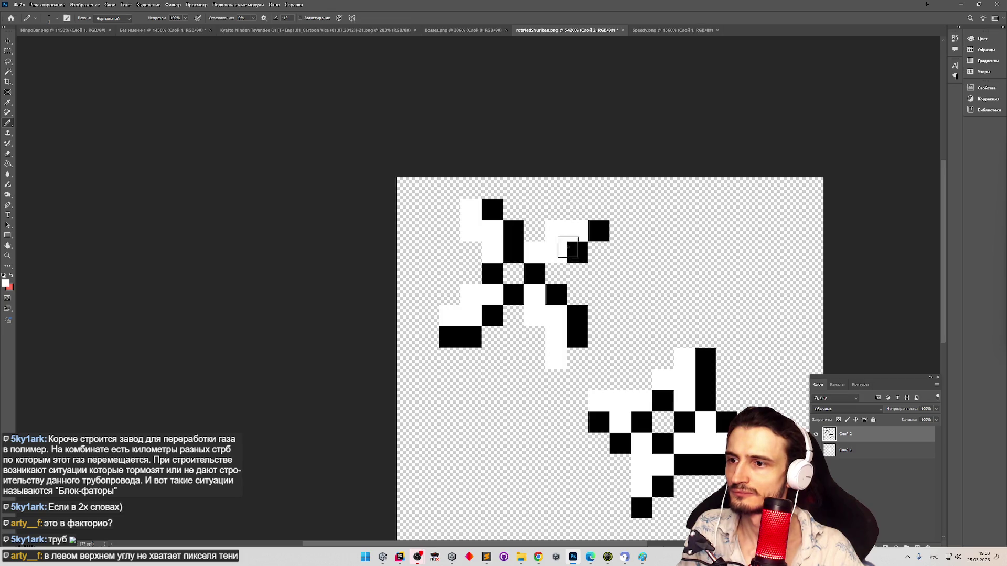
pyautogui.click(572, 358)
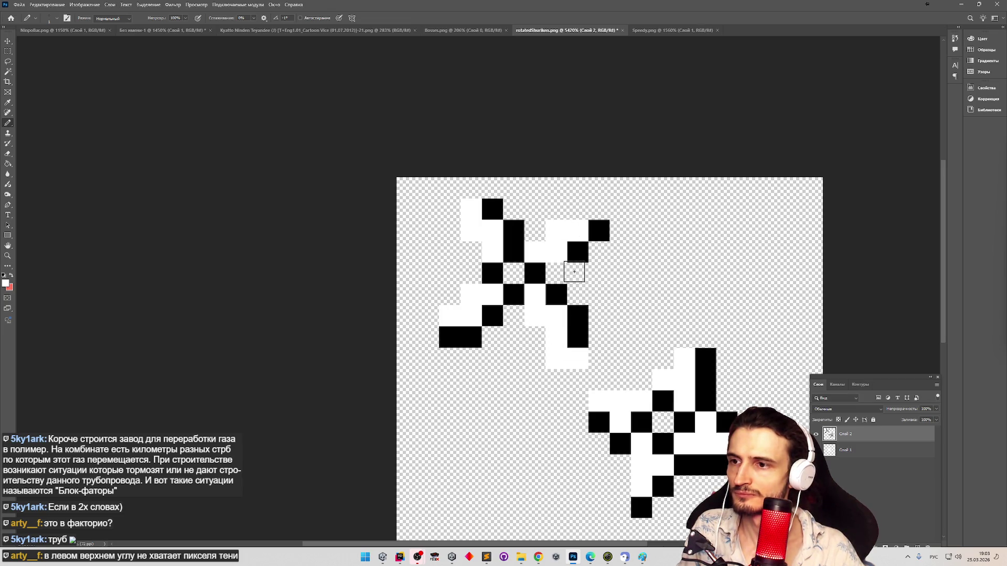
pyautogui.click(556, 359)
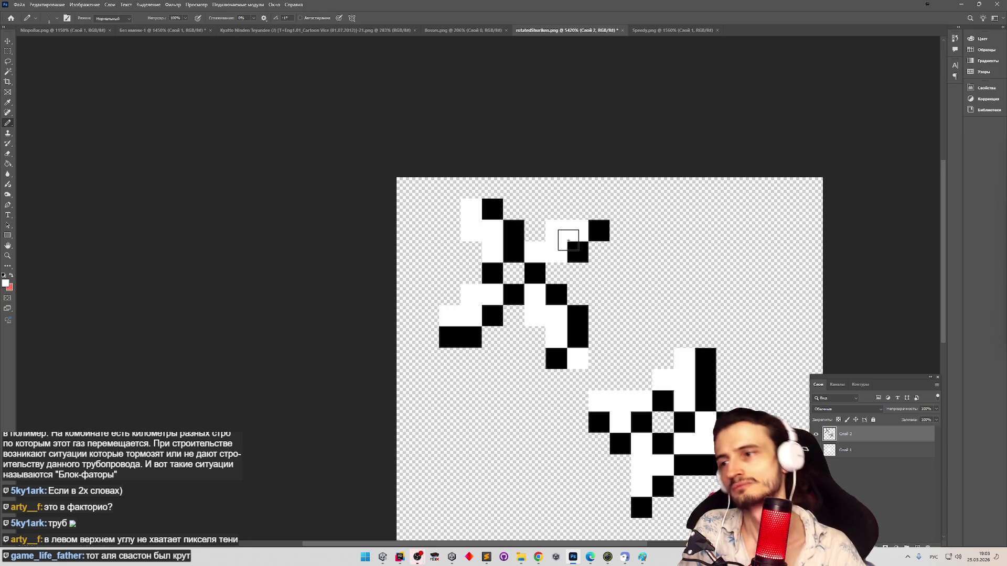
pyautogui.click(598, 209)
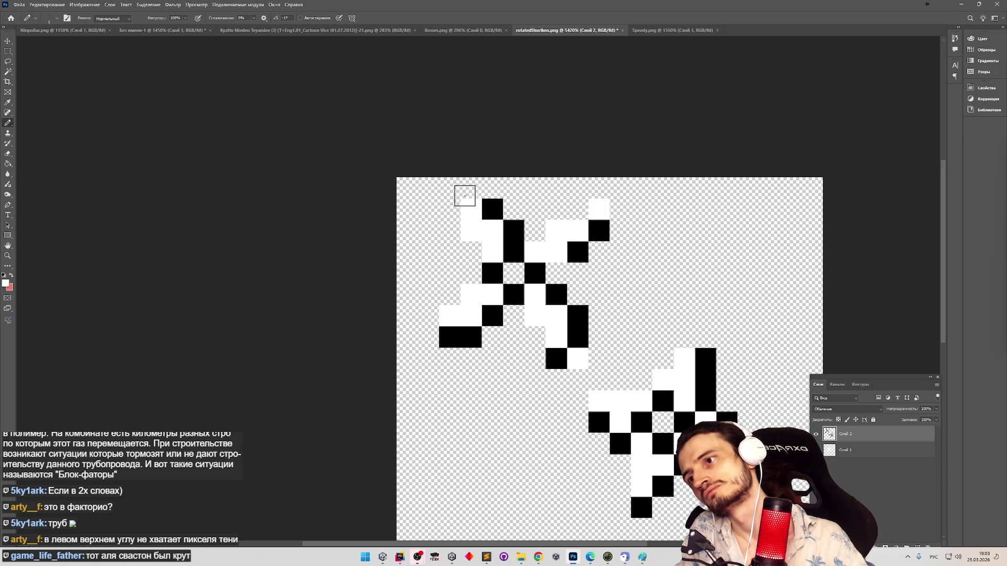
pyautogui.hotkey('ctrl', 'z')
pyautogui.hotkey('ctrl', 'z')
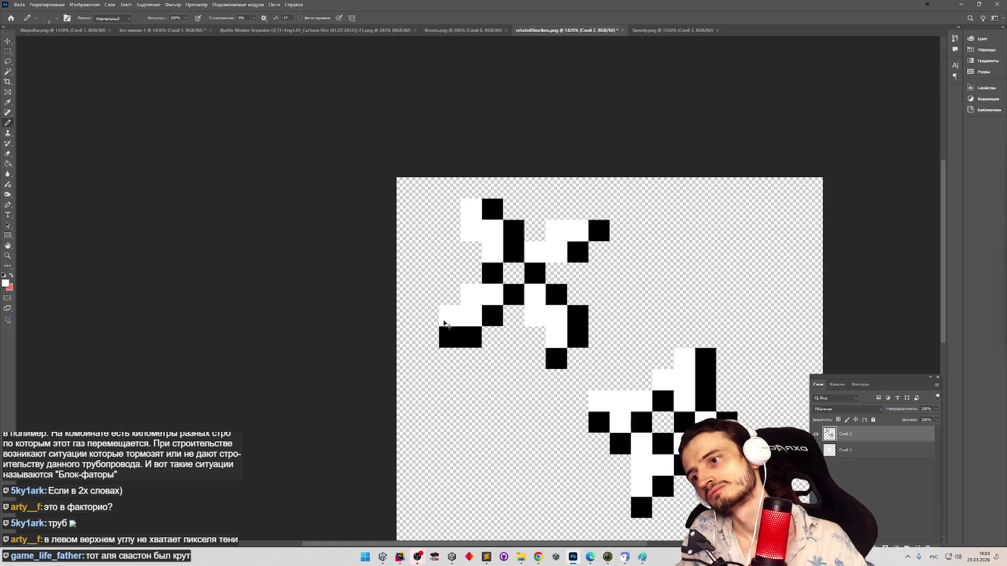
pyautogui.press('z')
pyautogui.scroll(-5, 616, 283)
pyautogui.scroll(5, 650, 286)
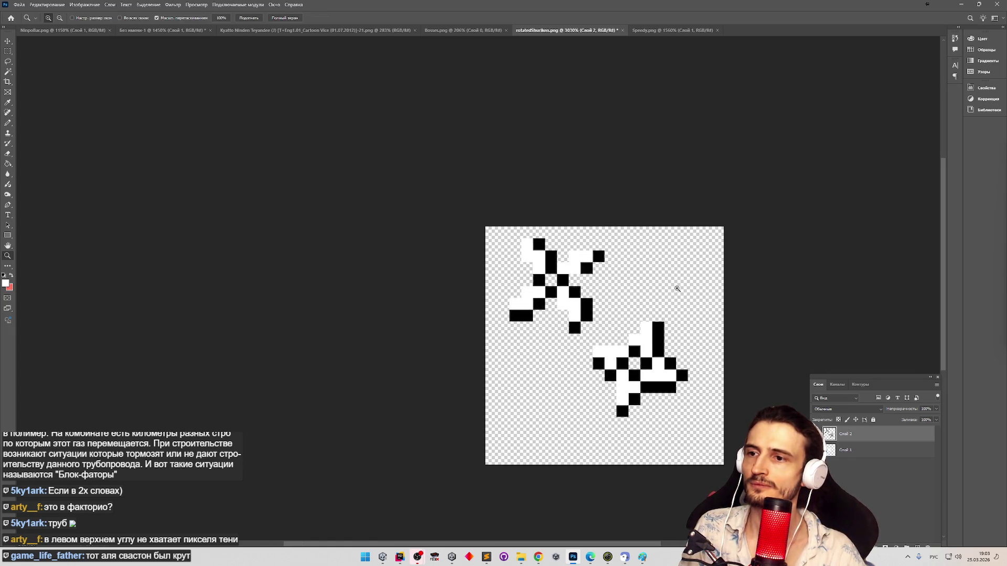
pyautogui.moveTo(659, 289); pyautogui.dragTo(655, 289)
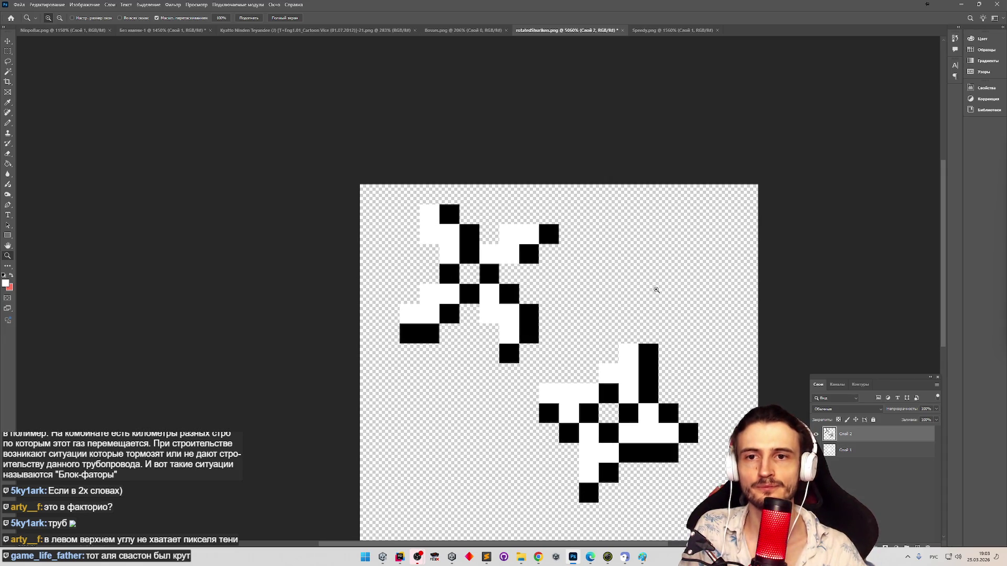
pyautogui.press('b')
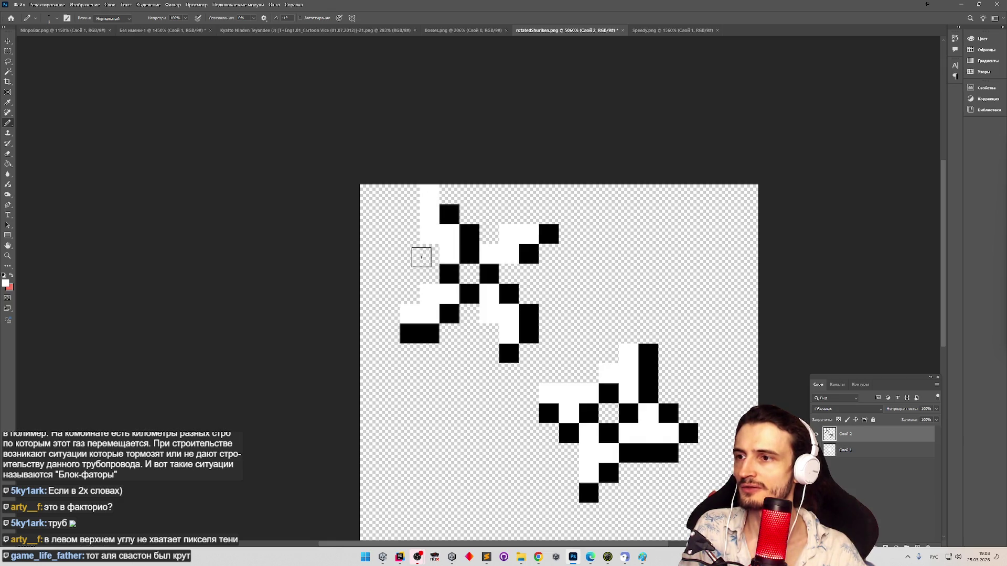
pyautogui.keyDown('alt'); pyautogui.click(466, 239); pyautogui.keyUp('alt')
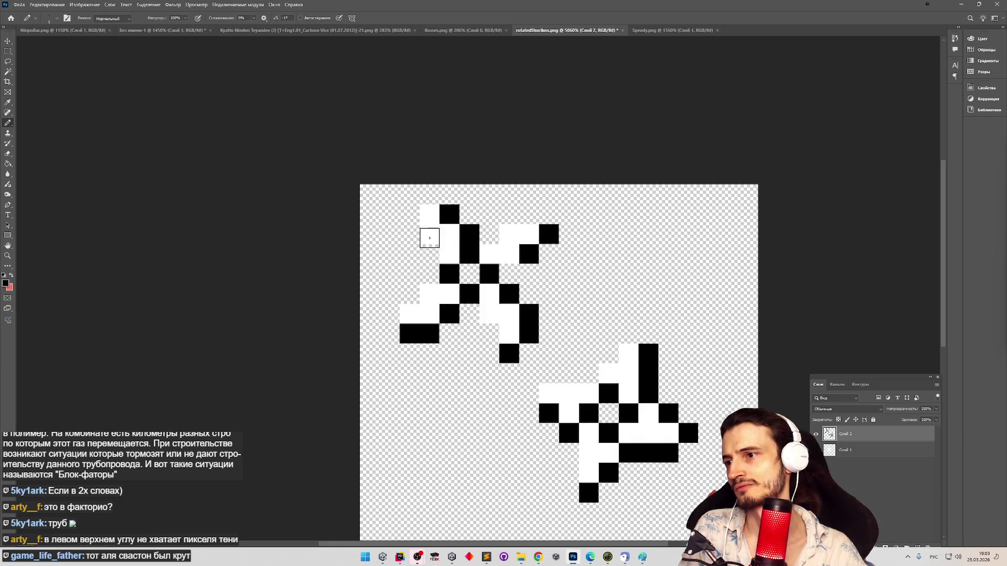
pyautogui.click(430, 254)
pyautogui.hotkey('ctrl', 'z')
pyautogui.click(429, 194)
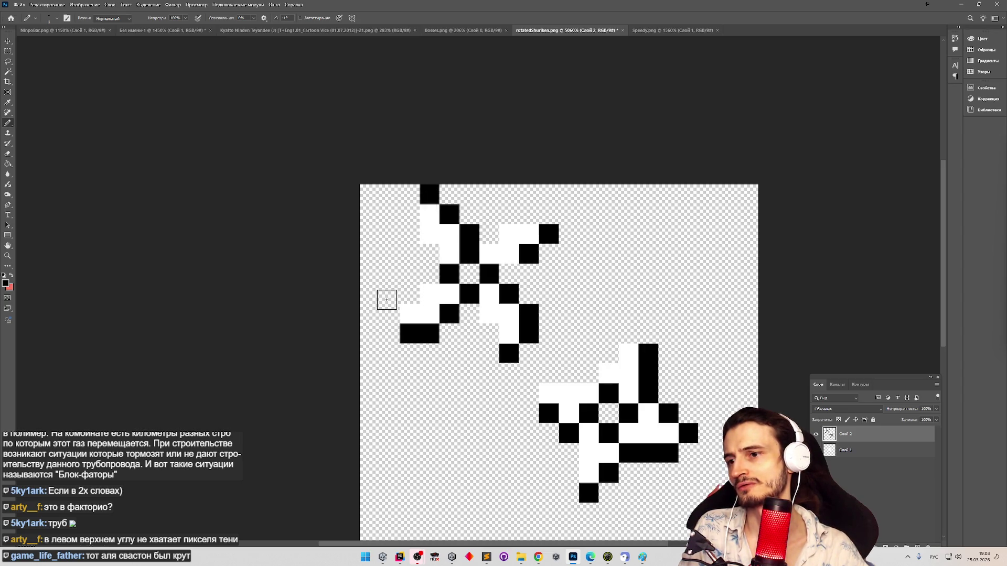
pyautogui.hotkey('ctrl', 'z')
pyautogui.press('z')
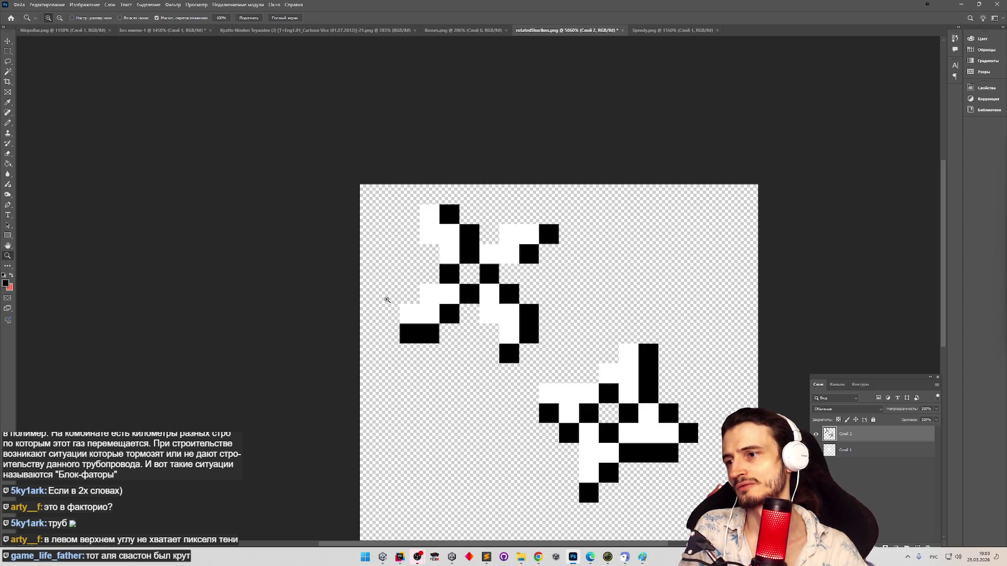
pyautogui.keyDown('alt'); pyautogui.click(386, 300); pyautogui.keyUp('alt')
pyautogui.click(386, 292)
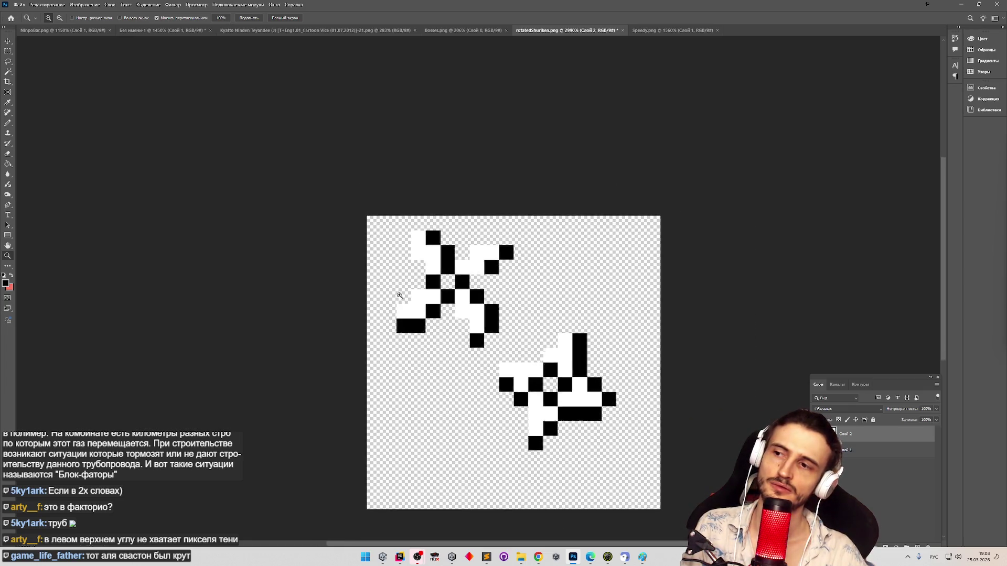
pyautogui.press('b')
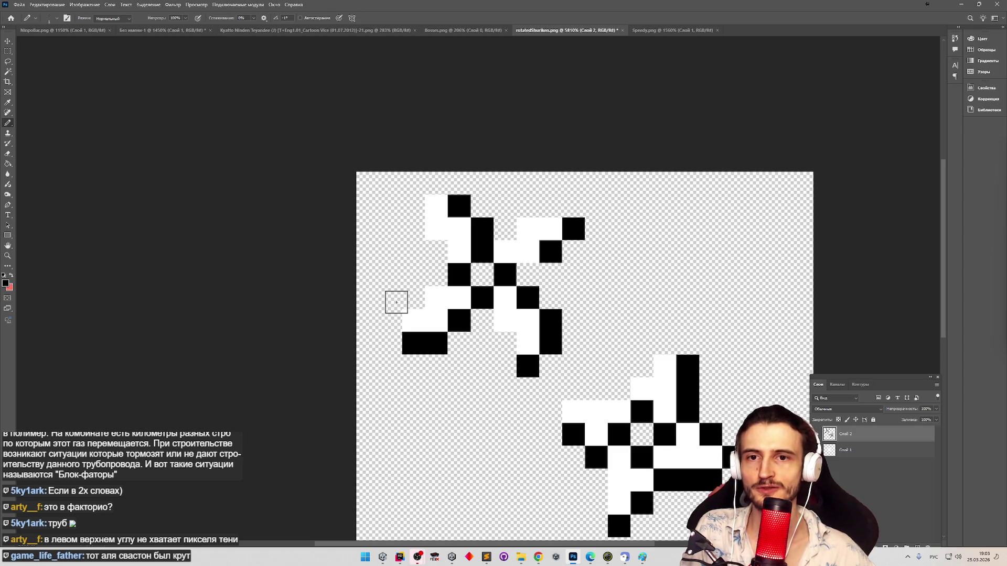
pyautogui.press('z')
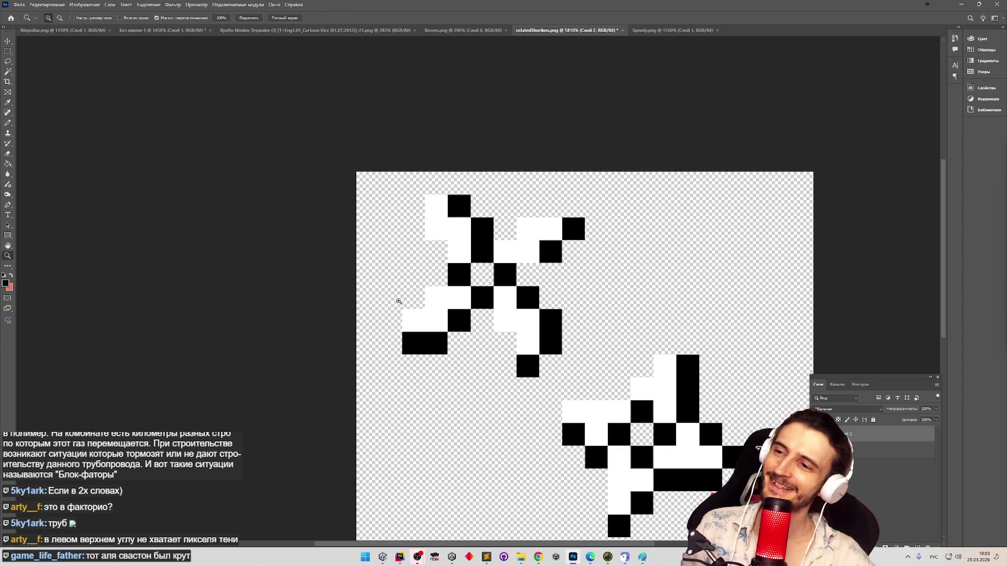
pyautogui.scroll(-5, 400, 293)
pyautogui.scroll(2, 435, 323)
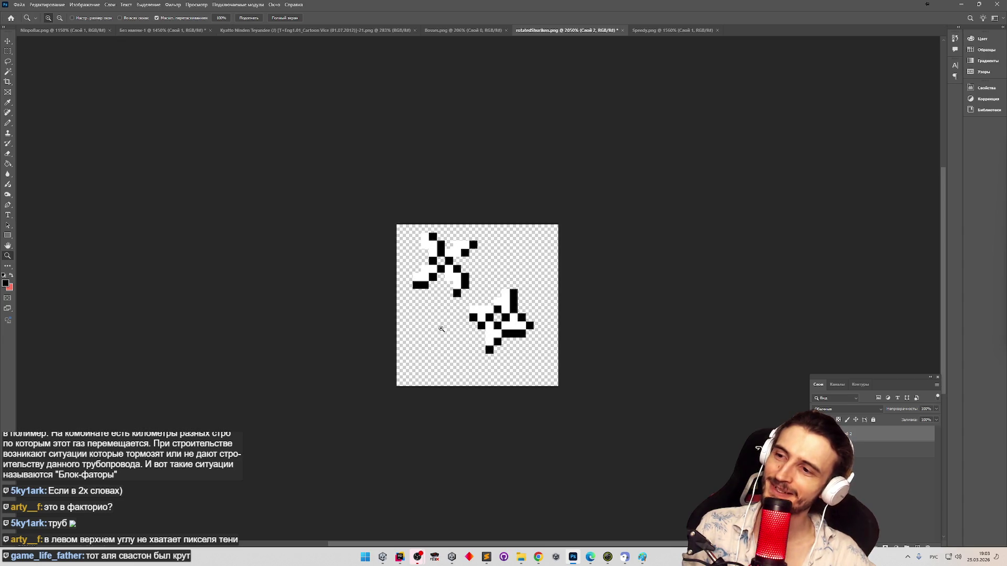
pyautogui.scroll(1, 449, 331)
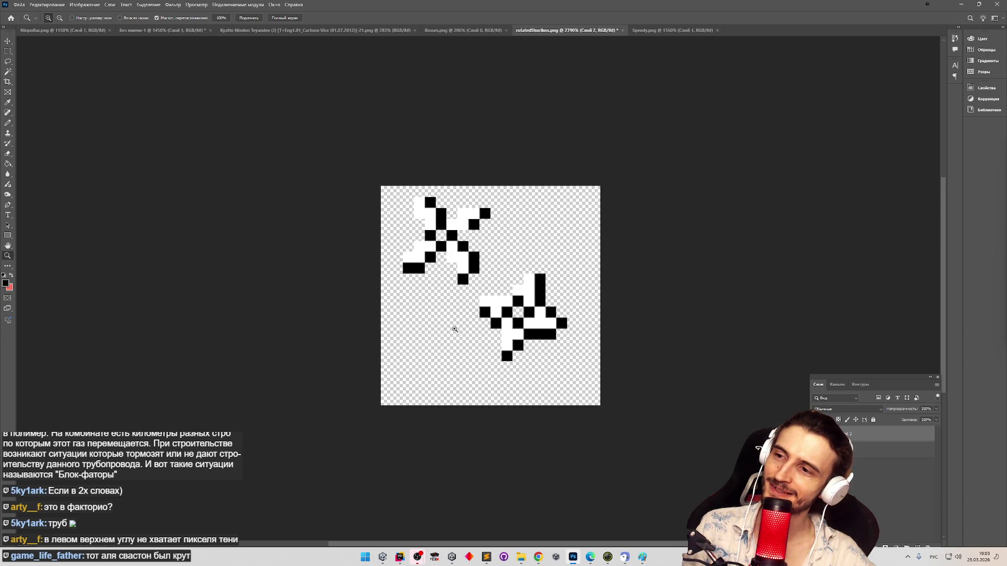
pyautogui.scroll(1, 460, 328)
pyautogui.press('b')
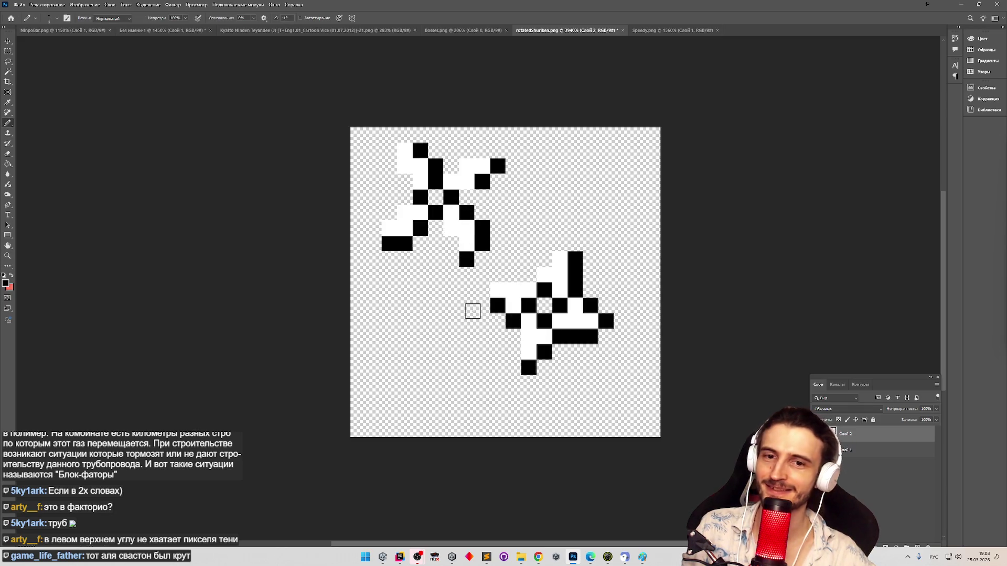
pyautogui.press('z')
pyautogui.scroll(-1, 480, 302)
pyautogui.scroll(1, 485, 298)
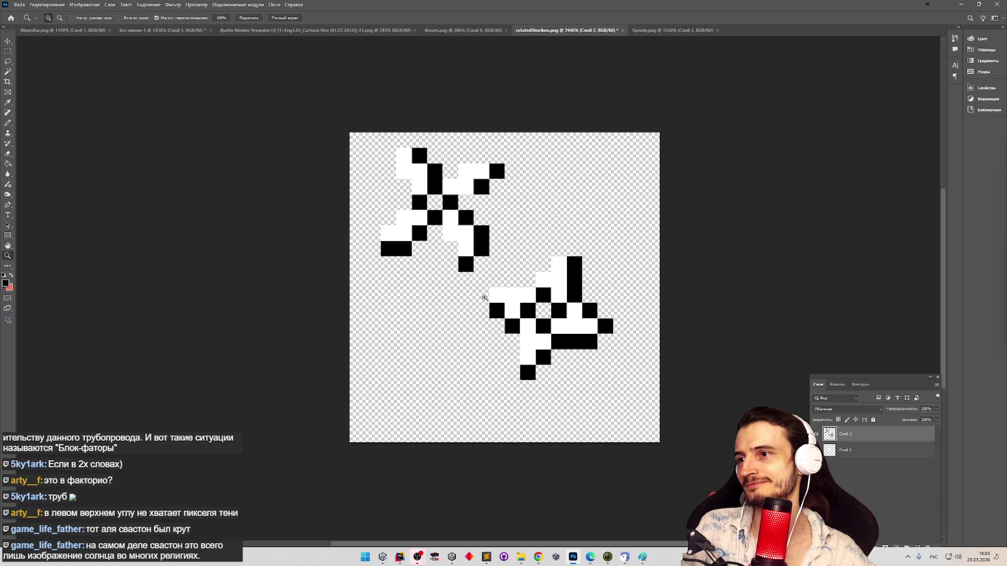
pyautogui.scroll(1, 502, 281)
pyautogui.press('b')
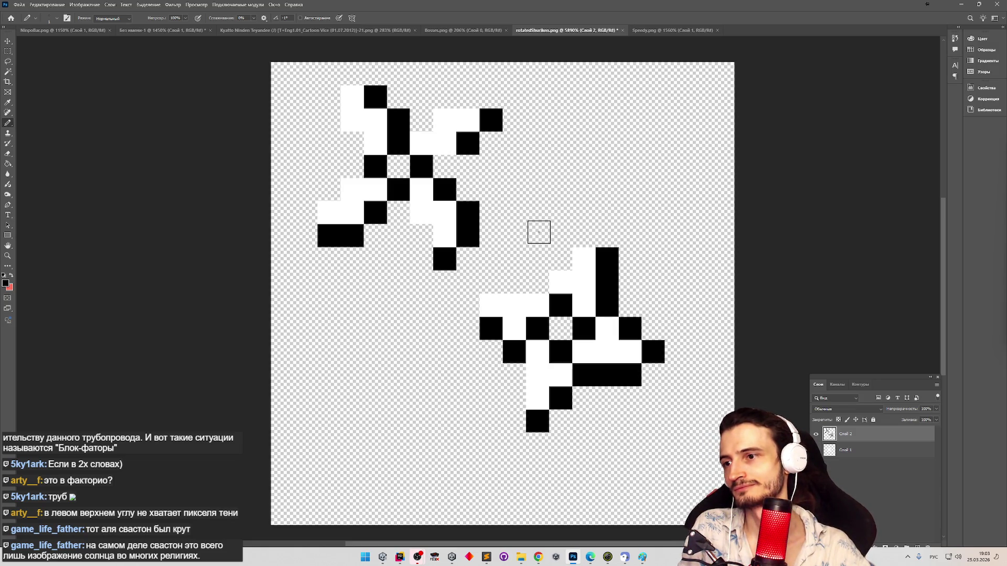
pyautogui.scroll(-2, 538, 232)
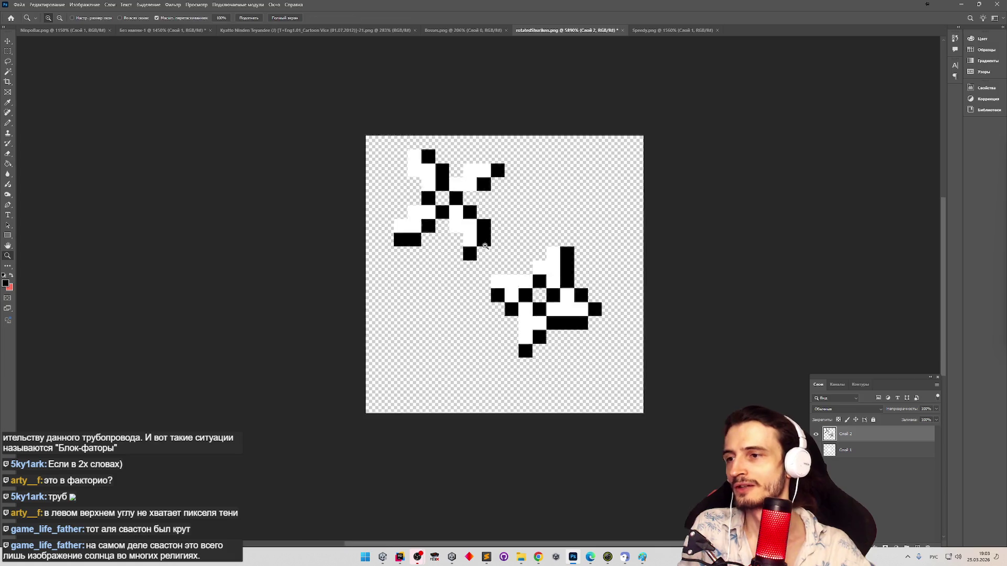
pyautogui.scroll(2, 459, 308)
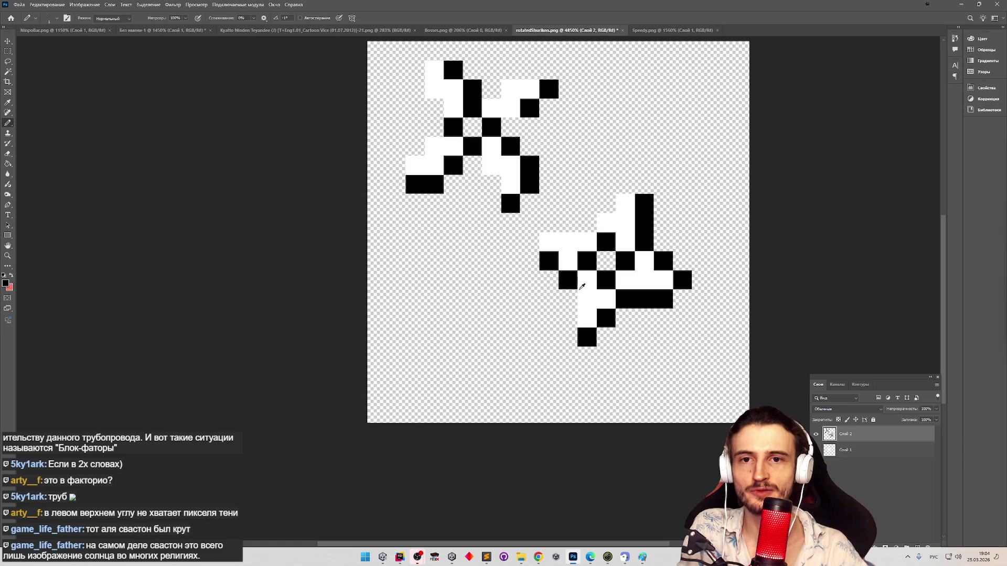
pyautogui.keyDown('alt'); pyautogui.click(589, 283); pyautogui.keyUp('alt')
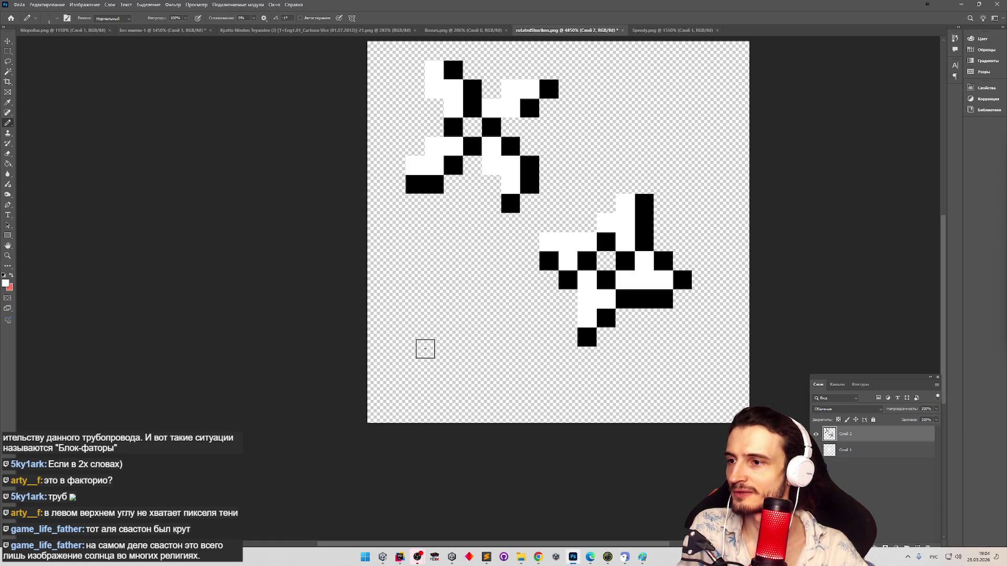
# Step: Paint a three-pixel white diagonal running down-right in the lower-left area
pyautogui.click(434, 354)
pyautogui.click(453, 373)
pyautogui.click(472, 393)
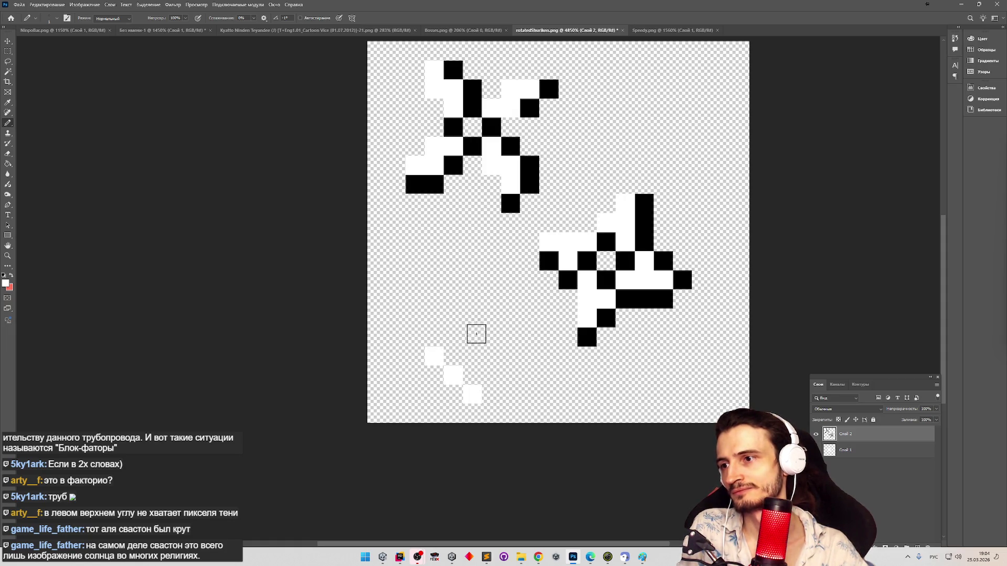
# Step: Paint a black four-pixel cross above the white tail and select the small mark
pyautogui.keyDown('alt'); pyautogui.click(588, 262); pyautogui.keyUp('alt')
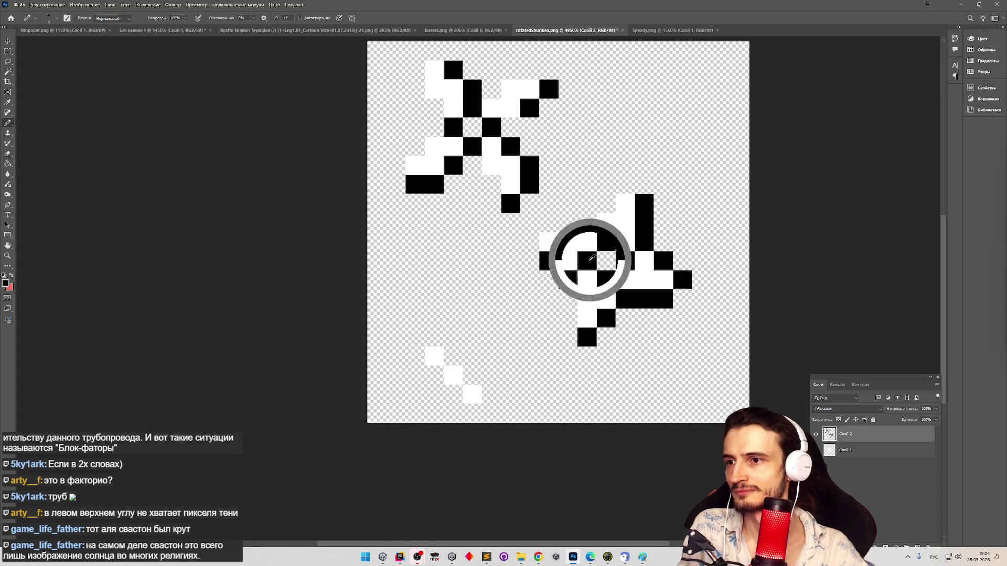
pyautogui.click(434, 336)
pyautogui.click(452, 317)
pyautogui.click(415, 317)
pyautogui.click(434, 298)
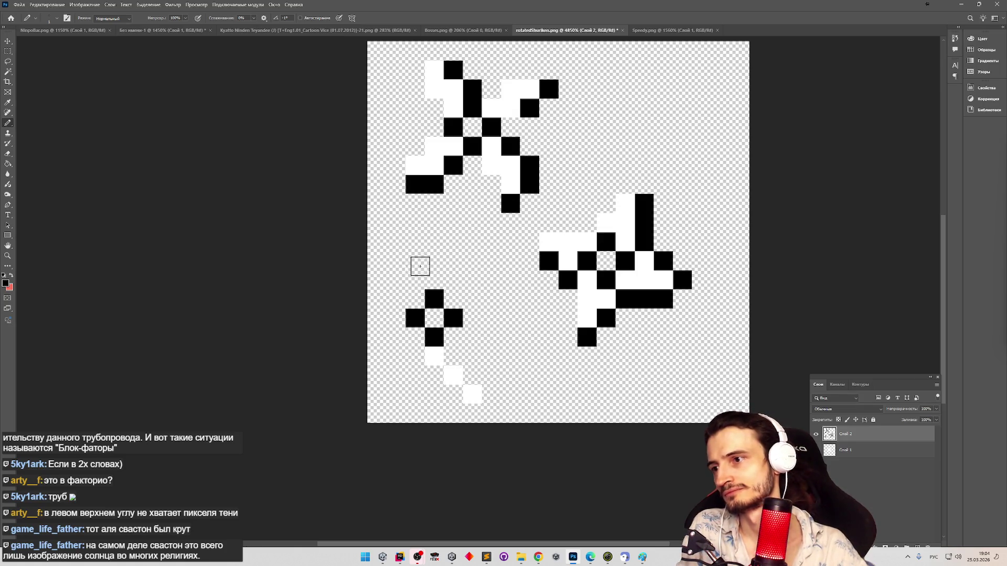
pyautogui.press('m')
pyautogui.moveTo(401, 290)
pyautogui.mouseDown()
pyautogui.moveTo(501, 367)
pyautogui.moveTo(504, 404)
pyautogui.mouseUp()
# Step: Shift the small shuriken one pixel to the right
pyautogui.press('v')
pyautogui.moveTo(452, 336)
pyautogui.mouseDown()
pyautogui.moveTo(454, 323)
pyautogui.moveTo(489, 336)
pyautogui.mouseUp()
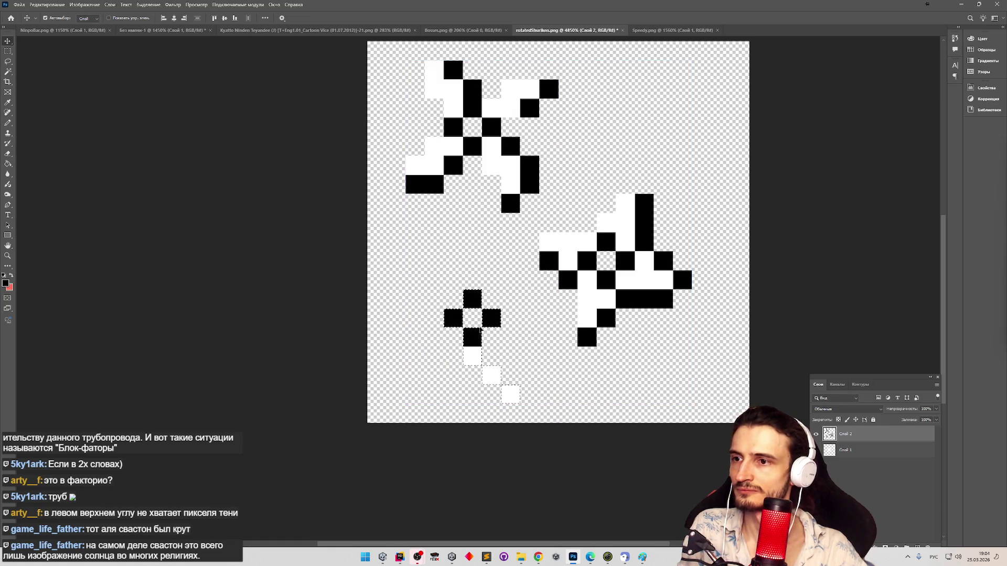
pyautogui.press('m')
# Step: Move the large lower shuriken up toward the right edge, then draw a white blade up-right of the small cross
pyautogui.moveTo(539, 194); pyautogui.dragTo(711, 346)
pyautogui.press('v')
pyautogui.moveTo(631, 303)
pyautogui.mouseDown()
pyautogui.moveTo(649, 277)
pyautogui.moveTo(688, 265)
pyautogui.mouseUp()
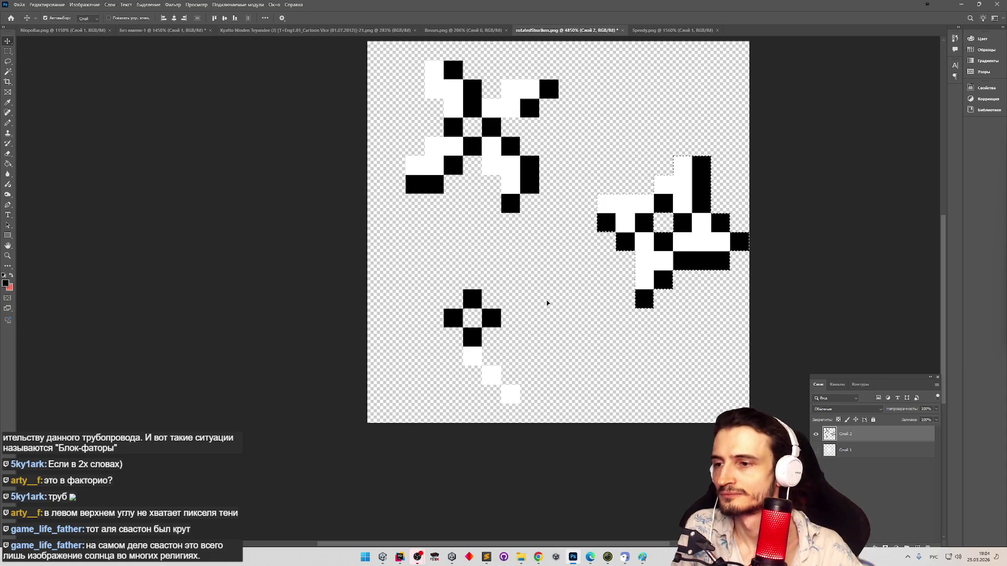
pyautogui.press('b')
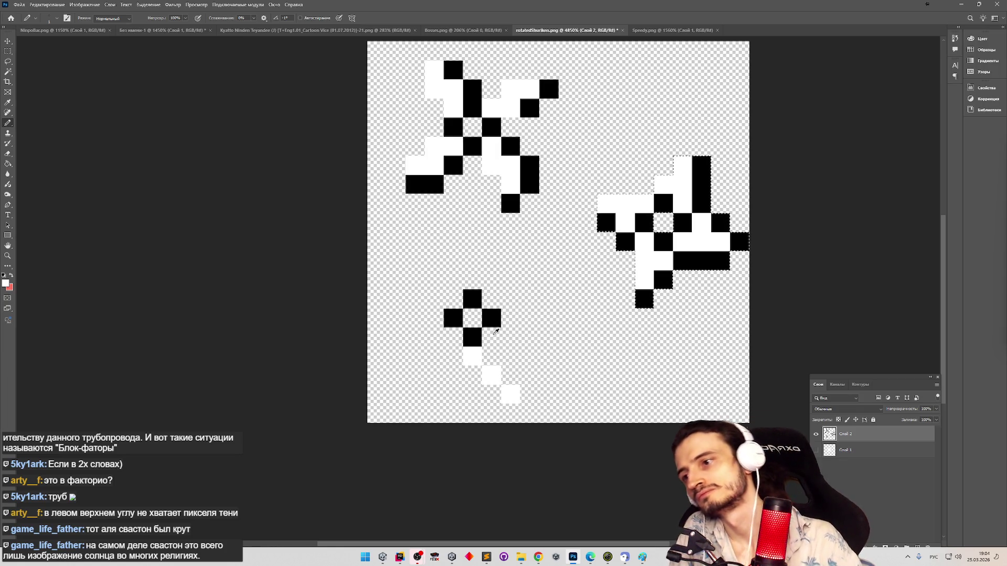
pyautogui.hotkey('ctrl', 'd')
pyautogui.moveTo(511, 317); pyautogui.dragTo(548, 281)
# Step: Draw a white blade up-left of the small cross and a white pixel below it
pyautogui.moveTo(469, 279); pyautogui.dragTo(435, 243)
pyautogui.click(433, 317)
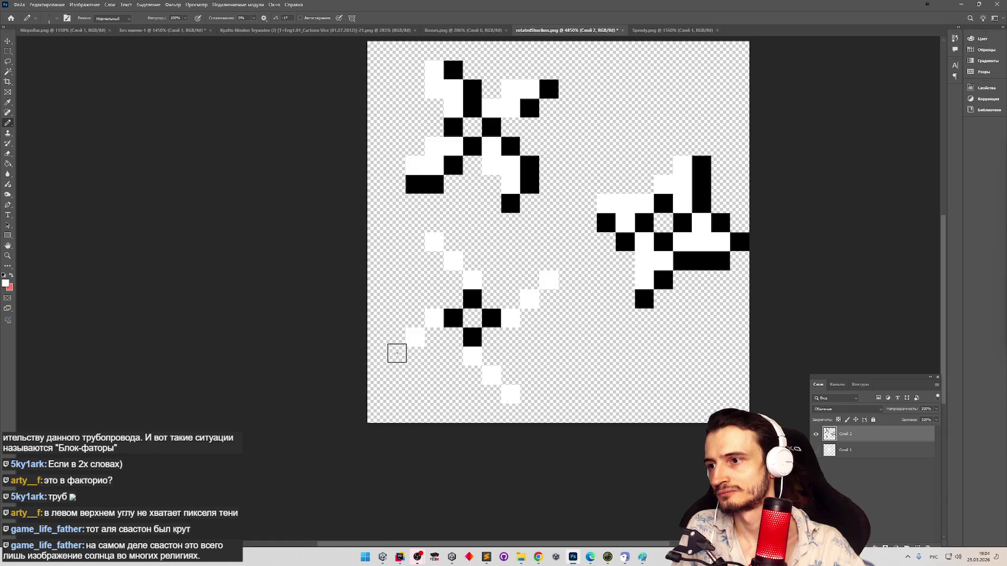
pyautogui.press('z')
pyautogui.moveTo(513, 337)
pyautogui.mouseDown()
pyautogui.moveTo(473, 339)
pyautogui.moveTo(560, 325)
pyautogui.mouseUp()
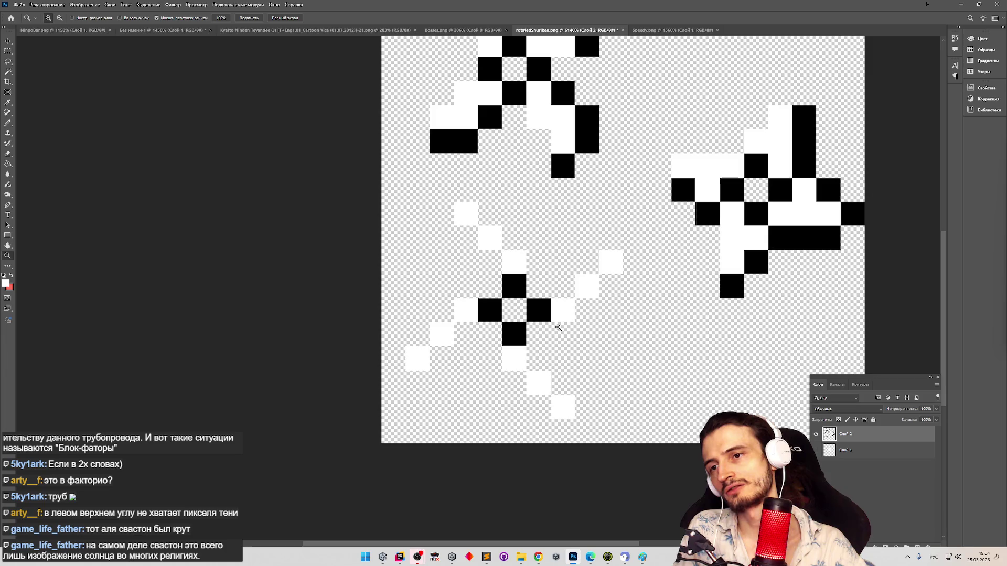
# Step: Widen the lower, right, upper and left blades with extra white pixels
pyautogui.press('b')
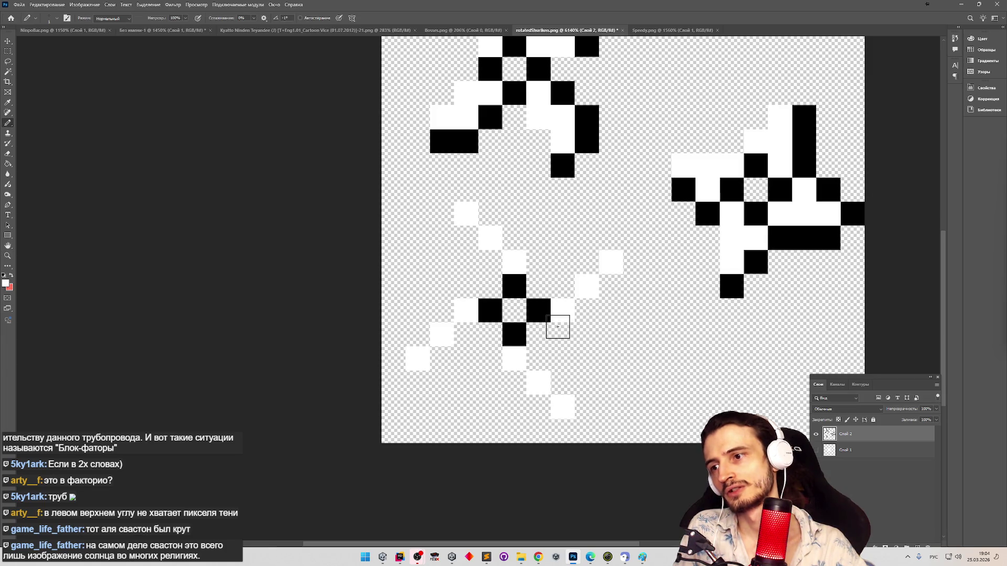
pyautogui.click(561, 381)
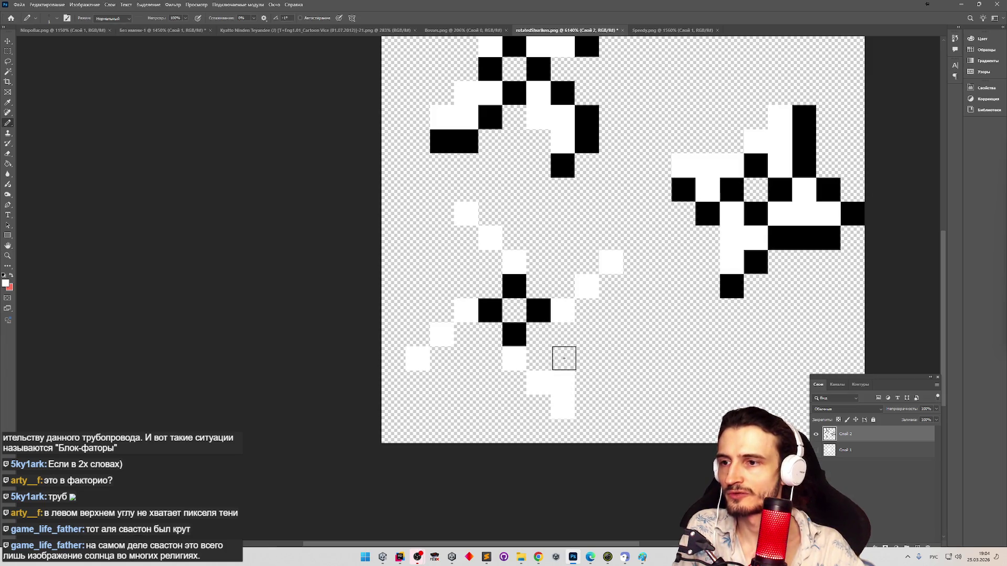
pyautogui.click(587, 263)
pyautogui.click(466, 239)
pyautogui.click(442, 358)
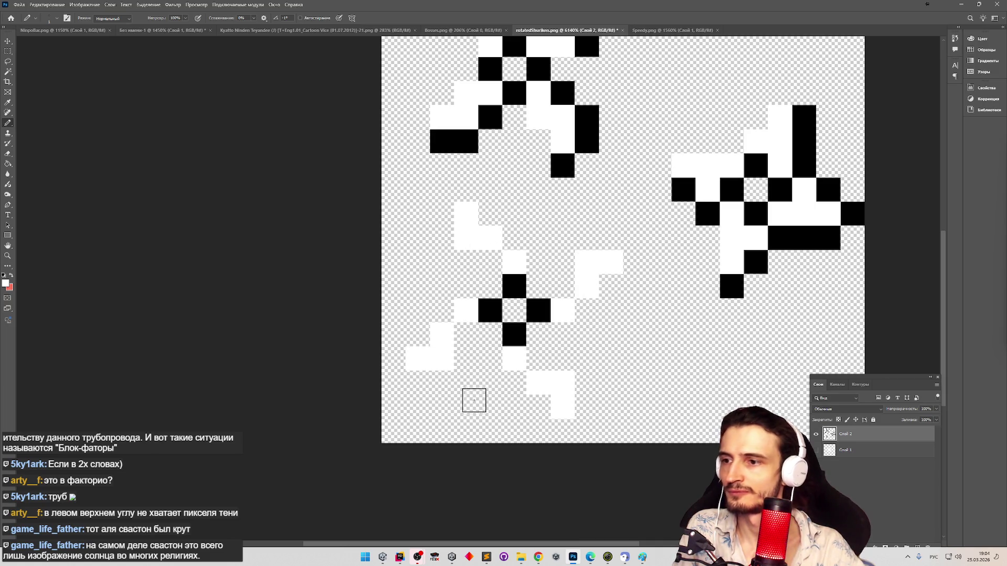